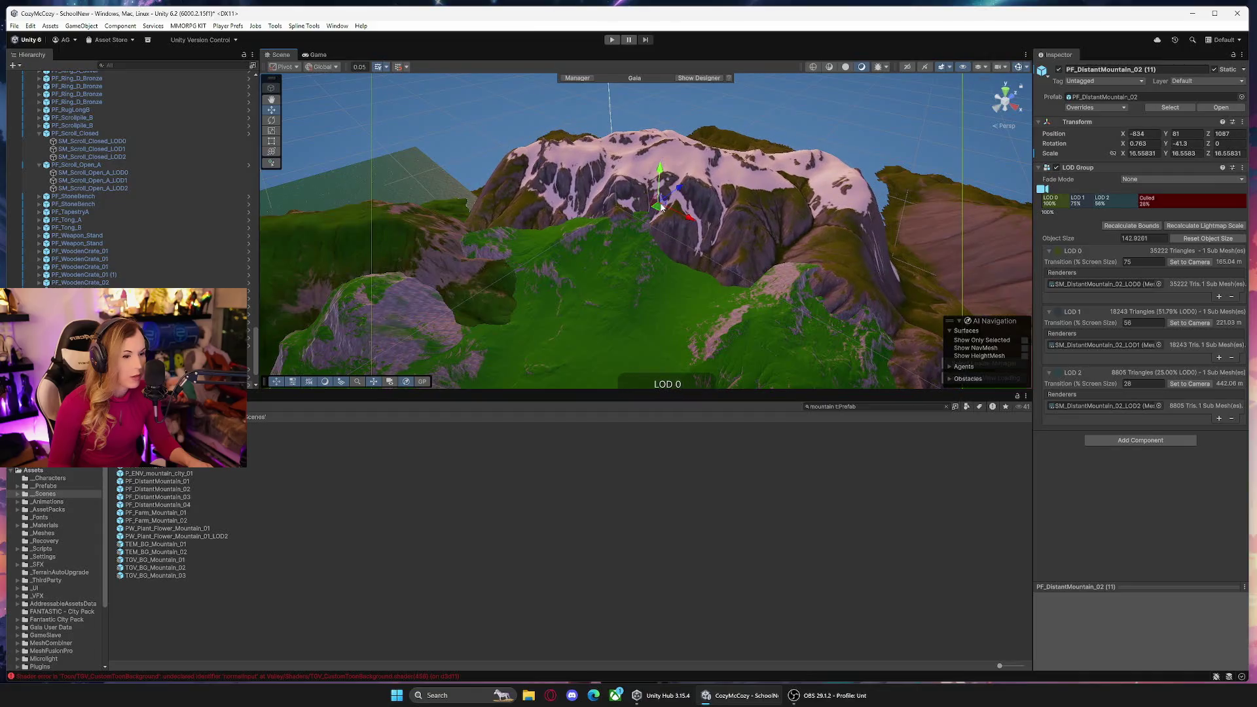
# Raise PF_DistantMountain_02 (11) and slide it further out behind the hills, then select the terrain.
pyautogui.moveTo(659, 171); pyautogui.dragTo(661, 154)
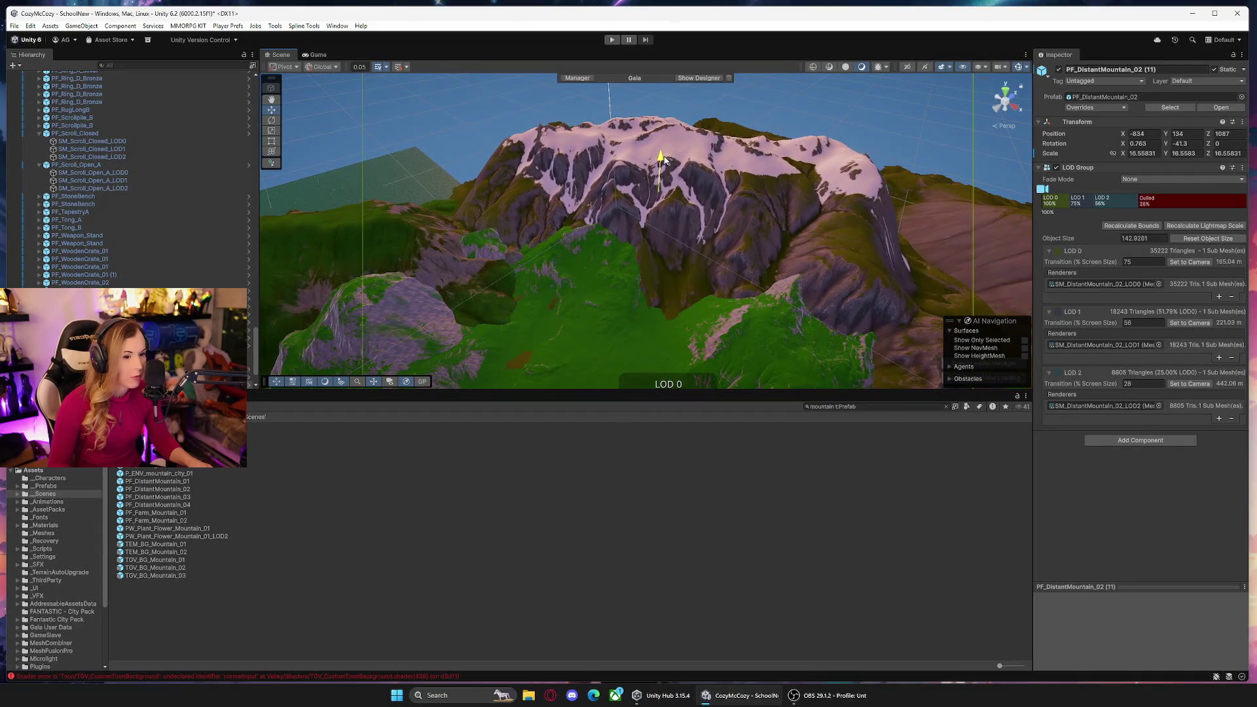
pyautogui.scroll(3, 696, 212)
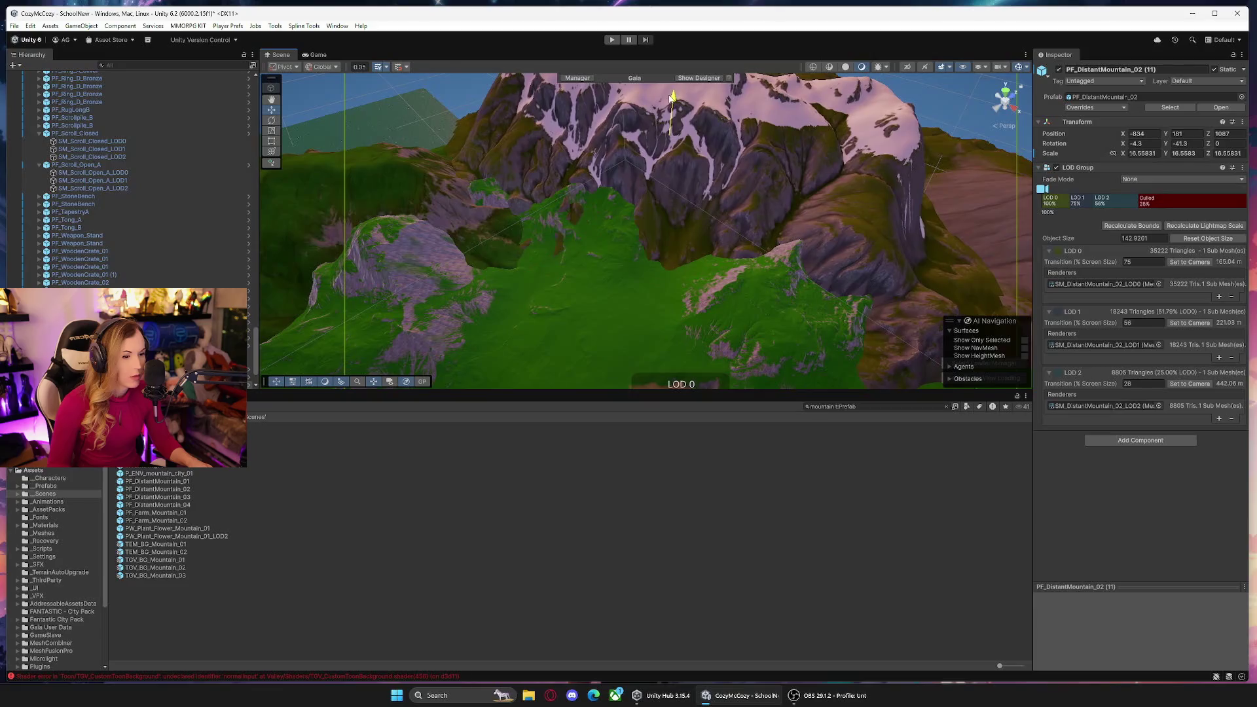
pyautogui.moveTo(665, 146)
pyautogui.mouseDown()
pyautogui.moveTo(720, 79)
pyautogui.moveTo(684, 116)
pyautogui.mouseUp()
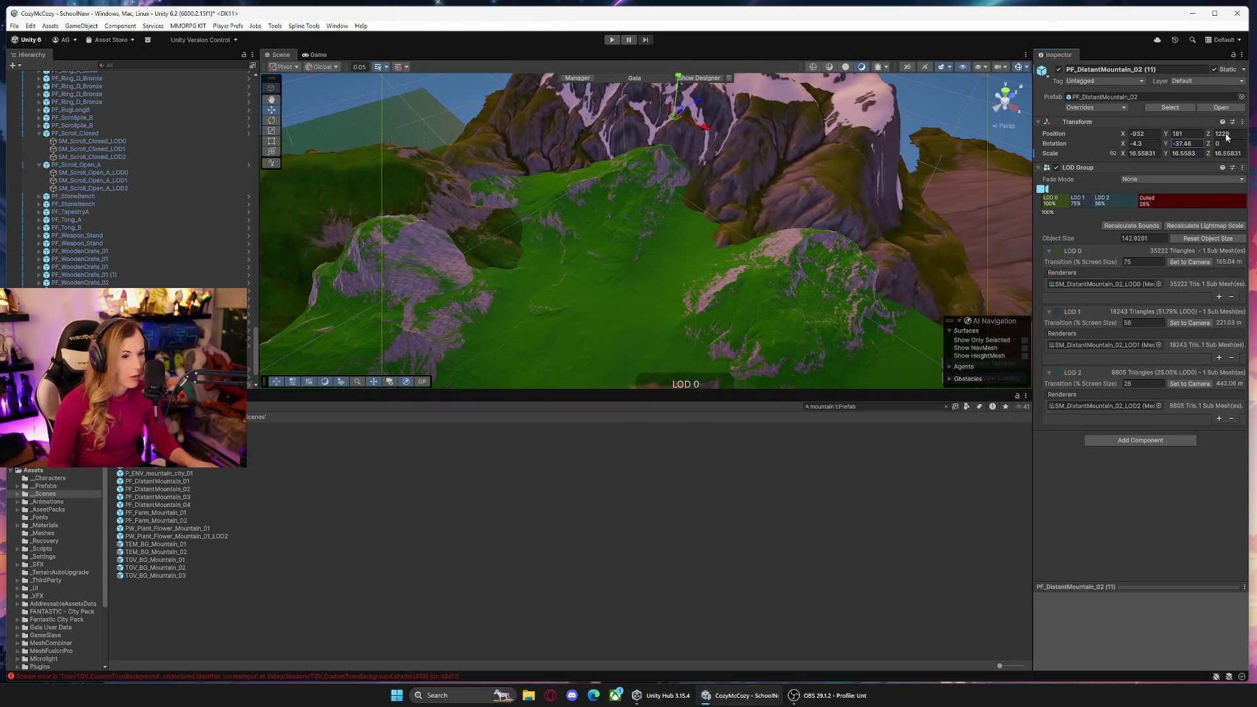
pyautogui.moveTo(675, 117)
pyautogui.mouseDown()
pyautogui.moveTo(704, 138)
pyautogui.moveTo(689, 141)
pyautogui.moveTo(714, 106)
pyautogui.mouseUp()
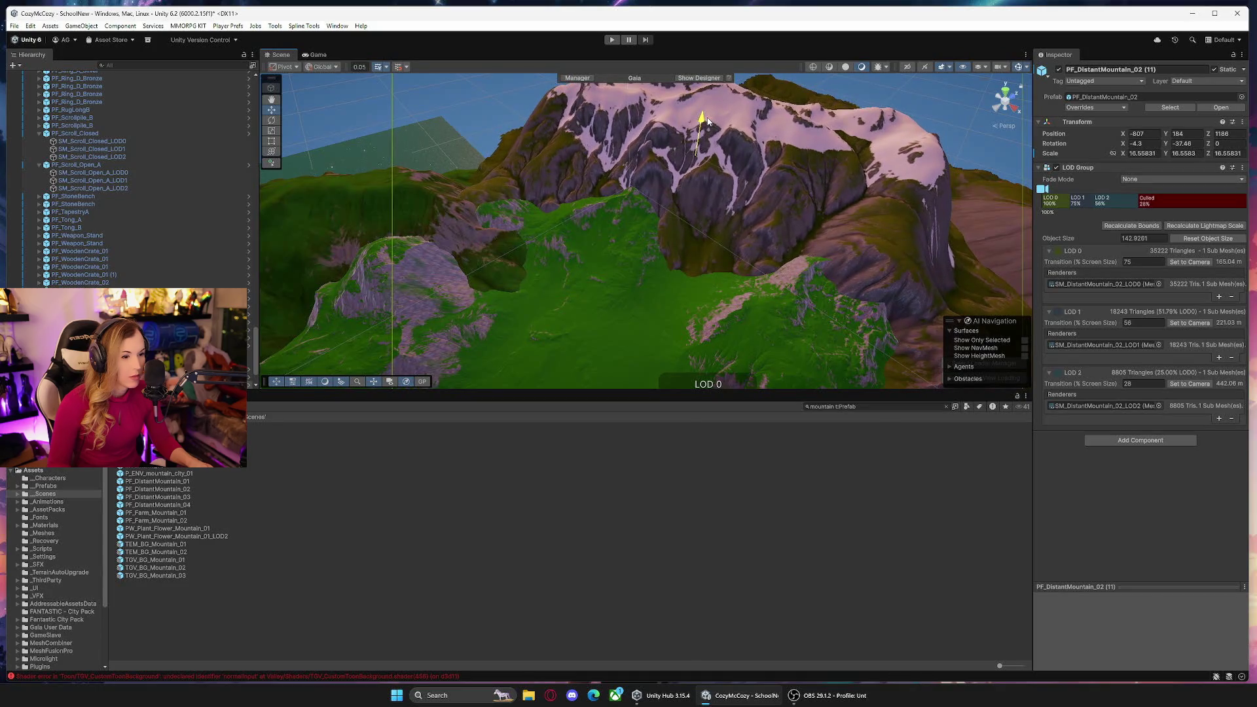
pyautogui.moveTo(707, 122)
pyautogui.mouseDown()
pyautogui.moveTo(917, 152)
pyautogui.moveTo(647, 157)
pyautogui.moveTo(745, 77)
pyautogui.moveTo(630, 136)
pyautogui.moveTo(557, 121)
pyautogui.moveTo(176, 176)
pyautogui.moveTo(122, 200)
pyautogui.moveTo(127, 188)
pyautogui.moveTo(257, 165)
pyautogui.moveTo(408, 187)
pyautogui.mouseUp()
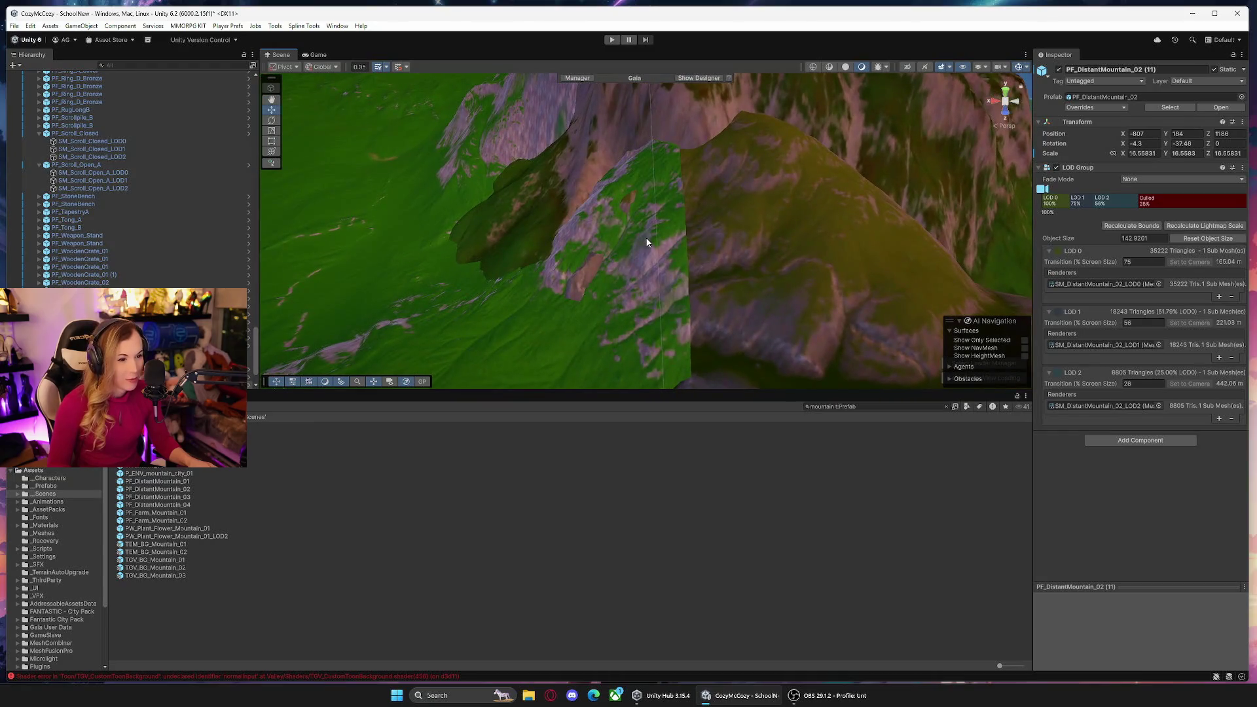
pyautogui.click(646, 243)
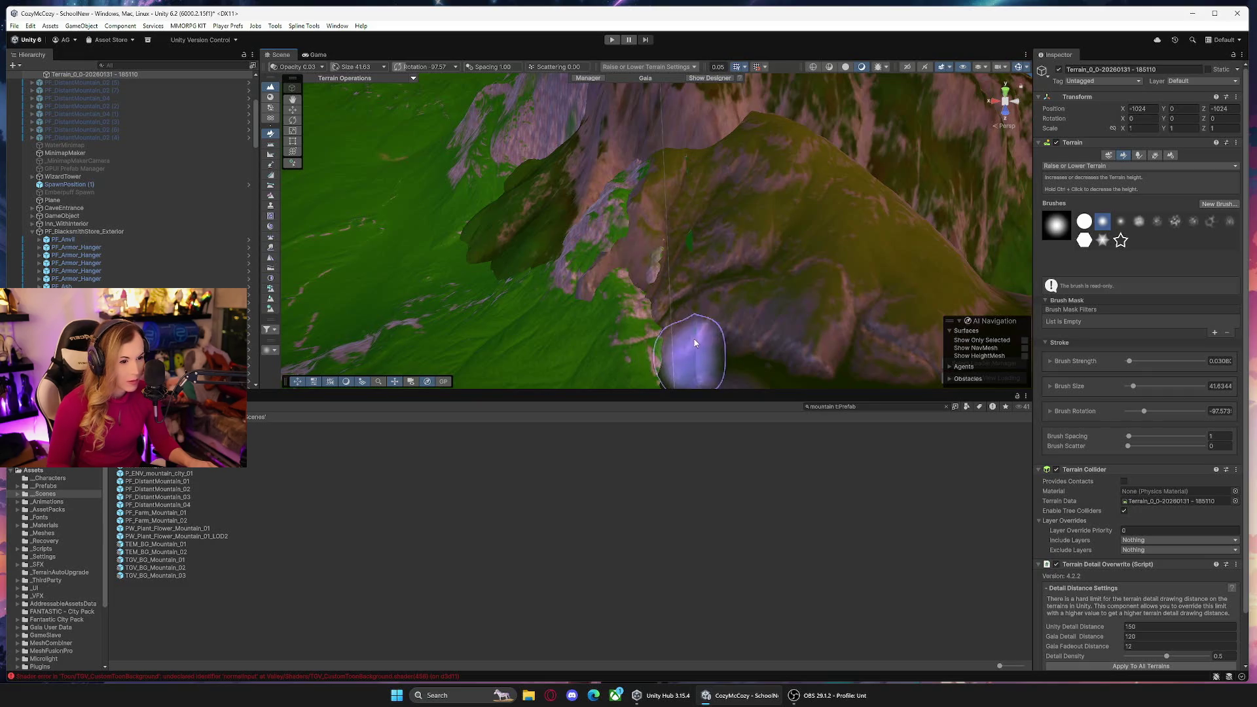
pyautogui.moveTo(701, 233)
pyautogui.mouseDown()
pyautogui.moveTo(758, 210)
pyautogui.moveTo(858, 201)
pyautogui.moveTo(753, 192)
pyautogui.mouseUp()
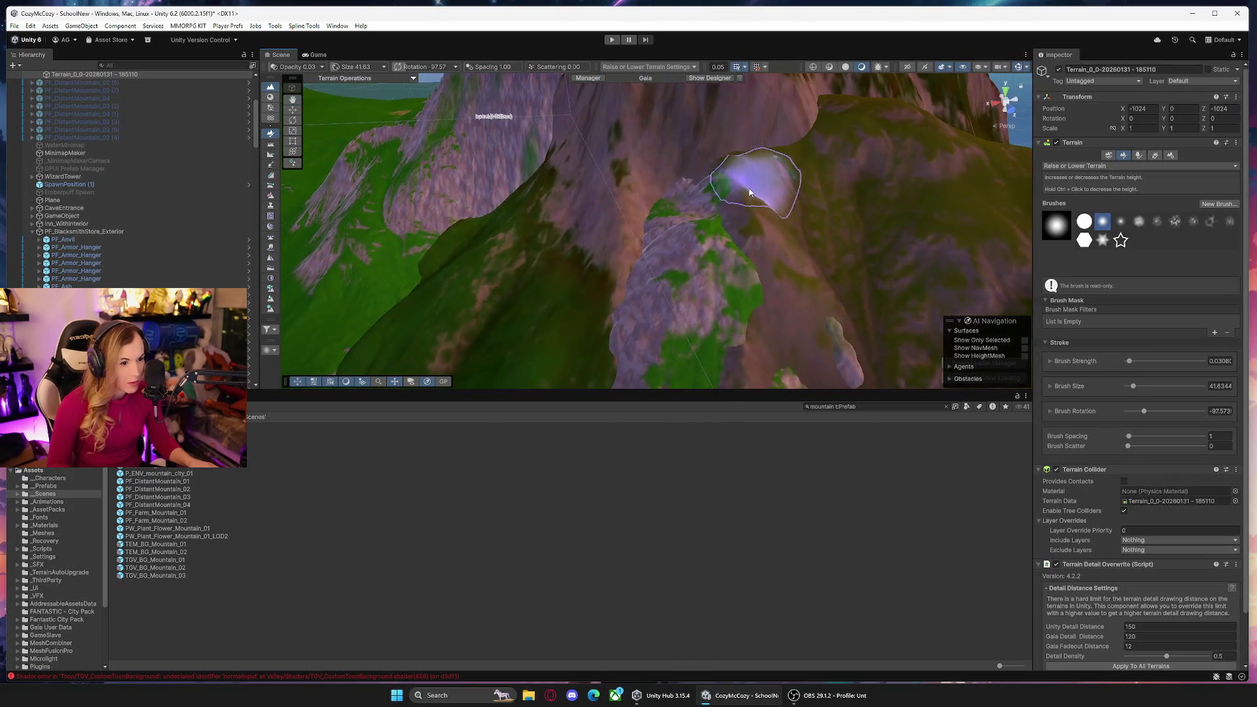
pyautogui.moveTo(678, 239)
pyautogui.mouseDown()
pyautogui.moveTo(581, 275)
pyautogui.moveTo(827, 233)
pyautogui.moveTo(873, 264)
pyautogui.moveTo(746, 233)
pyautogui.mouseUp()
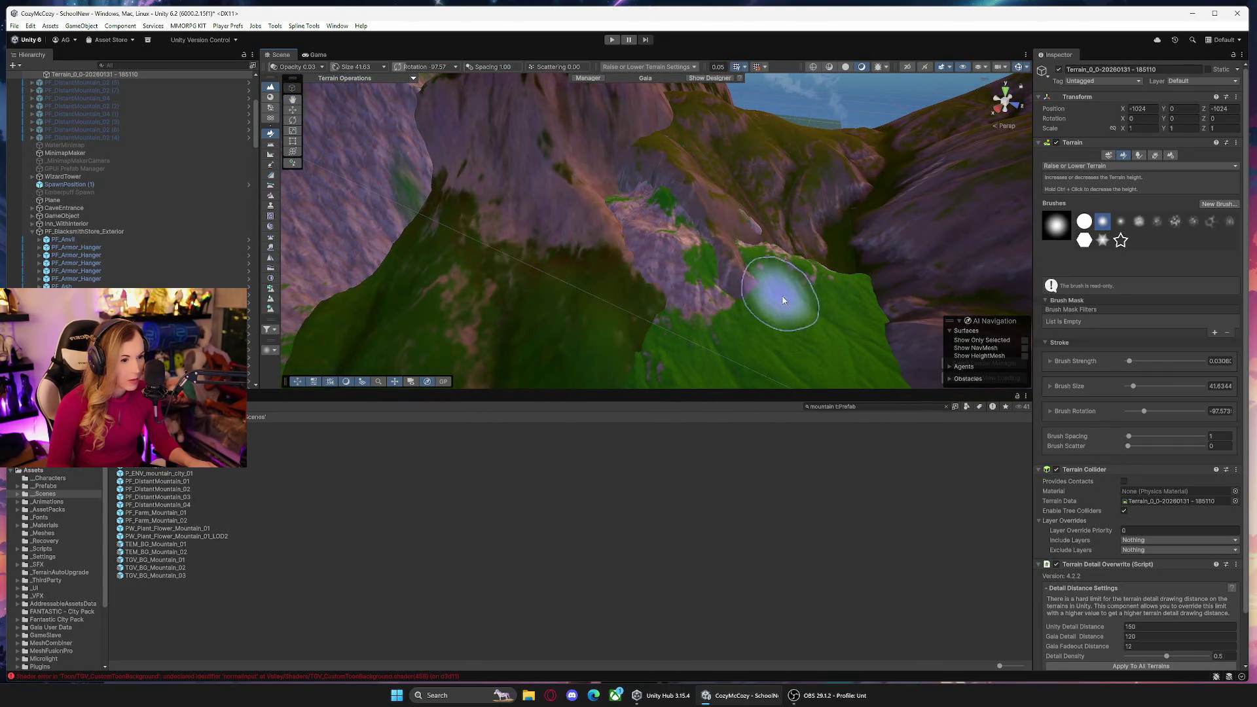
pyautogui.moveTo(894, 327)
pyautogui.mouseDown()
pyautogui.moveTo(794, 255)
pyautogui.moveTo(583, 295)
pyautogui.moveTo(841, 195)
pyautogui.moveTo(792, 266)
pyautogui.moveTo(708, 228)
pyautogui.mouseUp()
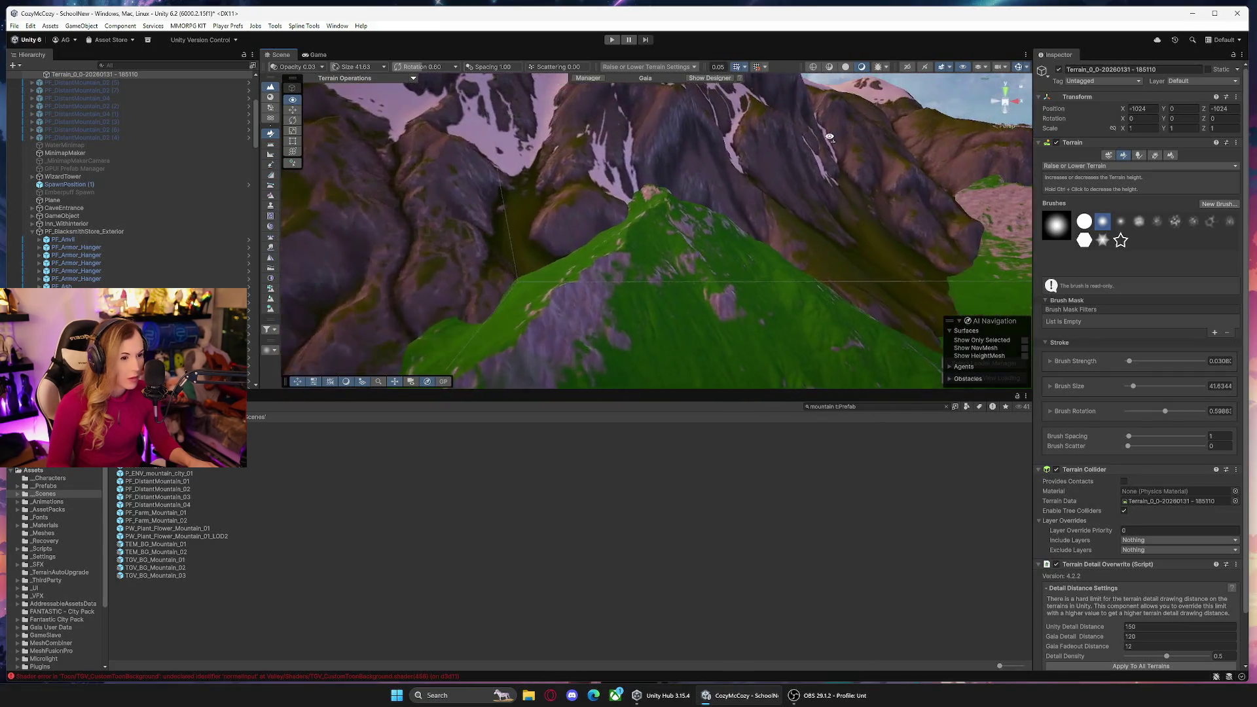
pyautogui.moveTo(823, 138)
pyautogui.mouseDown()
pyautogui.moveTo(736, 160)
pyautogui.moveTo(737, 209)
pyautogui.moveTo(666, 241)
pyautogui.mouseUp()
pyautogui.moveTo(716, 313)
pyautogui.mouseDown()
pyautogui.moveTo(817, 289)
pyautogui.moveTo(822, 230)
pyautogui.moveTo(699, 283)
pyautogui.moveTo(681, 228)
pyautogui.moveTo(744, 196)
pyautogui.moveTo(856, 239)
pyautogui.moveTo(872, 277)
pyautogui.mouseUp()
pyautogui.press('q')
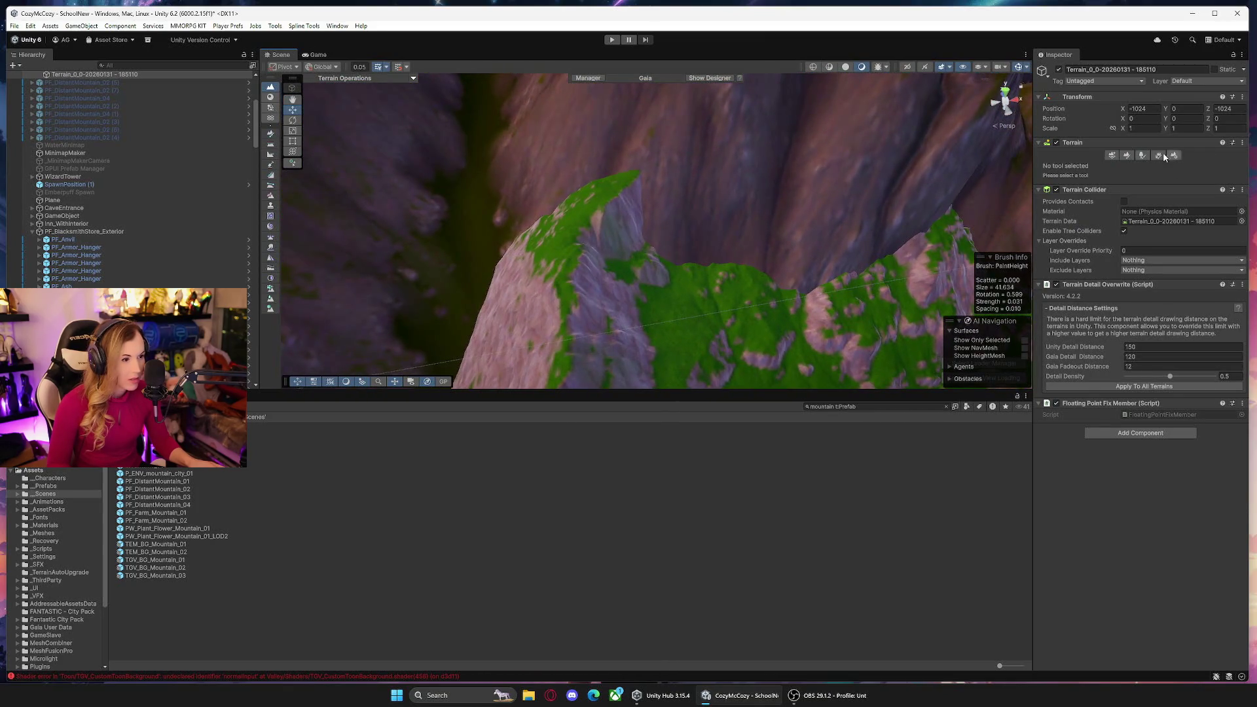
pyautogui.click(1128, 156)
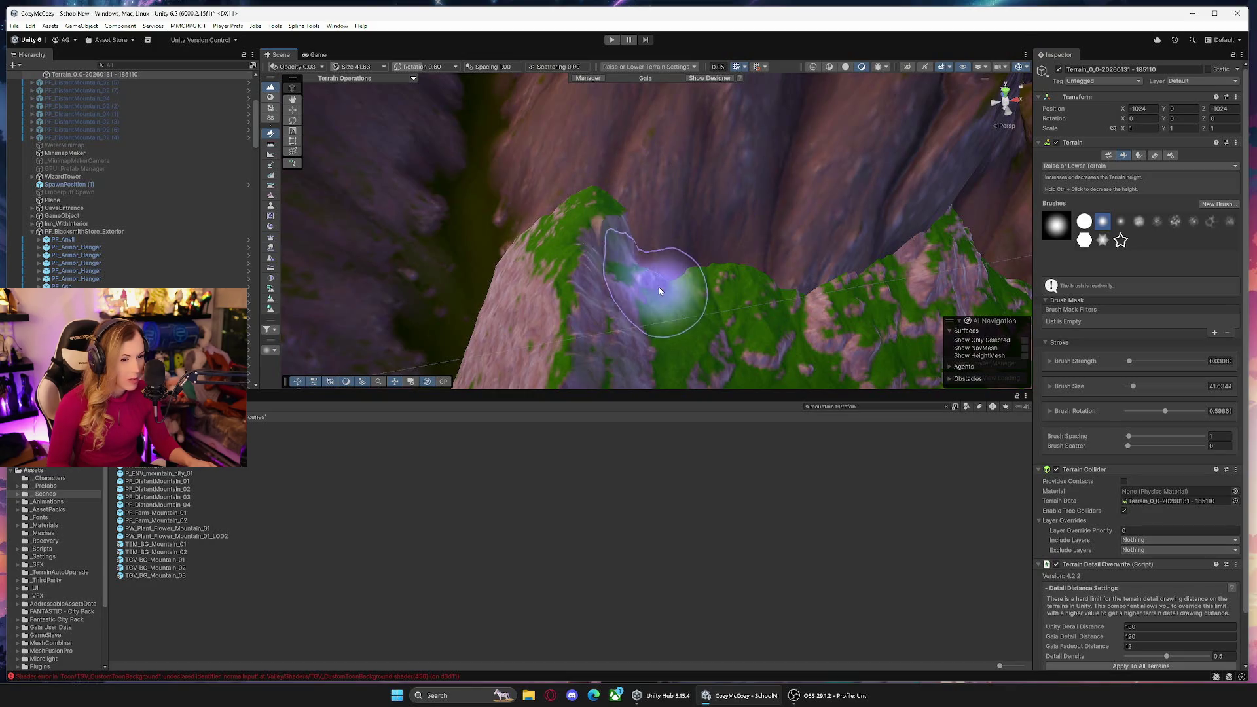
pyautogui.moveTo(601, 313)
pyautogui.mouseDown()
pyautogui.moveTo(814, 314)
pyautogui.moveTo(898, 301)
pyautogui.moveTo(744, 309)
pyautogui.moveTo(542, 214)
pyautogui.moveTo(641, 223)
pyautogui.moveTo(794, 252)
pyautogui.moveTo(685, 292)
pyautogui.moveTo(522, 284)
pyautogui.moveTo(812, 256)
pyautogui.moveTo(674, 264)
pyautogui.moveTo(481, 247)
pyautogui.moveTo(734, 232)
pyautogui.moveTo(668, 223)
pyautogui.mouseUp()
pyautogui.click(755, 226)
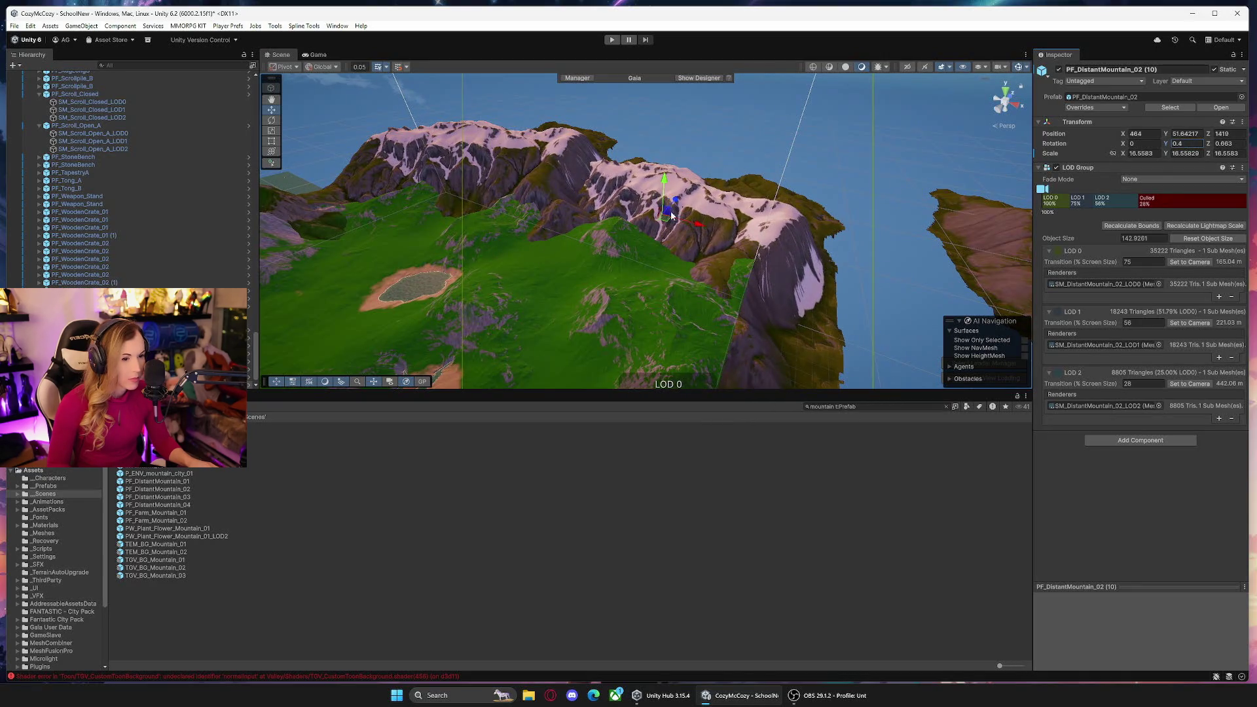
# Raise PF_DistantMountain_02 (10) higher, undoing the last overshooting move.
pyautogui.moveTo(665, 179)
pyautogui.mouseDown()
pyautogui.moveTo(670, 143)
pyautogui.moveTo(691, 211)
pyautogui.mouseUp()
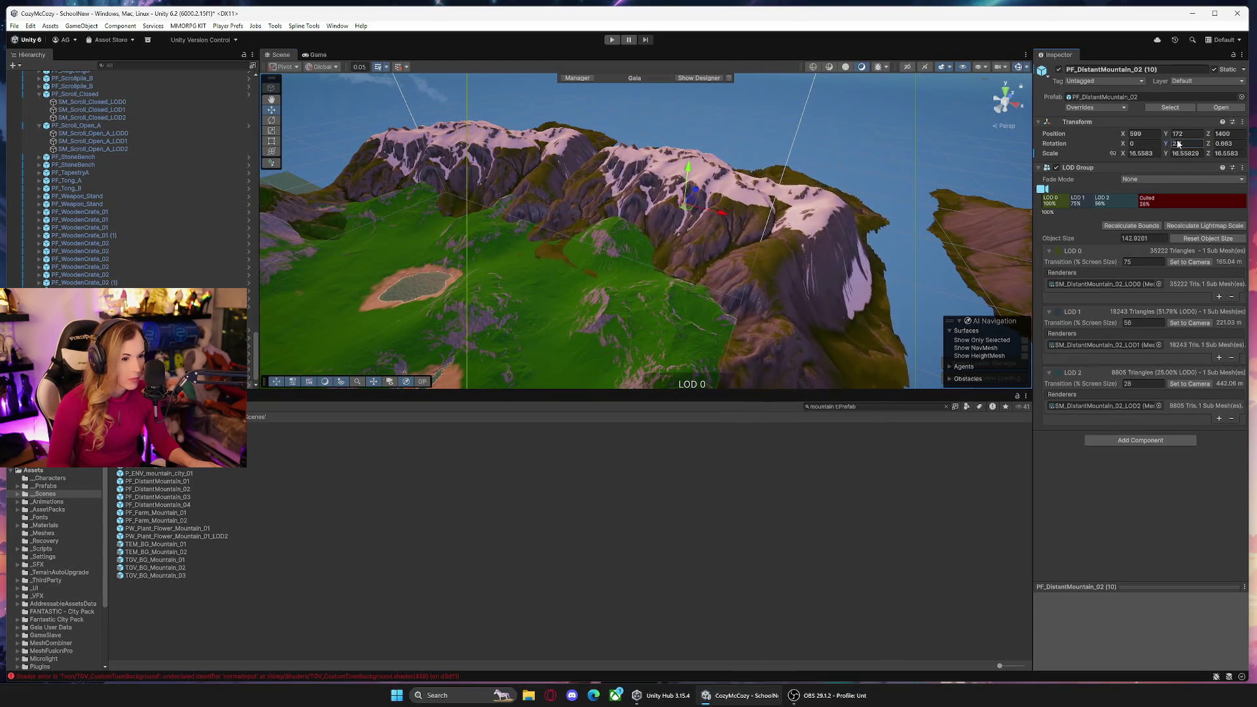
pyautogui.click(693, 168)
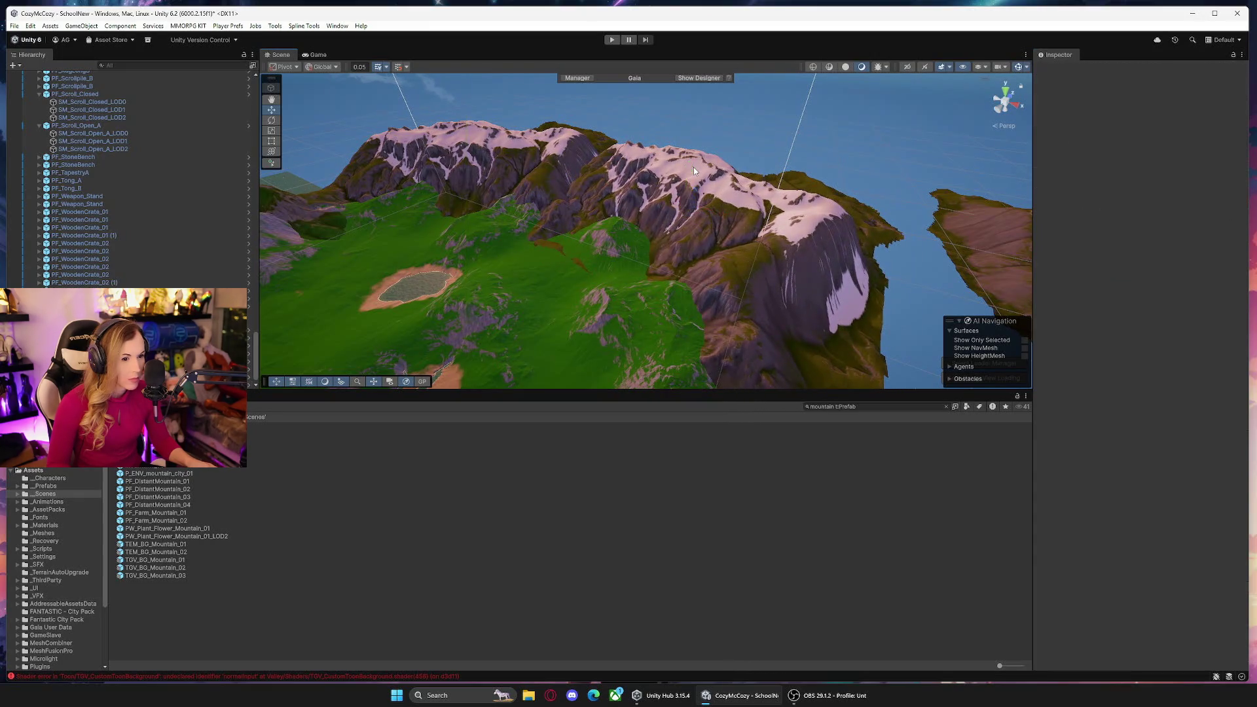
pyautogui.click(698, 206)
pyautogui.moveTo(698, 206)
pyautogui.mouseDown()
pyautogui.moveTo(645, 255)
pyautogui.moveTo(673, 187)
pyautogui.moveTo(630, 180)
pyautogui.moveTo(718, 279)
pyautogui.moveTo(732, 331)
pyautogui.moveTo(712, 242)
pyautogui.moveTo(558, 233)
pyautogui.moveTo(364, 273)
pyautogui.moveTo(449, 294)
pyautogui.moveTo(436, 293)
pyautogui.moveTo(517, 279)
pyautogui.mouseUp()
pyautogui.hotkey('ctrl', 'z')
# Rotate the mountain on Y and Z and slide it to height 187, rotation -4.76, 11.07, 2.3.
pyautogui.moveTo(1160, 147)
pyautogui.mouseDown()
pyautogui.moveTo(812, 158)
pyautogui.moveTo(1083, 167)
pyautogui.moveTo(1111, 196)
pyautogui.mouseUp()
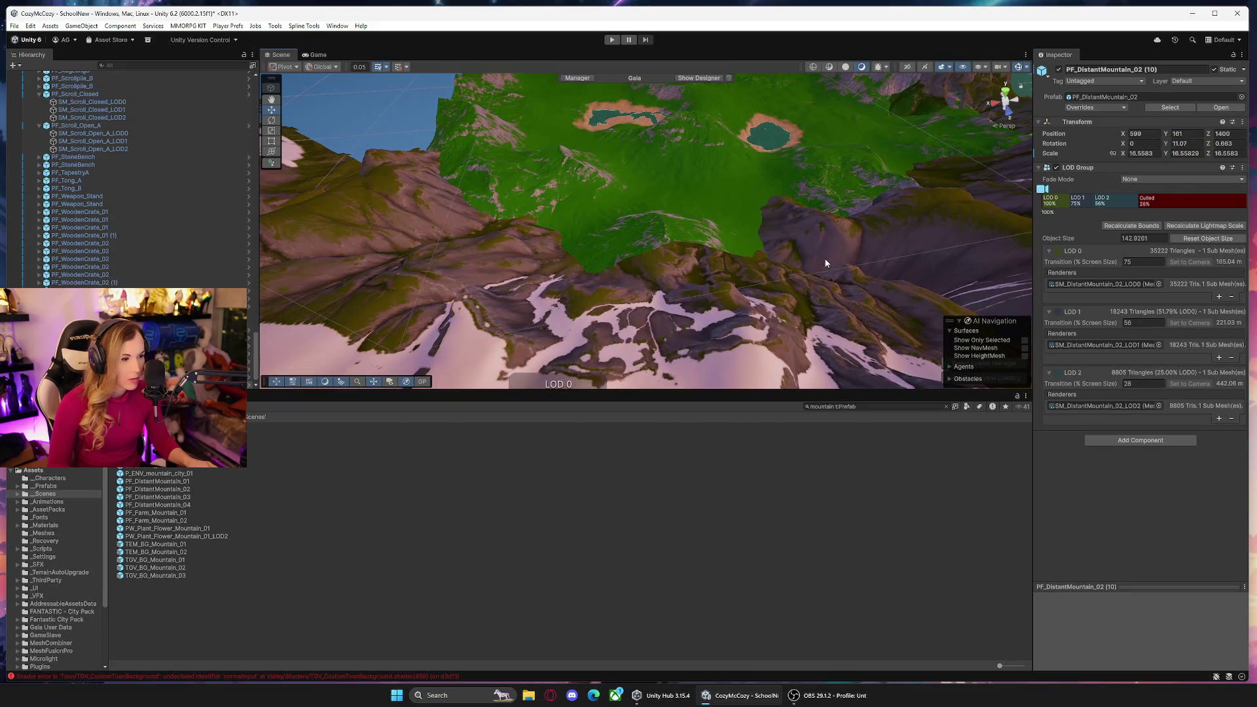
pyautogui.moveTo(1124, 133)
pyautogui.mouseDown()
pyautogui.moveTo(1254, 133)
pyautogui.moveTo(1215, 133)
pyautogui.mouseUp()
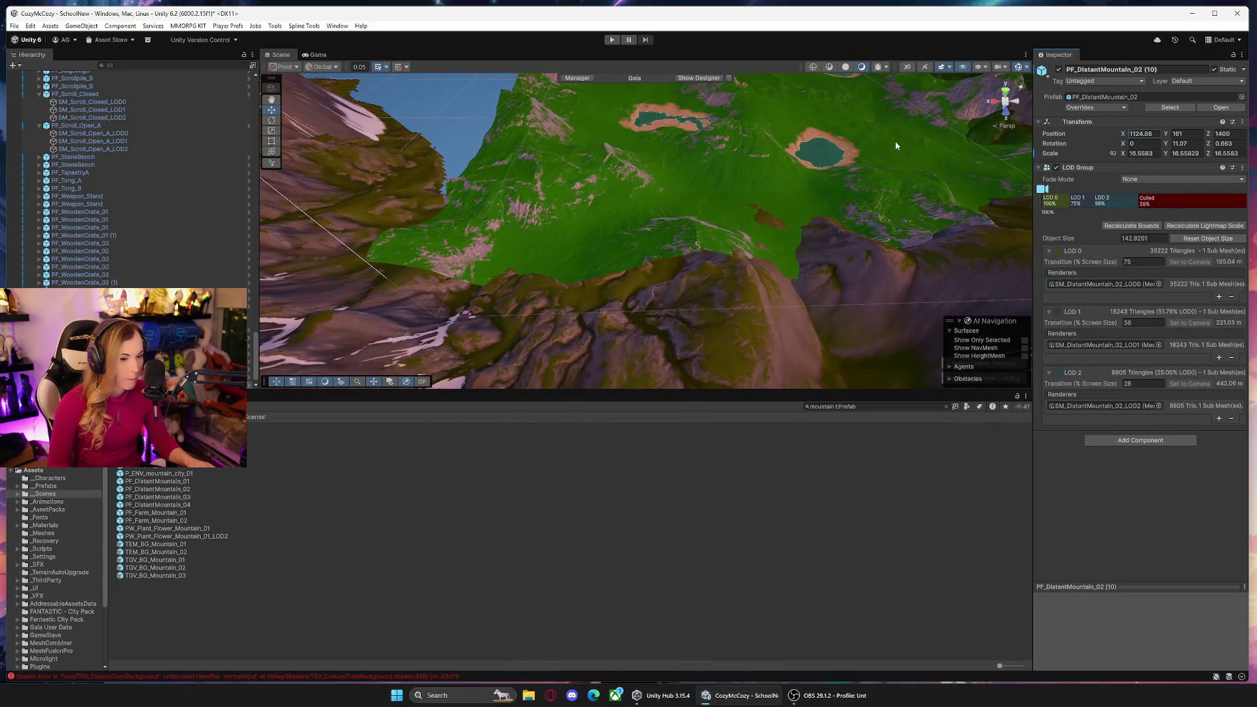
pyautogui.press('f')
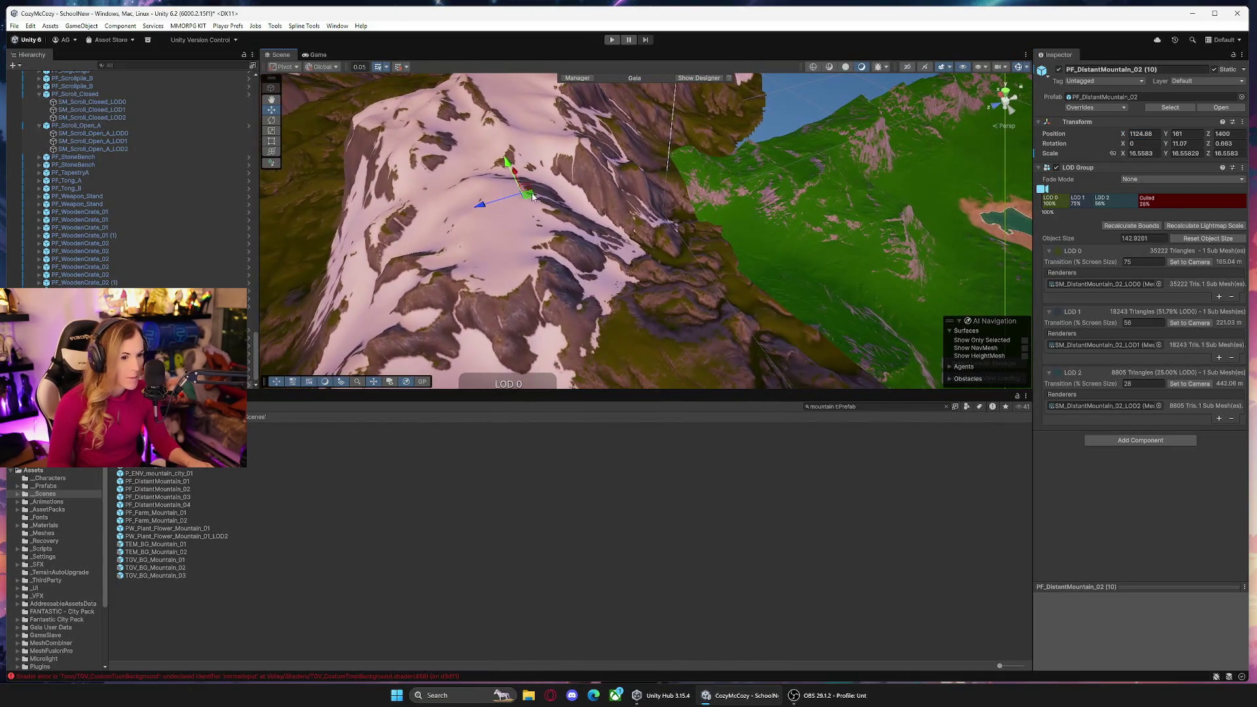
pyautogui.press('Right')
pyautogui.moveTo(408, 249); pyautogui.dragTo(494, 248)
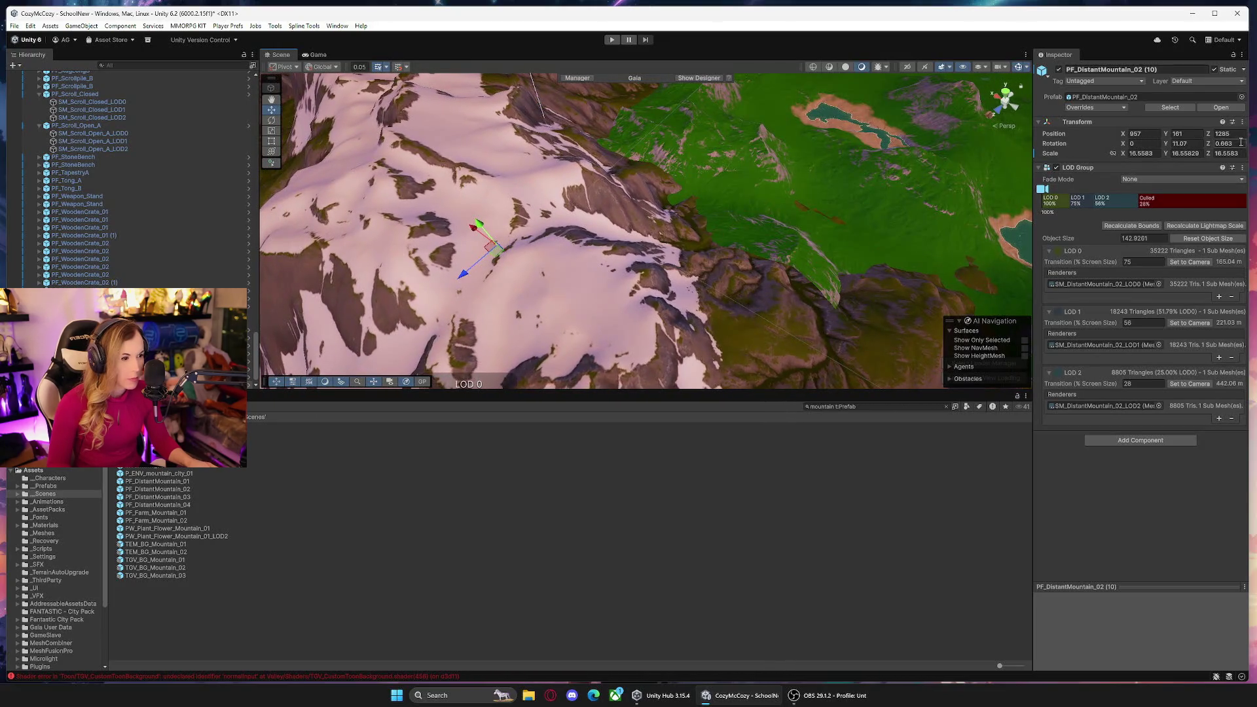
pyautogui.moveTo(1210, 147); pyautogui.dragTo(1215, 149)
pyautogui.moveTo(476, 235)
pyautogui.mouseDown()
pyautogui.moveTo(437, 202)
pyautogui.moveTo(457, 216)
pyautogui.moveTo(449, 200)
pyautogui.mouseUp()
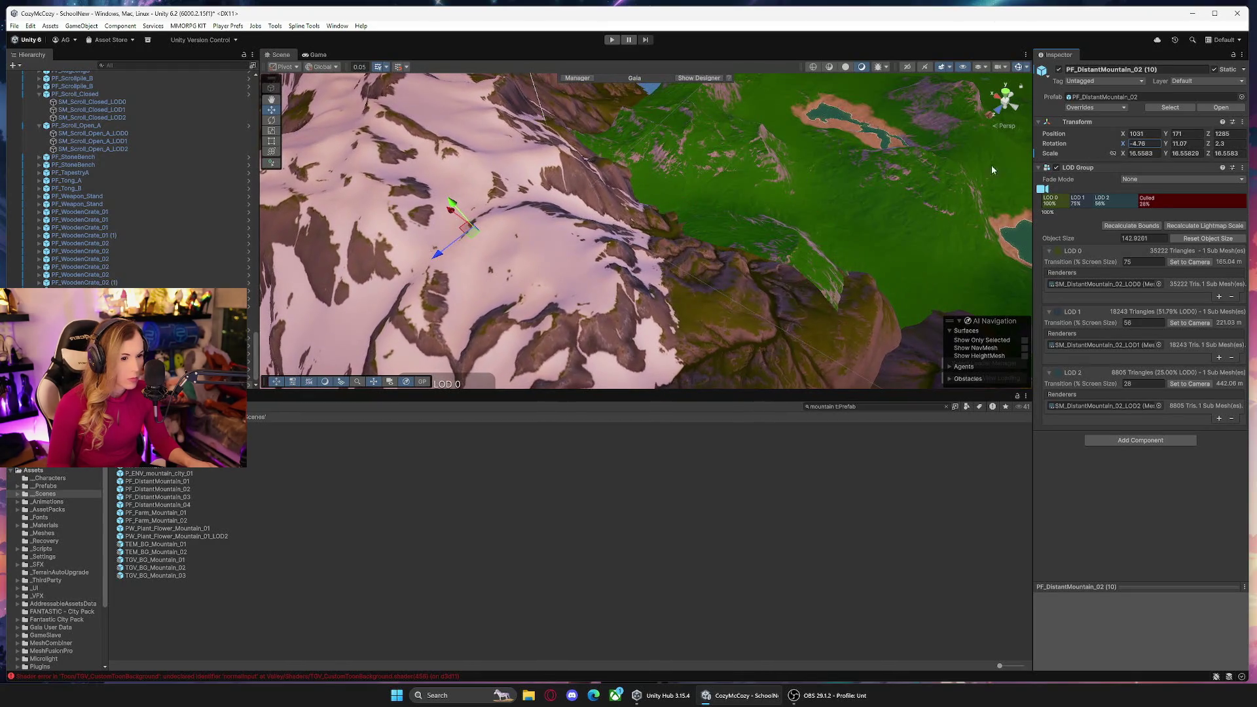
pyautogui.moveTo(479, 236)
pyautogui.mouseDown()
pyautogui.moveTo(514, 219)
pyautogui.moveTo(560, 229)
pyautogui.moveTo(417, 258)
pyautogui.moveTo(554, 242)
pyautogui.moveTo(548, 199)
pyautogui.mouseUp()
pyautogui.moveTo(845, 255)
pyautogui.mouseDown()
pyautogui.moveTo(963, 255)
pyautogui.moveTo(988, 244)
pyautogui.moveTo(990, 218)
pyautogui.moveTo(841, 177)
pyautogui.moveTo(256, 160)
pyautogui.moveTo(253, 231)
pyautogui.moveTo(176, 252)
pyautogui.moveTo(128, 247)
pyautogui.moveTo(203, 254)
pyautogui.mouseUp()
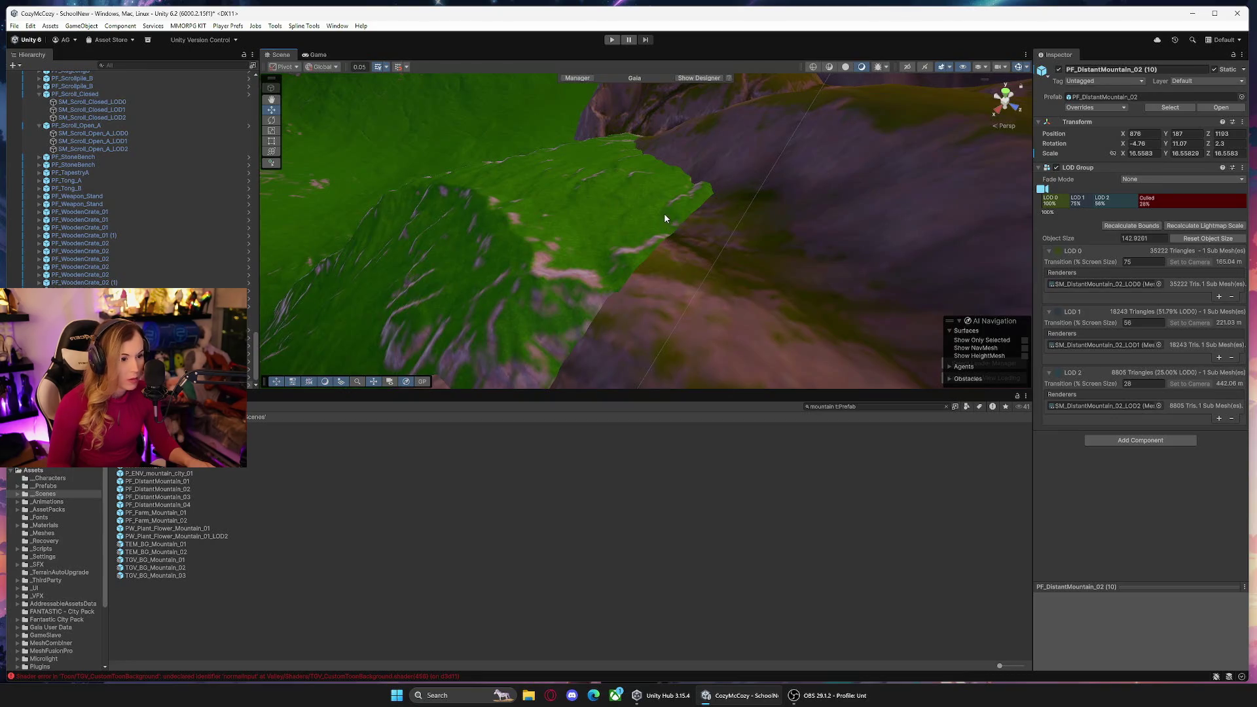
# Move PF_DistantMountain_02 (8) from X 2466, Z 541 to the coast at X 1398, Z -393.
pyautogui.click(664, 214)
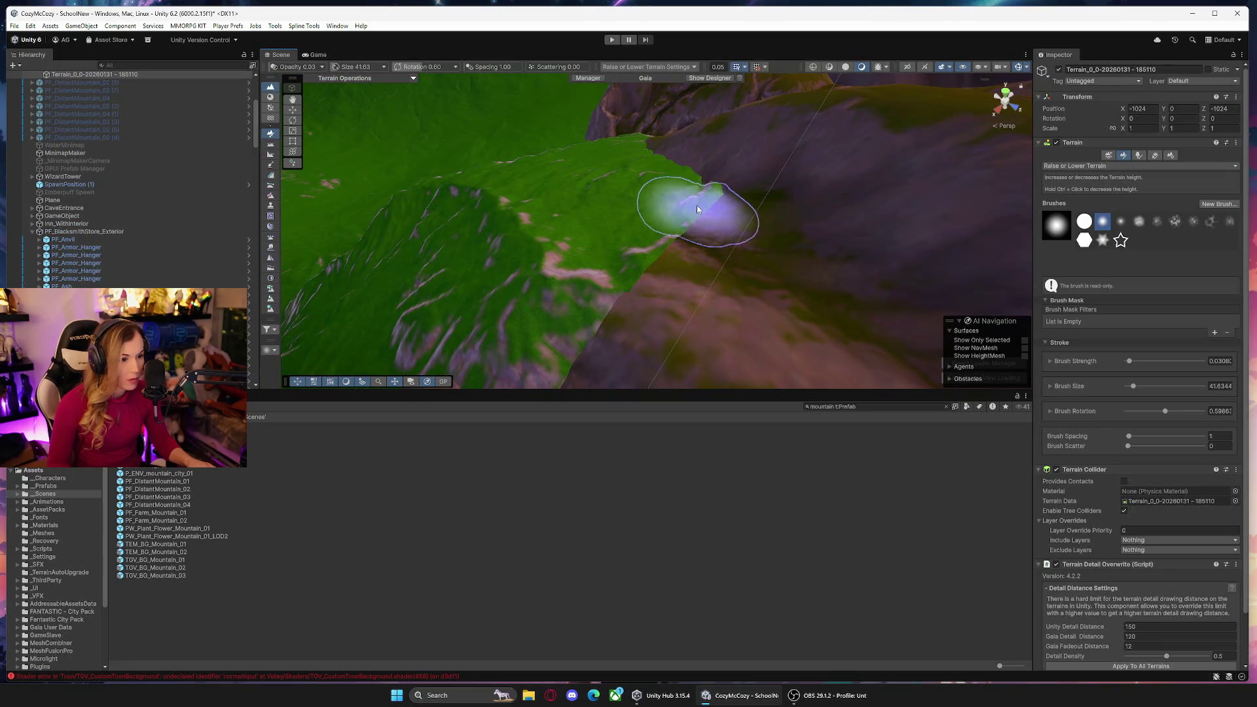
pyautogui.moveTo(650, 264)
pyautogui.mouseDown()
pyautogui.moveTo(597, 332)
pyautogui.moveTo(642, 289)
pyautogui.moveTo(576, 281)
pyautogui.moveTo(627, 243)
pyautogui.moveTo(662, 175)
pyautogui.moveTo(541, 153)
pyautogui.moveTo(393, 168)
pyautogui.moveTo(406, 160)
pyautogui.moveTo(335, 111)
pyautogui.moveTo(367, 188)
pyautogui.moveTo(389, 187)
pyautogui.moveTo(109, 190)
pyautogui.moveTo(793, 280)
pyautogui.mouseUp()
pyautogui.moveTo(731, 265); pyautogui.dragTo(540, 325)
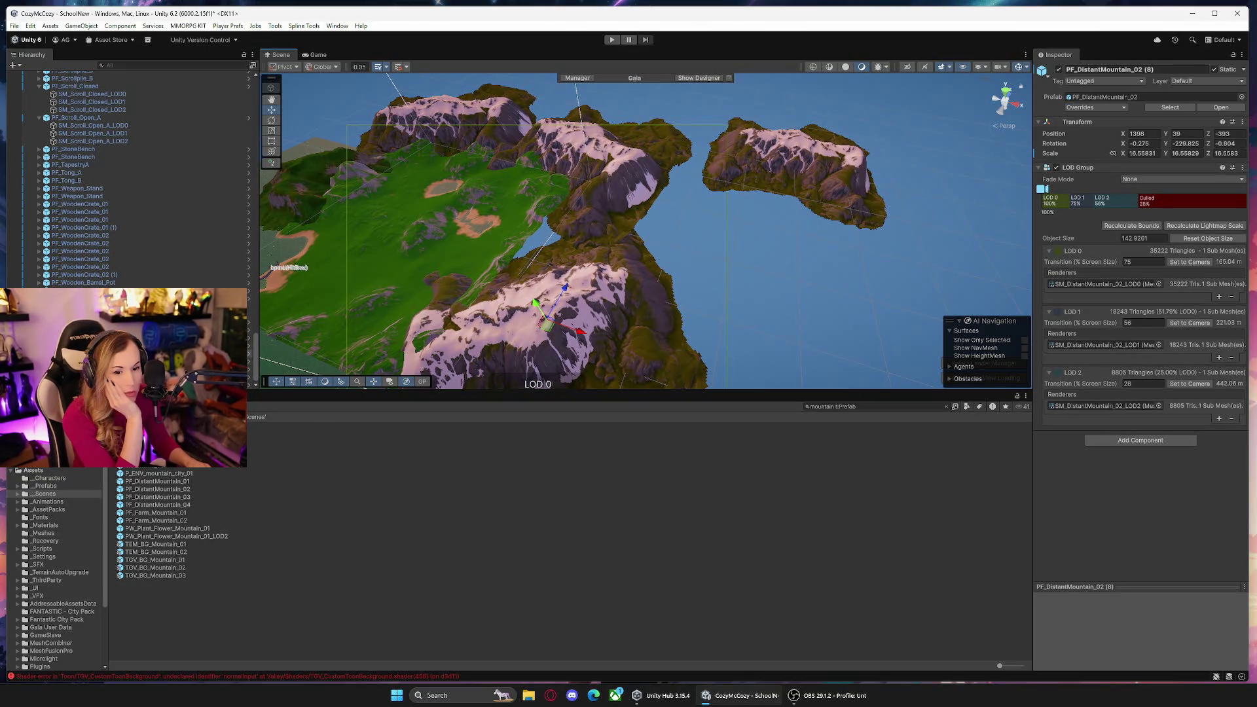
# Give the mountain's SM_DistantMountain_02_LOD0 mesh the MI_DistantMountain_01 material in place of MI_DistantMountain_02.
pyautogui.click(497, 340)
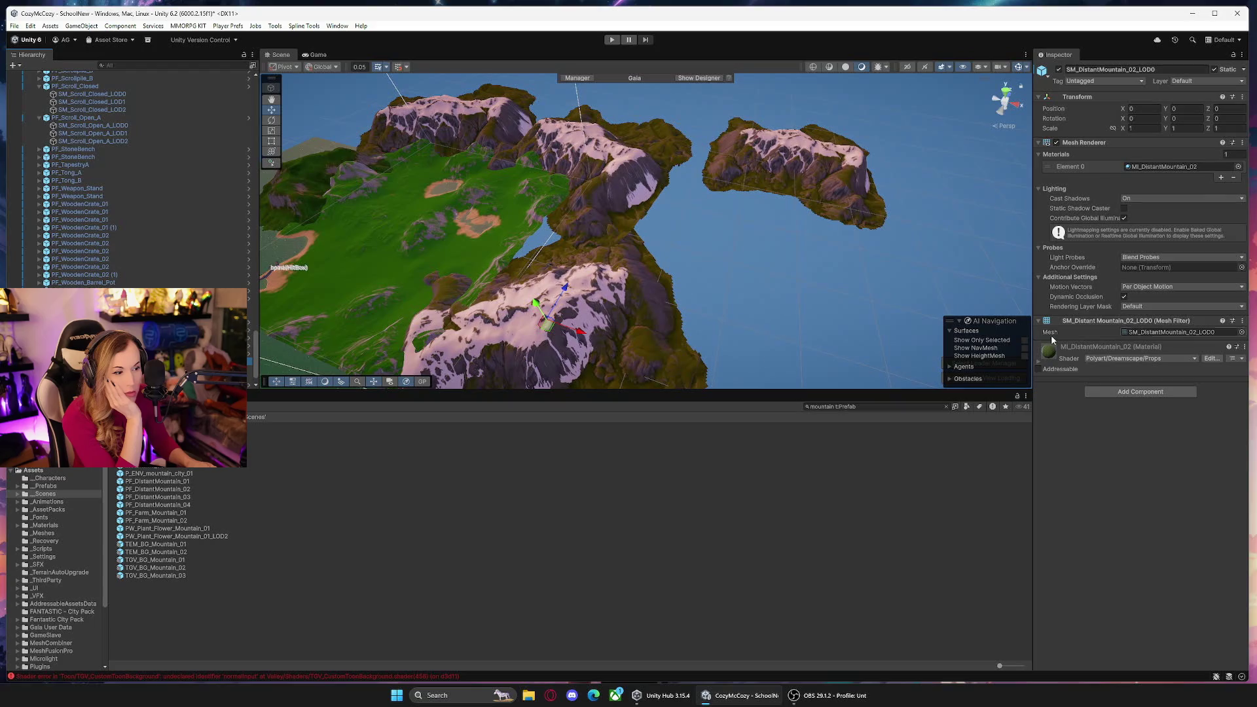
pyautogui.click(1185, 167)
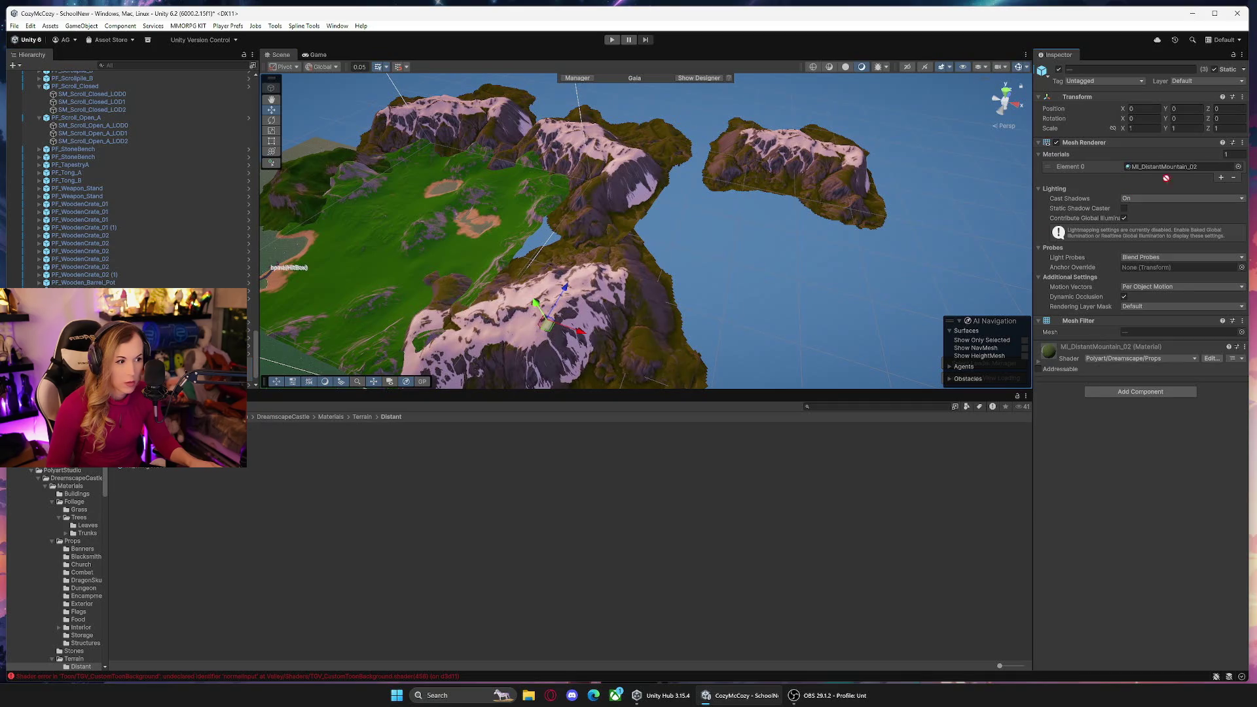
pyautogui.moveTo(1170, 173); pyautogui.dragTo(1169, 172)
pyautogui.moveTo(681, 262)
pyautogui.mouseDown()
pyautogui.moveTo(584, 266)
pyautogui.moveTo(1015, 196)
pyautogui.mouseUp()
pyautogui.click(1022, 197)
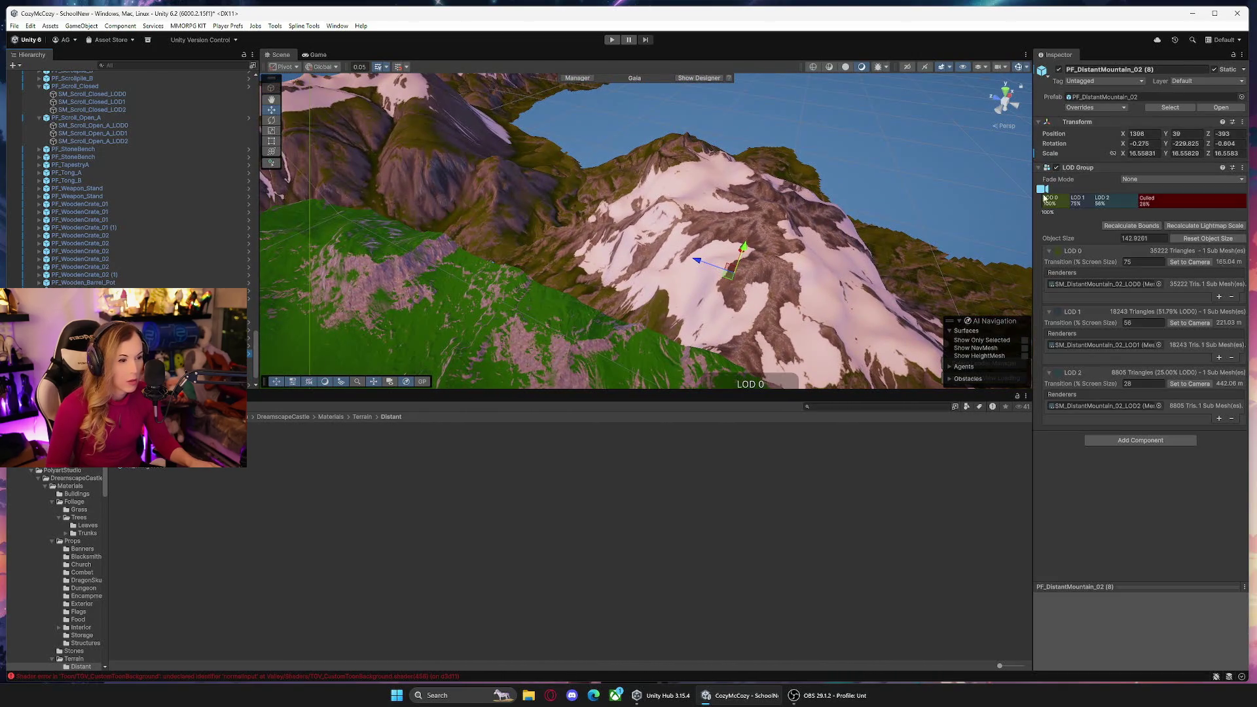
# Raise and rotate PF_DistantMountain_02 (8), tilting it on X and moving it along Z.
pyautogui.moveTo(1177, 146); pyautogui.dragTo(1153, 145)
pyautogui.moveTo(744, 253); pyautogui.dragTo(762, 206)
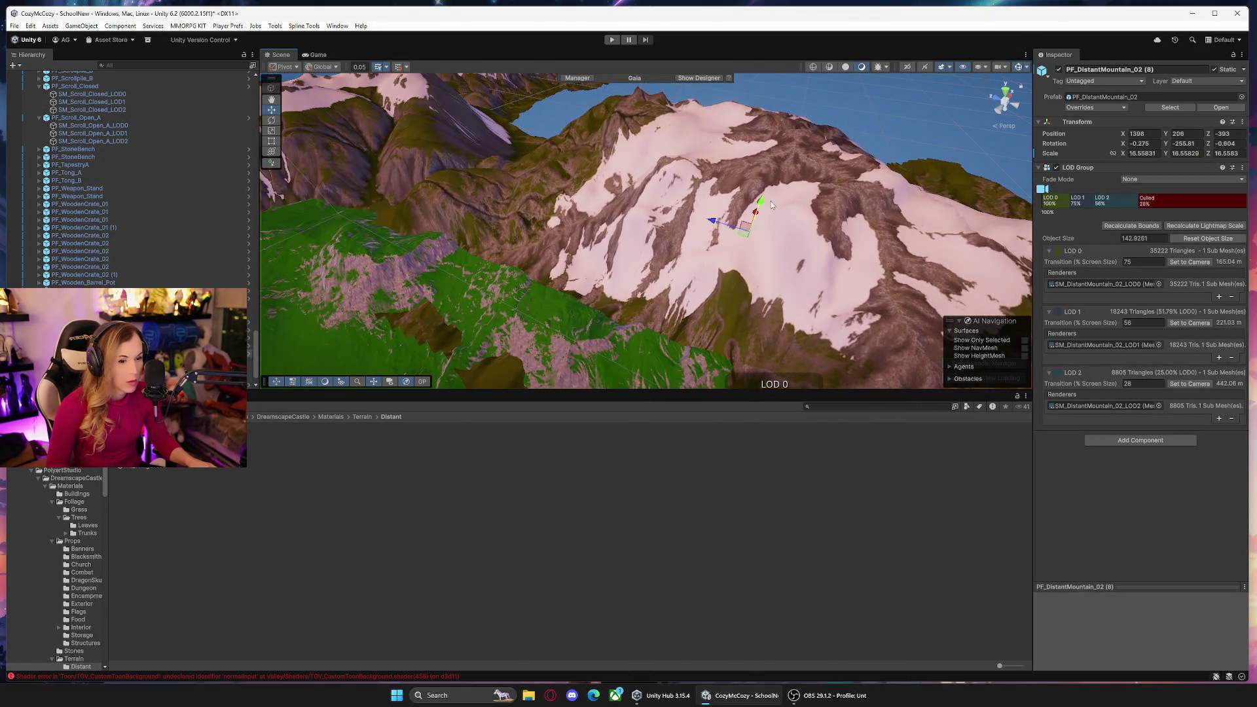
pyautogui.moveTo(1122, 143); pyautogui.dragTo(1107, 139)
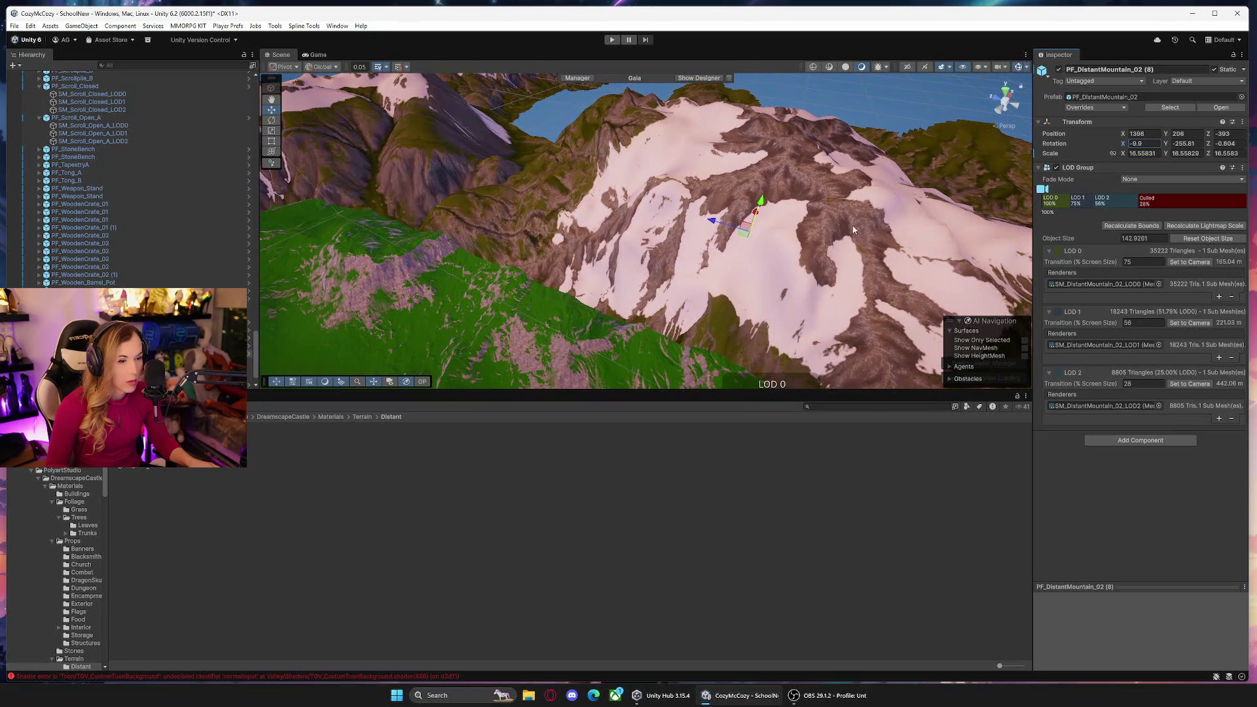
pyautogui.moveTo(742, 237)
pyautogui.mouseDown()
pyautogui.moveTo(668, 209)
pyautogui.moveTo(596, 304)
pyautogui.moveTo(477, 323)
pyautogui.moveTo(620, 217)
pyautogui.moveTo(638, 222)
pyautogui.mouseUp()
pyautogui.press('f')
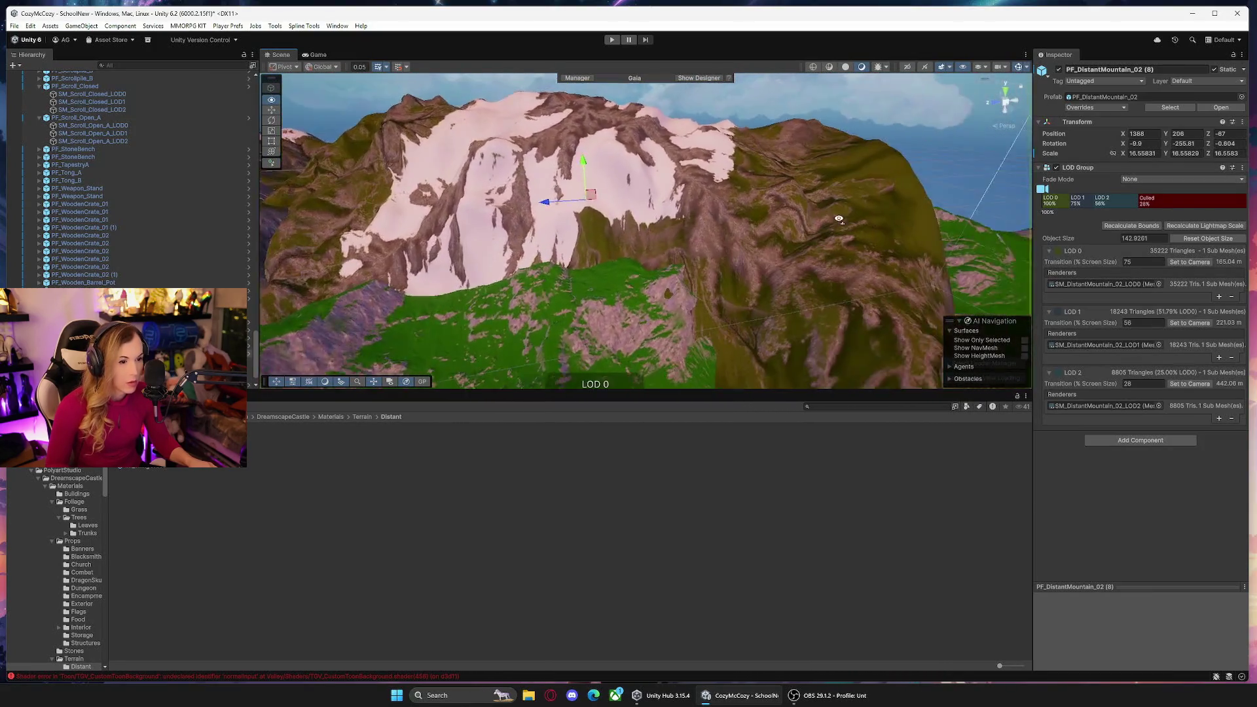
pyautogui.moveTo(1169, 144); pyautogui.dragTo(854, 182)
pyautogui.moveTo(798, 243)
pyautogui.mouseDown()
pyautogui.moveTo(466, 289)
pyautogui.moveTo(497, 289)
pyautogui.moveTo(482, 328)
pyautogui.moveTo(700, 294)
pyautogui.moveTo(480, 292)
pyautogui.moveTo(412, 316)
pyautogui.moveTo(771, 223)
pyautogui.moveTo(755, 200)
pyautogui.mouseUp()
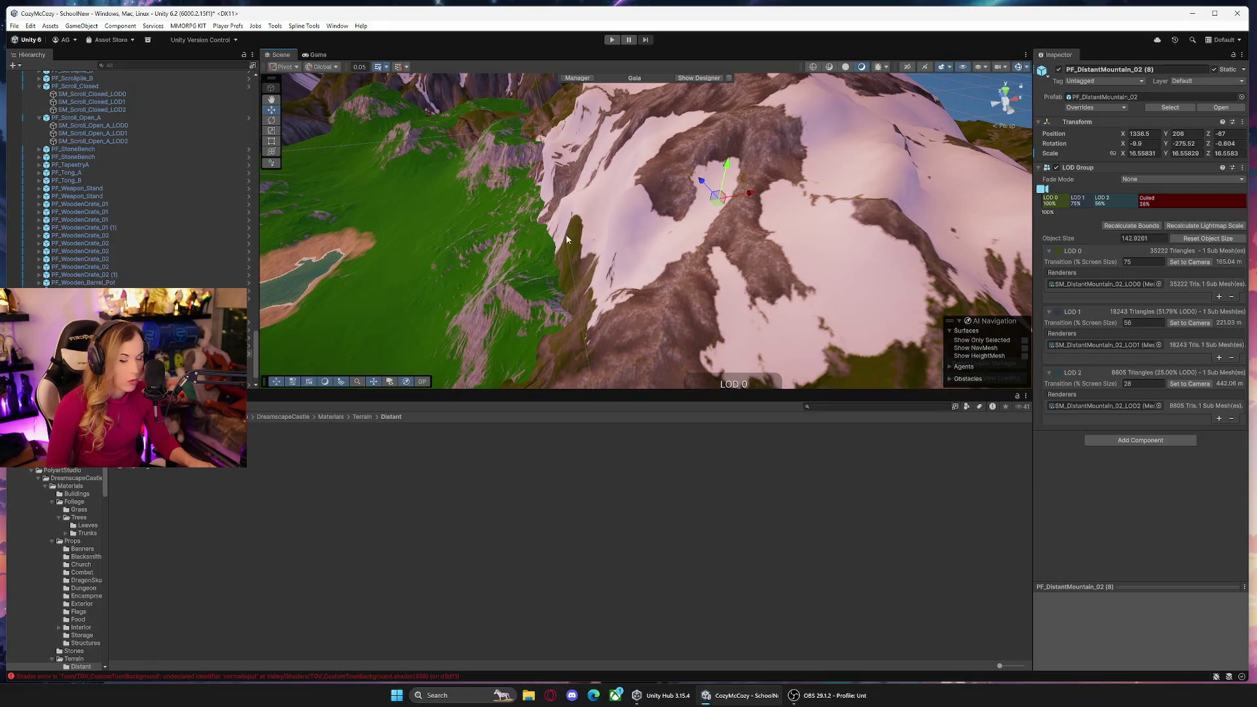
# Fine-tune its X tilt to about -14.4 and shift it along X to roughly X 2940.
pyautogui.click(733, 169)
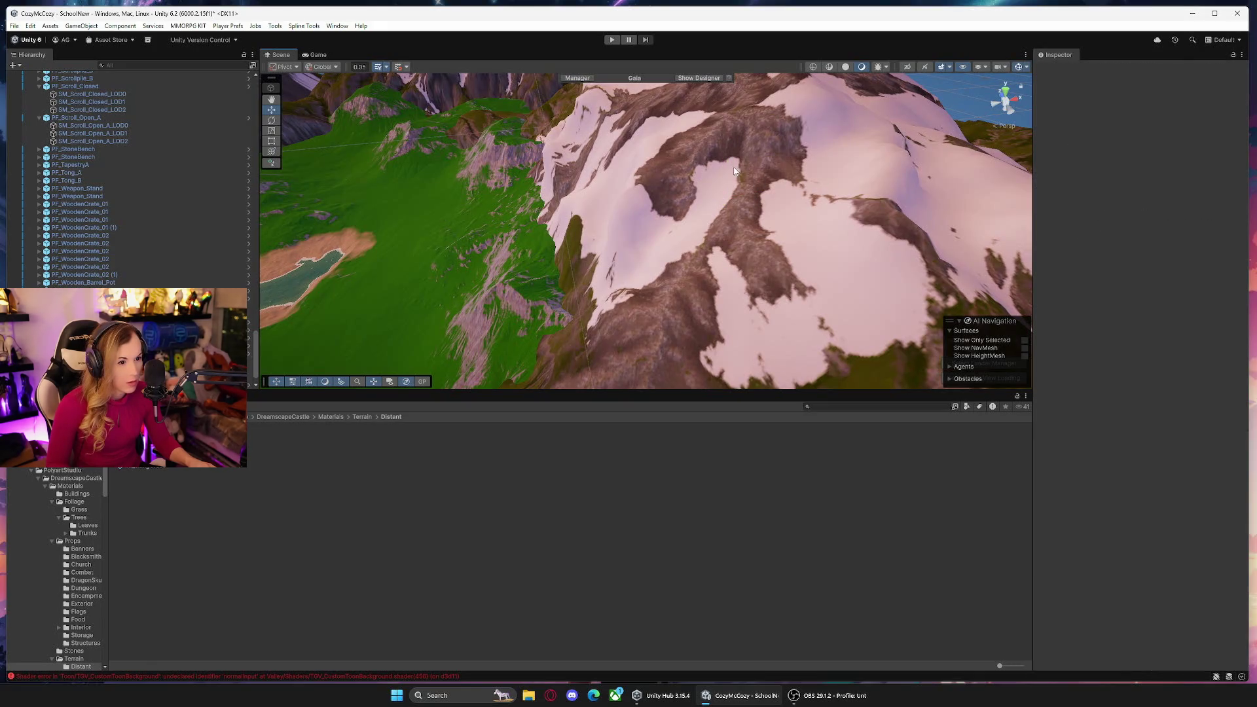
pyautogui.click(756, 211)
pyautogui.moveTo(452, 126)
pyautogui.mouseDown()
pyautogui.moveTo(472, 258)
pyautogui.moveTo(348, 272)
pyautogui.moveTo(216, 260)
pyautogui.moveTo(747, 297)
pyautogui.moveTo(865, 292)
pyautogui.moveTo(707, 263)
pyautogui.moveTo(556, 272)
pyautogui.mouseUp()
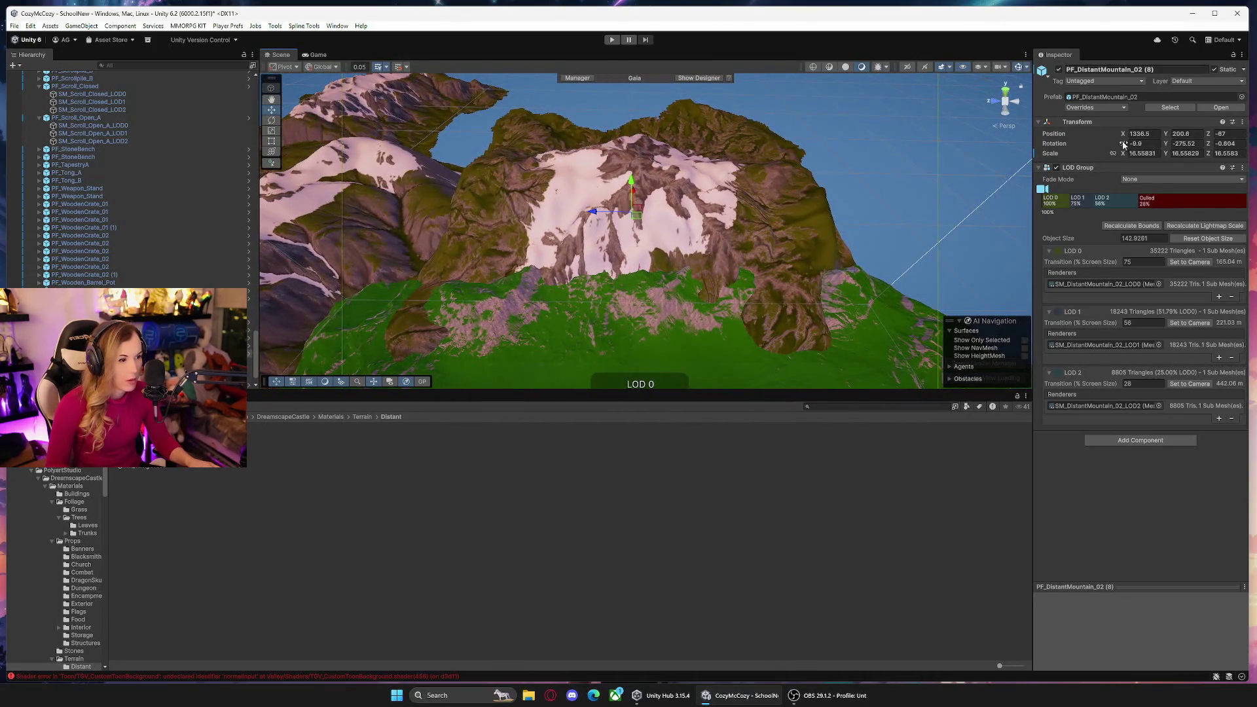
pyautogui.moveTo(1124, 144); pyautogui.dragTo(1118, 146)
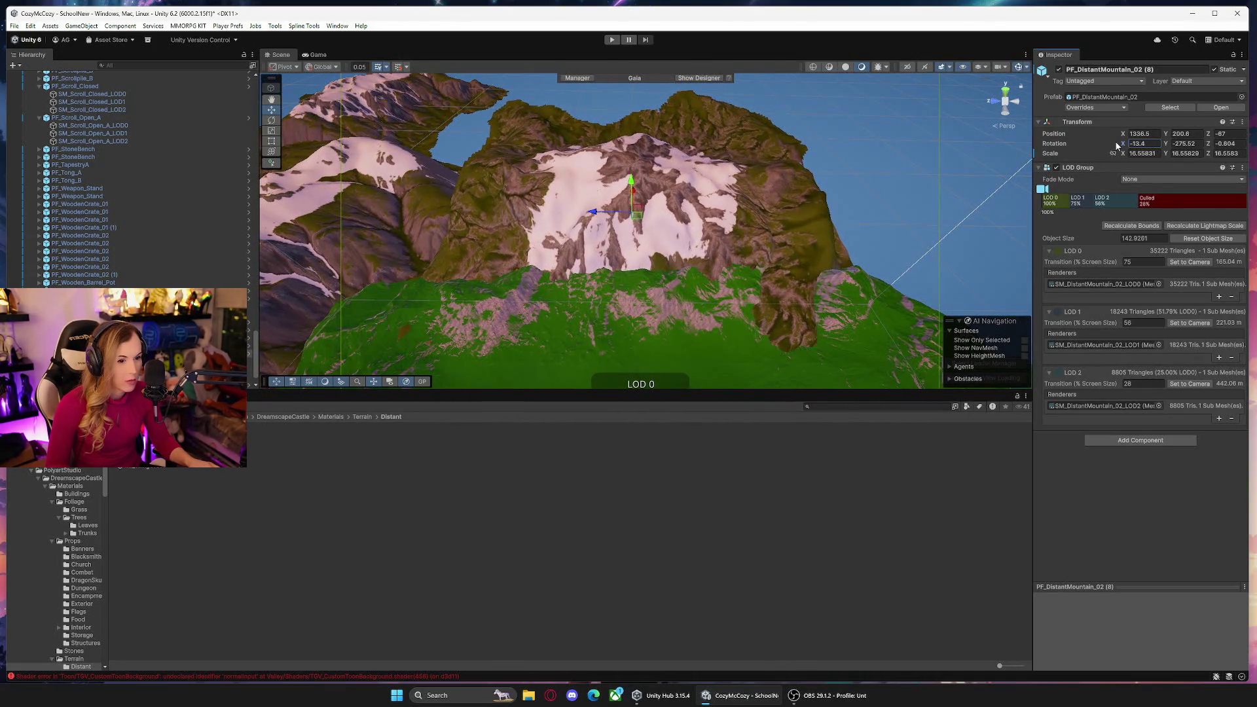
pyautogui.moveTo(845, 236)
pyautogui.mouseDown()
pyautogui.moveTo(871, 213)
pyautogui.moveTo(856, 211)
pyautogui.moveTo(892, 217)
pyautogui.moveTo(828, 188)
pyautogui.moveTo(681, 210)
pyautogui.moveTo(639, 235)
pyautogui.moveTo(705, 239)
pyautogui.mouseUp()
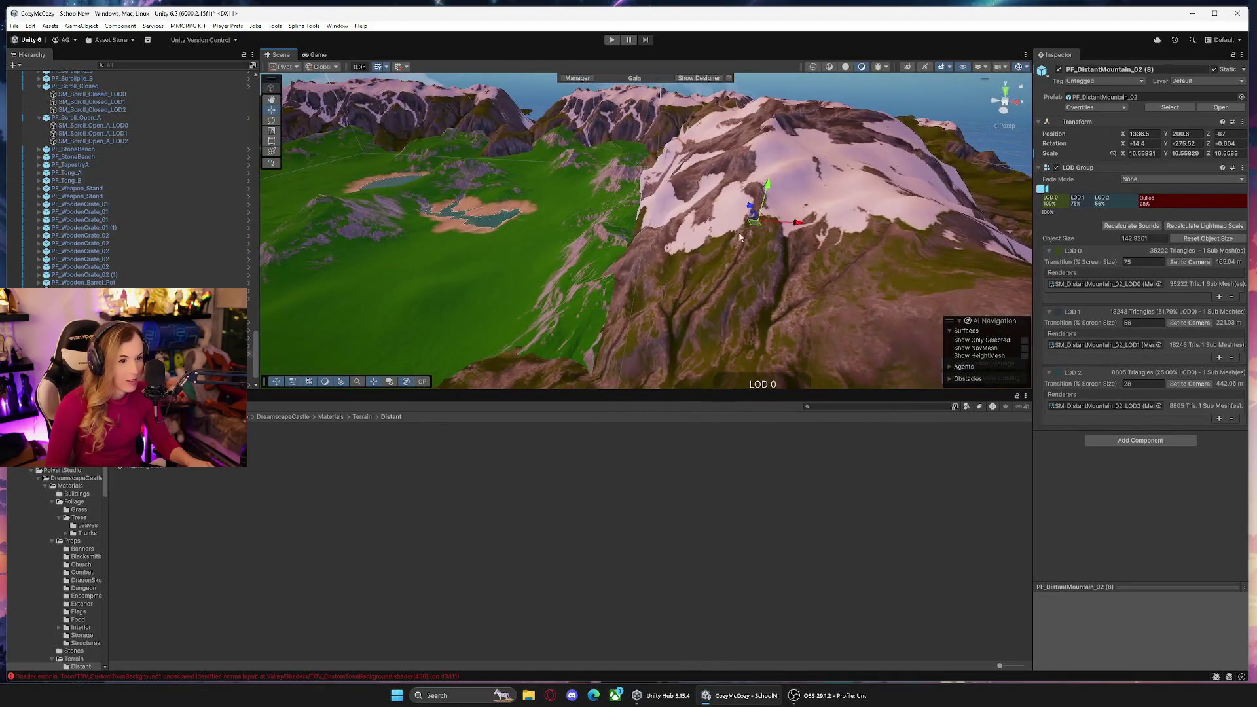
pyautogui.moveTo(797, 226); pyautogui.dragTo(793, 225)
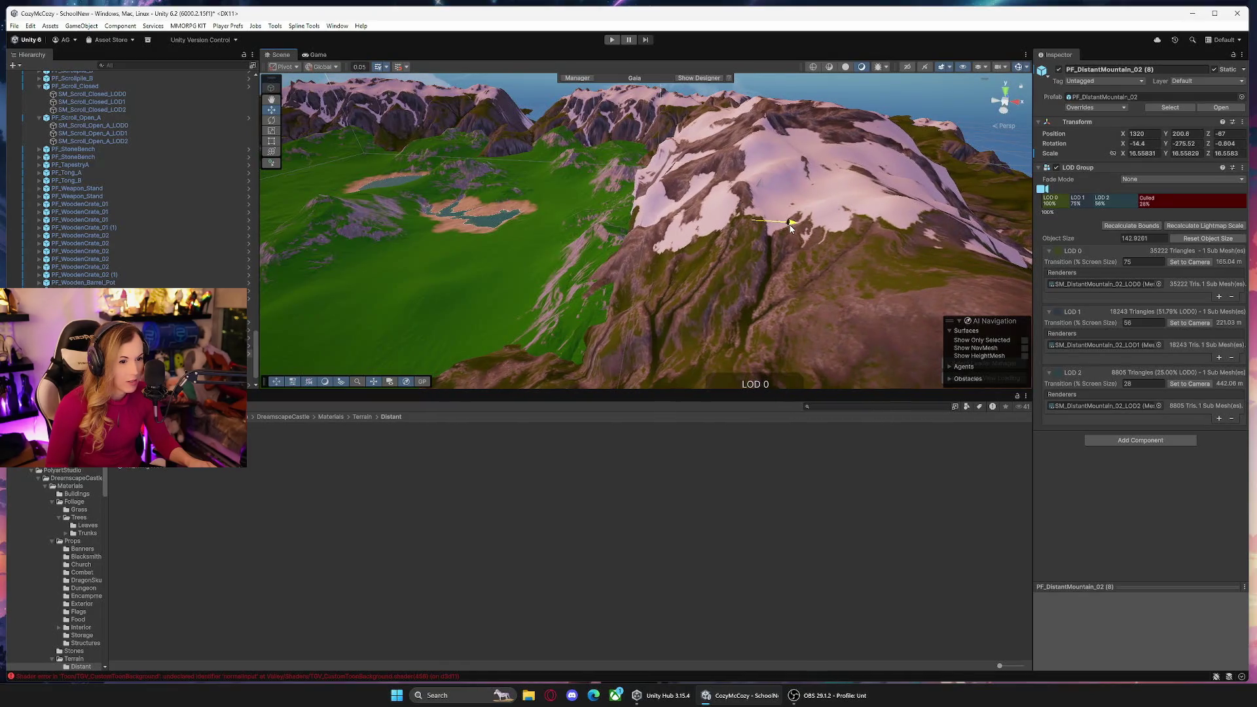
pyautogui.moveTo(639, 262)
pyautogui.mouseDown()
pyautogui.moveTo(653, 310)
pyautogui.moveTo(664, 226)
pyautogui.moveTo(977, 274)
pyautogui.moveTo(683, 253)
pyautogui.moveTo(589, 272)
pyautogui.moveTo(797, 331)
pyautogui.moveTo(753, 351)
pyautogui.moveTo(802, 368)
pyautogui.mouseUp()
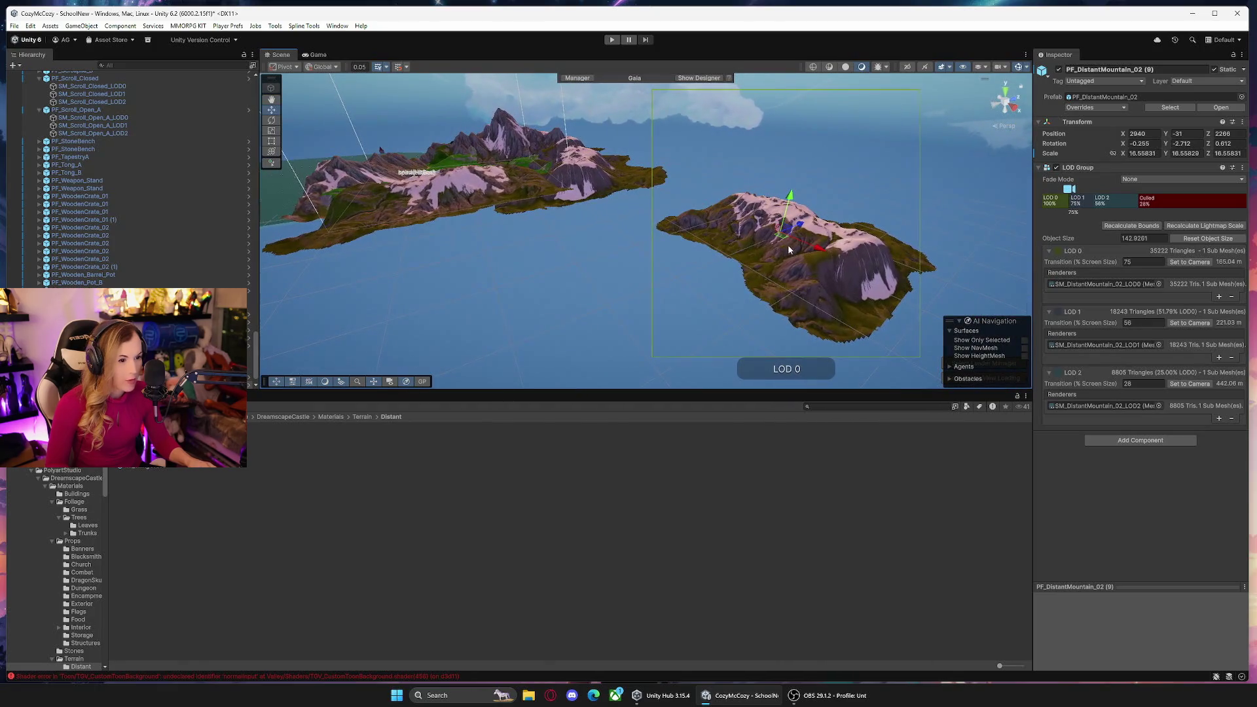
# Move the mountain island to a new spot and give its LOD0 mesh MI_DistantMountain_03.
pyautogui.moveTo(790, 250); pyautogui.dragTo(561, 243)
pyautogui.moveTo(301, 220); pyautogui.dragTo(621, 188)
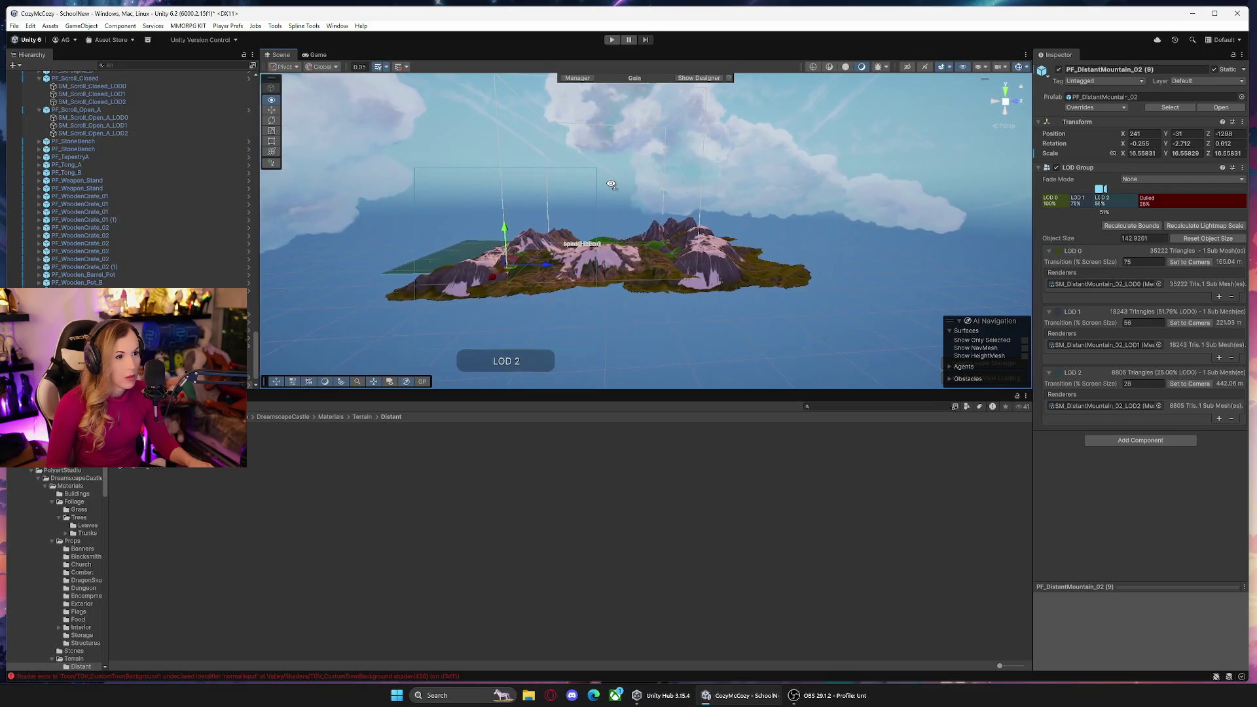
pyautogui.moveTo(601, 181)
pyautogui.mouseDown()
pyautogui.moveTo(554, 172)
pyautogui.moveTo(419, 210)
pyautogui.moveTo(339, 264)
pyautogui.moveTo(126, 288)
pyautogui.moveTo(98, 243)
pyautogui.moveTo(38, 283)
pyautogui.moveTo(598, 254)
pyautogui.mouseUp()
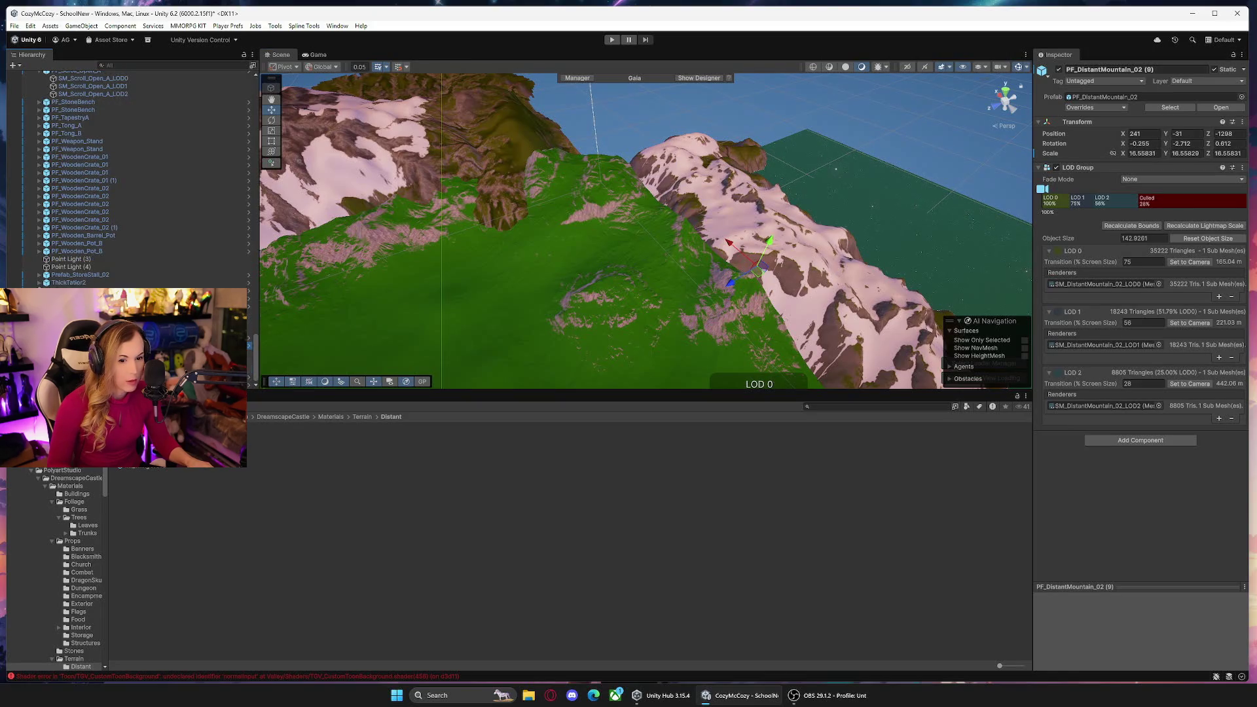
pyautogui.click(754, 275)
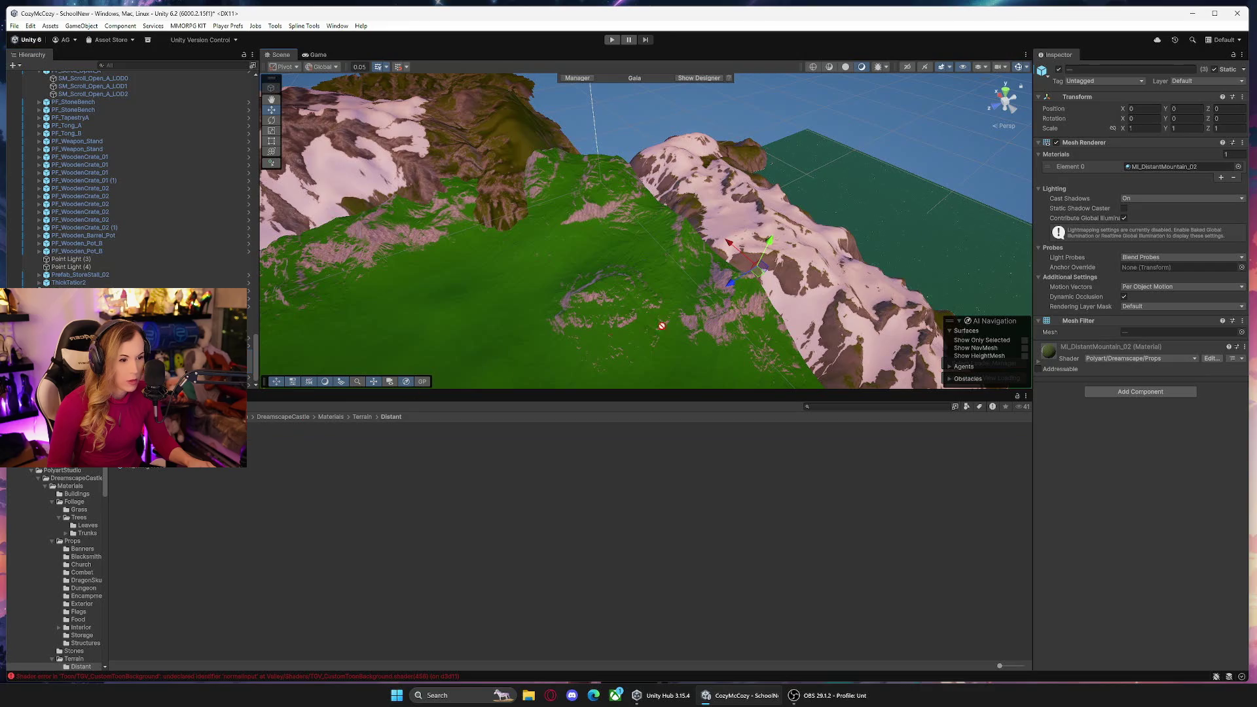
pyautogui.moveTo(1157, 188); pyautogui.dragTo(1180, 167)
pyautogui.moveTo(753, 236)
pyautogui.mouseDown()
pyautogui.moveTo(611, 216)
pyautogui.moveTo(654, 248)
pyautogui.moveTo(786, 298)
pyautogui.moveTo(805, 246)
pyautogui.mouseUp()
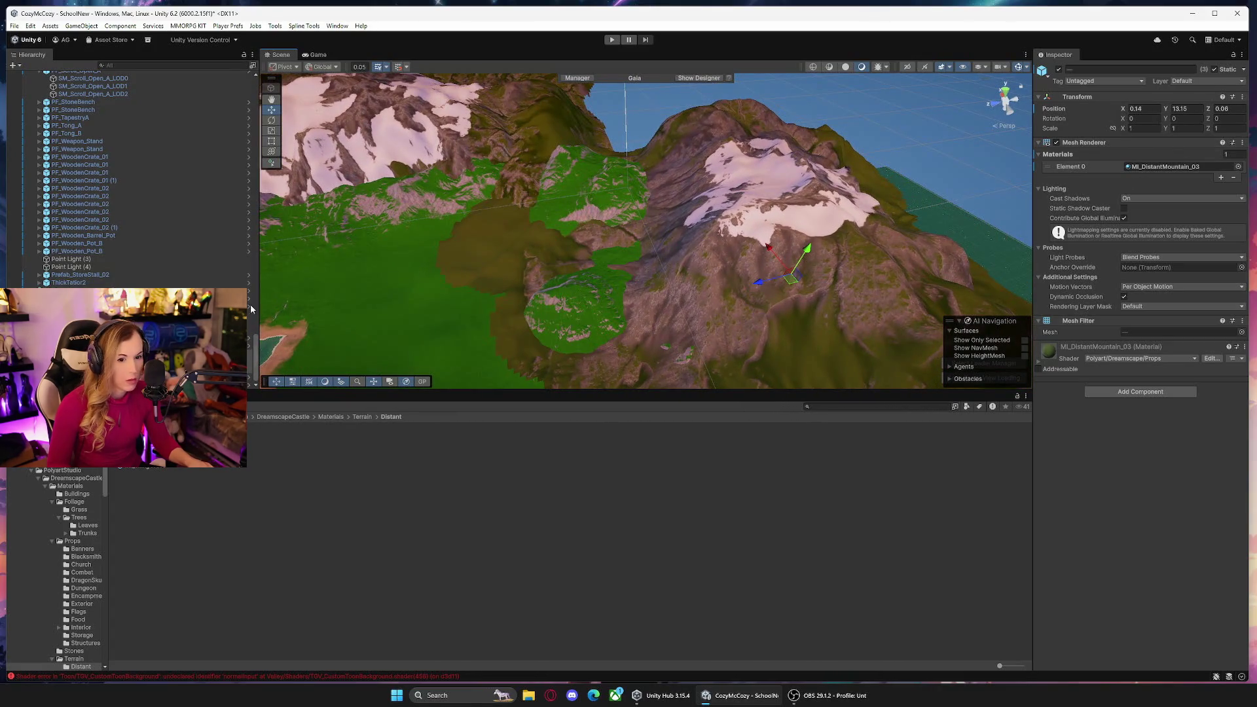
pyautogui.hotkey('ctrl', 'z')
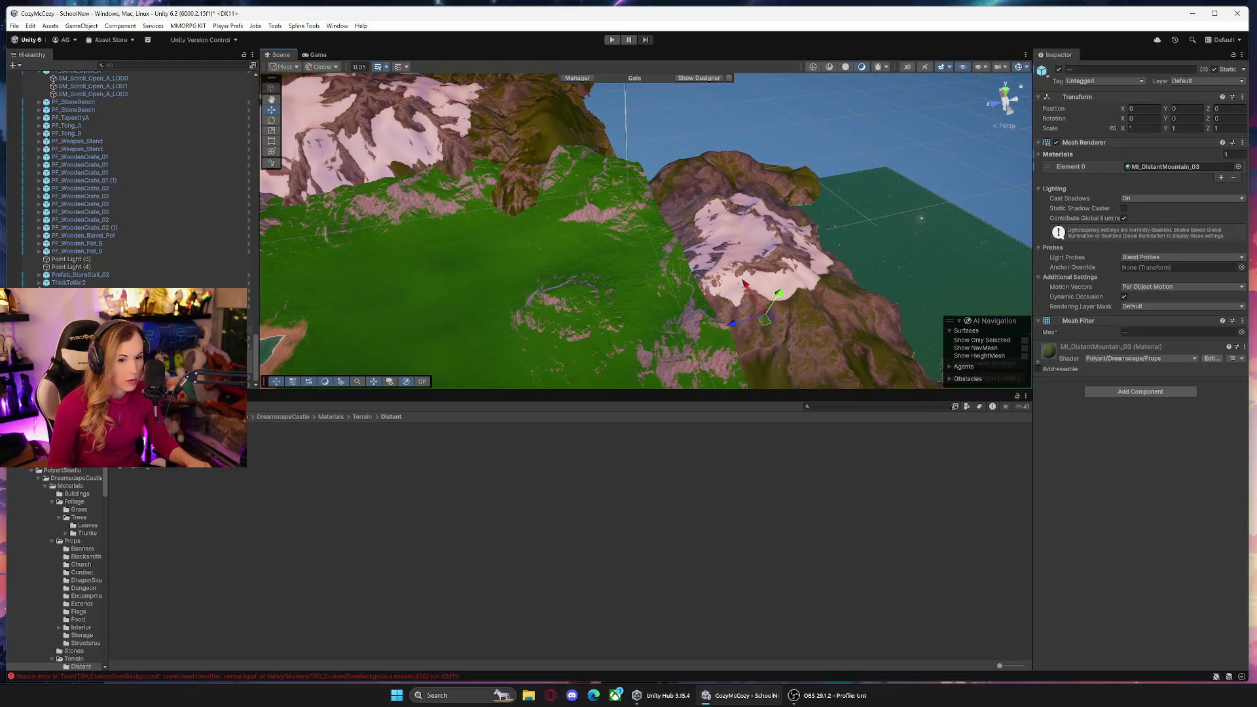
# Raise the mountain prefab to about Y 208 and rotate it to 8.78, -28.25.
pyautogui.click(763, 307)
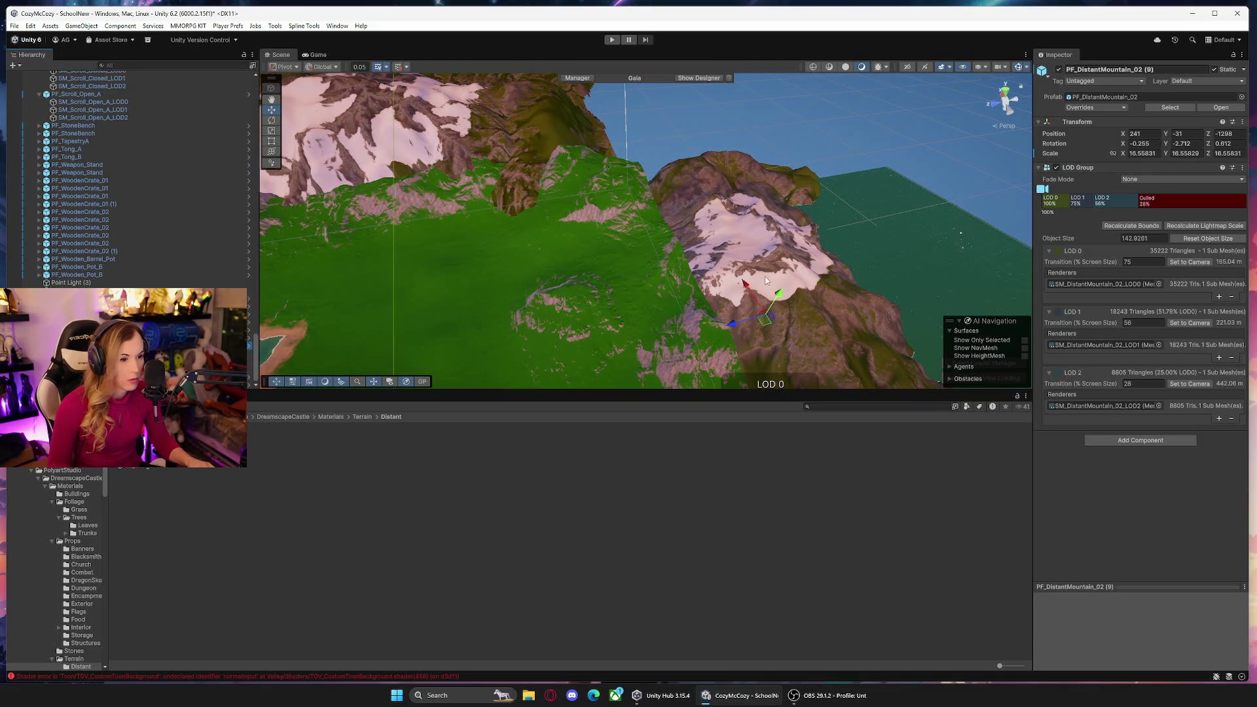
pyautogui.moveTo(779, 294); pyautogui.dragTo(813, 245)
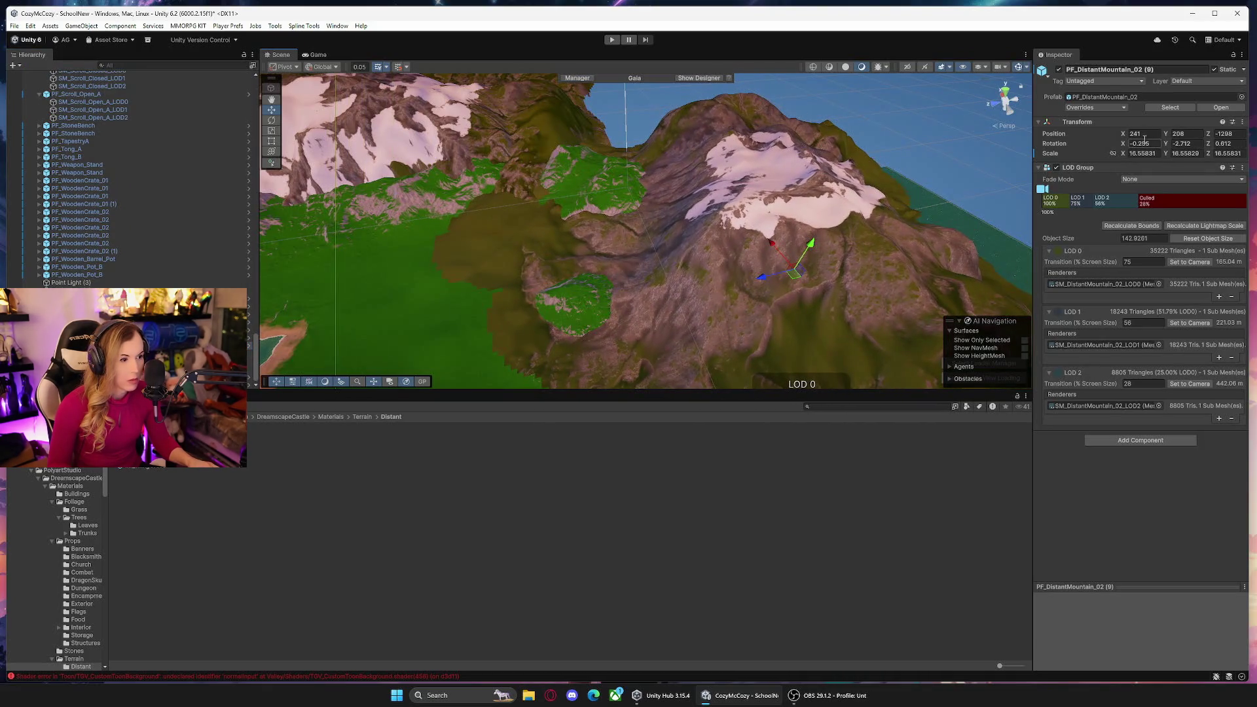
pyautogui.moveTo(1124, 145); pyautogui.dragTo(1162, 144)
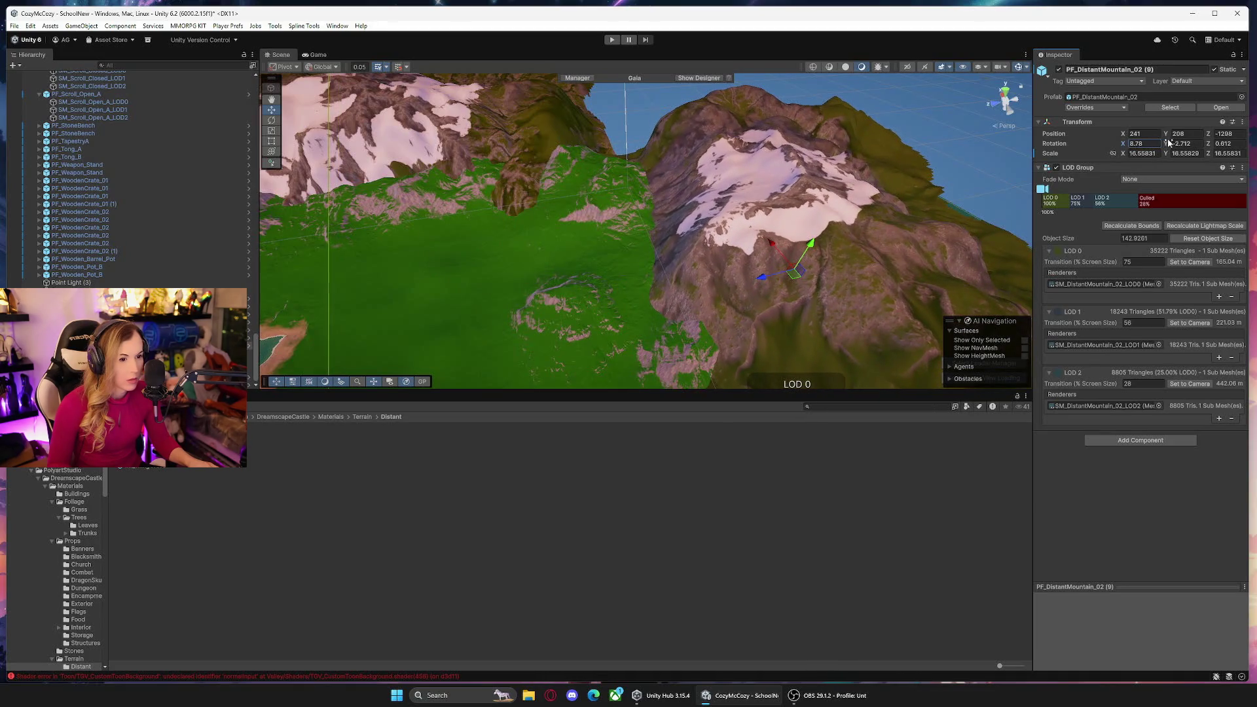
pyautogui.moveTo(655, 230); pyautogui.dragTo(589, 236)
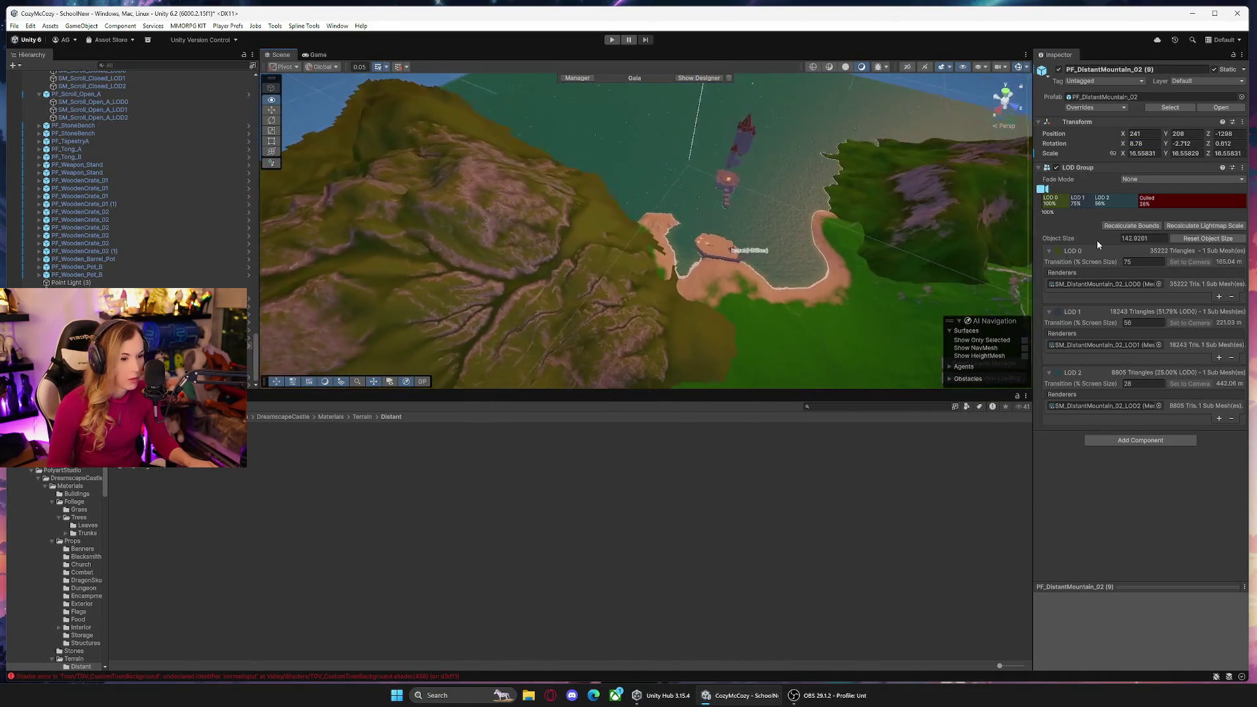
pyautogui.press('f')
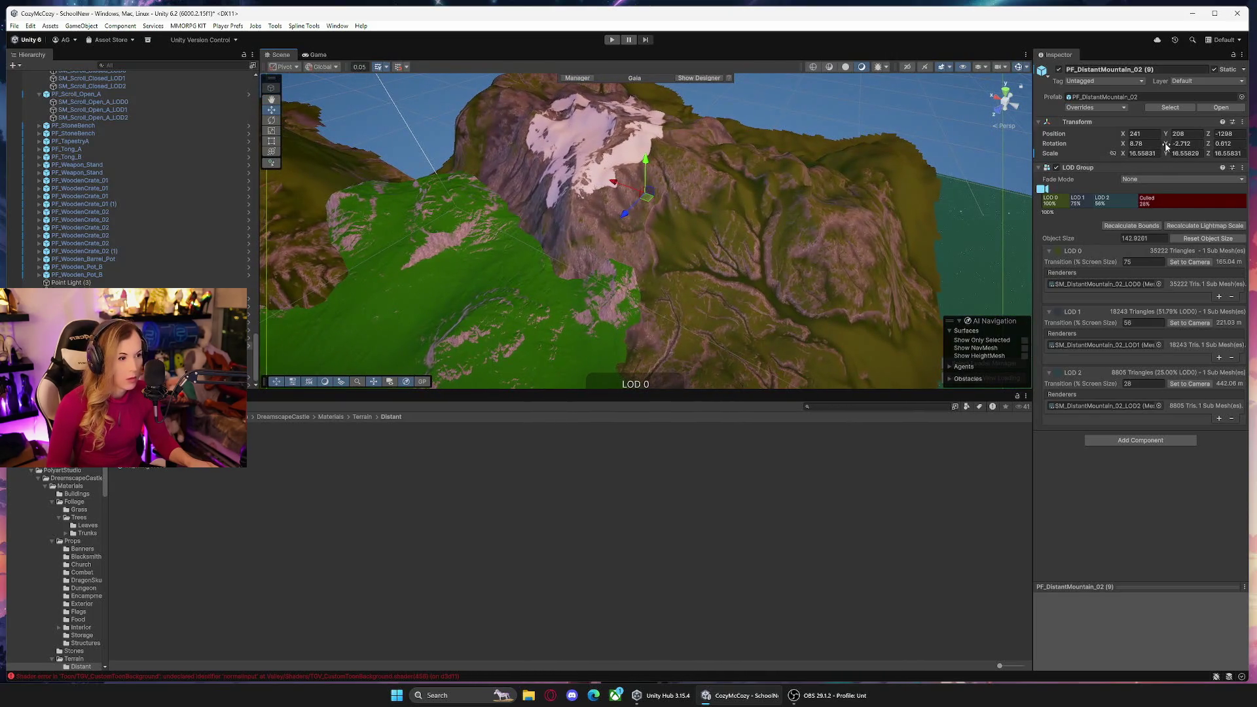
pyautogui.moveTo(1143, 147)
pyautogui.mouseDown()
pyautogui.moveTo(866, 159)
pyautogui.moveTo(888, 163)
pyautogui.mouseUp()
pyautogui.moveTo(646, 195); pyautogui.dragTo(504, 183)
pyautogui.moveTo(727, 255)
pyautogui.mouseDown()
pyautogui.moveTo(691, 249)
pyautogui.moveTo(778, 300)
pyautogui.moveTo(752, 227)
pyautogui.moveTo(648, 191)
pyautogui.moveTo(742, 159)
pyautogui.moveTo(1014, 299)
pyautogui.moveTo(1006, 121)
pyautogui.moveTo(901, 177)
pyautogui.mouseUp()
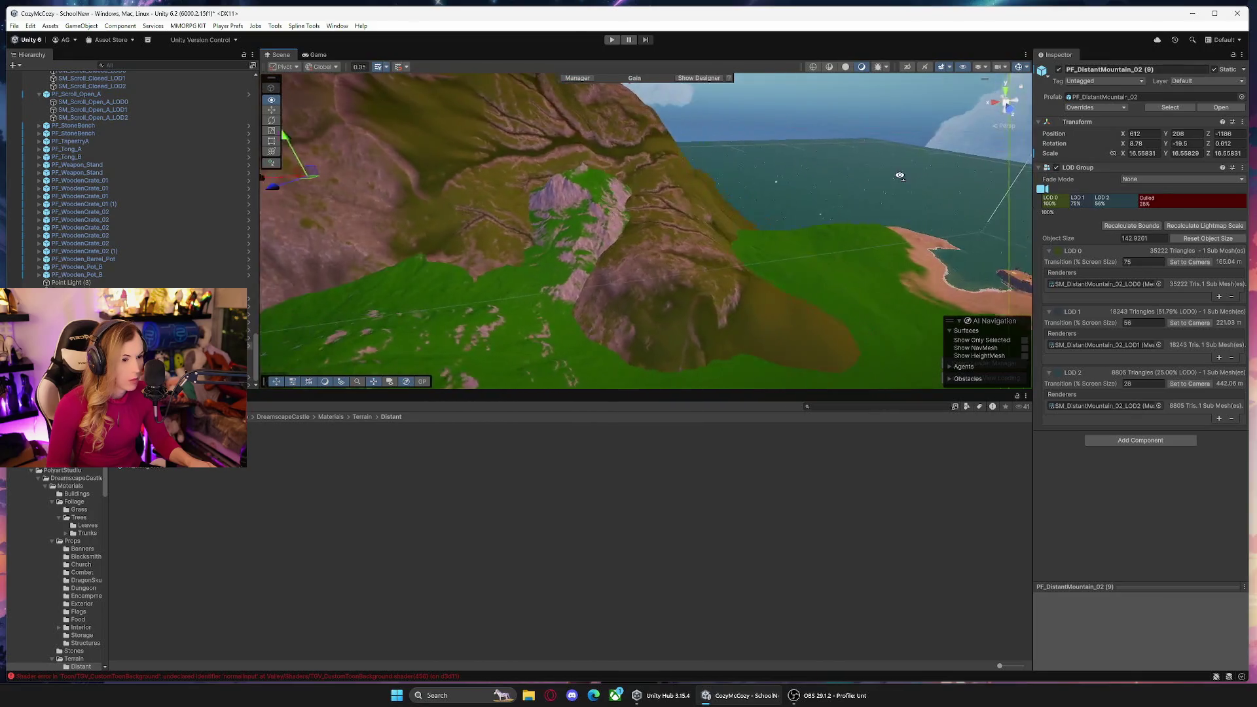
pyautogui.press('f')
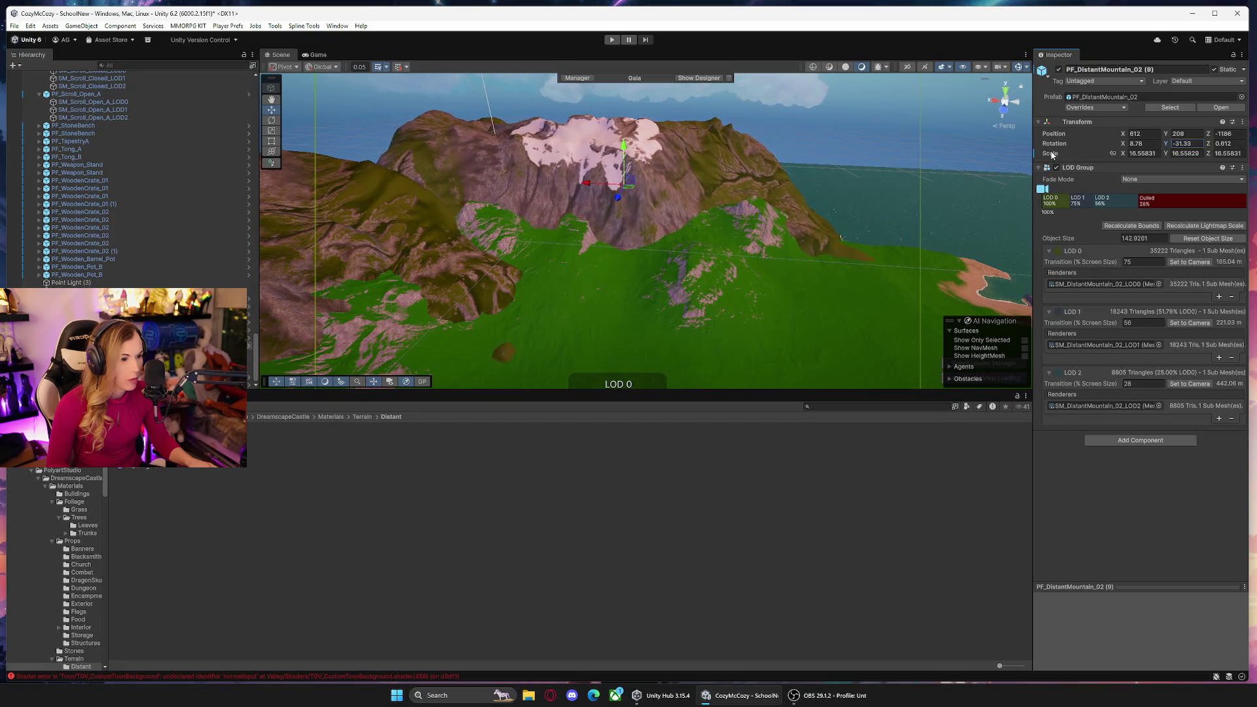
pyautogui.moveTo(982, 183)
pyautogui.keyDown('alt'); pyautogui.mouseDown()
pyautogui.moveTo(746, 244)
pyautogui.moveTo(799, 258)
pyautogui.moveTo(507, 345)
pyautogui.moveTo(528, 229)
pyautogui.mouseUp(); pyautogui.keyUp('alt')
pyautogui.press('f')
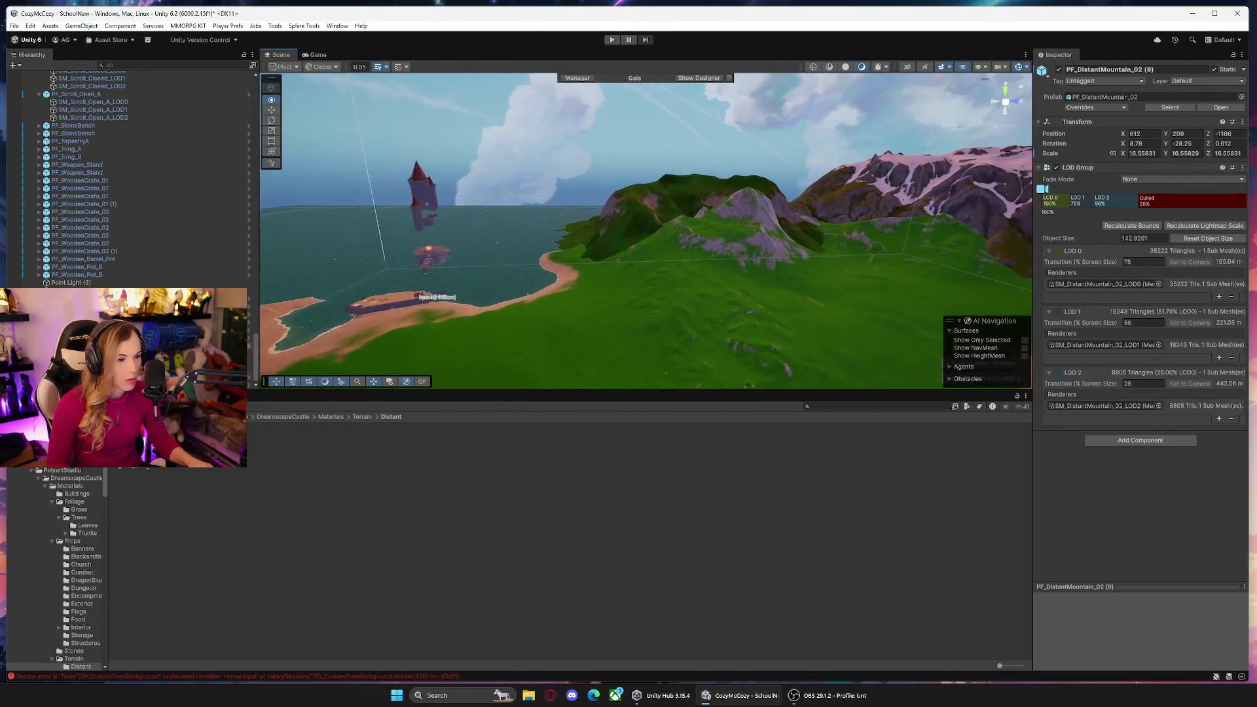
pyautogui.moveTo(294, 257)
pyautogui.keyDown('alt'); pyautogui.mouseDown()
pyautogui.moveTo(329, 254)
pyautogui.moveTo(332, 277)
pyautogui.moveTo(653, 283)
pyautogui.mouseUp(); pyautogui.keyUp('alt')
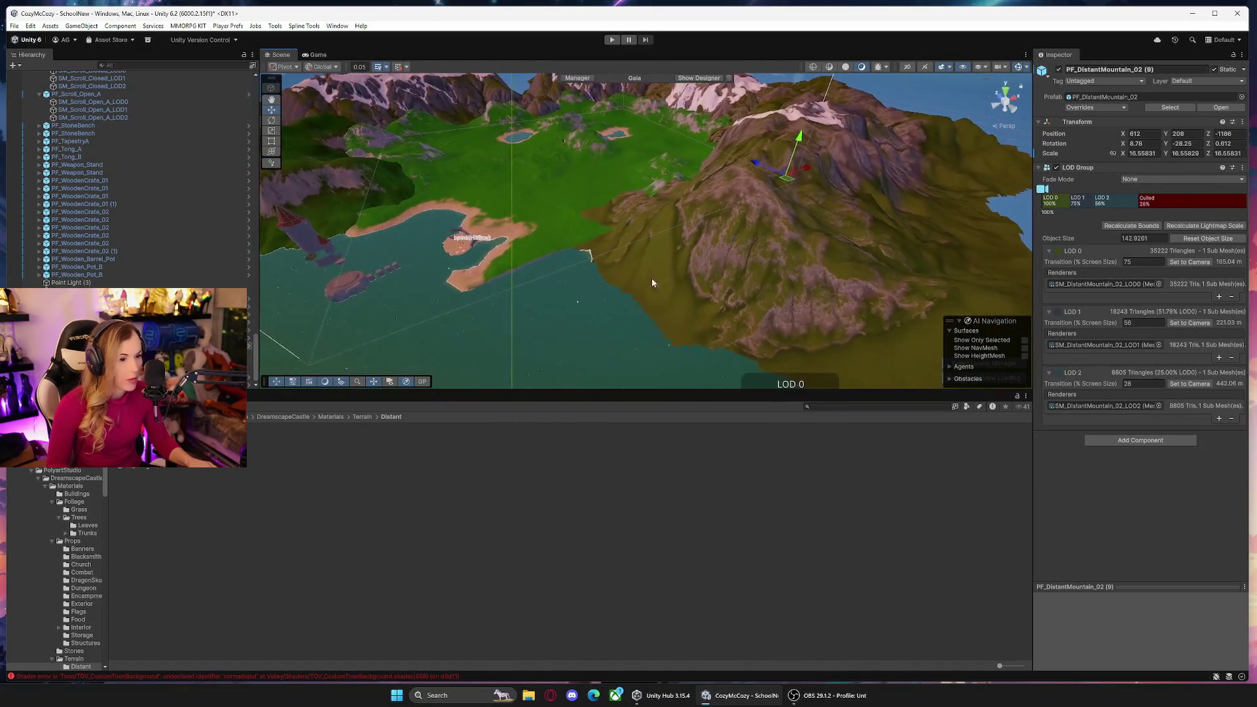
# Revert an accidental LOD0 mesh offset and slide the mountain toward the lake.
pyautogui.click(795, 230)
pyautogui.moveTo(792, 180); pyautogui.dragTo(751, 172)
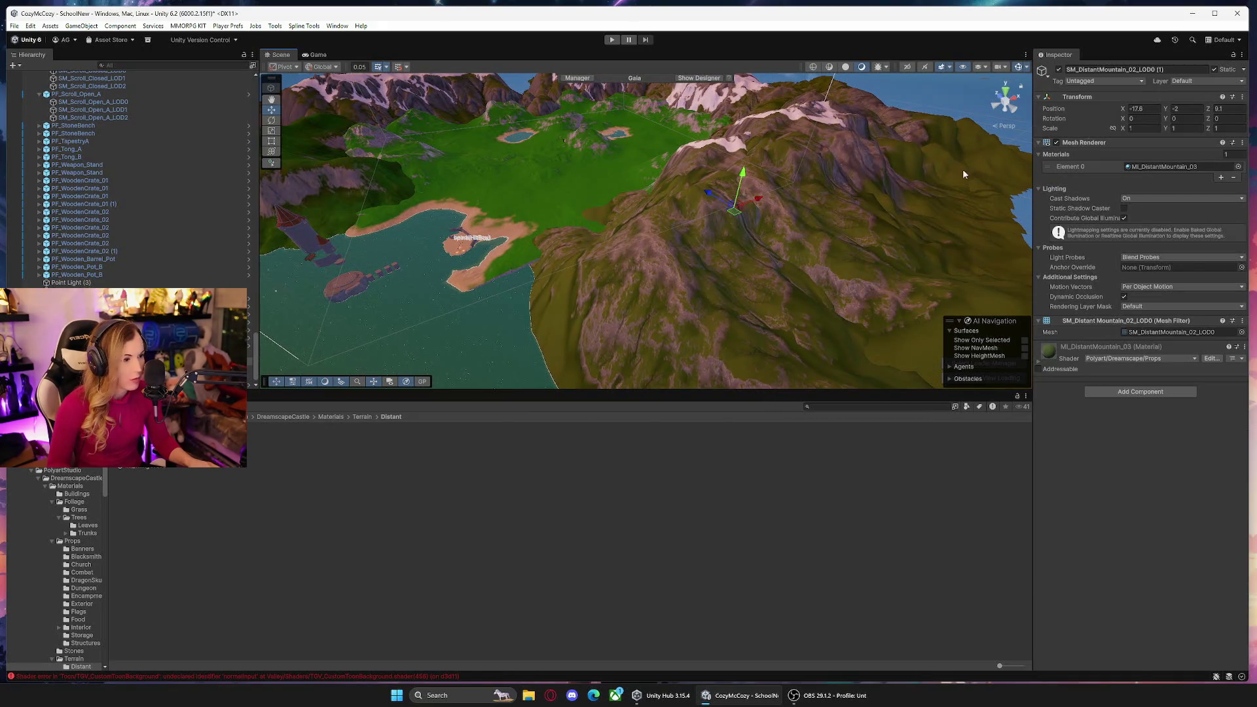
pyautogui.keyDown('alt'); pyautogui.moveTo(783, 247); pyautogui.dragTo(733, 275); pyautogui.keyUp('alt')
pyautogui.moveTo(776, 213)
pyautogui.mouseDown()
pyautogui.moveTo(753, 208)
pyautogui.moveTo(770, 227)
pyautogui.mouseUp()
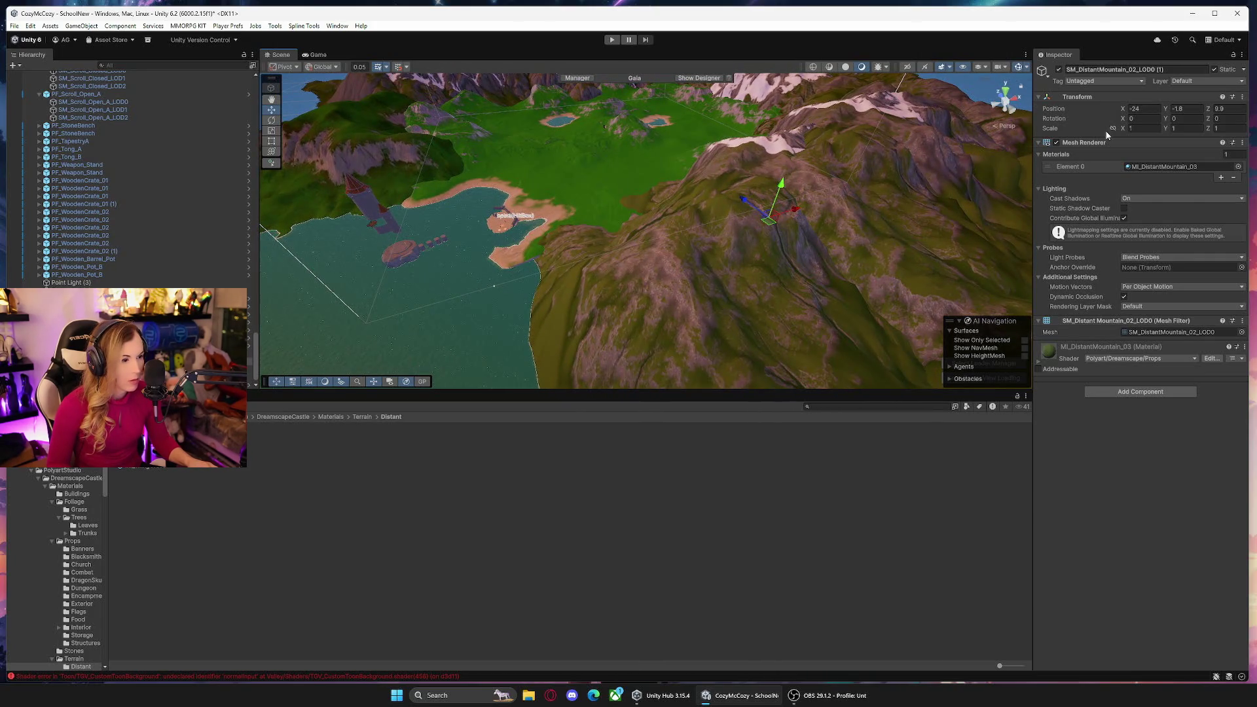
pyautogui.hotkey('ctrl', 'z')
pyautogui.hotkey('ctrl', 'z')
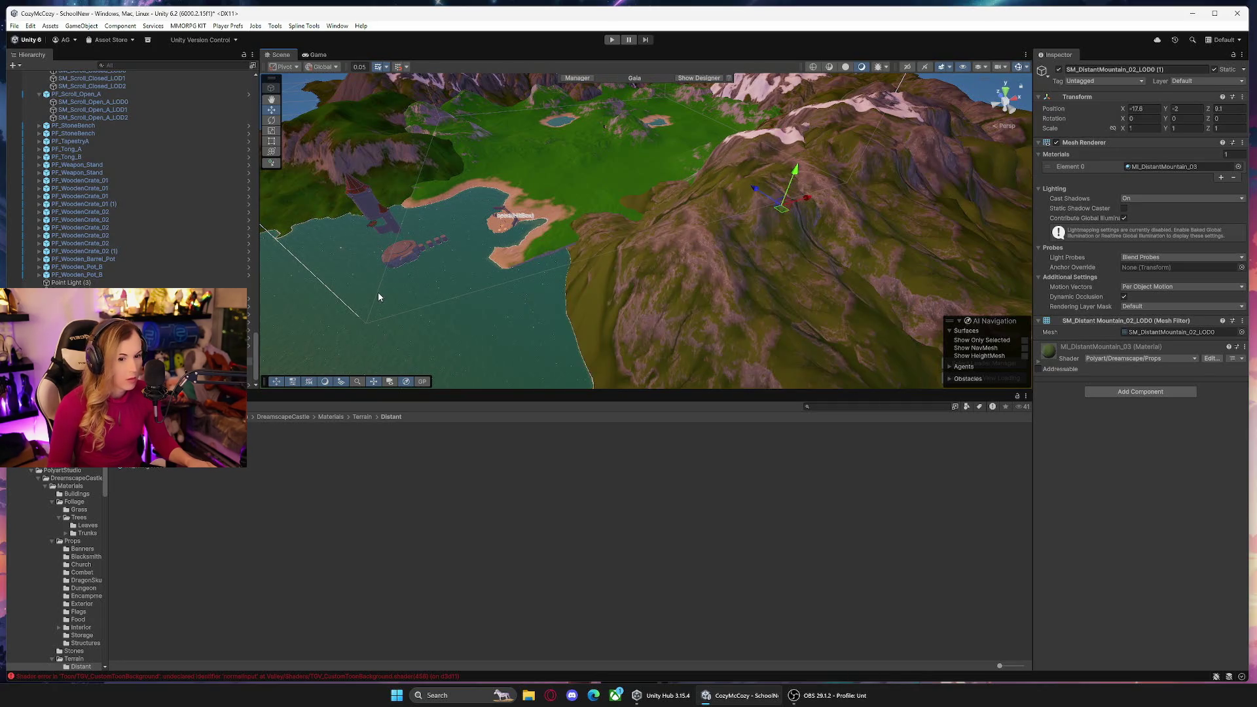
pyautogui.click(604, 126)
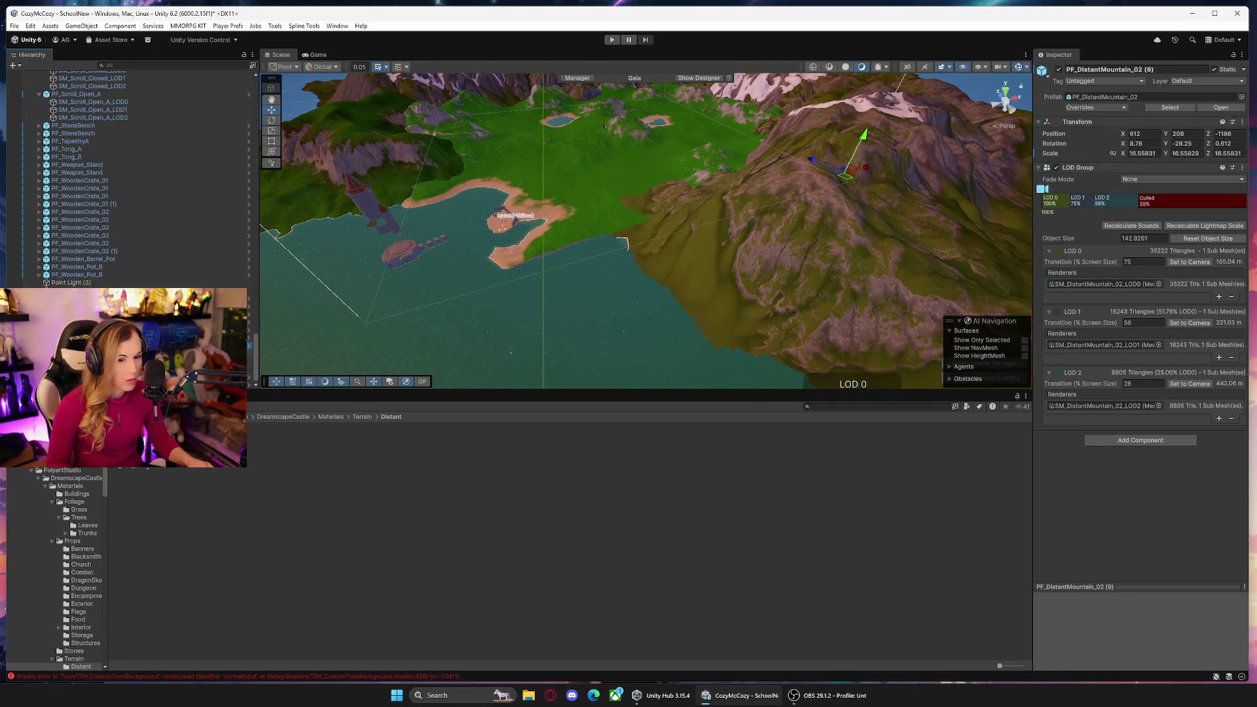
pyautogui.moveTo(846, 188)
pyautogui.mouseDown()
pyautogui.moveTo(764, 203)
pyautogui.moveTo(794, 209)
pyautogui.mouseUp()
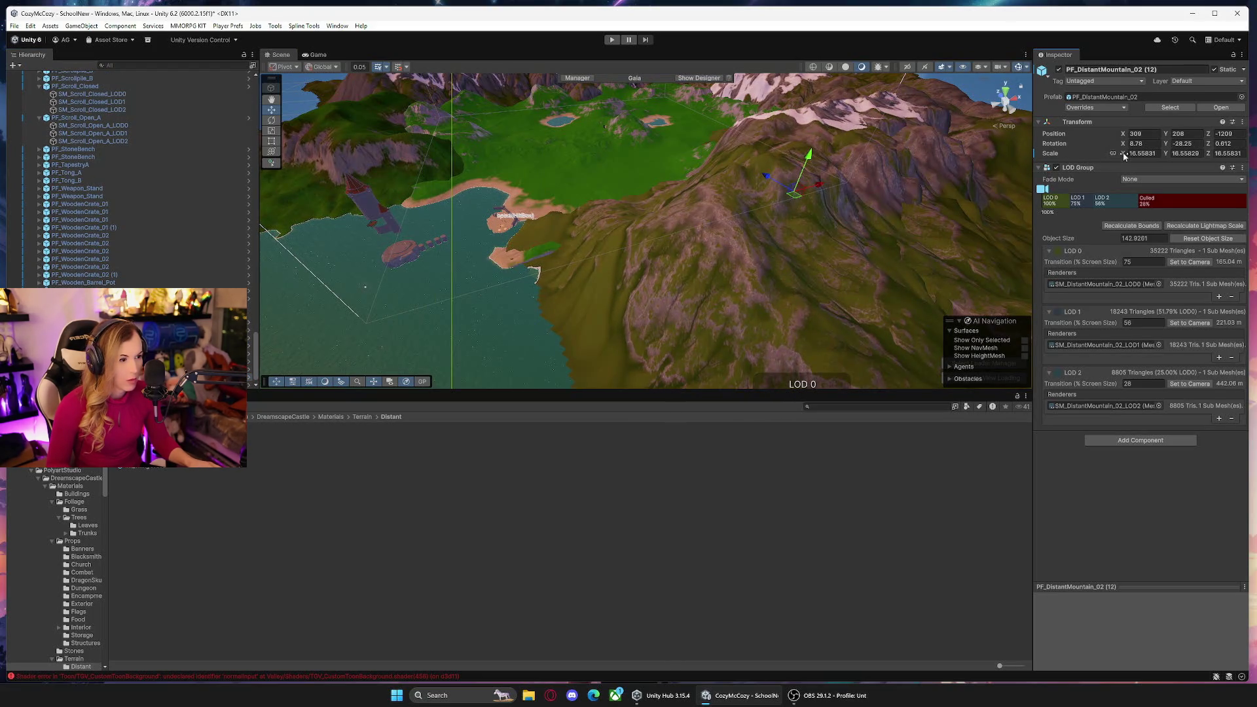
# Shrink PF_DistantMountain_02 (12) to scale 12.2, lower it, and rotate it toward the coastline.
pyautogui.moveTo(1124, 155); pyautogui.dragTo(1108, 158)
pyautogui.moveTo(800, 196); pyautogui.dragTo(761, 217)
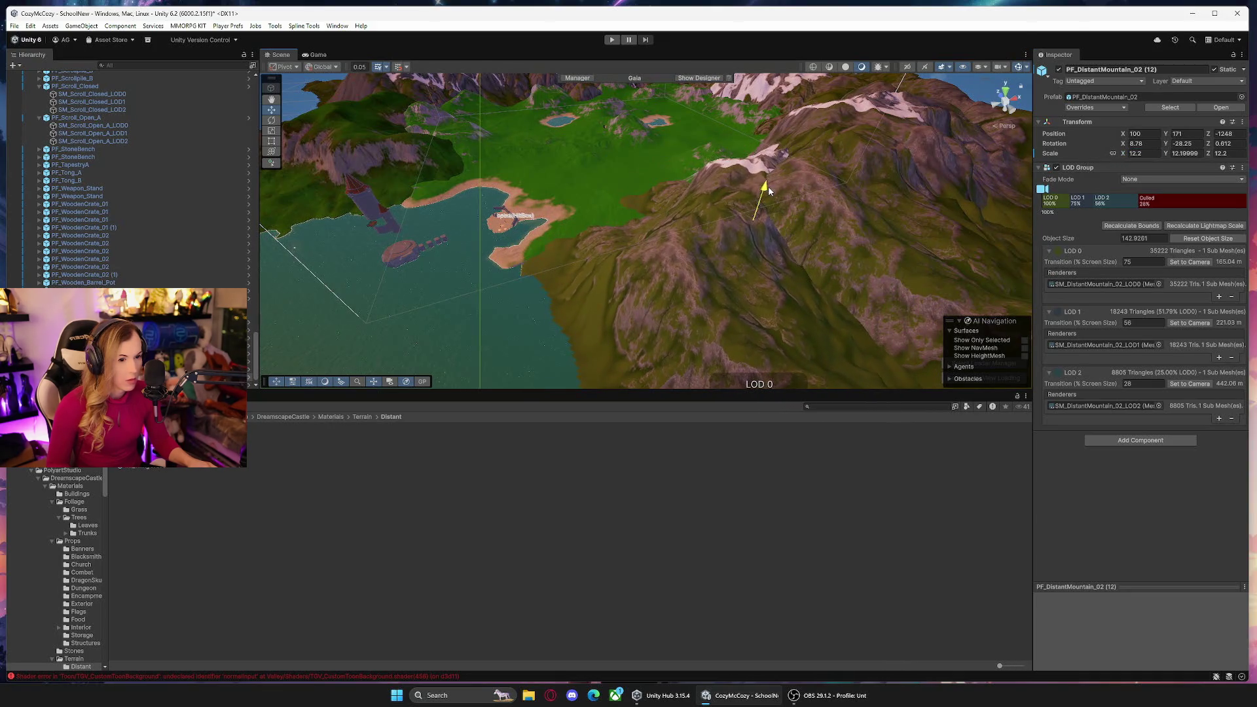
pyautogui.moveTo(769, 192)
pyautogui.mouseDown()
pyautogui.moveTo(774, 207)
pyautogui.moveTo(739, 244)
pyautogui.mouseUp()
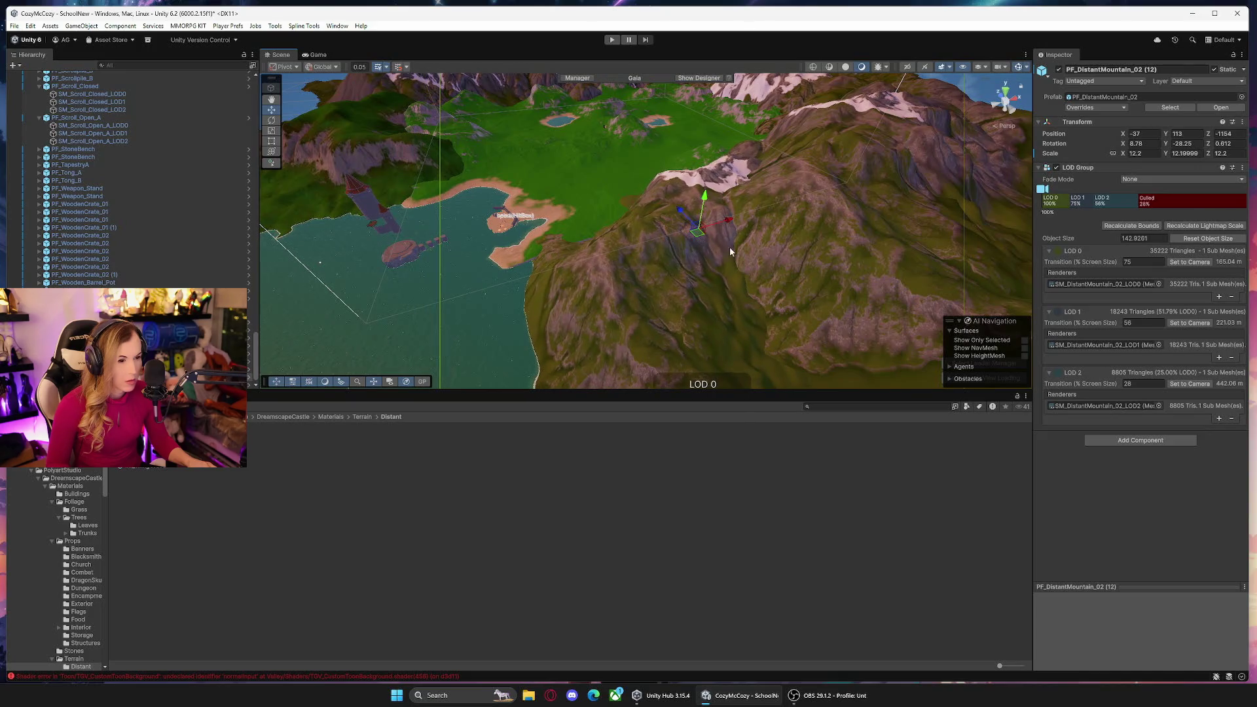
pyautogui.moveTo(733, 241)
pyautogui.mouseDown()
pyautogui.moveTo(662, 270)
pyautogui.moveTo(659, 332)
pyautogui.moveTo(666, 323)
pyautogui.moveTo(690, 362)
pyautogui.moveTo(698, 292)
pyautogui.moveTo(828, 249)
pyautogui.moveTo(747, 188)
pyautogui.moveTo(767, 187)
pyautogui.moveTo(871, 289)
pyautogui.moveTo(849, 247)
pyautogui.mouseUp()
pyautogui.moveTo(619, 157)
pyautogui.mouseDown()
pyautogui.moveTo(609, 160)
pyautogui.moveTo(632, 157)
pyautogui.moveTo(775, 220)
pyautogui.moveTo(721, 199)
pyautogui.moveTo(626, 219)
pyautogui.mouseUp()
pyautogui.moveTo(513, 228)
pyautogui.mouseDown()
pyautogui.moveTo(499, 224)
pyautogui.moveTo(587, 183)
pyautogui.moveTo(701, 180)
pyautogui.moveTo(662, 210)
pyautogui.moveTo(1019, 172)
pyautogui.mouseUp()
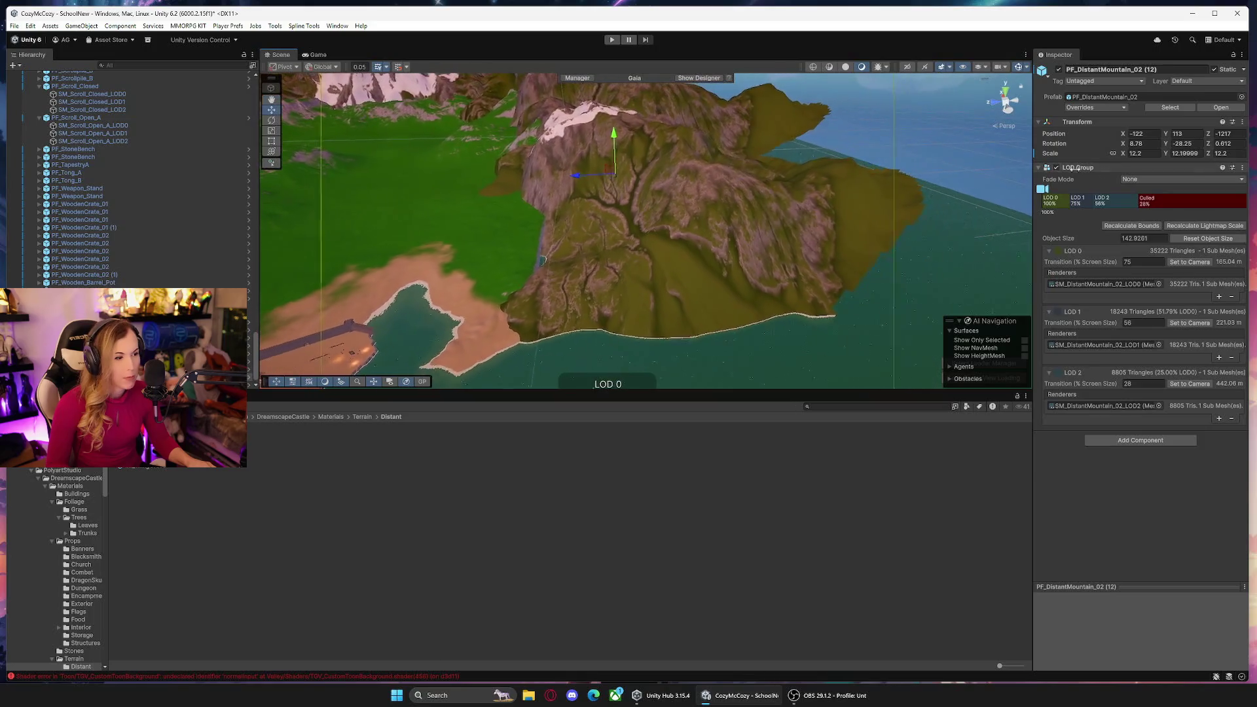
pyautogui.moveTo(1167, 147); pyautogui.dragTo(1232, 147)
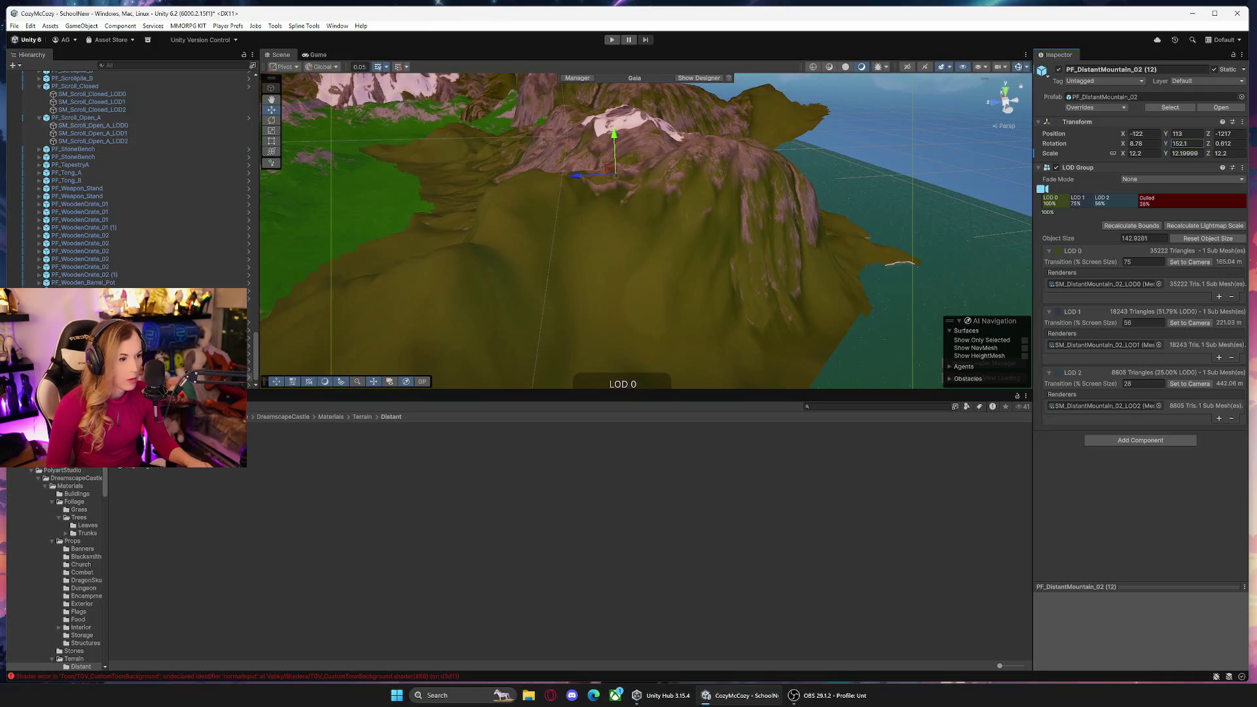
pyautogui.moveTo(1124, 147); pyautogui.dragTo(1093, 153)
pyautogui.moveTo(615, 181)
pyautogui.mouseDown()
pyautogui.moveTo(615, 155)
pyautogui.moveTo(634, 161)
pyautogui.mouseUp()
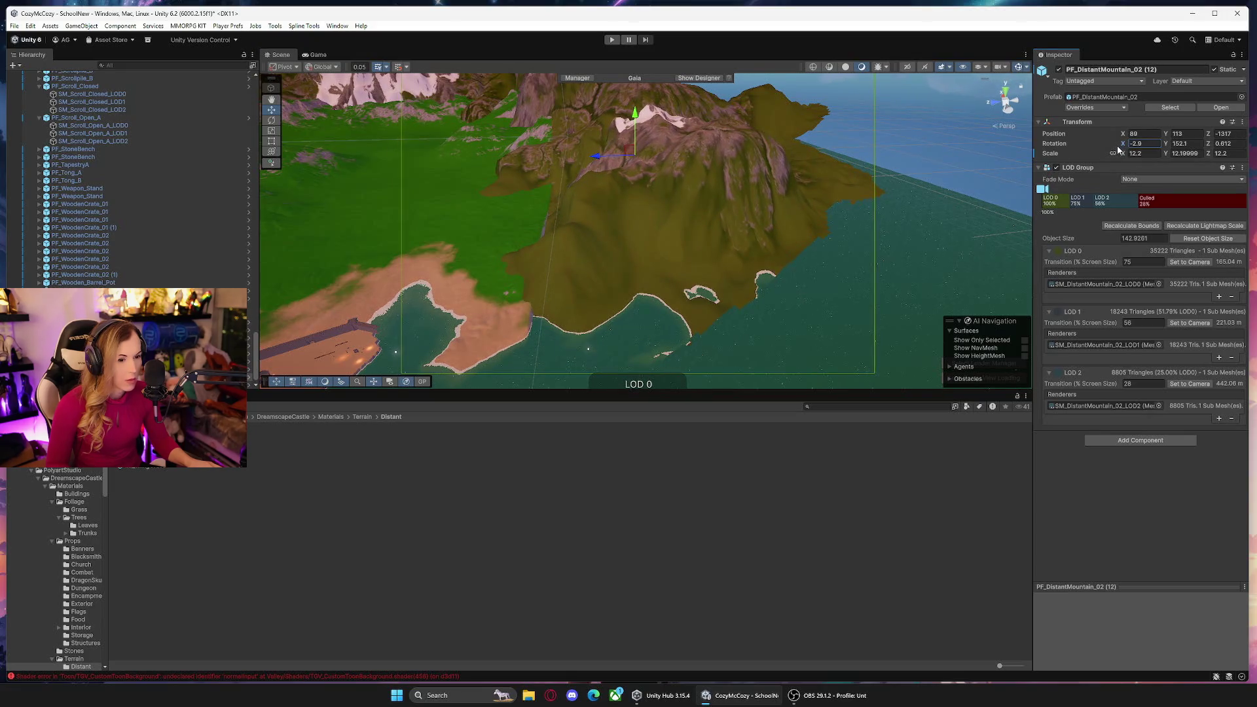
pyautogui.moveTo(677, 171)
pyautogui.mouseDown()
pyautogui.moveTo(651, 208)
pyautogui.moveTo(689, 132)
pyautogui.moveTo(647, 132)
pyautogui.mouseUp()
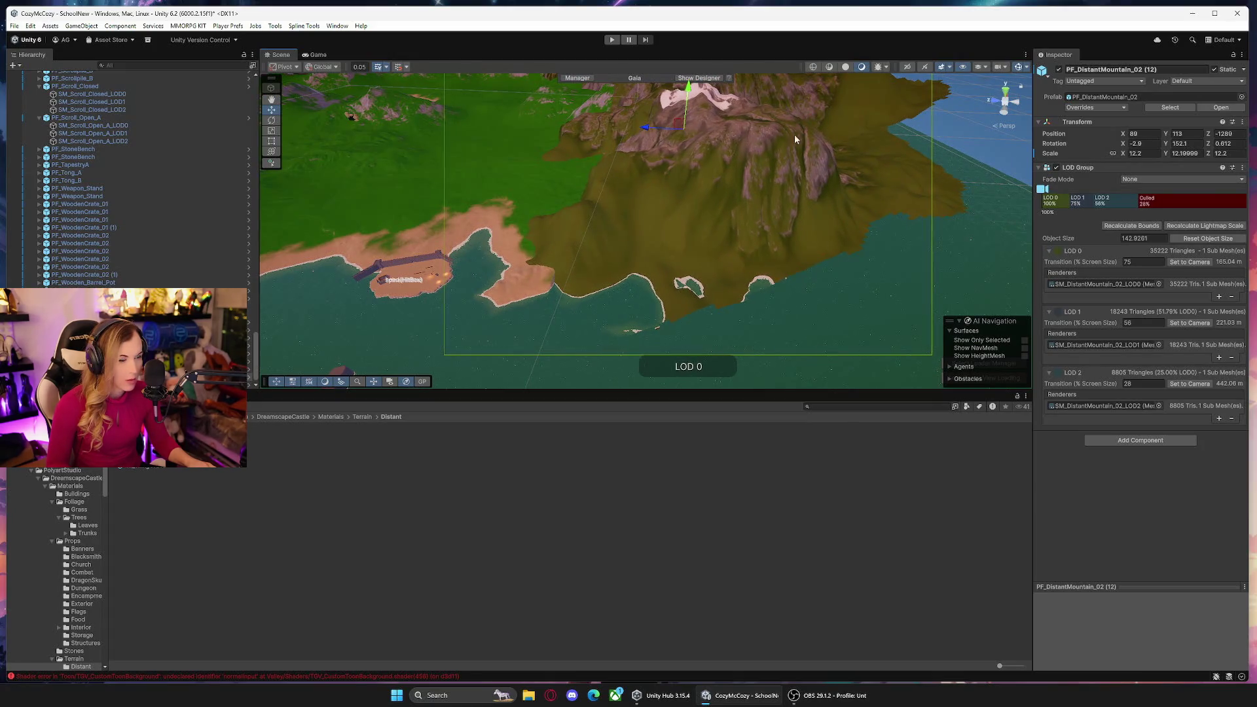
# Fine-tune its rotation and sink it into place at X 101, Y 97, Z -1236.
pyautogui.moveTo(1167, 145); pyautogui.dragTo(1154, 146)
pyautogui.moveTo(645, 129); pyautogui.dragTo(628, 135)
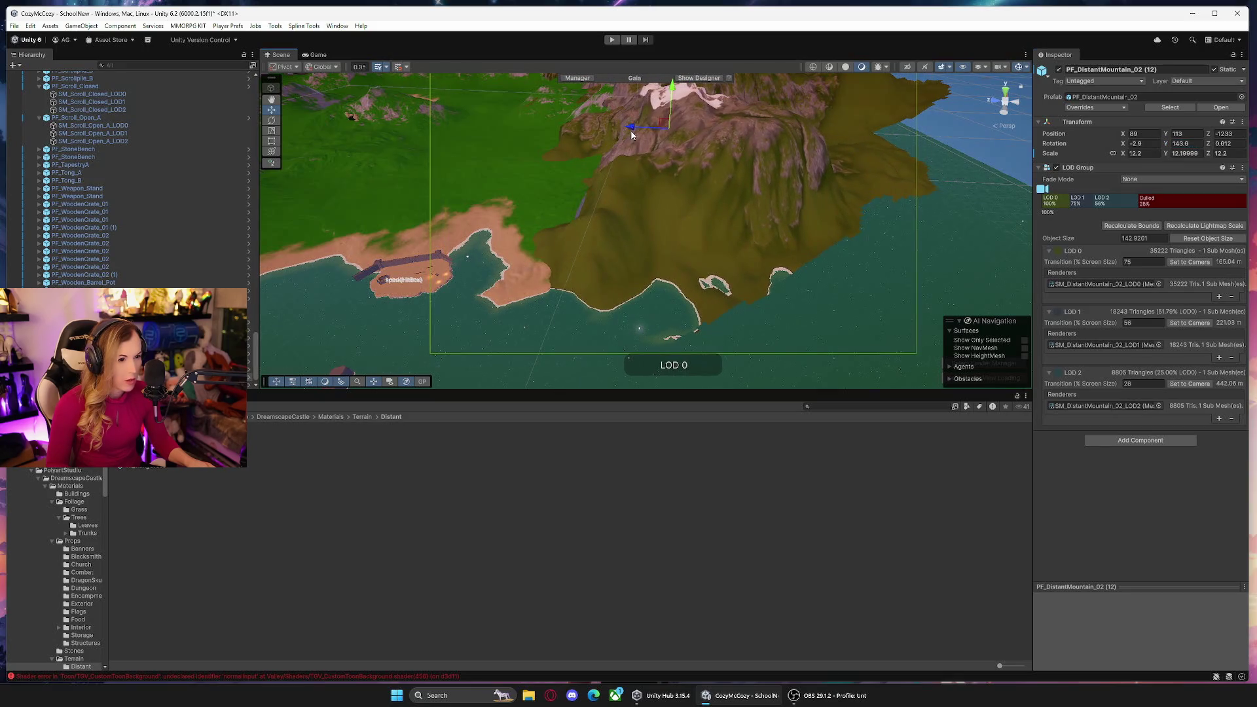
pyautogui.scroll(3, 629, 196)
pyautogui.moveTo(1171, 147); pyautogui.dragTo(1174, 148)
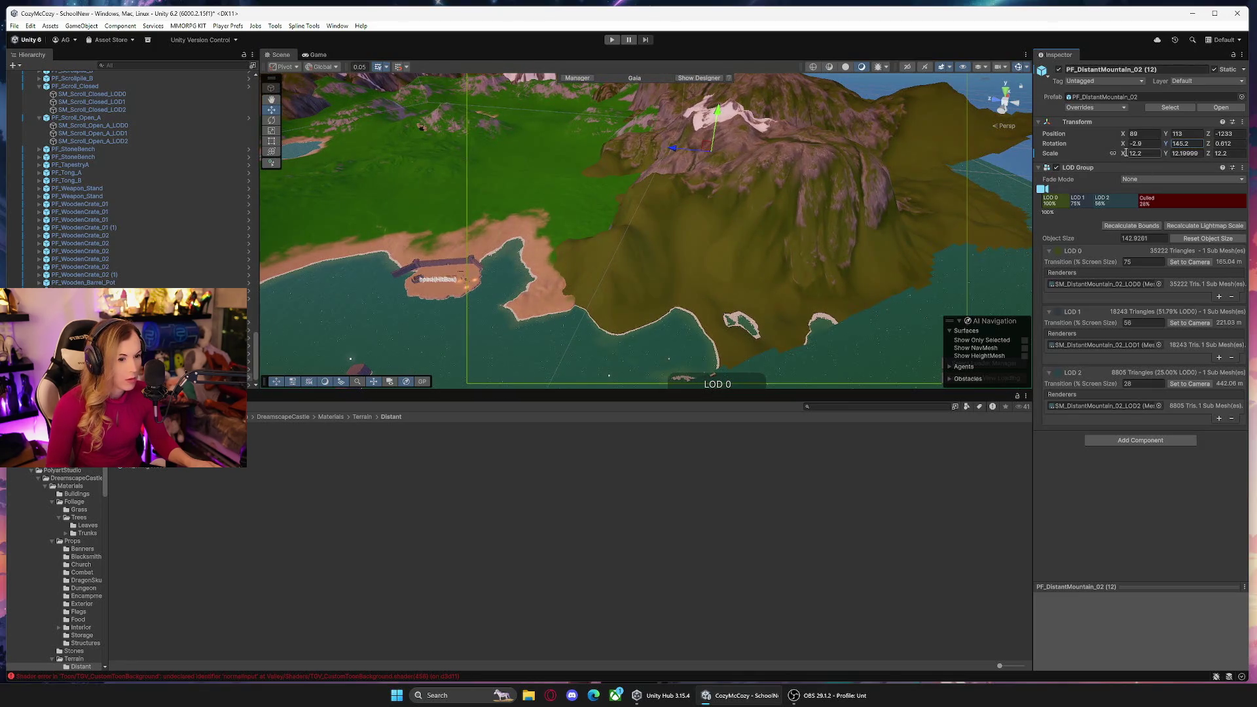
pyautogui.moveTo(723, 163)
pyautogui.mouseDown()
pyautogui.moveTo(793, 190)
pyautogui.moveTo(820, 236)
pyautogui.moveTo(859, 208)
pyautogui.moveTo(884, 208)
pyautogui.moveTo(773, 164)
pyautogui.mouseUp()
pyautogui.moveTo(610, 134)
pyautogui.mouseDown()
pyautogui.moveTo(833, 233)
pyautogui.moveTo(644, 174)
pyautogui.mouseUp()
pyautogui.moveTo(541, 126); pyautogui.dragTo(542, 128)
pyautogui.moveTo(703, 225)
pyautogui.mouseDown()
pyautogui.moveTo(665, 239)
pyautogui.moveTo(662, 258)
pyautogui.moveTo(608, 129)
pyautogui.moveTo(584, 142)
pyautogui.mouseUp()
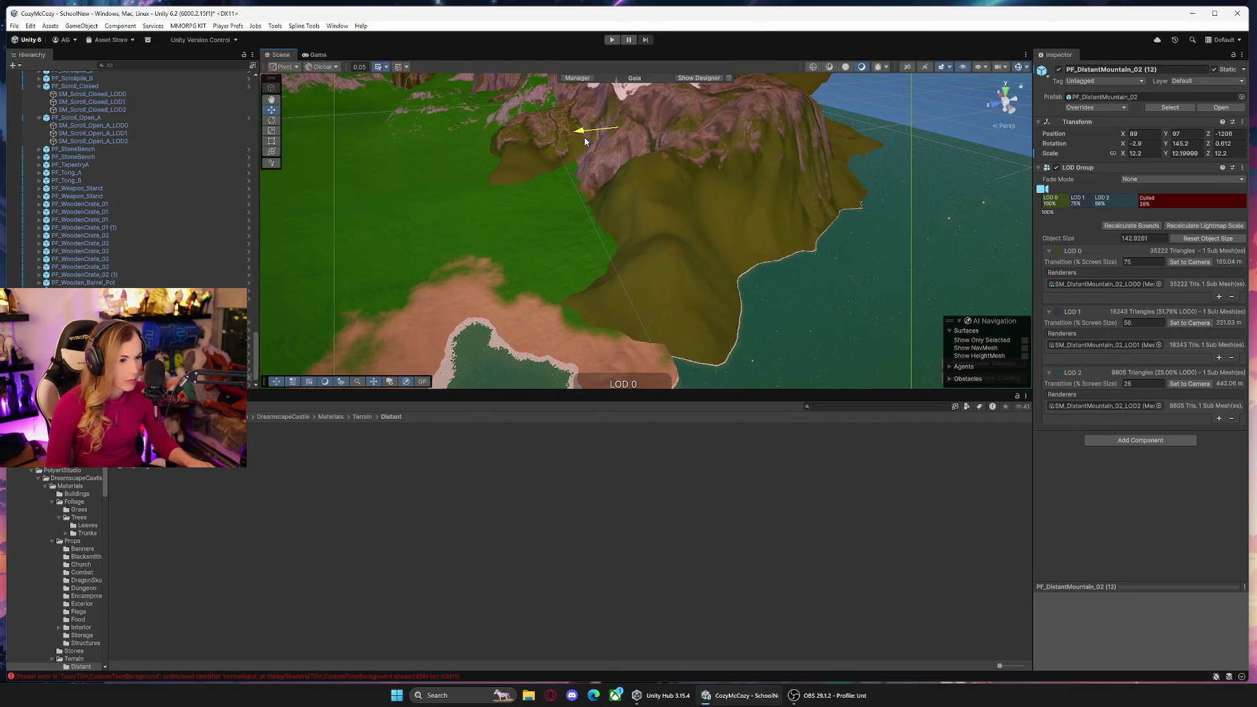
pyautogui.moveTo(1166, 147); pyautogui.dragTo(1172, 151)
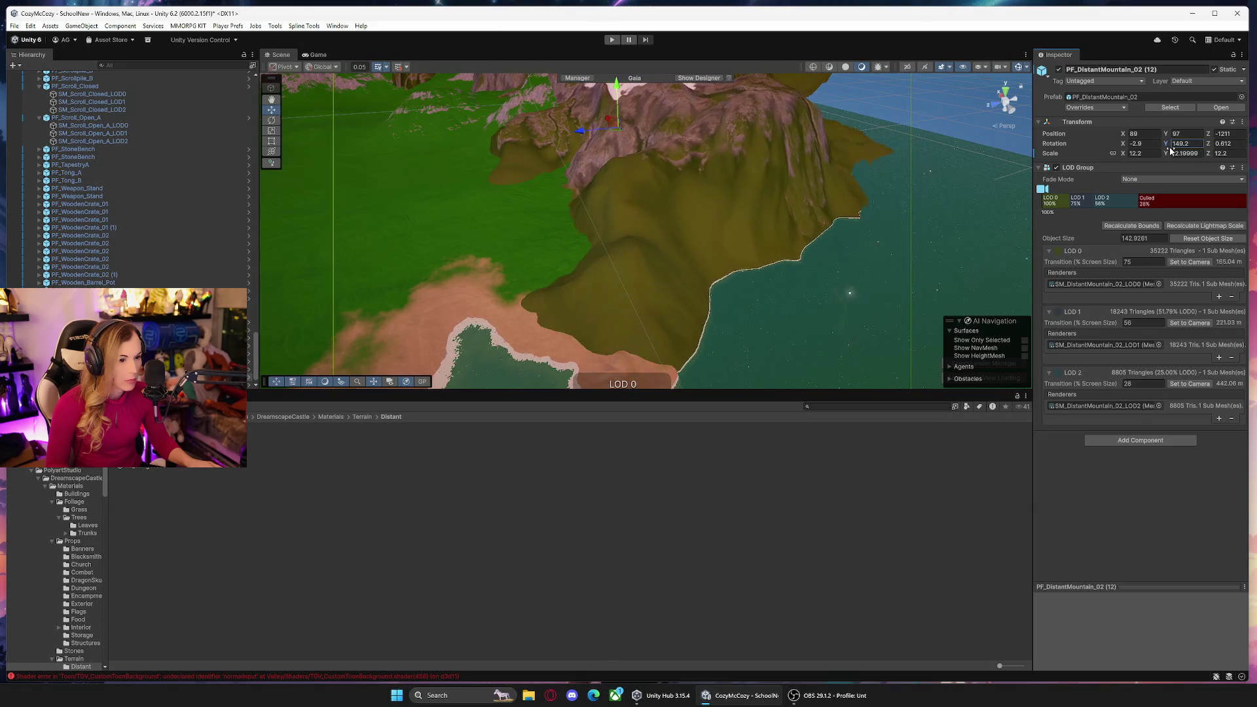
pyautogui.moveTo(618, 136)
pyautogui.mouseDown()
pyautogui.moveTo(775, 214)
pyautogui.moveTo(797, 245)
pyautogui.moveTo(592, 224)
pyautogui.moveTo(599, 130)
pyautogui.moveTo(580, 78)
pyautogui.mouseUp()
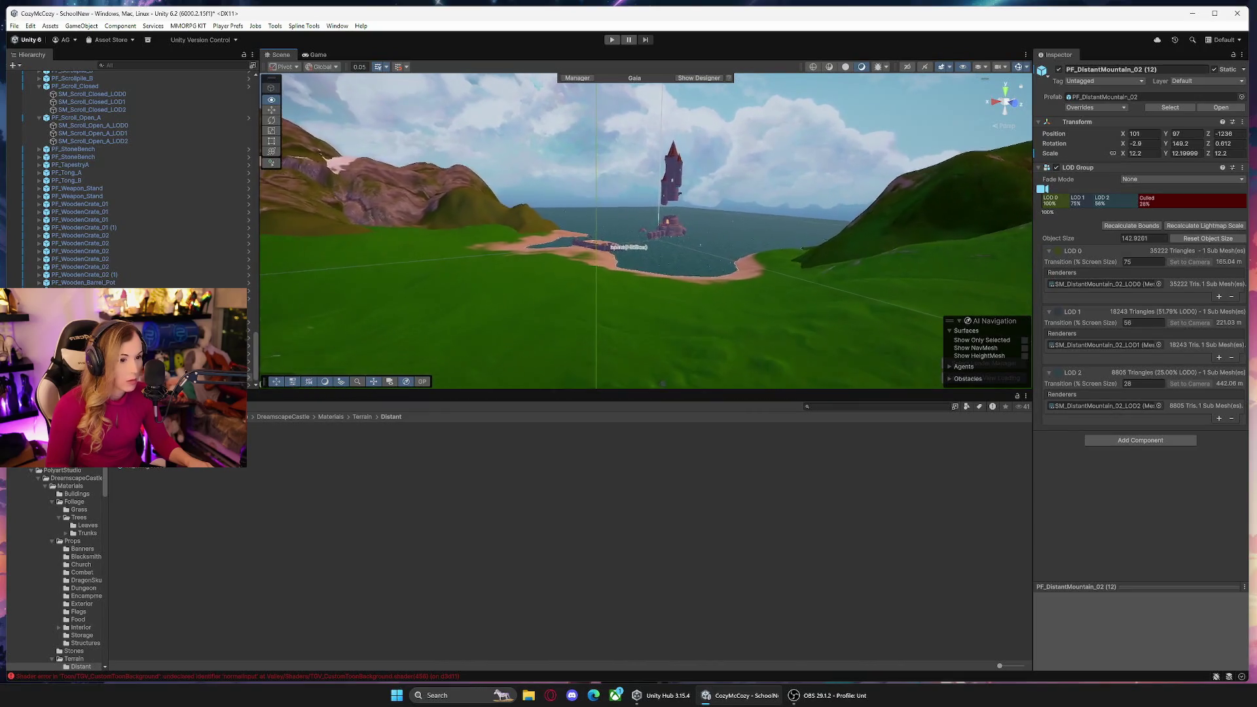
pyautogui.press('f')
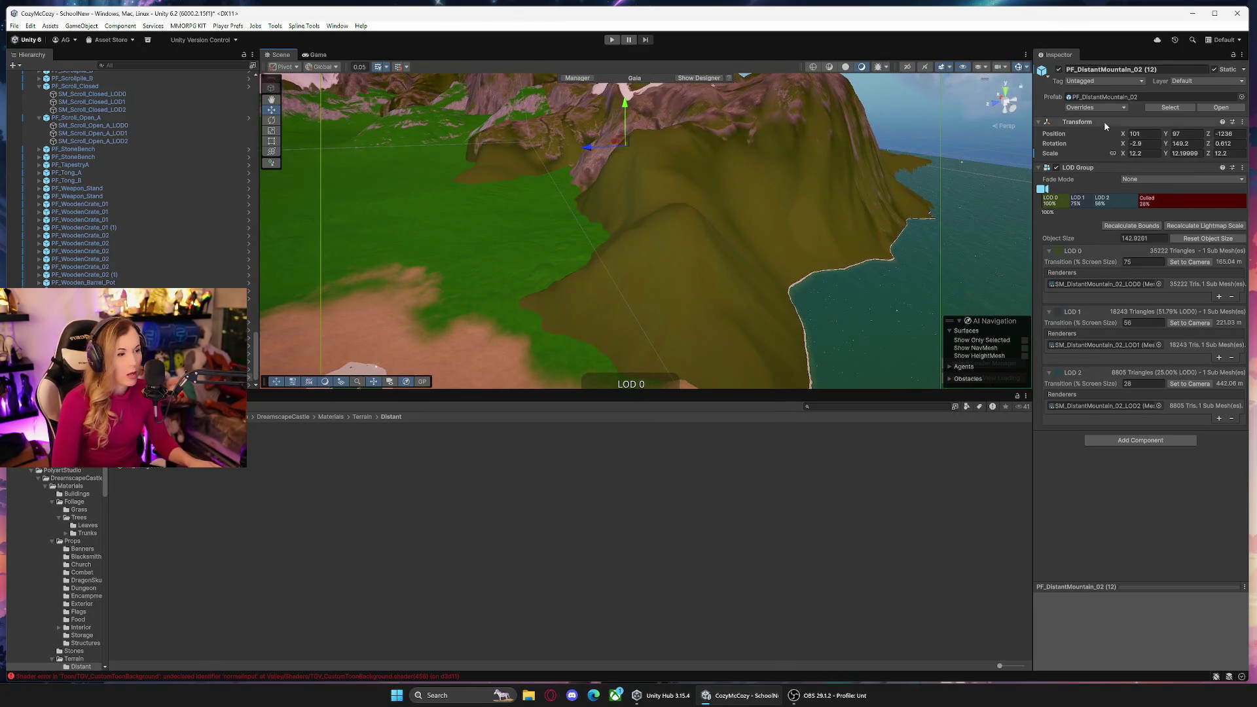
pyautogui.moveTo(681, 210)
pyautogui.mouseDown()
pyautogui.moveTo(750, 242)
pyautogui.moveTo(770, 272)
pyautogui.moveTo(769, 255)
pyautogui.moveTo(735, 242)
pyautogui.moveTo(496, 253)
pyautogui.moveTo(704, 254)
pyautogui.mouseUp()
pyautogui.click(748, 260)
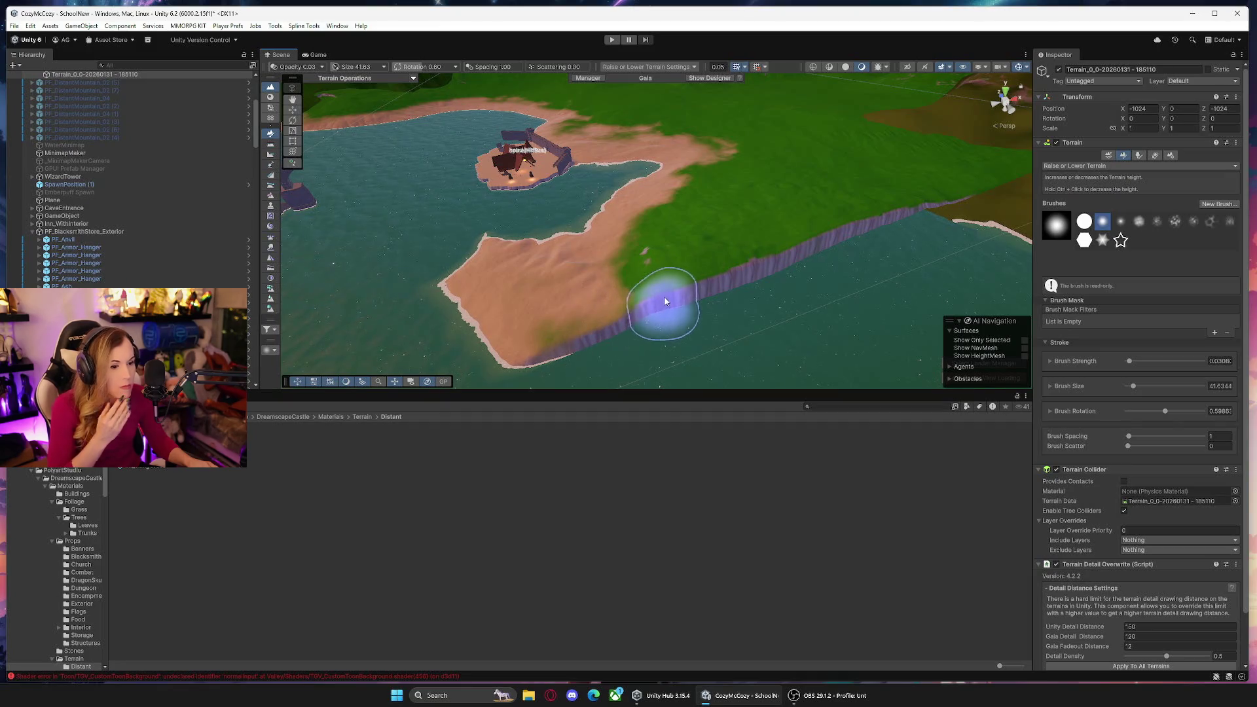
# Lower the purple cliff and sand with the terrain brush into a smooth bay sloping into the water.
pyautogui.moveTo(552, 346)
pyautogui.mouseDown()
pyautogui.moveTo(603, 342)
pyautogui.moveTo(499, 351)
pyautogui.moveTo(633, 338)
pyautogui.moveTo(516, 355)
pyautogui.mouseUp()
pyautogui.moveTo(752, 273); pyautogui.dragTo(677, 327)
pyautogui.moveTo(731, 284)
pyautogui.mouseDown()
pyautogui.moveTo(622, 300)
pyautogui.moveTo(761, 246)
pyautogui.mouseUp()
pyautogui.moveTo(680, 280)
pyautogui.mouseDown()
pyautogui.moveTo(548, 317)
pyautogui.moveTo(670, 312)
pyautogui.mouseUp()
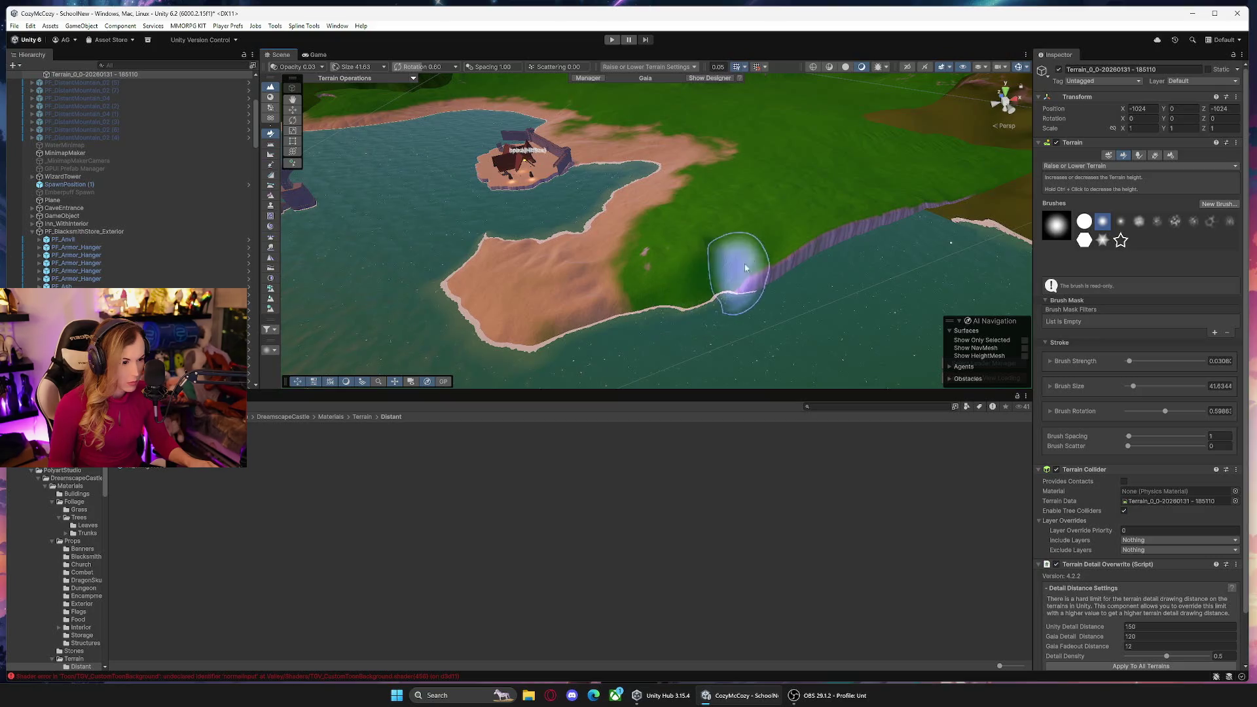
pyautogui.moveTo(836, 237)
pyautogui.mouseDown()
pyautogui.moveTo(744, 289)
pyautogui.moveTo(819, 253)
pyautogui.moveTo(679, 267)
pyautogui.mouseUp()
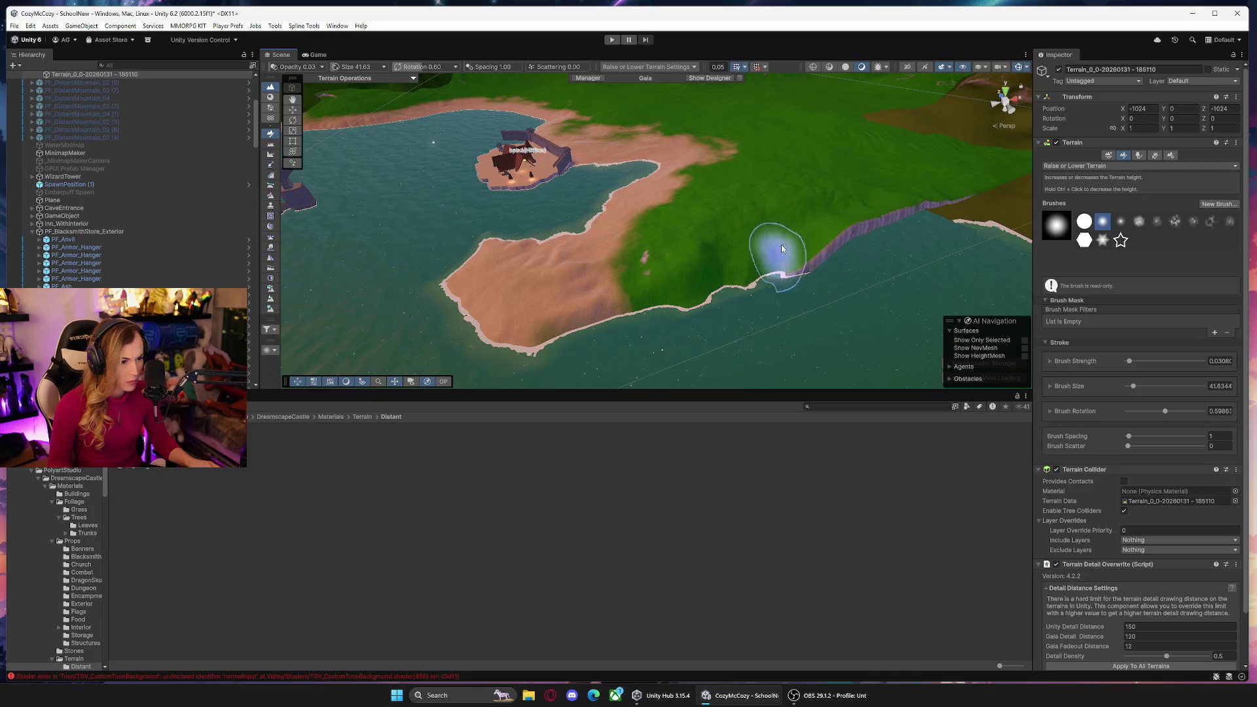
pyautogui.moveTo(792, 267)
pyautogui.mouseDown()
pyautogui.moveTo(736, 284)
pyautogui.moveTo(718, 253)
pyautogui.mouseUp()
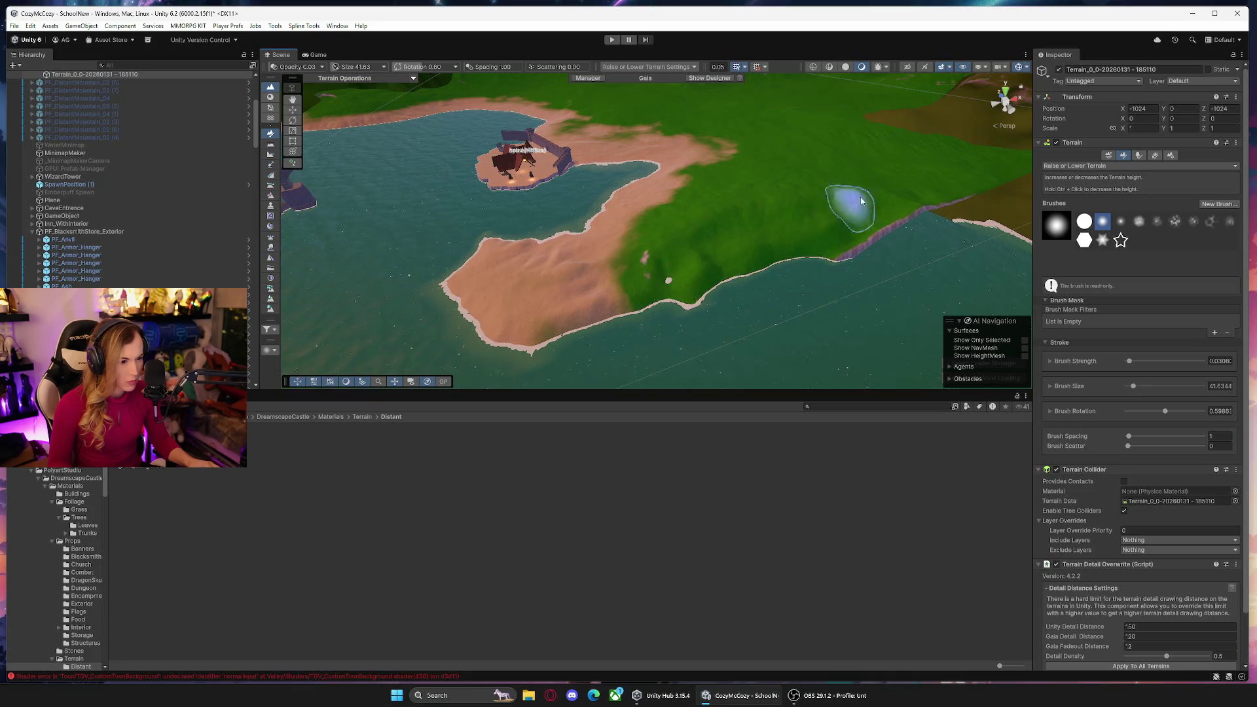
pyautogui.moveTo(799, 227); pyautogui.dragTo(742, 276)
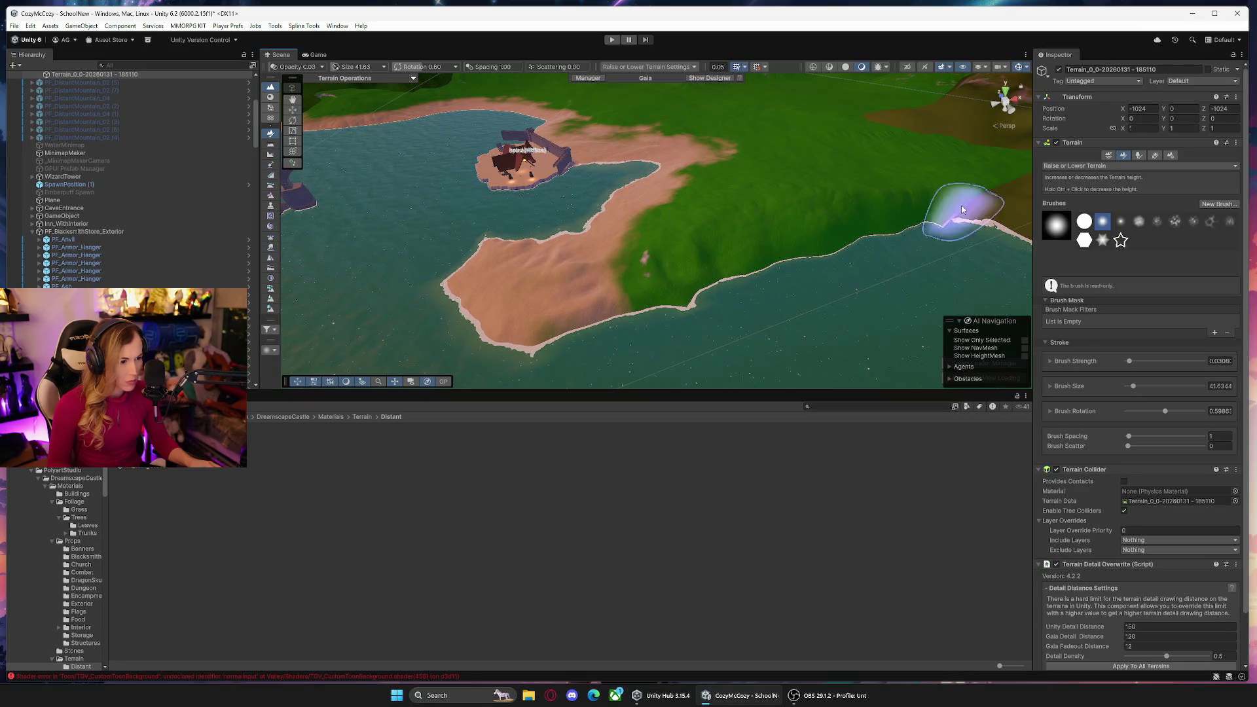
pyautogui.moveTo(951, 250)
pyautogui.mouseDown()
pyautogui.moveTo(951, 233)
pyautogui.moveTo(988, 205)
pyautogui.moveTo(855, 252)
pyautogui.moveTo(828, 278)
pyautogui.moveTo(793, 230)
pyautogui.moveTo(773, 246)
pyautogui.moveTo(815, 229)
pyautogui.moveTo(764, 247)
pyautogui.moveTo(936, 184)
pyautogui.mouseUp()
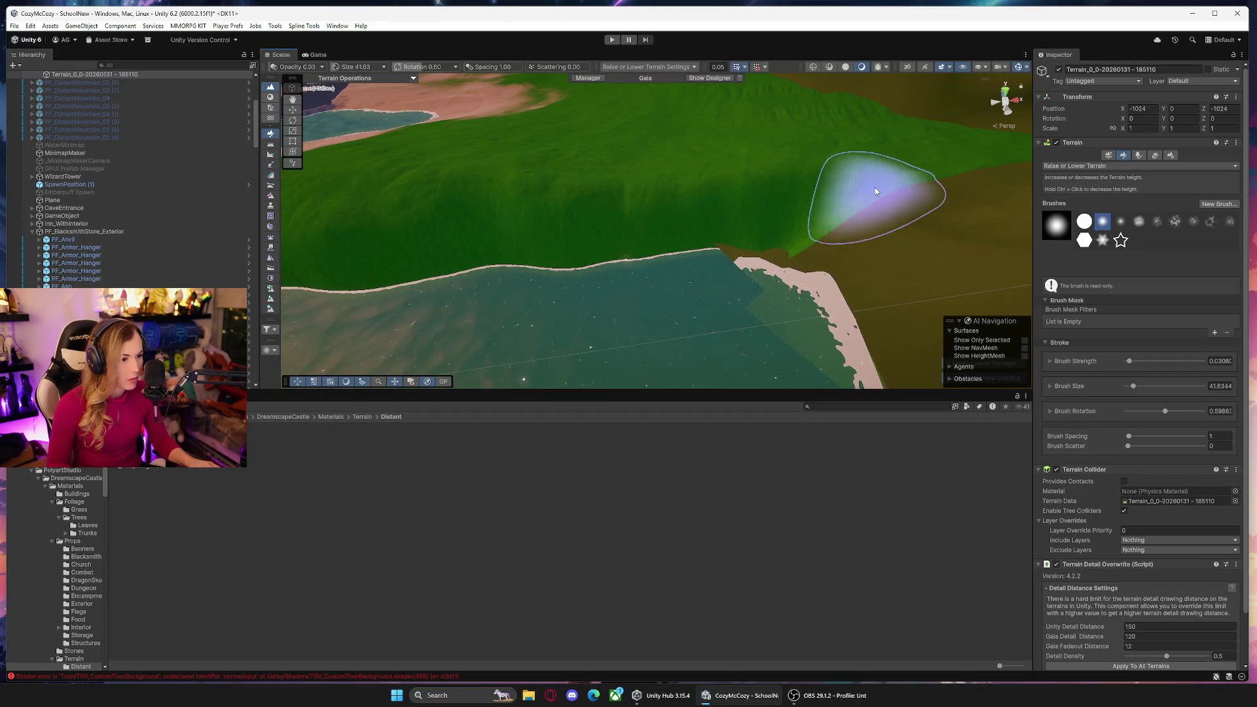
pyautogui.moveTo(870, 214)
pyautogui.mouseDown()
pyautogui.moveTo(996, 183)
pyautogui.moveTo(1131, 249)
pyautogui.moveTo(1113, 252)
pyautogui.mouseUp()
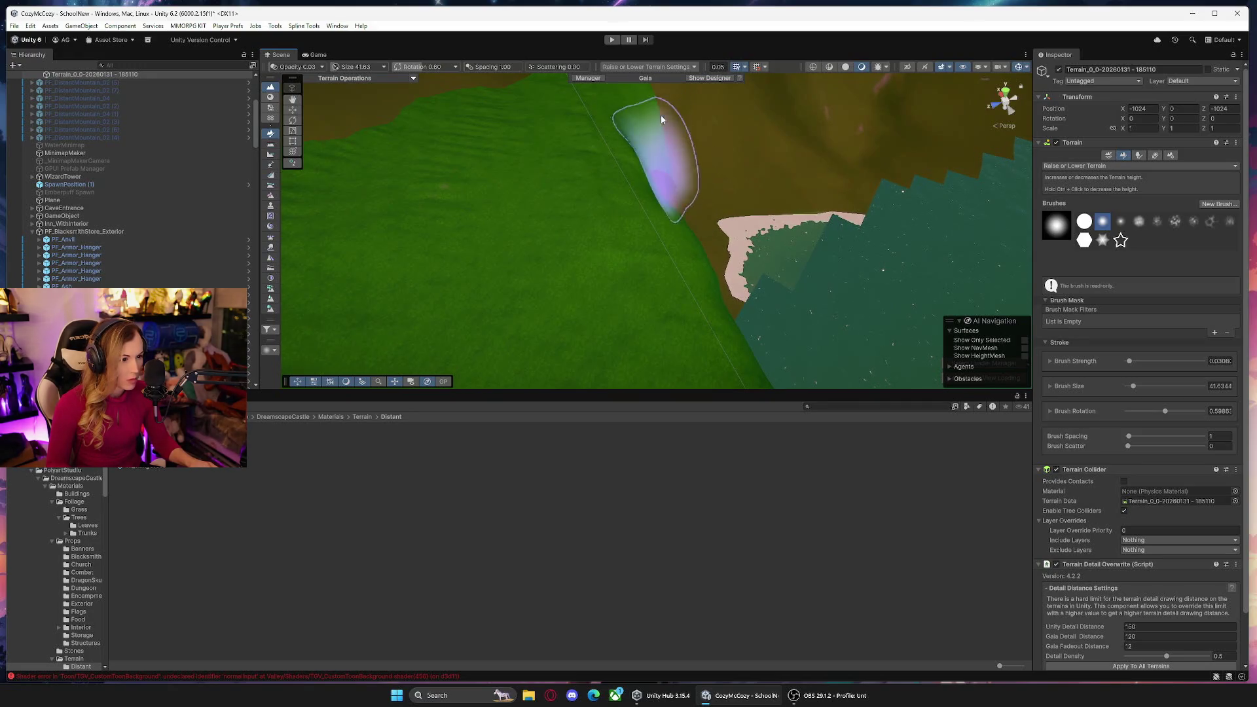
pyautogui.moveTo(660, 102)
pyautogui.mouseDown()
pyautogui.moveTo(753, 131)
pyautogui.moveTo(747, 150)
pyautogui.mouseUp()
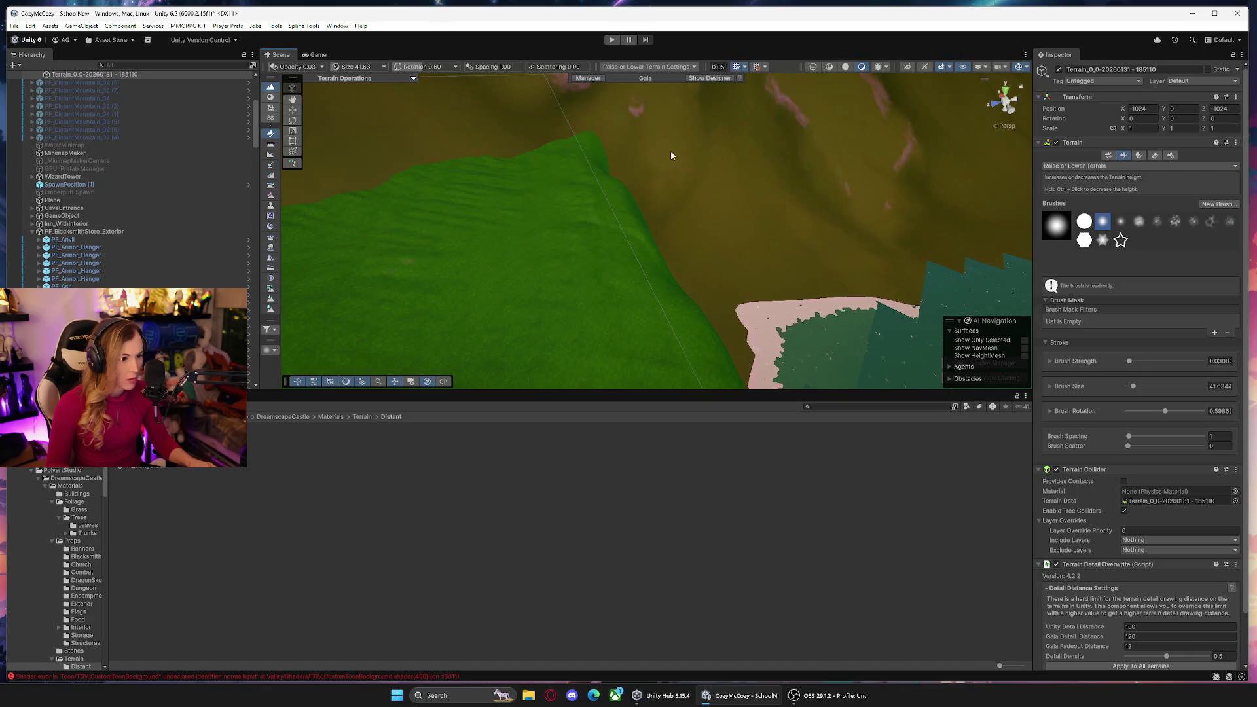
pyautogui.moveTo(595, 154)
pyautogui.mouseDown()
pyautogui.moveTo(910, 213)
pyautogui.moveTo(783, 209)
pyautogui.moveTo(724, 266)
pyautogui.moveTo(713, 188)
pyautogui.moveTo(749, 208)
pyautogui.moveTo(831, 197)
pyautogui.moveTo(797, 163)
pyautogui.moveTo(811, 206)
pyautogui.mouseUp()
pyautogui.click(750, 208)
# Lower PF_DistantMountain_02 (9) to Y 191, set Rotation X to 9.5, turn it on Y, and slide it along Z.
pyautogui.moveTo(626, 86); pyautogui.dragTo(629, 88)
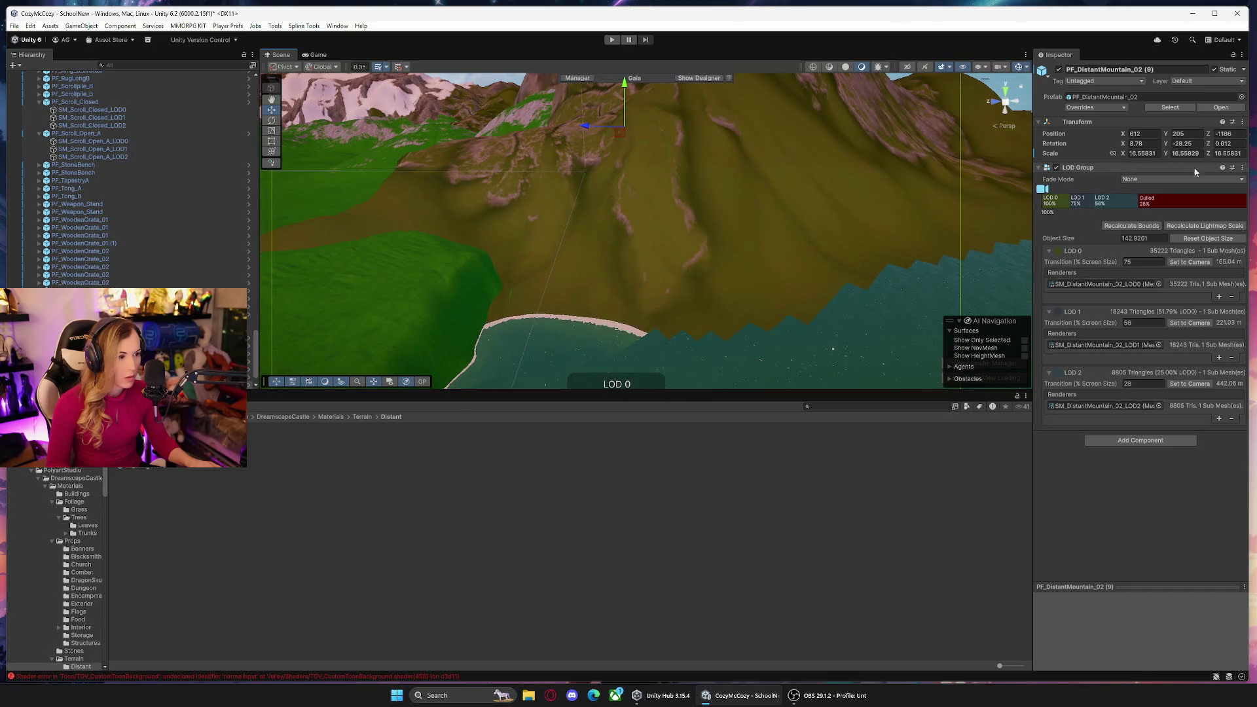
pyautogui.write('0.5')
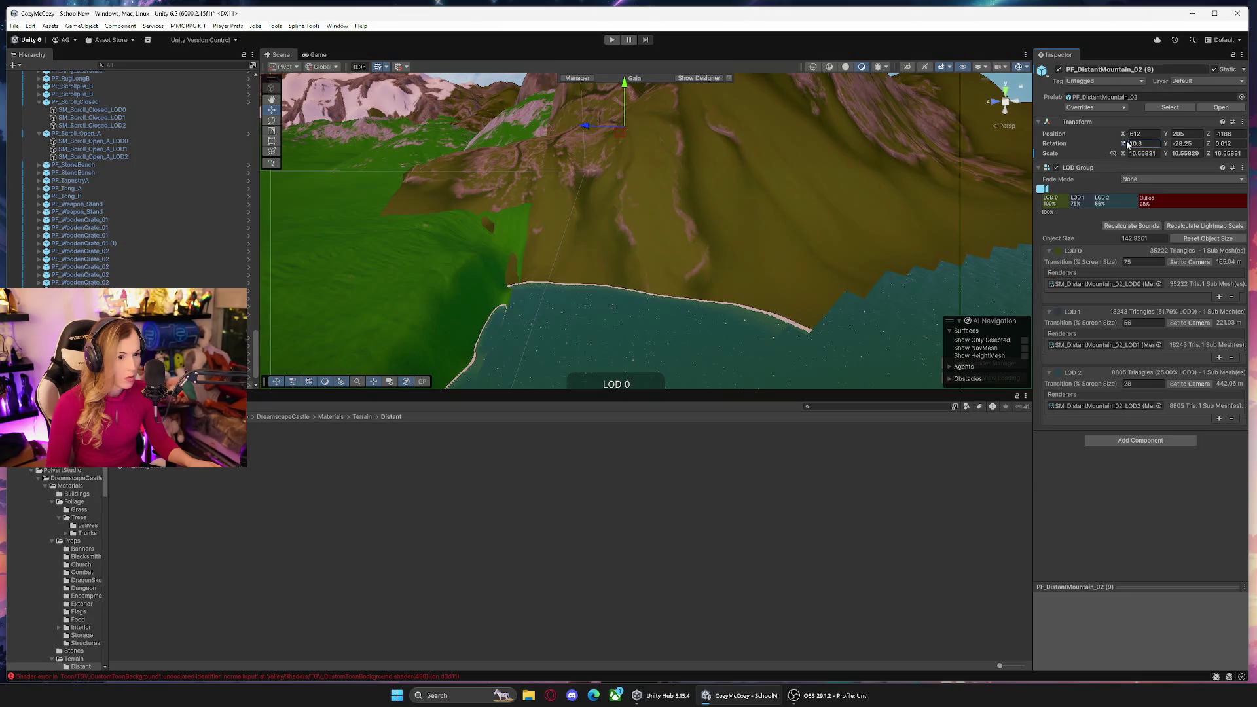
pyautogui.click(1209, 147)
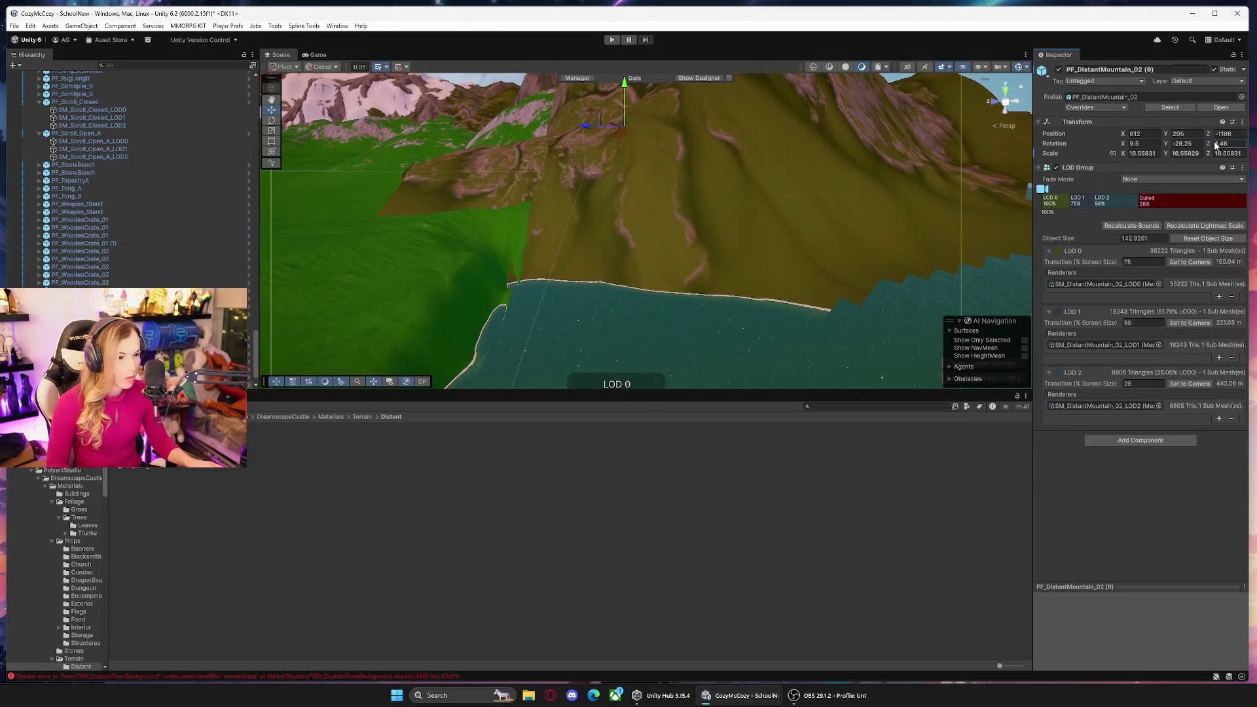
pyautogui.moveTo(1171, 147); pyautogui.dragTo(1092, 155)
pyautogui.moveTo(524, 210); pyautogui.dragTo(558, 207)
pyautogui.hotkey('ctrl', 'z')
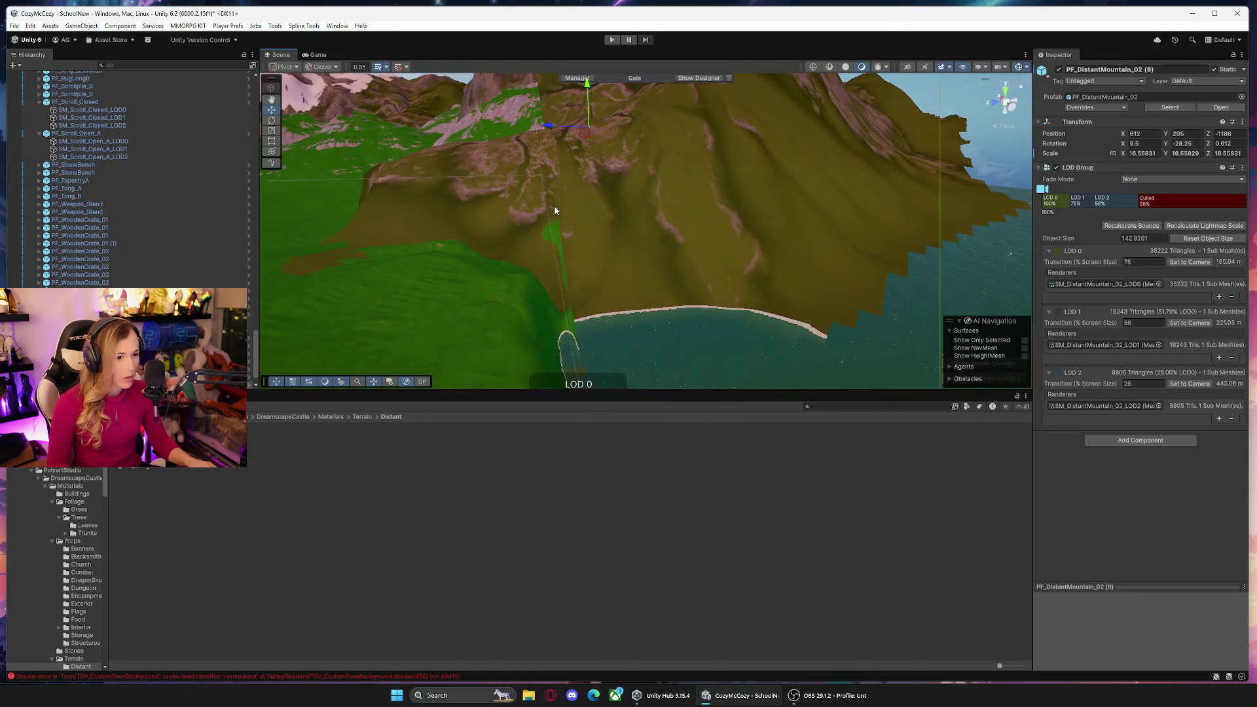
pyautogui.moveTo(642, 169)
pyautogui.mouseDown()
pyautogui.moveTo(649, 118)
pyautogui.moveTo(814, 238)
pyautogui.moveTo(794, 261)
pyautogui.moveTo(768, 241)
pyautogui.moveTo(752, 275)
pyautogui.moveTo(623, 260)
pyautogui.mouseUp()
pyautogui.moveTo(609, 122)
pyautogui.mouseDown()
pyautogui.moveTo(585, 123)
pyautogui.moveTo(626, 97)
pyautogui.moveTo(635, 107)
pyautogui.moveTo(608, 154)
pyautogui.moveTo(605, 118)
pyautogui.moveTo(870, 278)
pyautogui.moveTo(893, 281)
pyautogui.moveTo(840, 269)
pyautogui.moveTo(873, 207)
pyautogui.moveTo(933, 206)
pyautogui.moveTo(926, 216)
pyautogui.moveTo(716, 143)
pyautogui.moveTo(722, 163)
pyautogui.moveTo(779, 116)
pyautogui.moveTo(817, 175)
pyautogui.moveTo(707, 154)
pyautogui.moveTo(662, 179)
pyautogui.moveTo(661, 205)
pyautogui.moveTo(660, 183)
pyautogui.moveTo(666, 214)
pyautogui.moveTo(640, 198)
pyautogui.moveTo(705, 152)
pyautogui.mouseUp()
# Move PF_DistantMountain_02 (13) to the far shore at X 285, Y 103, Z -1801, Rotation Y 38.1.
pyautogui.click(691, 136)
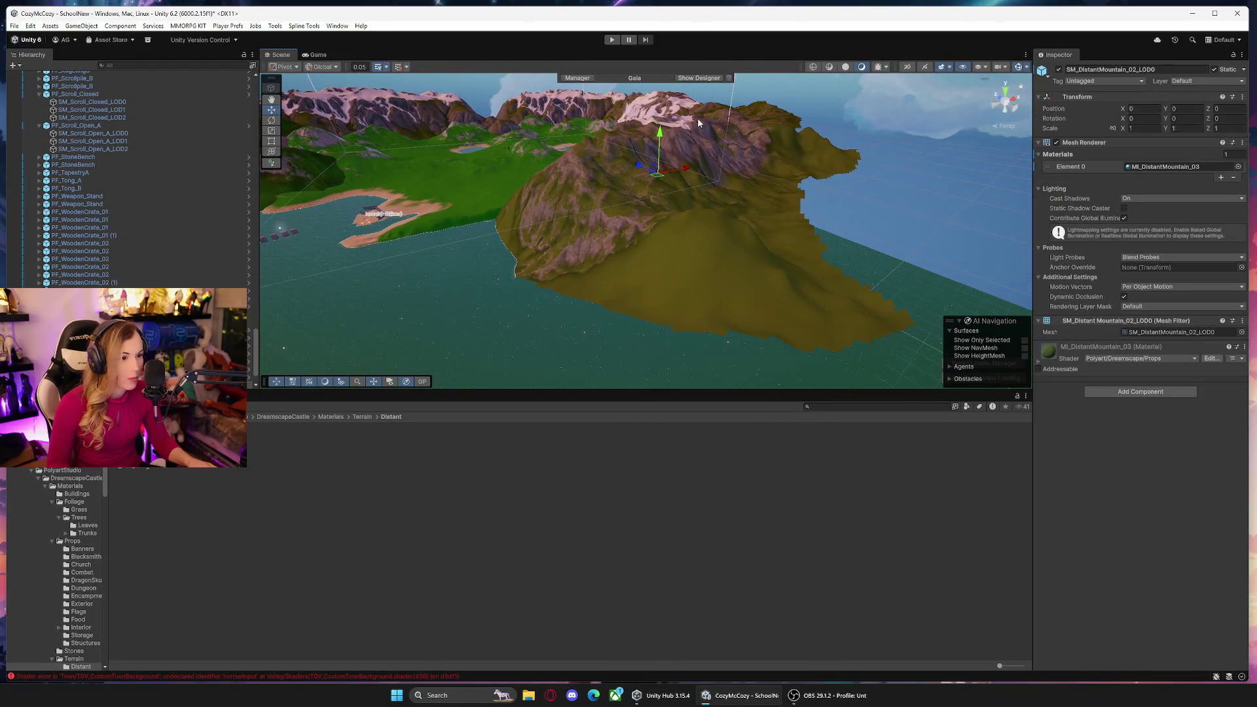
pyautogui.click(672, 114)
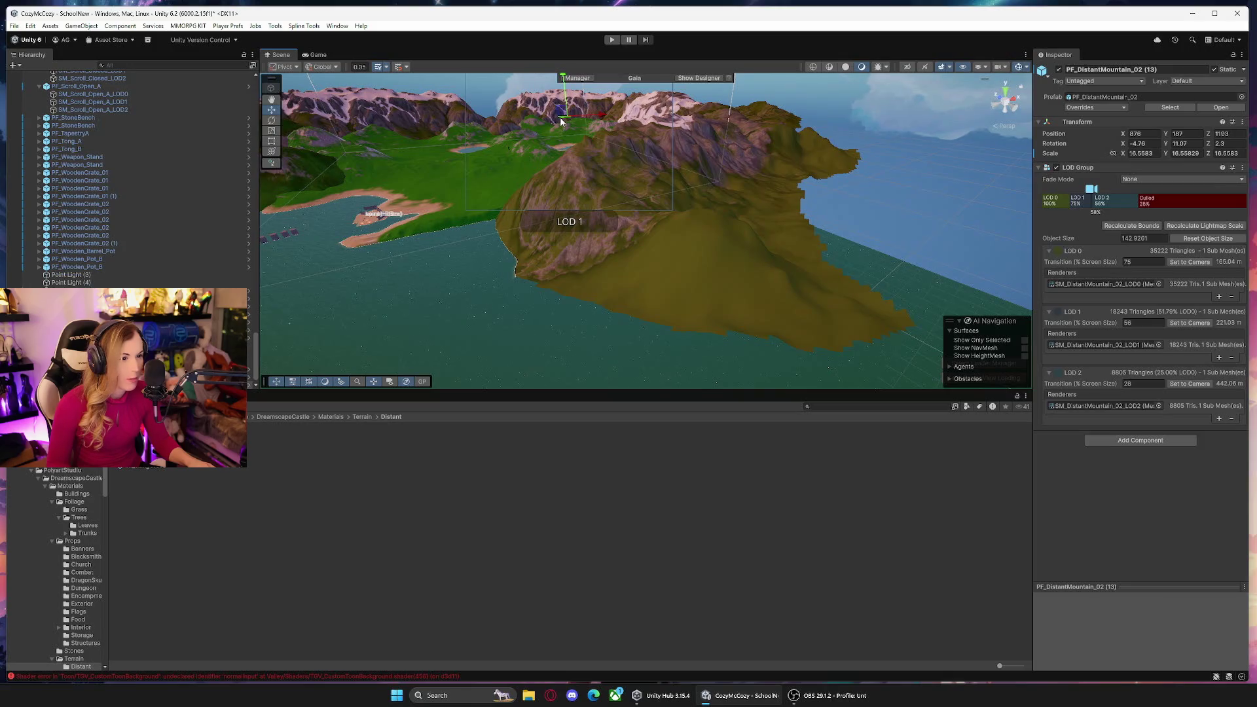
pyautogui.moveTo(562, 121)
pyautogui.mouseDown()
pyautogui.moveTo(872, 256)
pyautogui.moveTo(837, 188)
pyautogui.moveTo(806, 235)
pyautogui.moveTo(770, 238)
pyautogui.moveTo(786, 237)
pyautogui.mouseUp()
pyautogui.moveTo(1169, 145); pyautogui.dragTo(1253, 148)
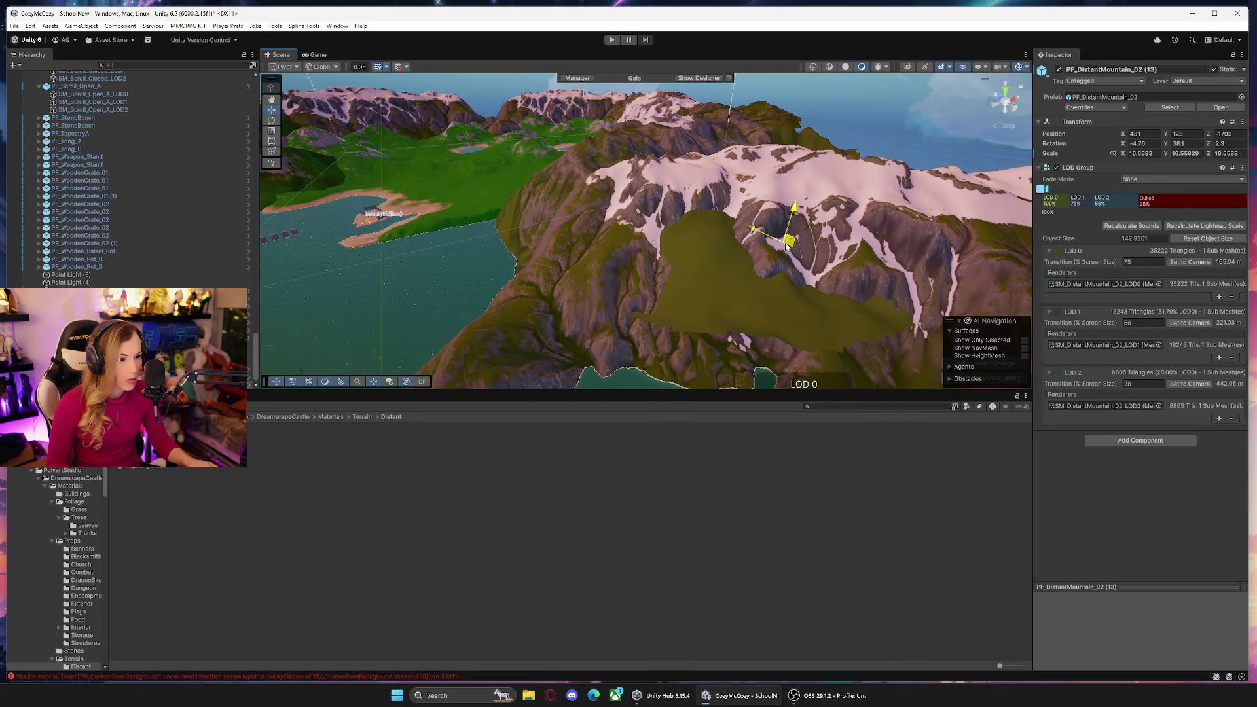
pyautogui.moveTo(786, 252)
pyautogui.mouseDown()
pyautogui.moveTo(747, 268)
pyautogui.moveTo(573, 273)
pyautogui.moveTo(580, 292)
pyautogui.moveTo(552, 339)
pyautogui.moveTo(550, 306)
pyautogui.moveTo(735, 253)
pyautogui.moveTo(835, 180)
pyautogui.mouseUp()
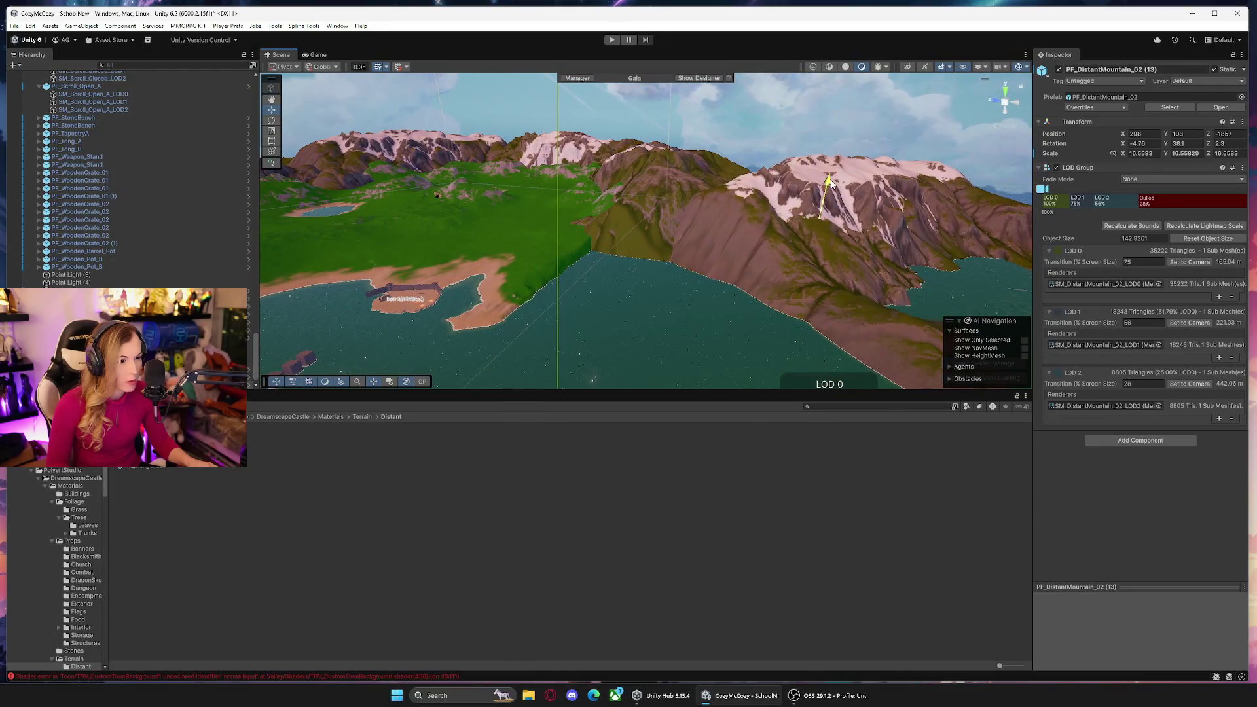
pyautogui.moveTo(816, 223)
pyautogui.mouseDown()
pyautogui.moveTo(830, 229)
pyautogui.moveTo(741, 236)
pyautogui.moveTo(795, 283)
pyautogui.moveTo(699, 250)
pyautogui.moveTo(561, 250)
pyautogui.moveTo(770, 235)
pyautogui.moveTo(707, 289)
pyautogui.moveTo(696, 214)
pyautogui.moveTo(780, 292)
pyautogui.moveTo(720, 320)
pyautogui.mouseUp()
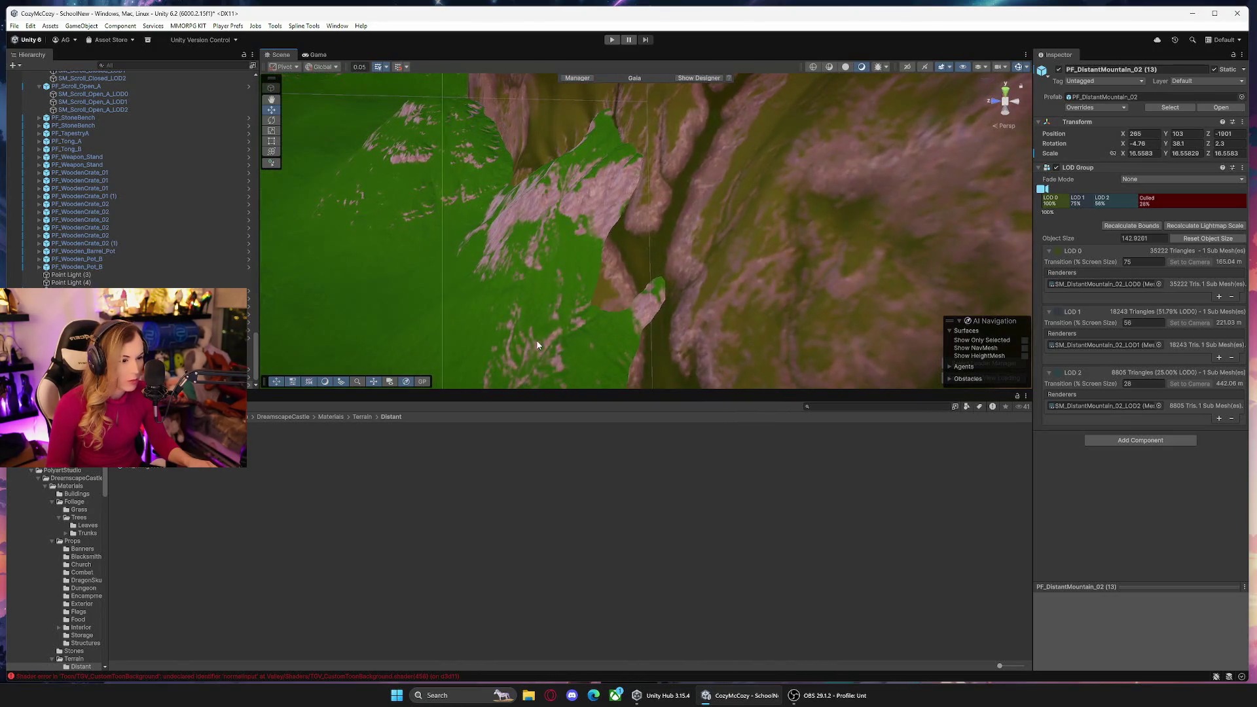
# Reselect the terrain for the raise-or-lower brush and orbit onto the green slope above the bay.
pyautogui.click(645, 319)
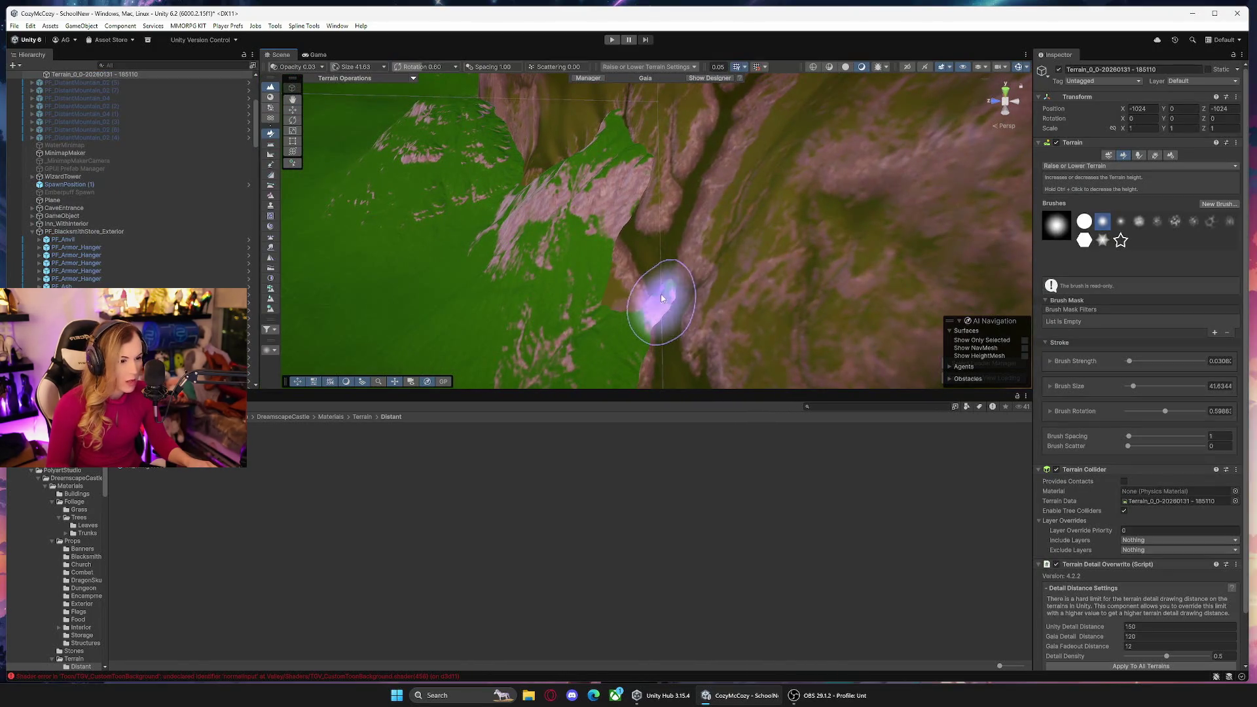
pyautogui.moveTo(624, 122)
pyautogui.mouseDown()
pyautogui.moveTo(609, 164)
pyautogui.moveTo(301, 203)
pyautogui.mouseUp()
pyautogui.moveTo(165, 209)
pyautogui.mouseDown()
pyautogui.moveTo(435, 205)
pyautogui.moveTo(609, 250)
pyautogui.mouseUp()
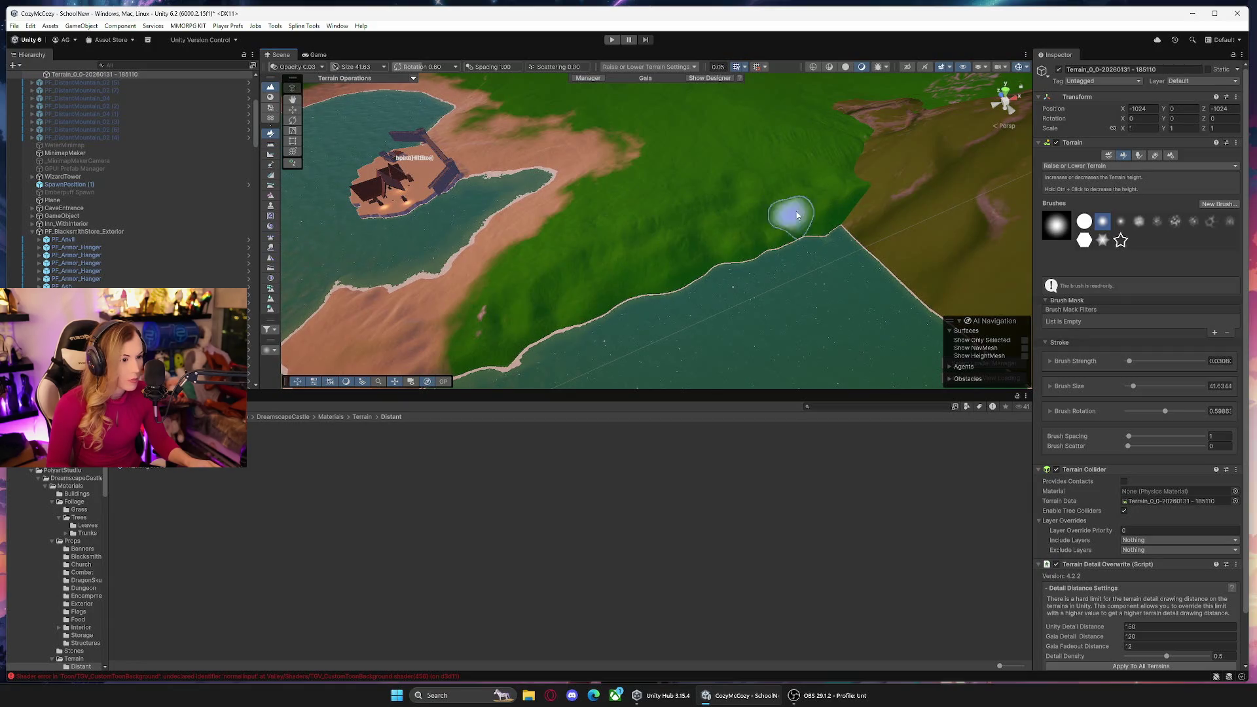
# Switch to Smooth Height with a brush size of about 100 and smooth the shoreline slope.
pyautogui.click(1145, 166)
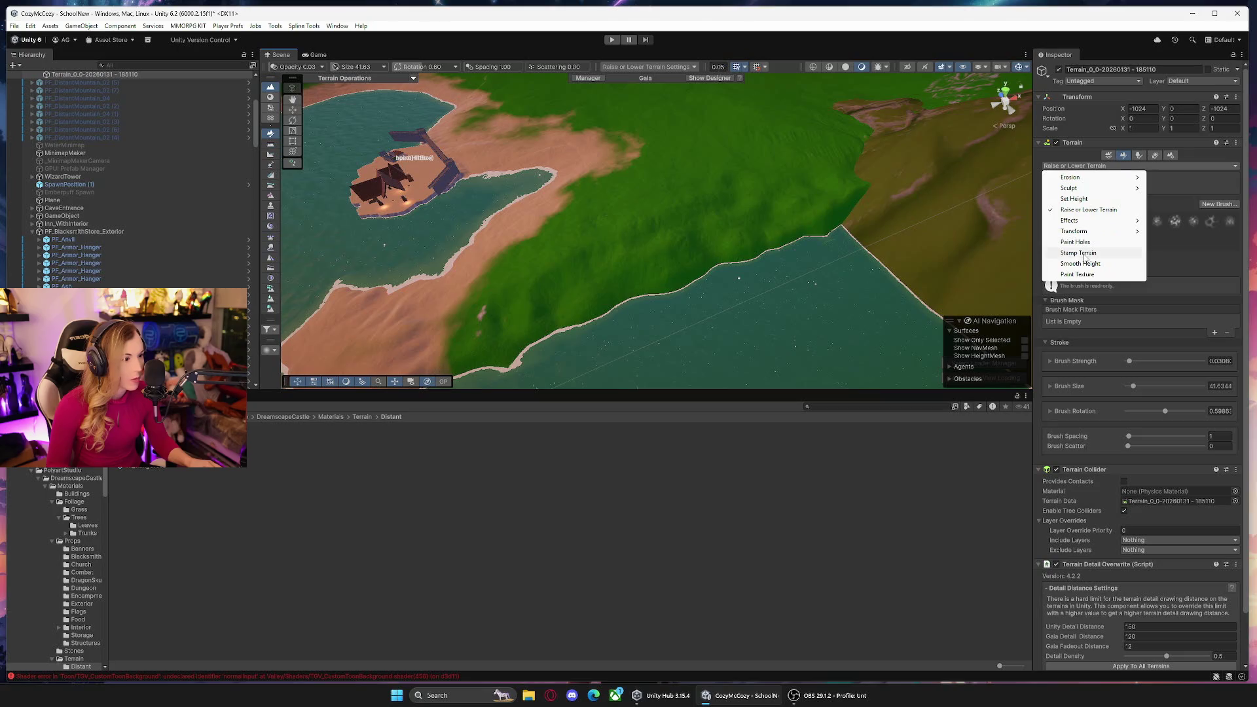
pyautogui.click(1081, 264)
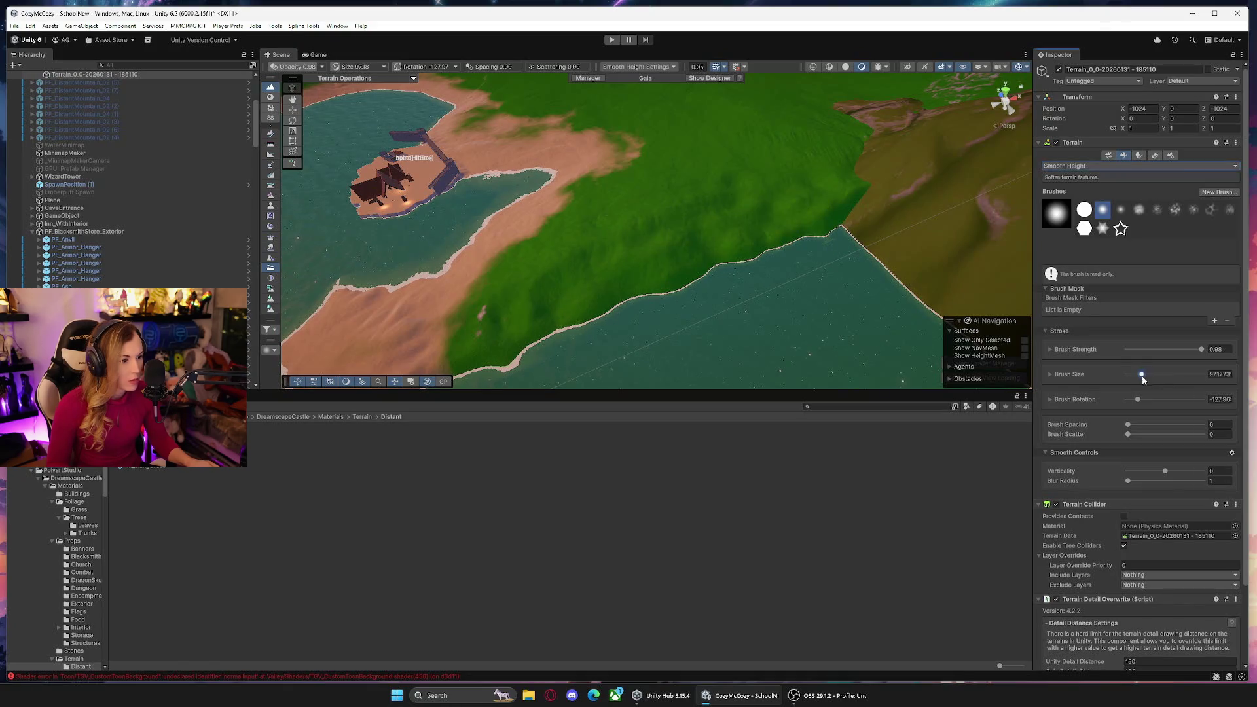
pyautogui.press('a')
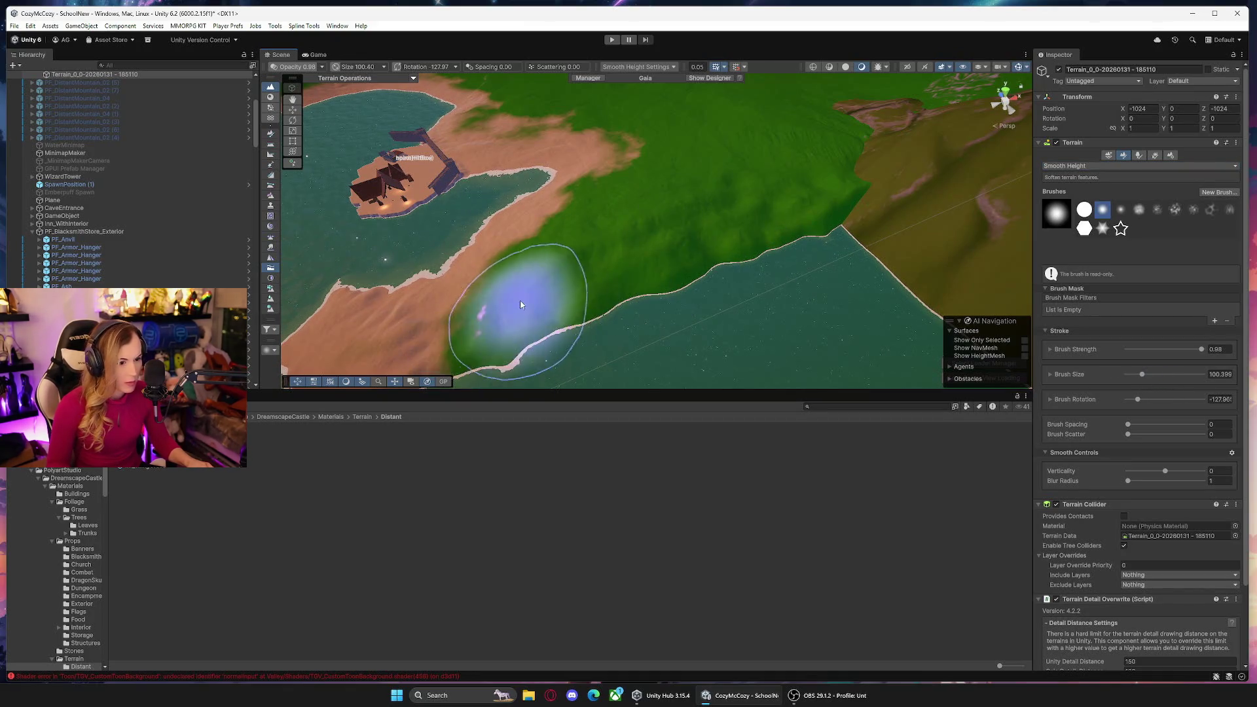
pyautogui.scroll(-3, 812, 254)
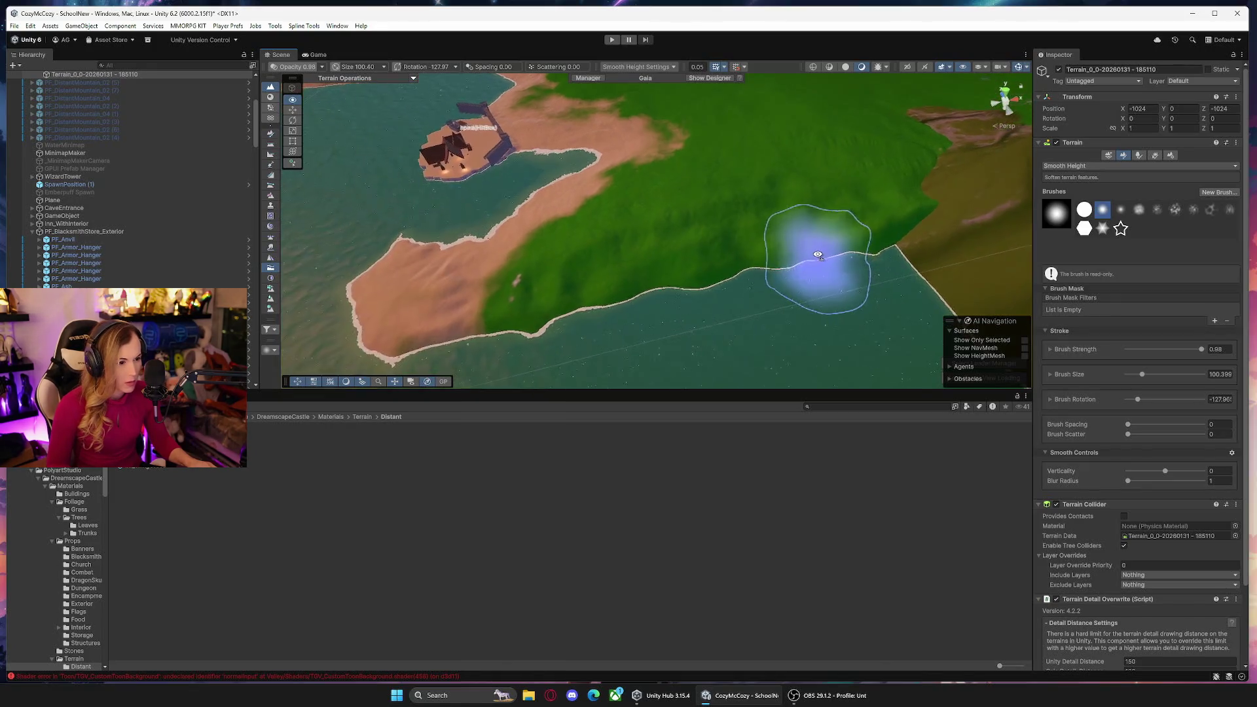
pyautogui.scroll(3, 825, 242)
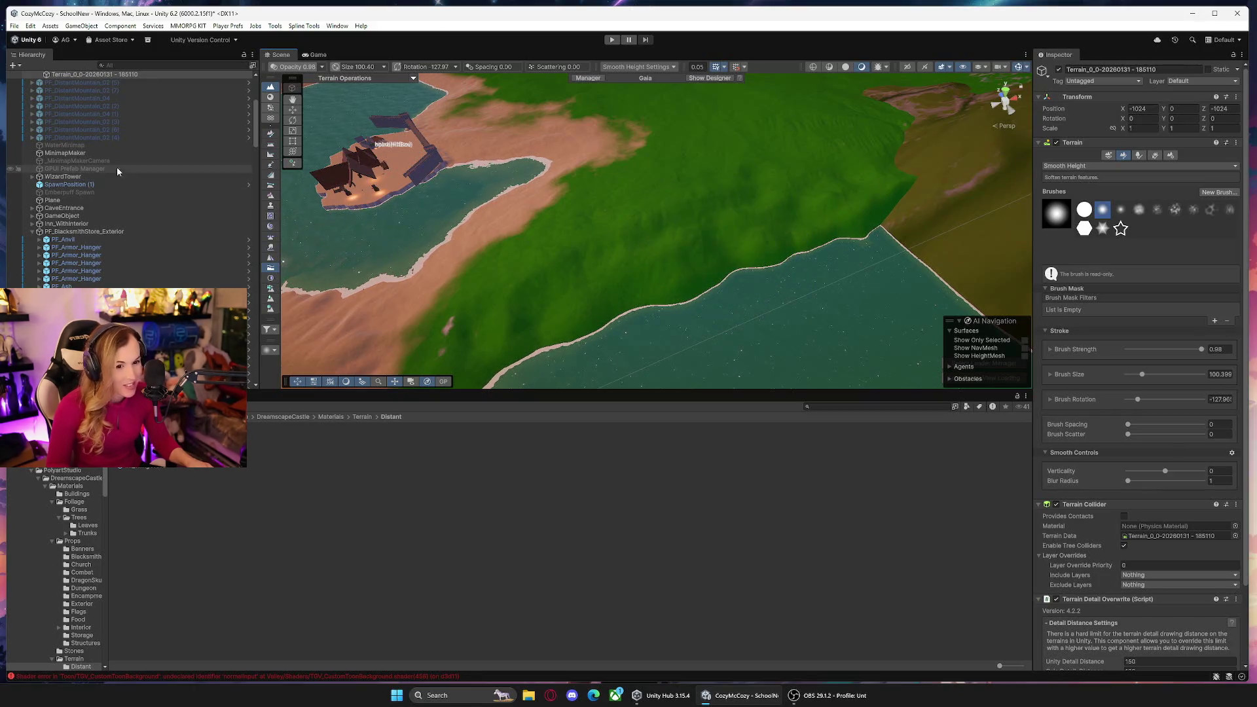
pyautogui.click(82, 185)
pyautogui.click(125, 75)
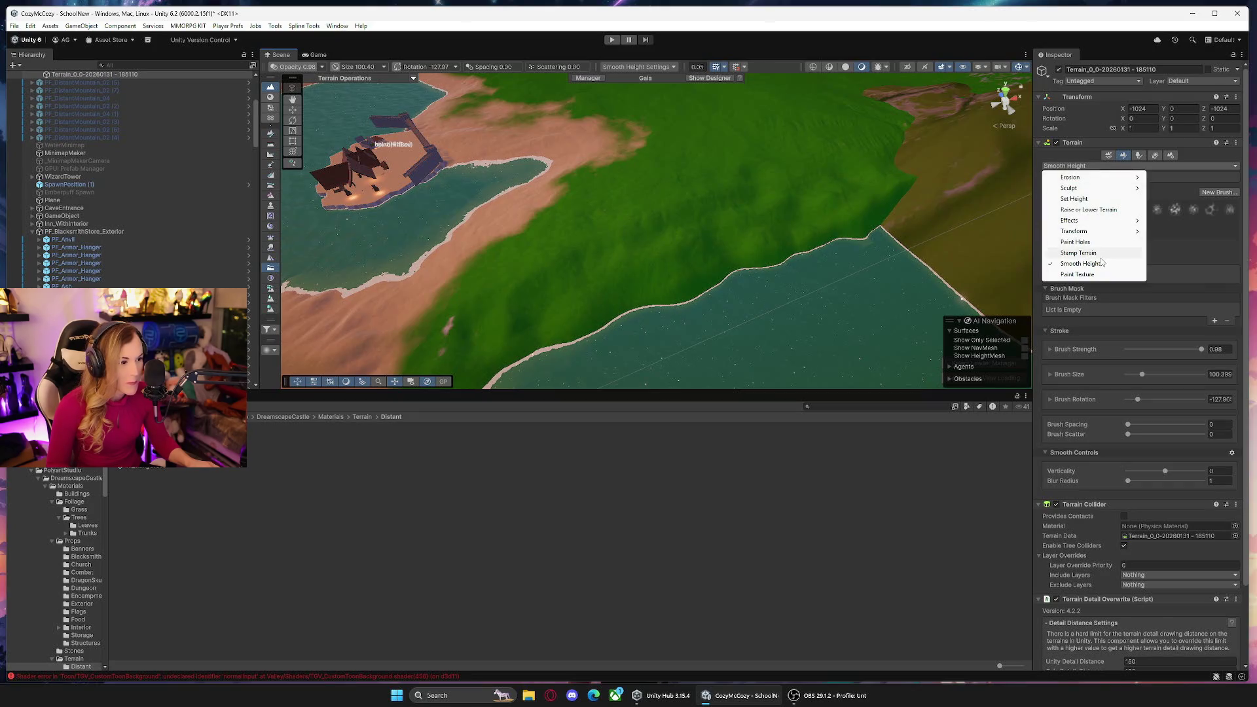
# Switch to Erosion > Hydraulic and erode along the shoreline, orbiting to check the coast.
pyautogui.click(1180, 182)
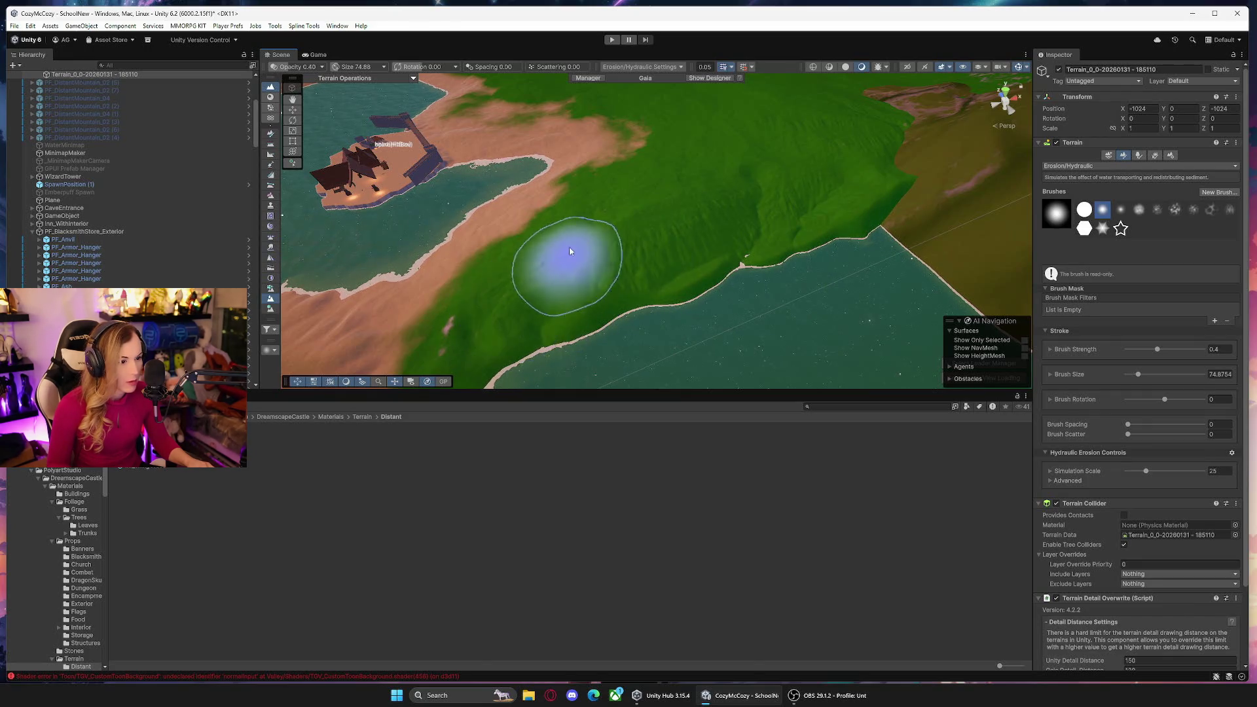
pyautogui.scroll(5, 693, 244)
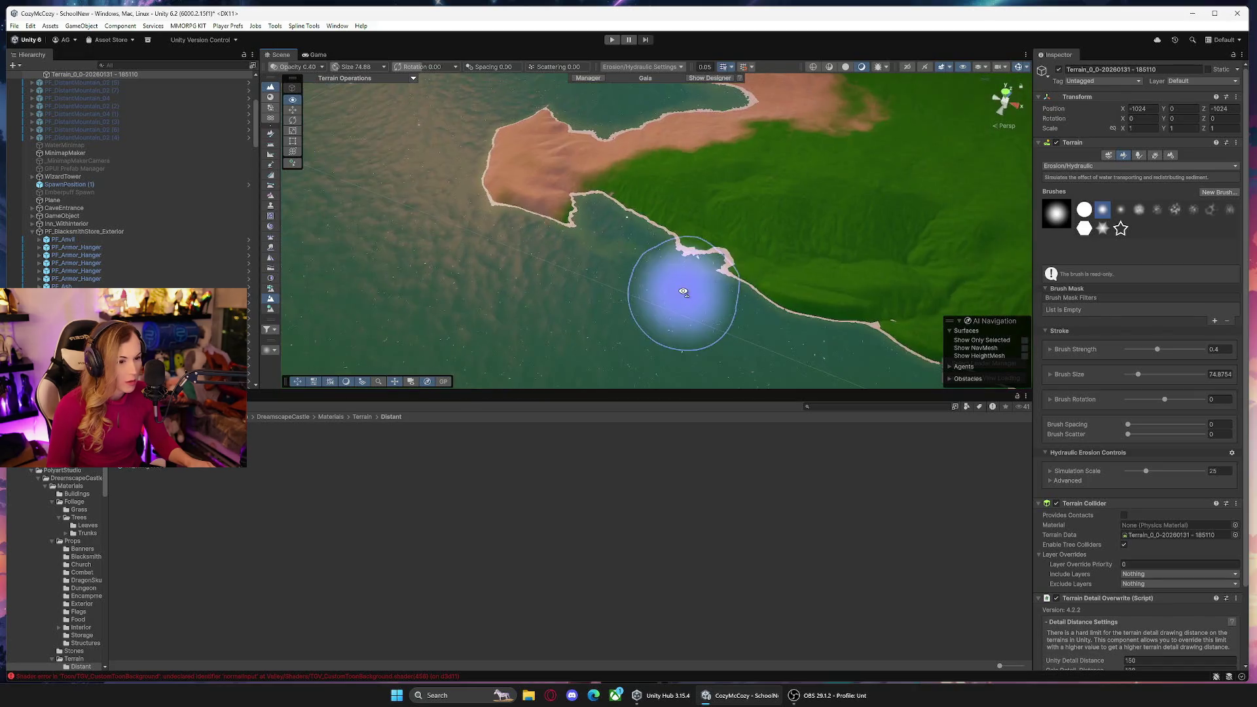
pyautogui.moveTo(721, 286)
pyautogui.mouseDown()
pyautogui.moveTo(757, 224)
pyautogui.moveTo(392, 262)
pyautogui.mouseUp()
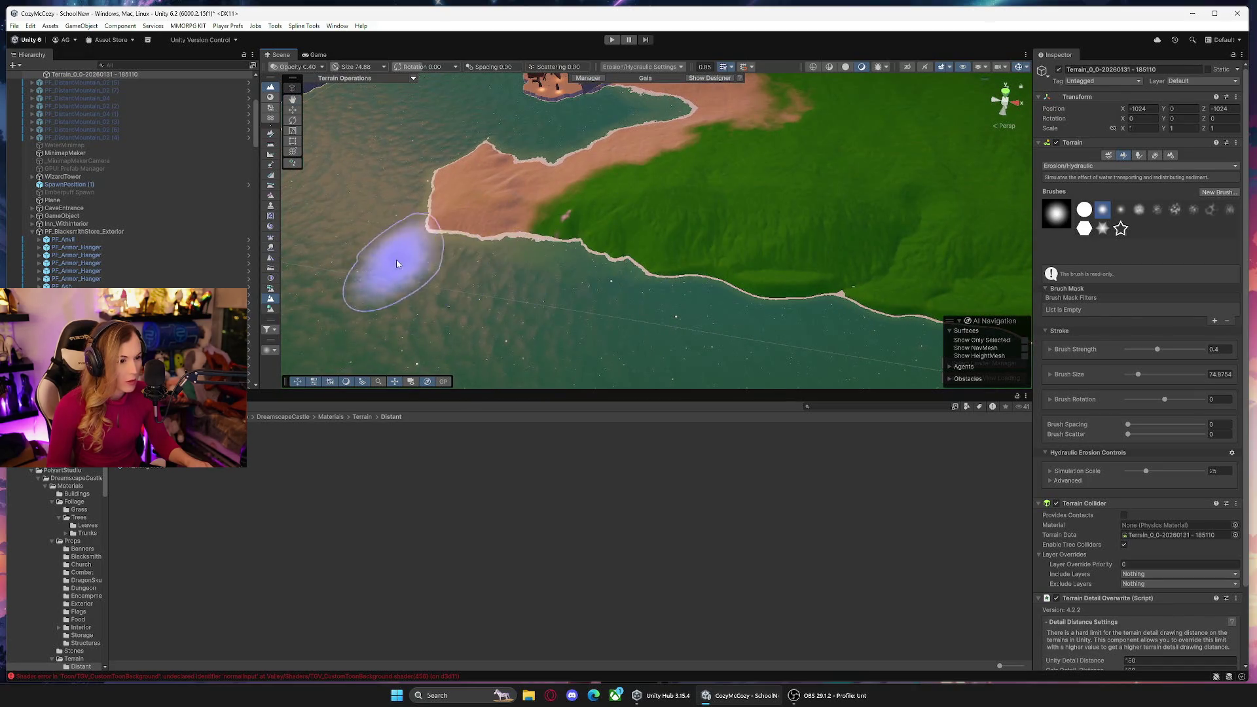
pyautogui.moveTo(871, 210)
pyautogui.keyDown('alt'); pyautogui.mouseDown()
pyautogui.moveTo(843, 247)
pyautogui.moveTo(734, 139)
pyautogui.mouseUp(); pyautogui.keyUp('alt')
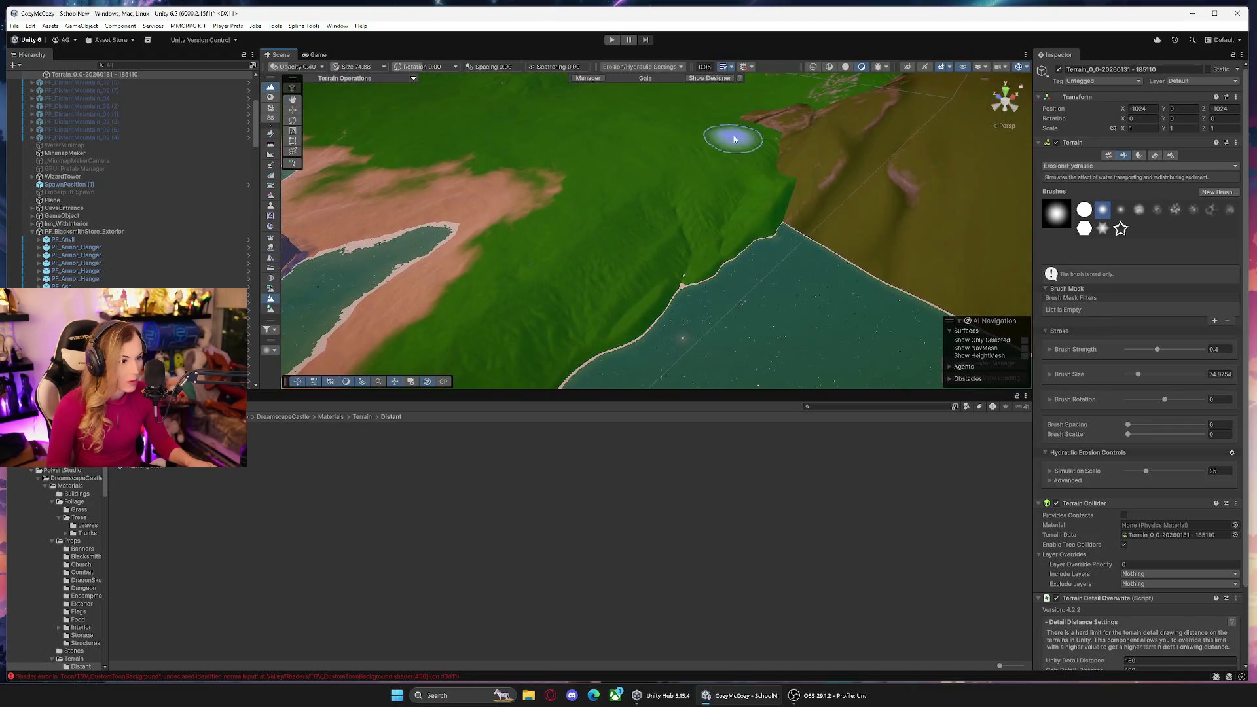
pyautogui.keyDown('alt'); pyautogui.moveTo(763, 312); pyautogui.dragTo(799, 289); pyautogui.keyUp('alt')
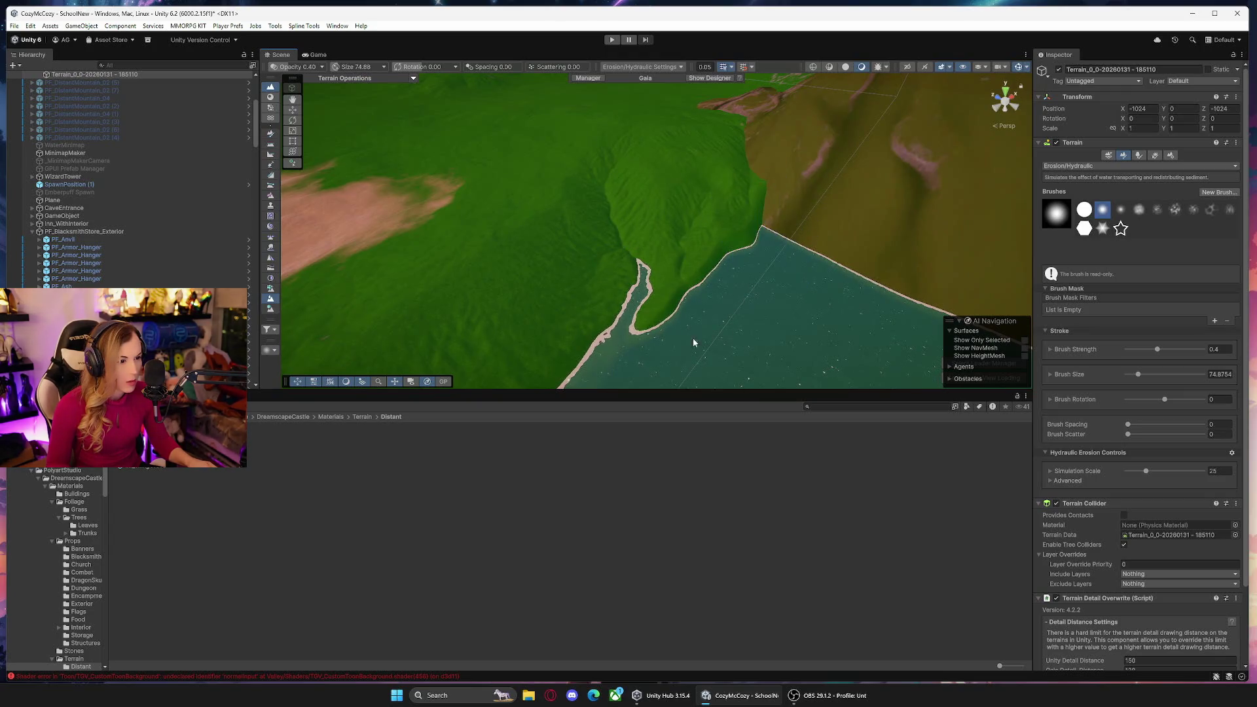
pyautogui.moveTo(606, 137)
pyautogui.keyDown('alt'); pyautogui.mouseDown()
pyautogui.moveTo(563, 181)
pyautogui.moveTo(598, 172)
pyautogui.moveTo(612, 127)
pyautogui.moveTo(458, 157)
pyautogui.moveTo(283, 163)
pyautogui.moveTo(476, 123)
pyautogui.moveTo(616, 215)
pyautogui.moveTo(622, 132)
pyautogui.moveTo(642, 154)
pyautogui.moveTo(567, 157)
pyautogui.moveTo(687, 153)
pyautogui.mouseUp(); pyautogui.keyUp('alt')
pyautogui.scroll(5, 87, 181)
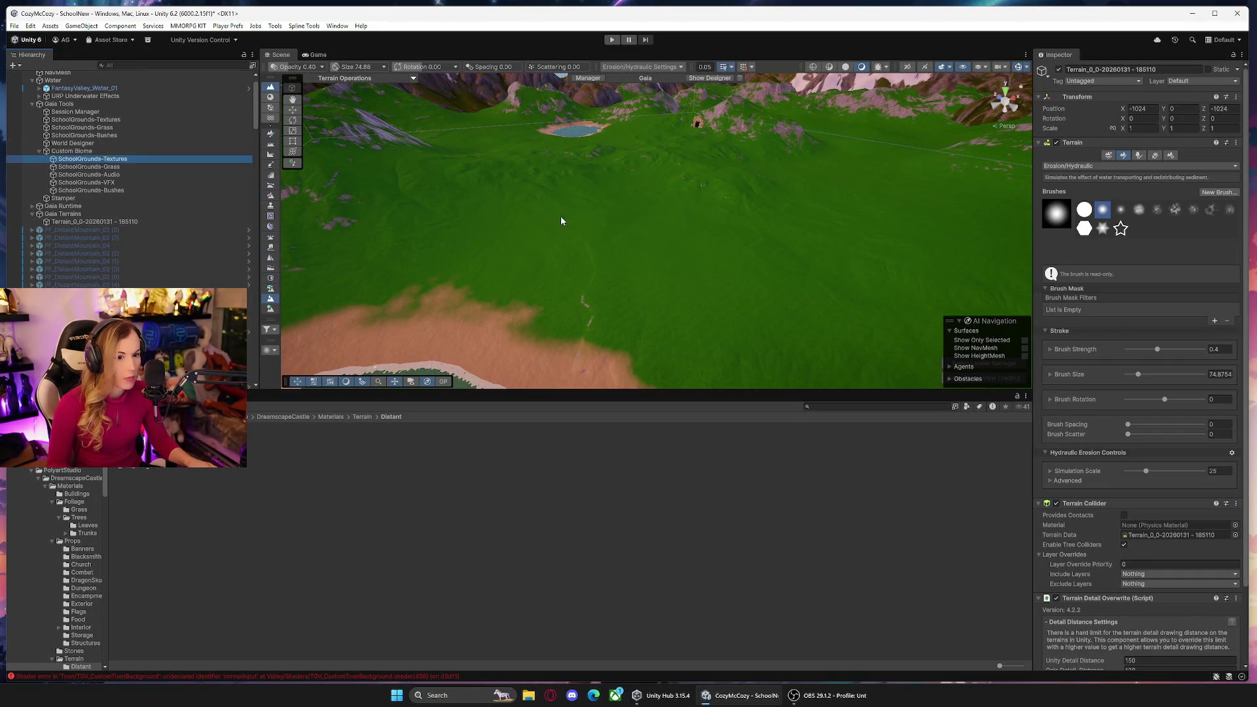
# Run Spawn World on SchoolGrounds-Textures and inspect the retextured sand and grass along the coast.
pyautogui.scroll(-10, 1173, 586)
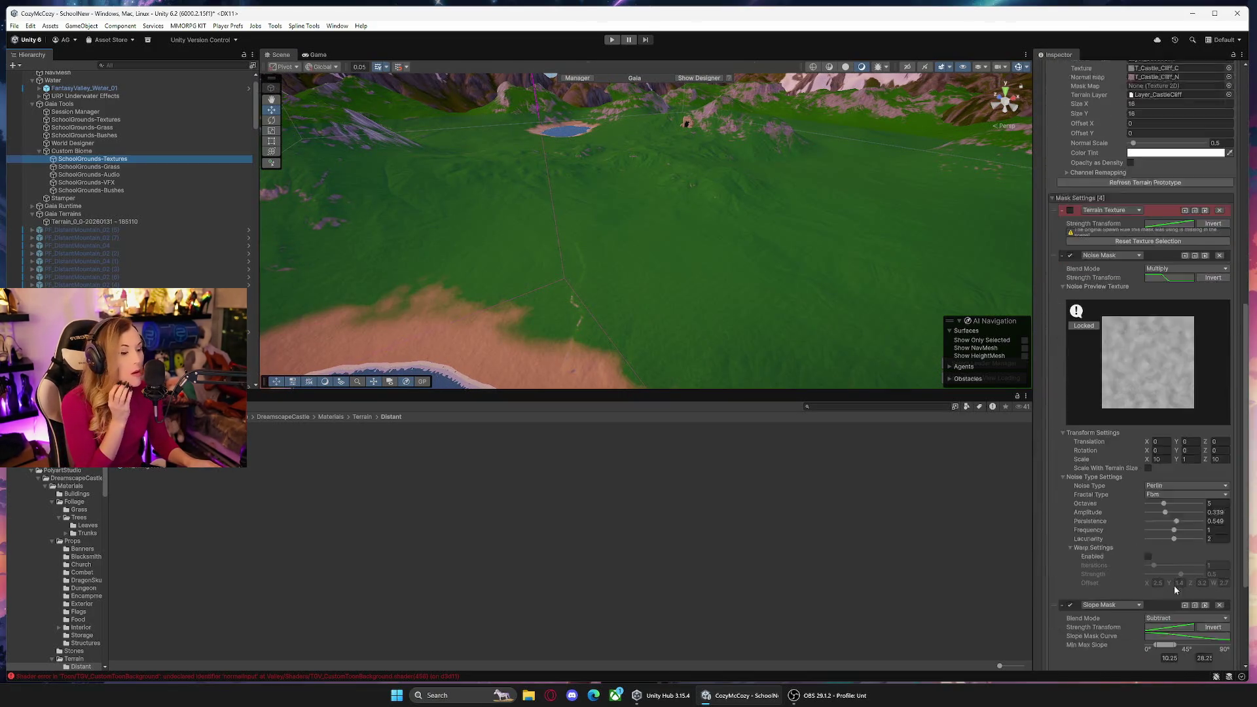
pyautogui.scroll(-1, 1205, 611)
pyautogui.click(1215, 636)
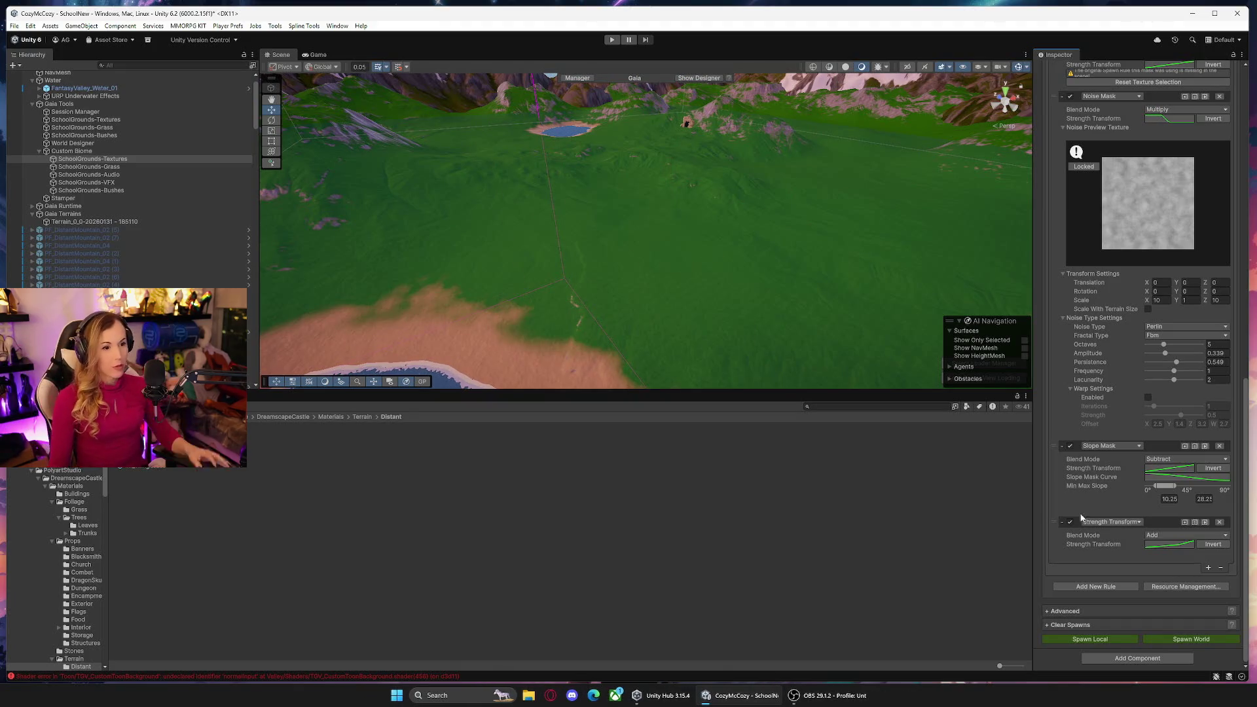
pyautogui.moveTo(768, 211); pyautogui.dragTo(930, 216)
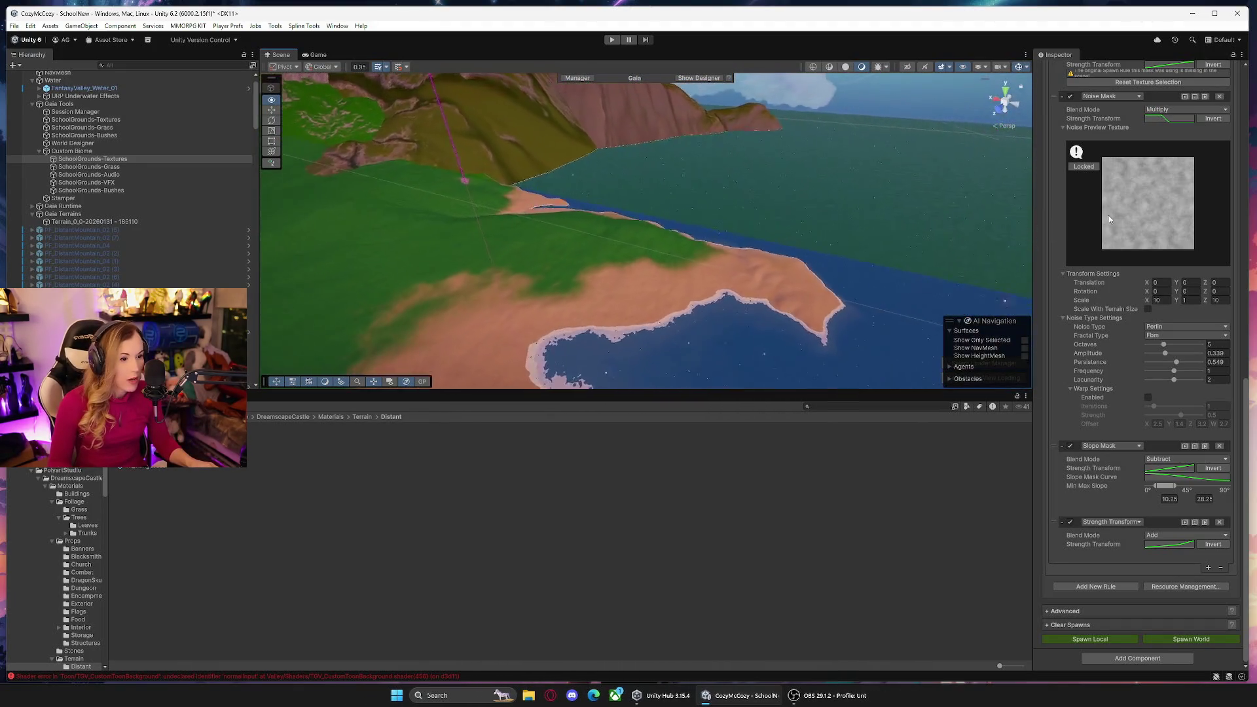
pyautogui.moveTo(1021, 193)
pyautogui.mouseDown()
pyautogui.moveTo(766, 197)
pyautogui.moveTo(654, 233)
pyautogui.moveTo(606, 216)
pyautogui.moveTo(674, 181)
pyautogui.moveTo(721, 191)
pyautogui.moveTo(736, 205)
pyautogui.moveTo(727, 255)
pyautogui.moveTo(694, 246)
pyautogui.mouseUp()
pyautogui.click(123, 221)
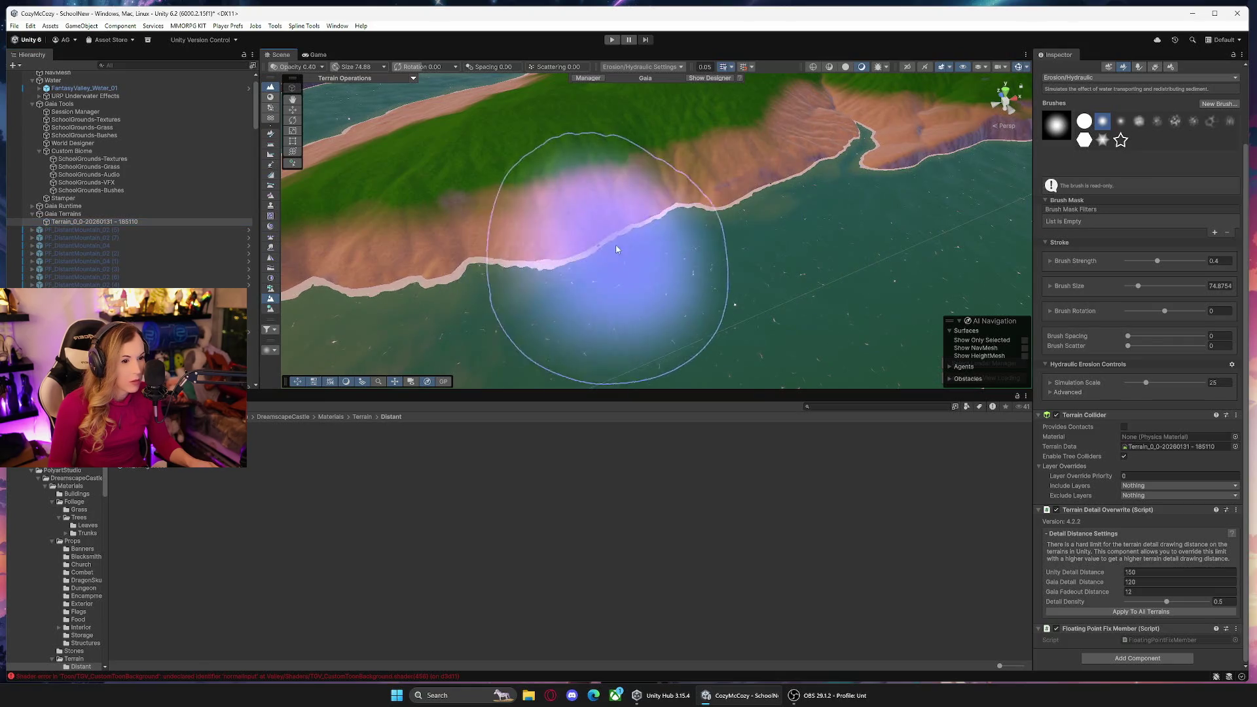
# Orbit toward the distant mountains and select PF_DistantMountain_02 (8).
pyautogui.moveTo(668, 261)
pyautogui.mouseDown()
pyautogui.moveTo(739, 227)
pyautogui.moveTo(596, 245)
pyautogui.moveTo(664, 226)
pyautogui.moveTo(625, 311)
pyautogui.moveTo(517, 255)
pyautogui.moveTo(594, 251)
pyautogui.moveTo(651, 281)
pyautogui.moveTo(674, 258)
pyautogui.moveTo(640, 286)
pyautogui.moveTo(612, 231)
pyautogui.moveTo(682, 202)
pyautogui.moveTo(586, 151)
pyautogui.moveTo(682, 124)
pyautogui.moveTo(816, 126)
pyautogui.moveTo(833, 210)
pyautogui.moveTo(968, 192)
pyautogui.moveTo(898, 247)
pyautogui.moveTo(715, 247)
pyautogui.mouseUp()
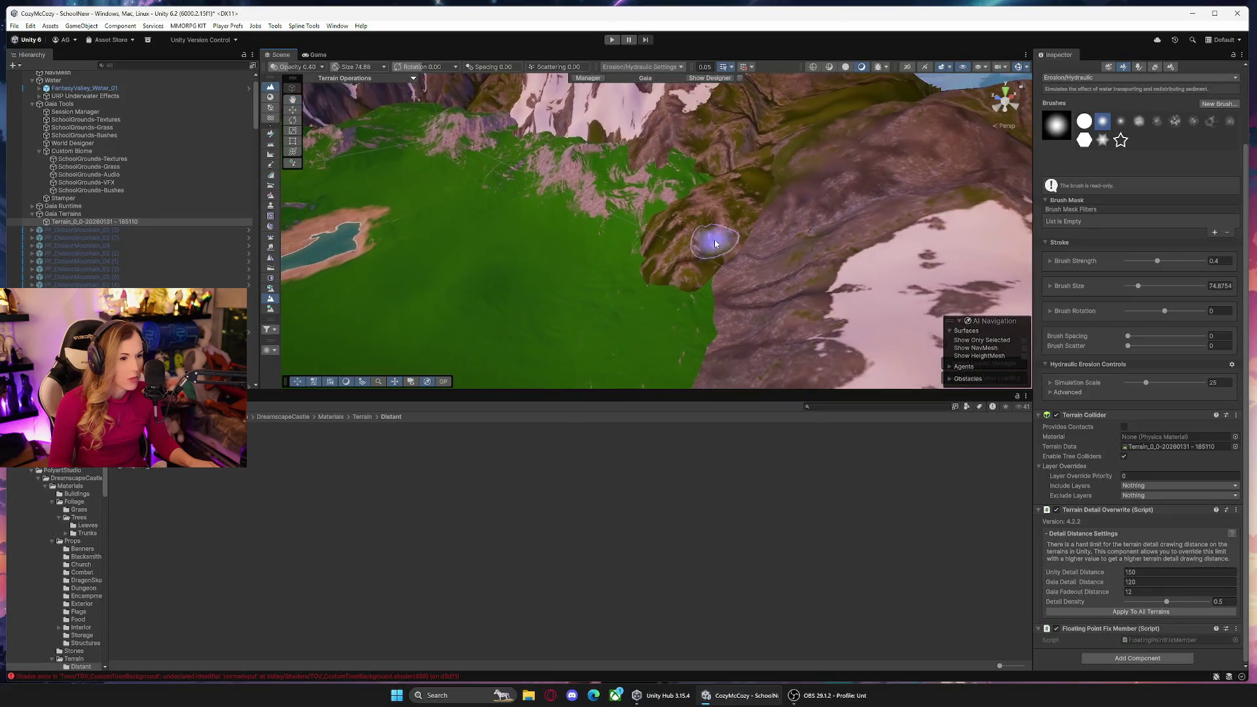
pyautogui.click(752, 200)
# Frame PF_DistantMountain_02 (8), lower it, shift it along X, tilt it and raise it to Y 209.
pyautogui.press('f')
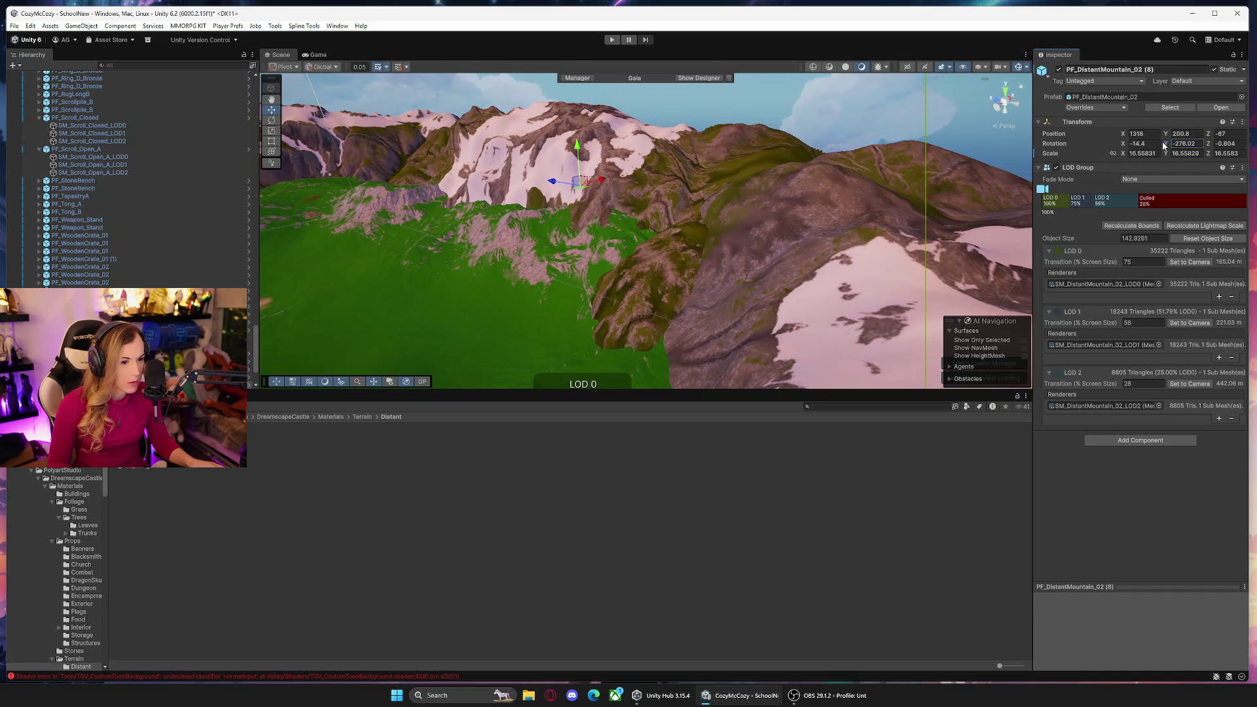
pyautogui.moveTo(577, 146); pyautogui.dragTo(578, 151)
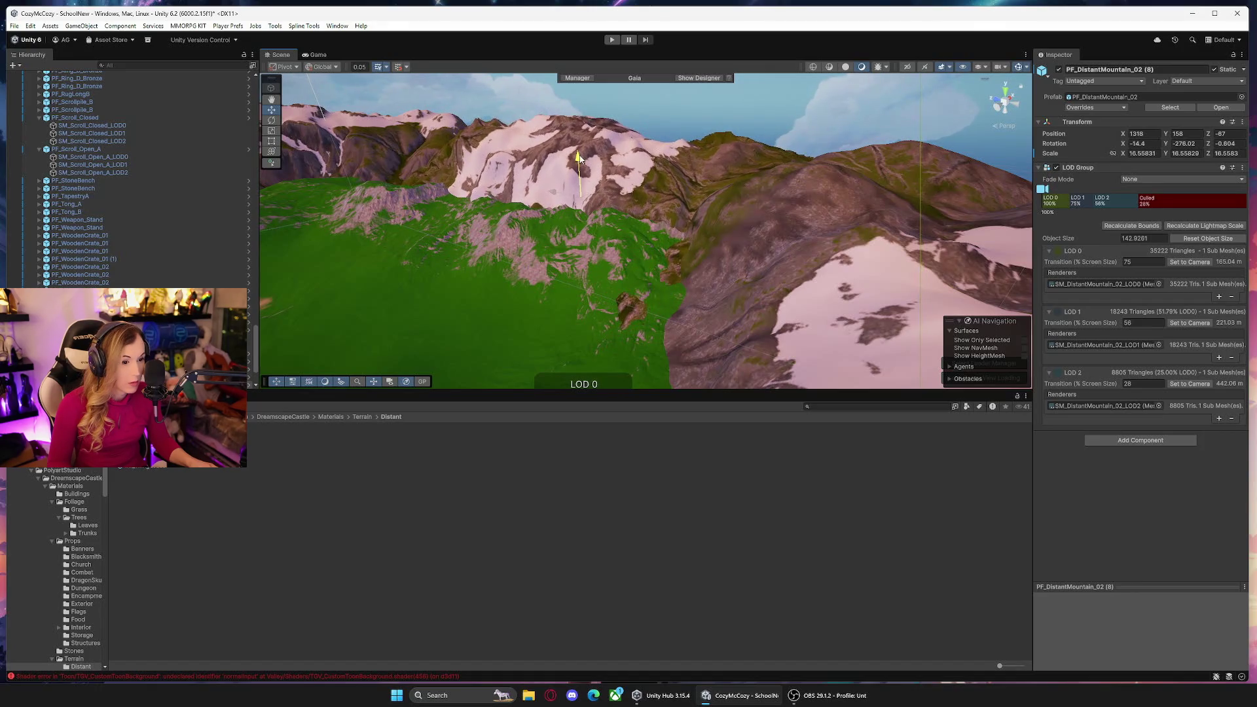
pyautogui.moveTo(719, 208)
pyautogui.mouseDown()
pyautogui.moveTo(504, 222)
pyautogui.moveTo(516, 232)
pyautogui.mouseUp()
pyautogui.moveTo(930, 226)
pyautogui.mouseDown()
pyautogui.moveTo(472, 289)
pyautogui.moveTo(421, 312)
pyautogui.moveTo(635, 285)
pyautogui.mouseUp()
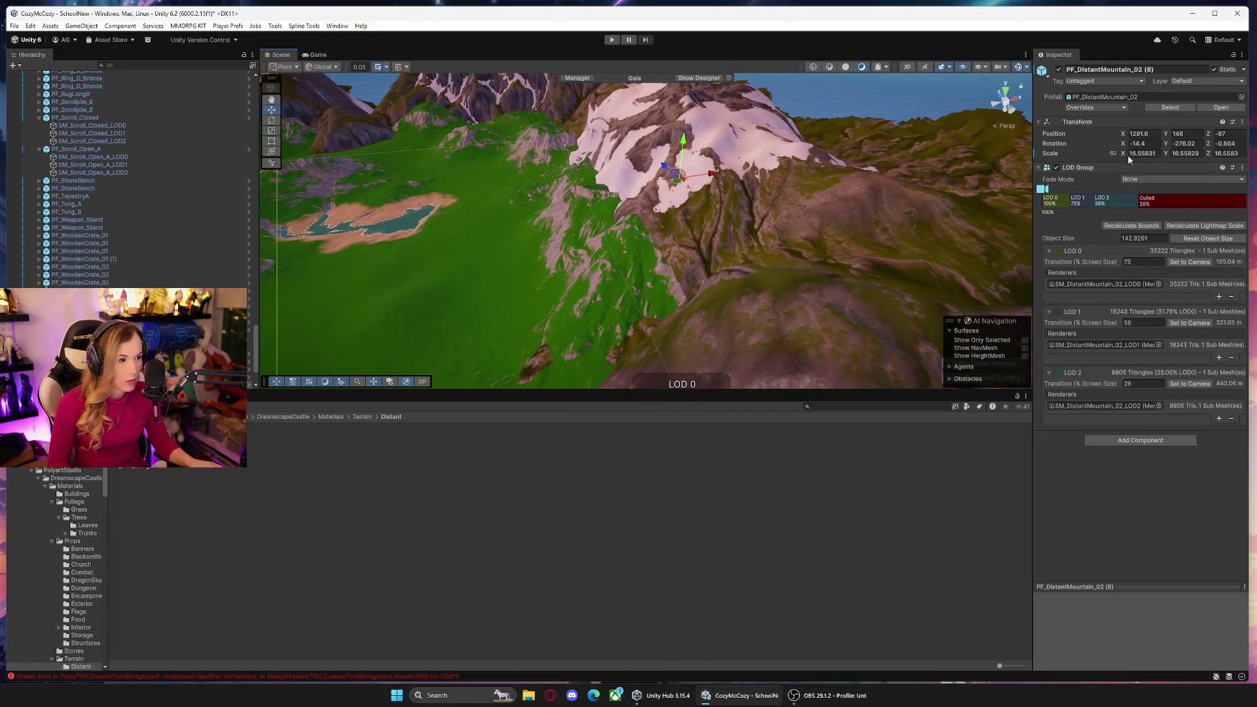
pyautogui.moveTo(1124, 147); pyautogui.dragTo(1121, 148)
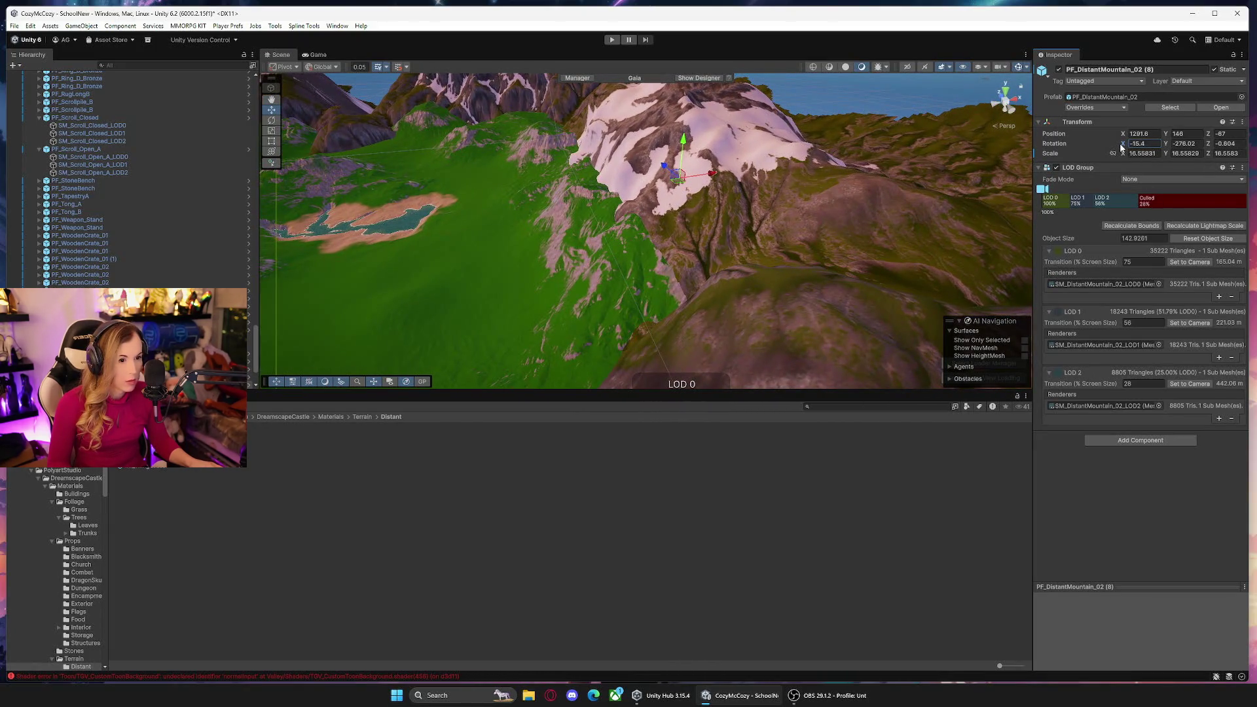
pyautogui.moveTo(685, 142)
pyautogui.mouseDown()
pyautogui.moveTo(687, 119)
pyautogui.moveTo(729, 156)
pyautogui.mouseUp()
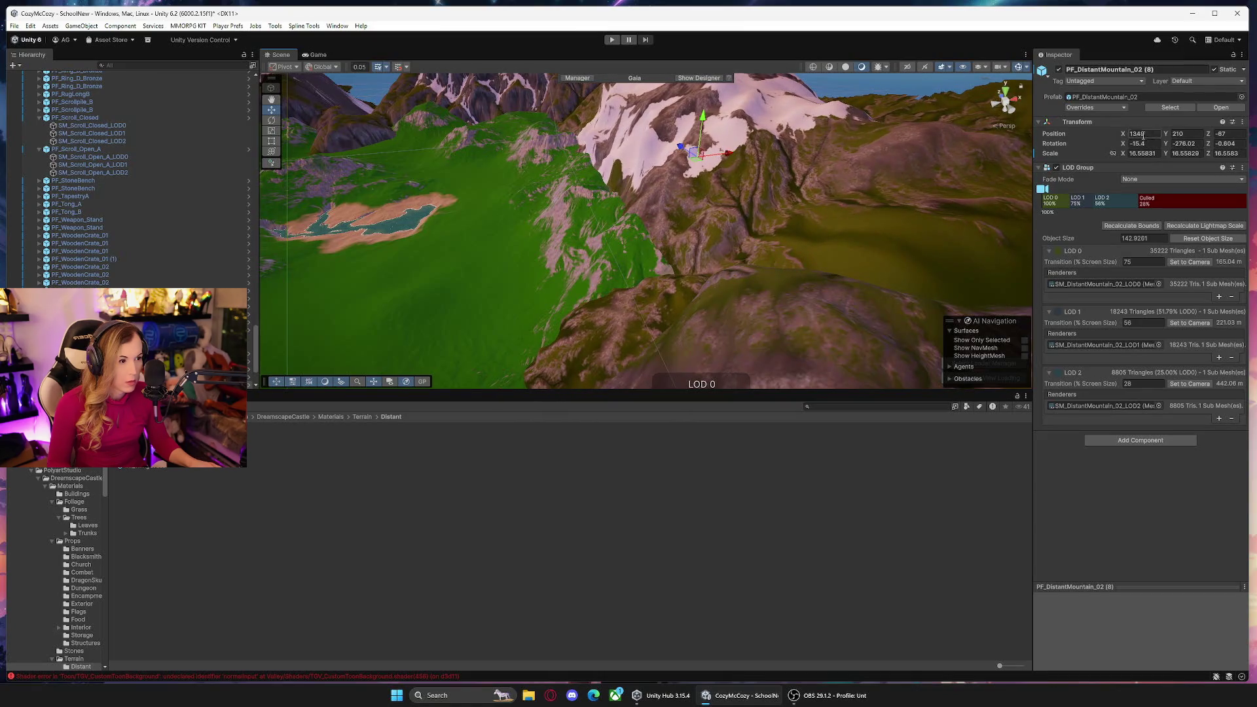
# Fine-tune the mountain to X 1317.4, Y 210, Z -238 with rotation -15.4, -272.4, -0.804.
pyautogui.moveTo(1124, 146); pyautogui.dragTo(1118, 147)
pyautogui.moveTo(683, 151)
pyautogui.mouseDown()
pyautogui.moveTo(699, 165)
pyautogui.moveTo(595, 208)
pyautogui.moveTo(695, 220)
pyautogui.moveTo(634, 189)
pyautogui.moveTo(634, 171)
pyautogui.moveTo(686, 142)
pyautogui.mouseUp()
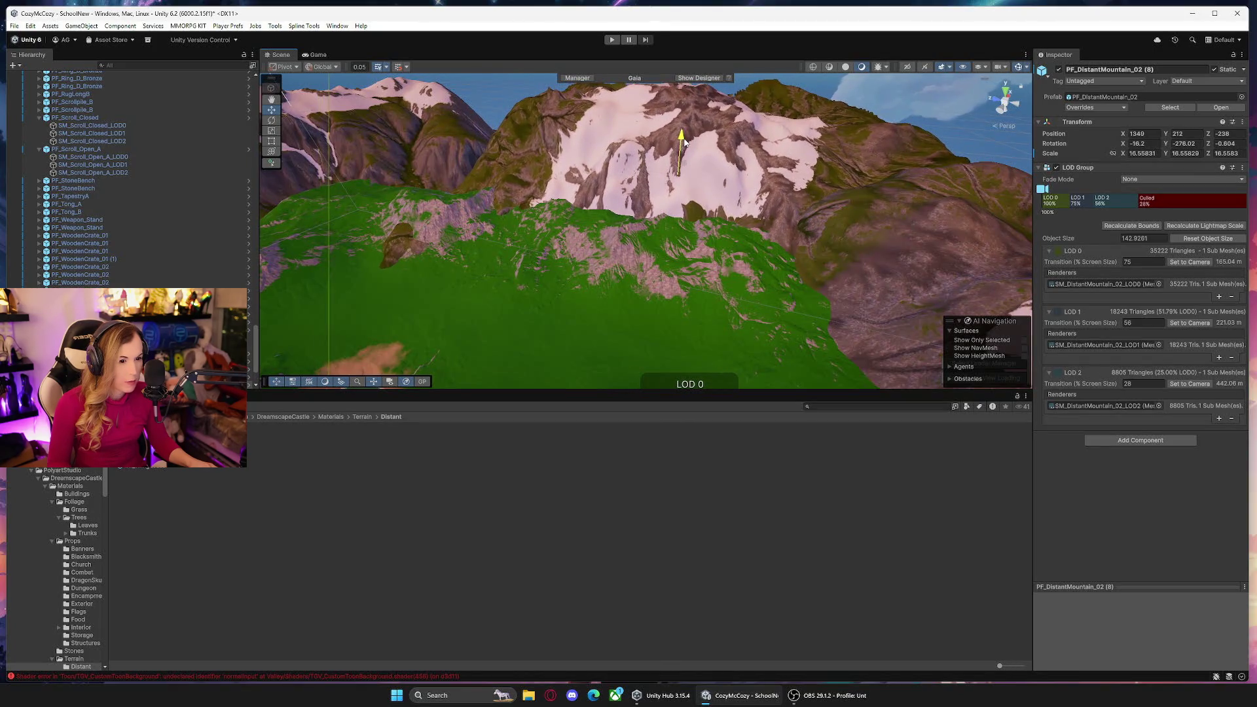
pyautogui.moveTo(1113, 150)
pyautogui.mouseDown()
pyautogui.moveTo(1142, 102)
pyautogui.moveTo(1139, 135)
pyautogui.mouseUp()
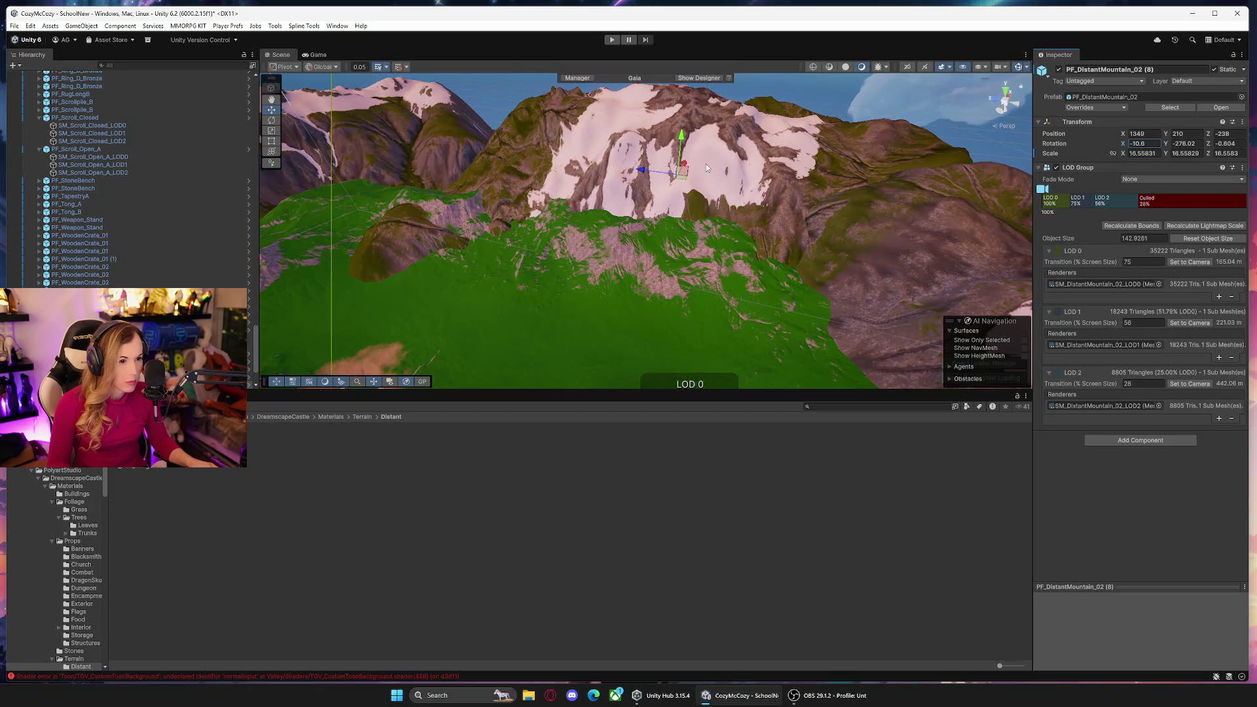
pyautogui.moveTo(689, 168); pyautogui.dragTo(691, 168)
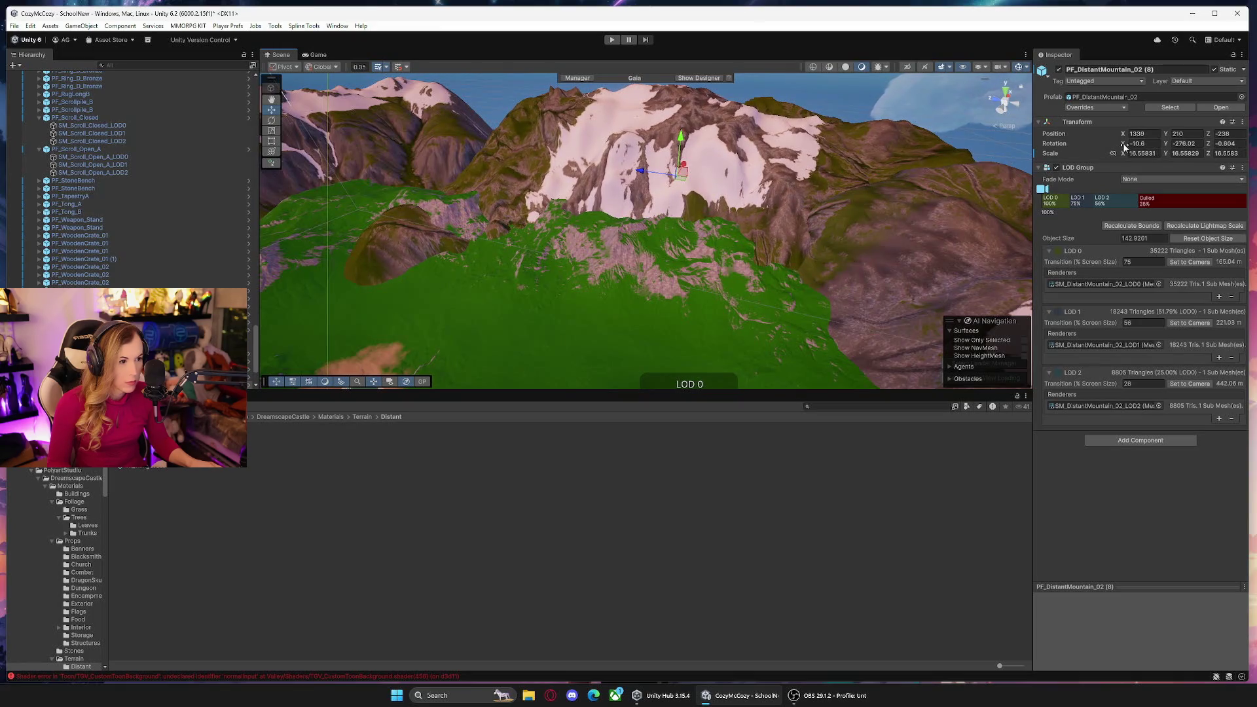
pyautogui.moveTo(1181, 149)
pyautogui.mouseDown()
pyautogui.moveTo(1201, 149)
pyautogui.moveTo(1117, 150)
pyautogui.mouseUp()
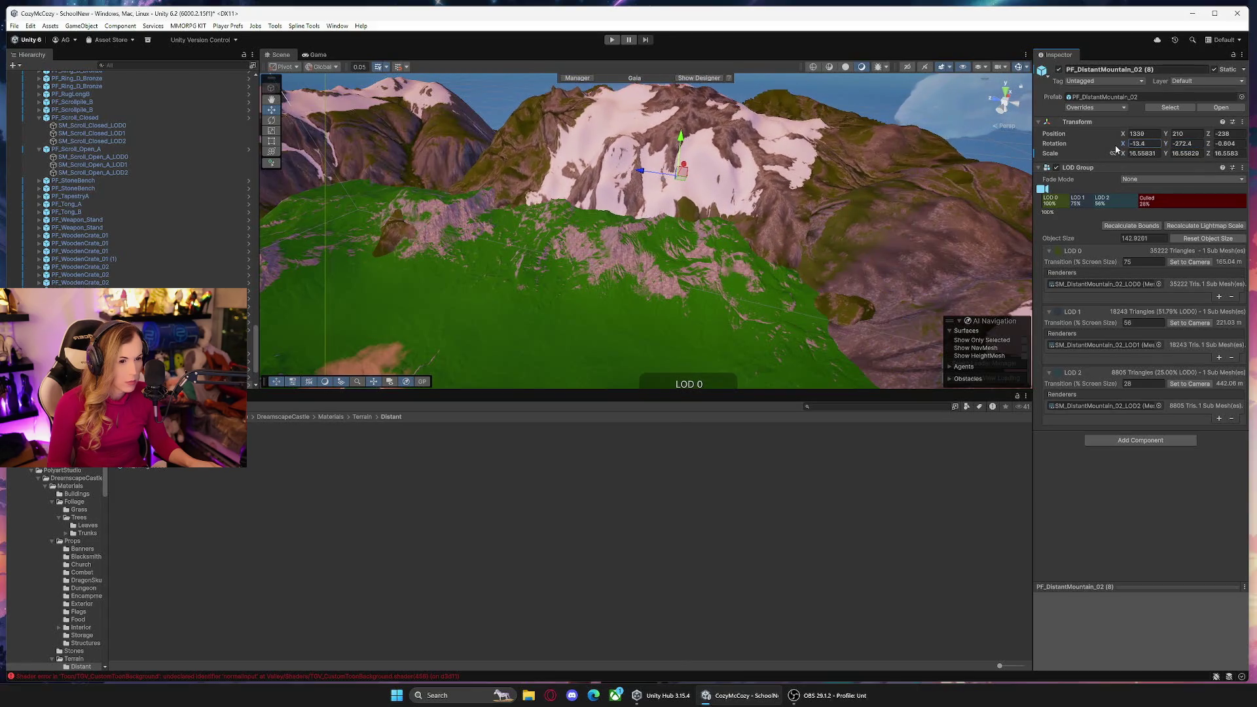
pyautogui.moveTo(850, 194)
pyautogui.mouseDown()
pyautogui.moveTo(628, 245)
pyautogui.moveTo(949, 230)
pyautogui.moveTo(937, 237)
pyautogui.mouseUp()
pyautogui.moveTo(627, 261)
pyautogui.mouseDown()
pyautogui.moveTo(308, 232)
pyautogui.moveTo(775, 175)
pyautogui.moveTo(830, 220)
pyautogui.mouseUp()
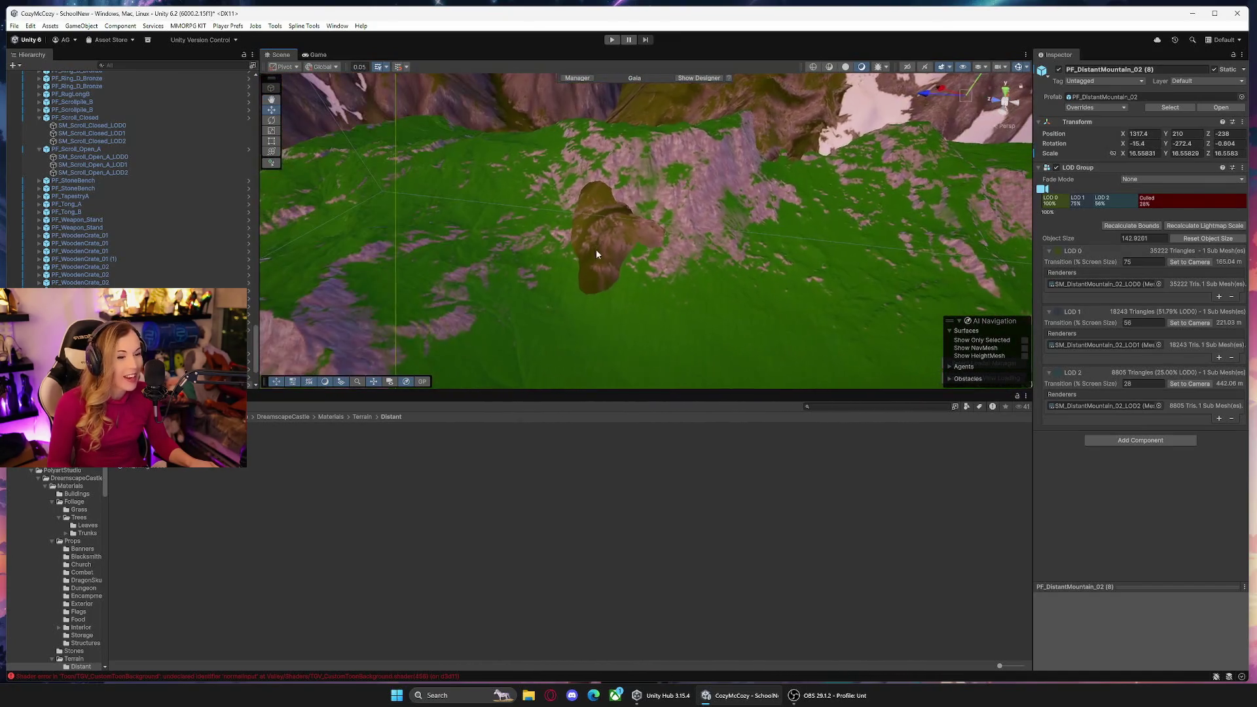
# Orbit up toward the snowy mountains and reselect PF_DistantMountain_02 (8).
pyautogui.click(619, 244)
pyautogui.moveTo(622, 242)
pyautogui.mouseDown()
pyautogui.moveTo(733, 206)
pyautogui.moveTo(674, 184)
pyautogui.moveTo(812, 200)
pyautogui.moveTo(878, 261)
pyautogui.moveTo(940, 283)
pyautogui.moveTo(1063, 289)
pyautogui.moveTo(926, 219)
pyautogui.moveTo(580, 214)
pyautogui.mouseUp()
pyautogui.click(581, 214)
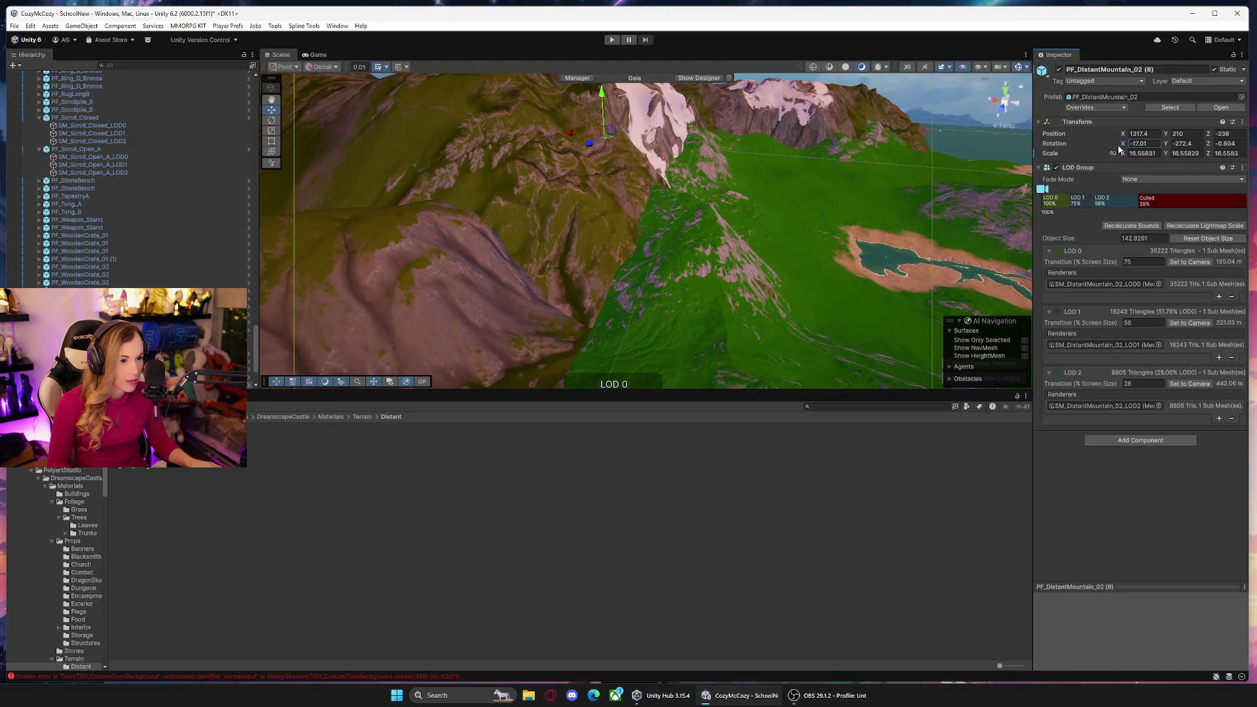
pyautogui.moveTo(488, 190)
pyautogui.mouseDown()
pyautogui.moveTo(469, 186)
pyautogui.moveTo(644, 190)
pyautogui.moveTo(429, 176)
pyautogui.moveTo(365, 181)
pyautogui.moveTo(317, 206)
pyautogui.moveTo(421, 177)
pyautogui.moveTo(527, 186)
pyautogui.mouseUp()
# Set the mountain's rotation to -6.9, 180, -5.28 and slide it along X to 1725.
pyautogui.moveTo(1120, 144); pyautogui.dragTo(1173, 140)
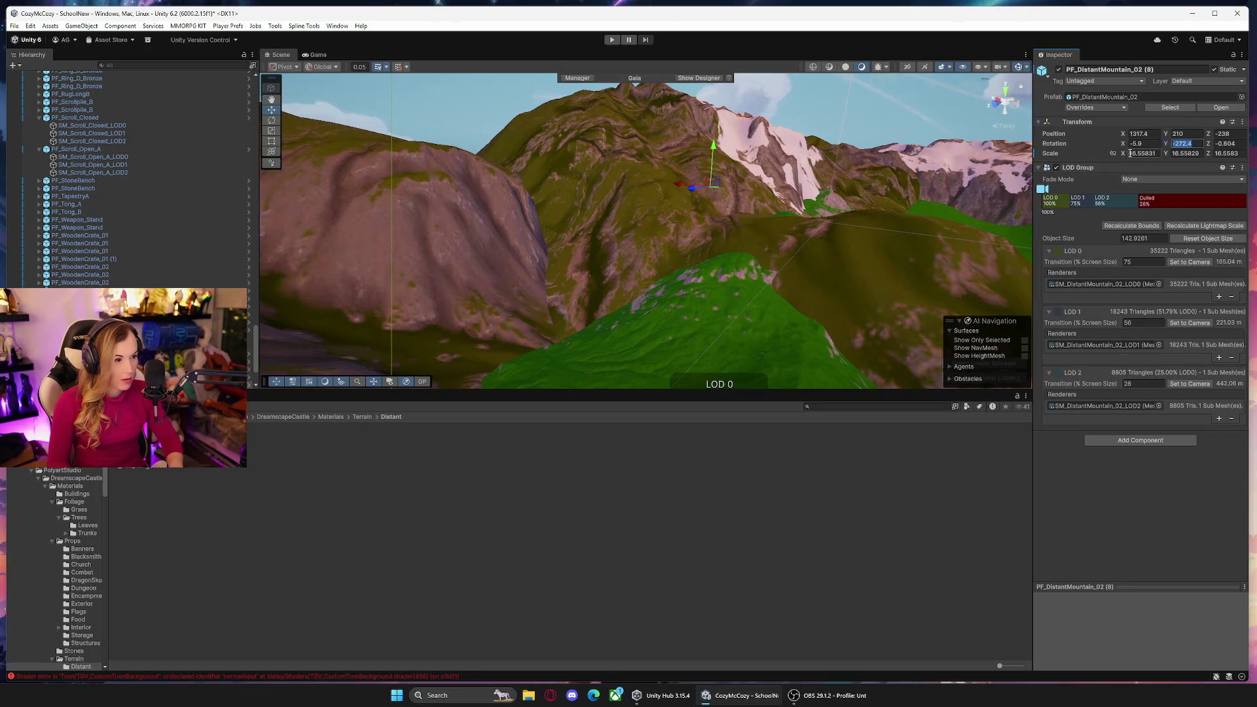
pyautogui.write('180')
pyautogui.moveTo(702, 230)
pyautogui.mouseDown()
pyautogui.moveTo(797, 272)
pyautogui.moveTo(799, 258)
pyautogui.moveTo(766, 260)
pyautogui.moveTo(766, 295)
pyautogui.moveTo(459, 150)
pyautogui.moveTo(390, 152)
pyautogui.mouseUp()
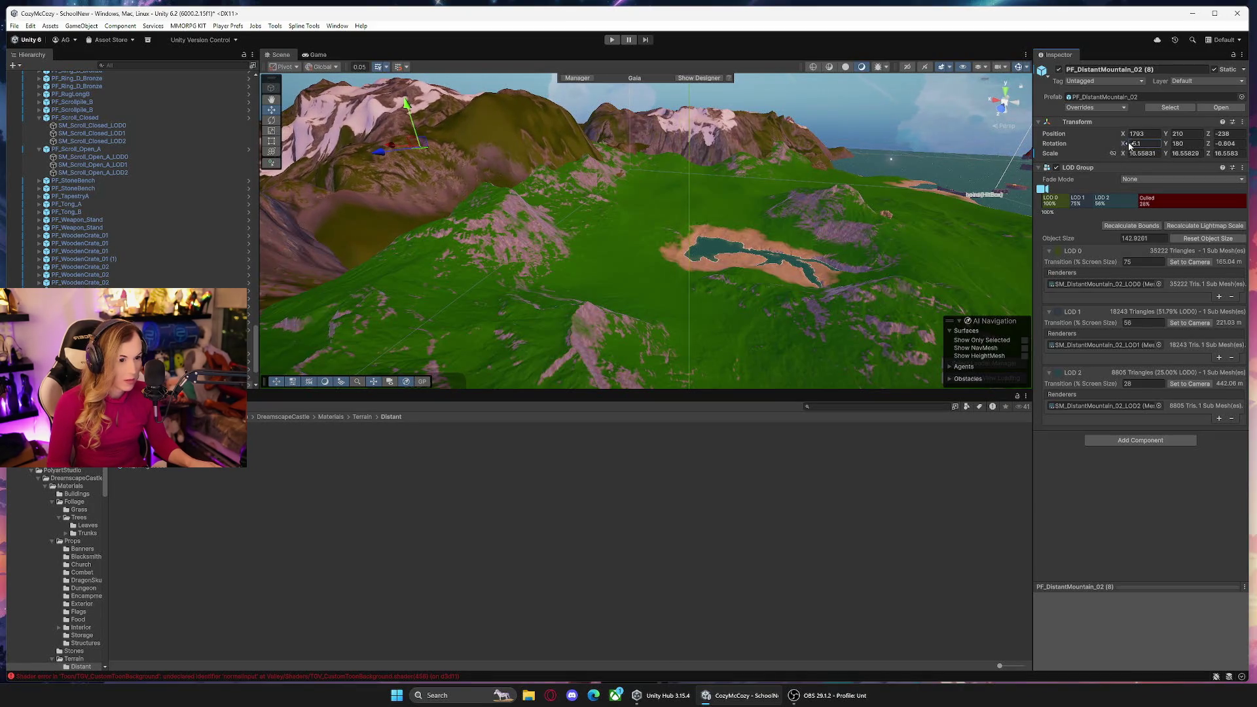
pyautogui.moveTo(1211, 144); pyautogui.dragTo(1204, 147)
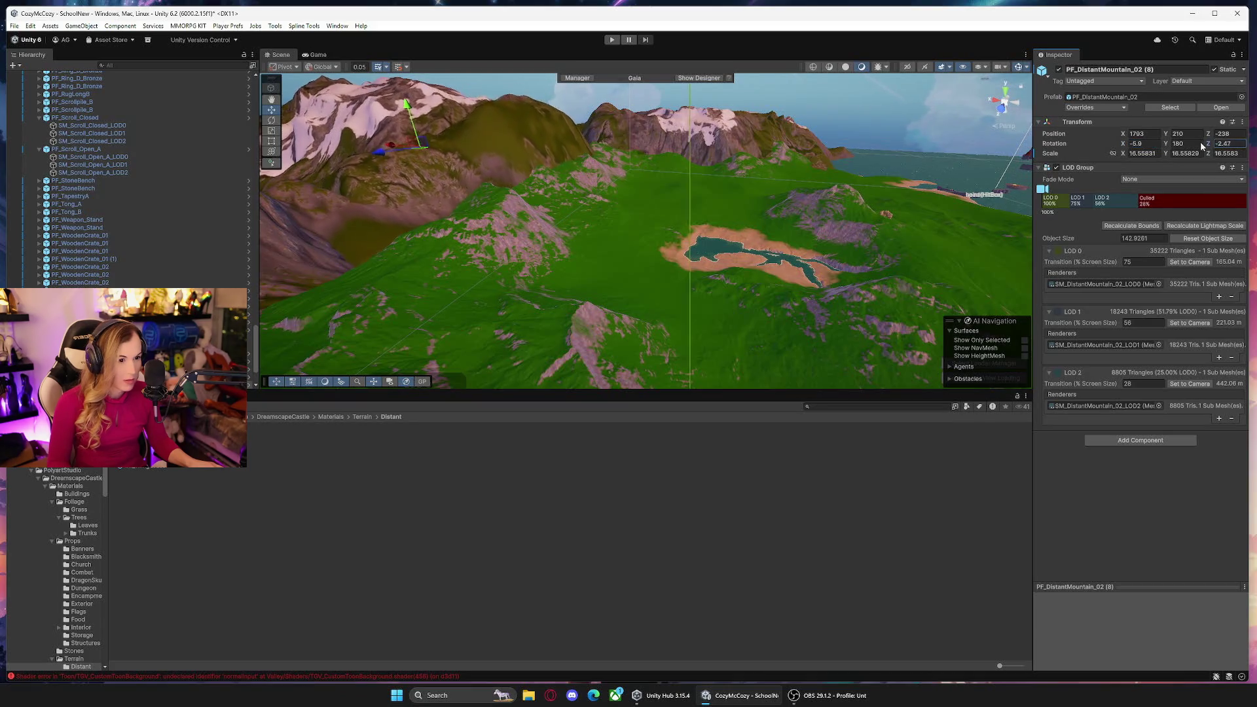
pyautogui.moveTo(389, 149)
pyautogui.mouseDown()
pyautogui.moveTo(556, 188)
pyautogui.moveTo(504, 156)
pyautogui.moveTo(745, 178)
pyautogui.mouseUp()
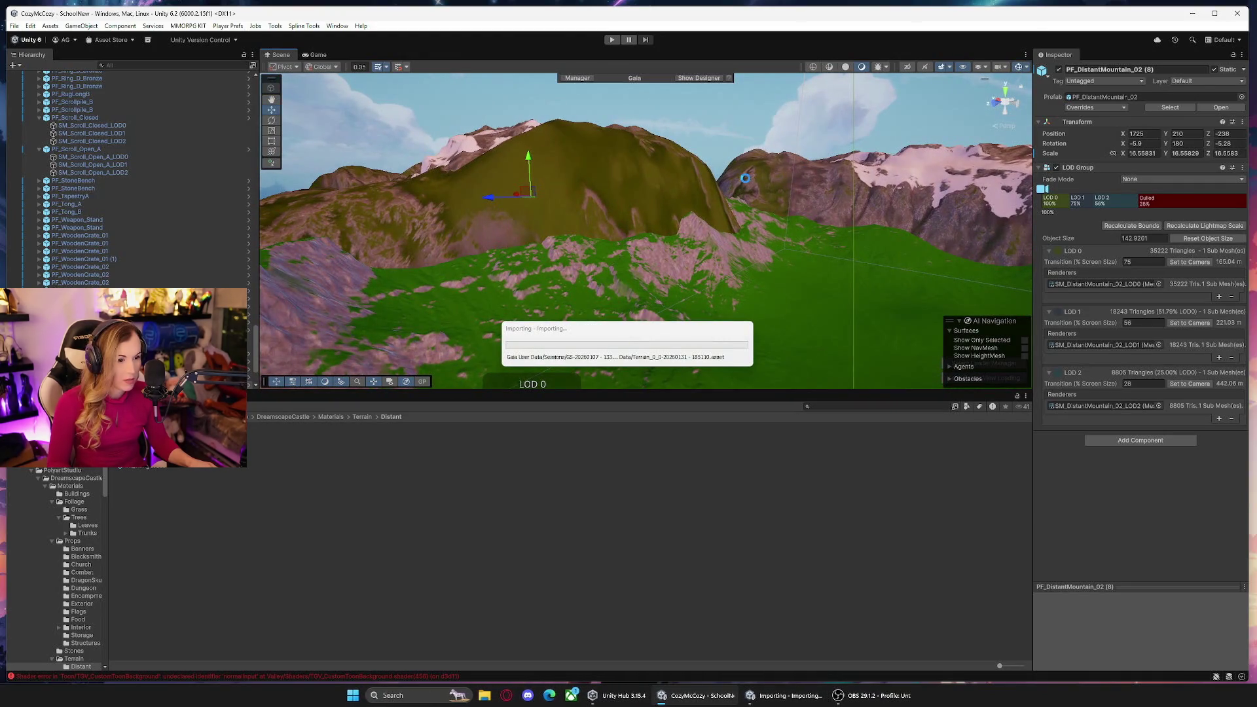
# Reduce the mountain's forward tilt, turn it, and move it to X 1232, Y 138, Z -602.
pyautogui.moveTo(746, 178)
pyautogui.mouseDown()
pyautogui.moveTo(744, 201)
pyautogui.moveTo(793, 206)
pyautogui.moveTo(792, 292)
pyautogui.moveTo(825, 301)
pyautogui.moveTo(738, 273)
pyautogui.moveTo(795, 284)
pyautogui.mouseUp()
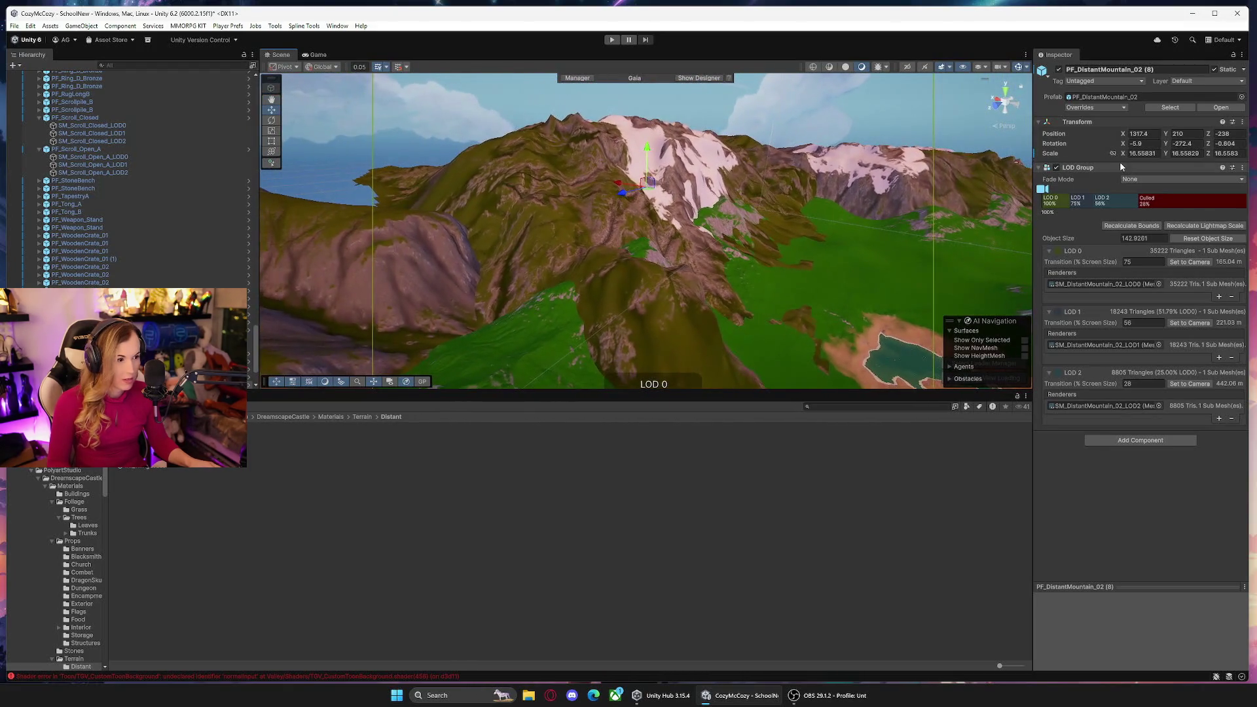
pyautogui.moveTo(1116, 147); pyautogui.dragTo(1195, 143)
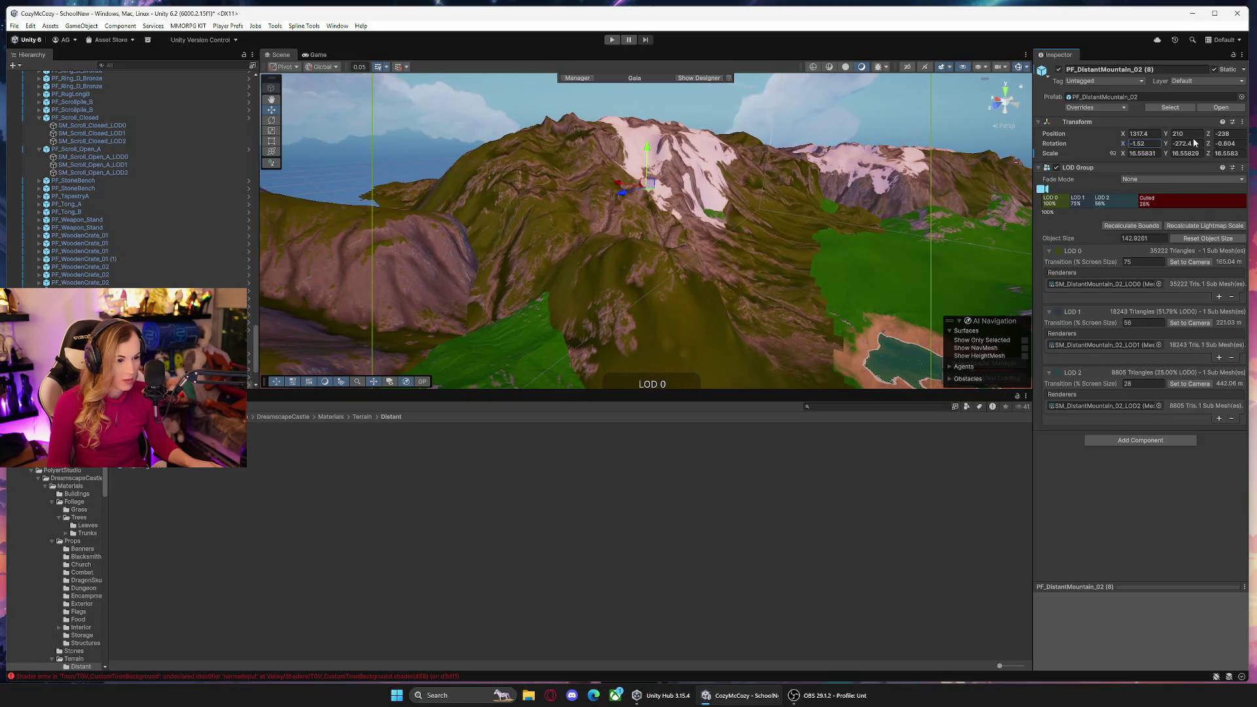
pyautogui.moveTo(622, 186); pyautogui.dragTo(582, 185)
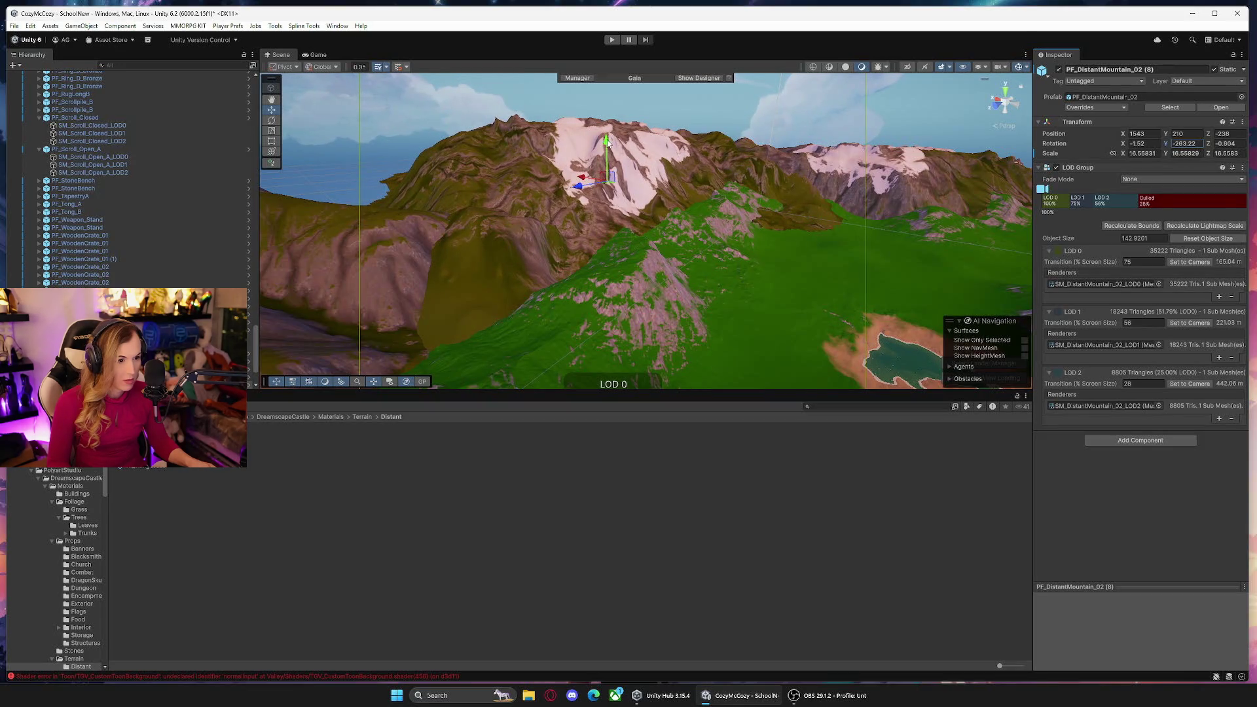
pyautogui.moveTo(611, 145); pyautogui.dragTo(615, 148)
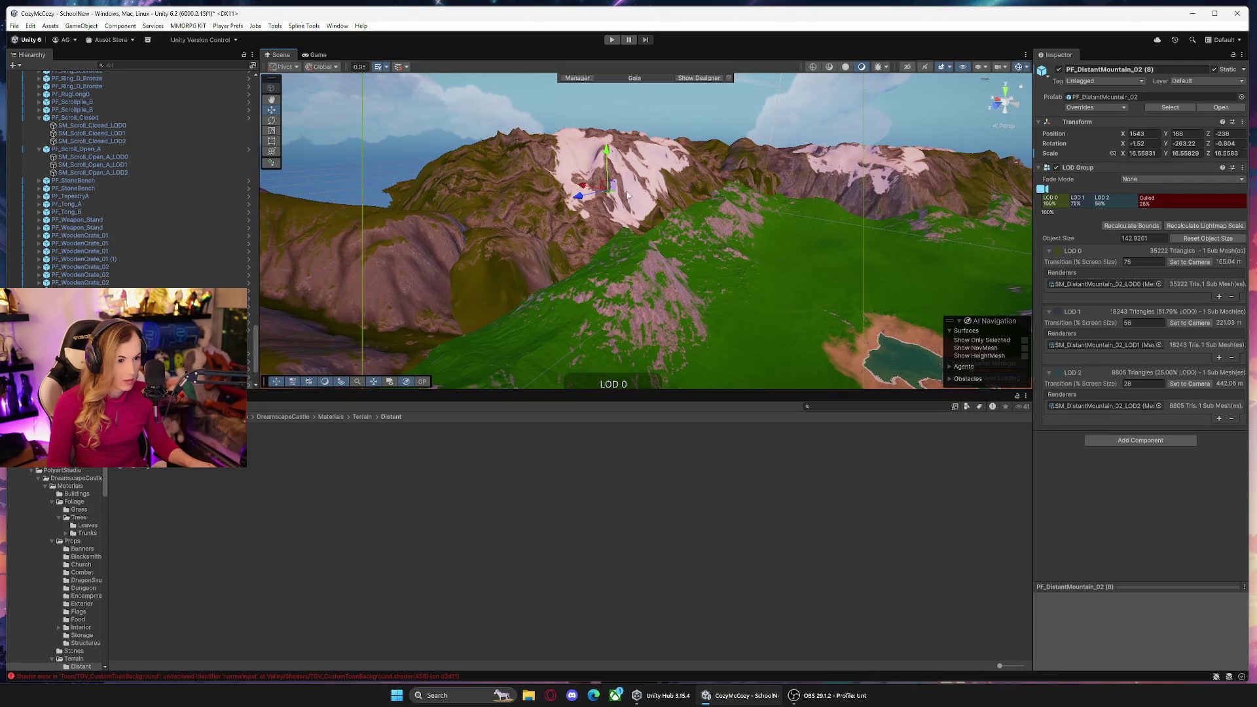
pyautogui.moveTo(594, 199)
pyautogui.mouseDown()
pyautogui.moveTo(669, 190)
pyautogui.moveTo(675, 164)
pyautogui.moveTo(718, 228)
pyautogui.moveTo(832, 209)
pyautogui.moveTo(862, 289)
pyautogui.moveTo(874, 253)
pyautogui.moveTo(886, 283)
pyautogui.moveTo(915, 295)
pyautogui.moveTo(946, 272)
pyautogui.mouseUp()
pyautogui.moveTo(457, 182); pyautogui.dragTo(552, 174)
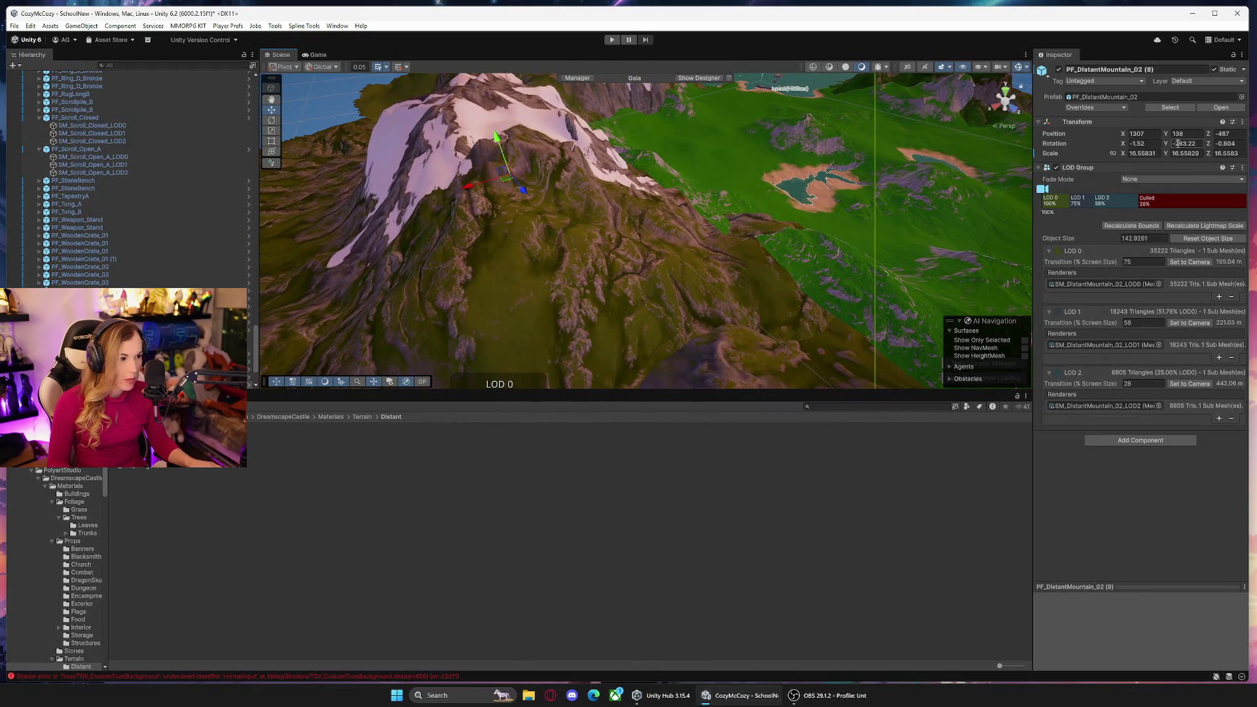
pyautogui.moveTo(1172, 147); pyautogui.dragTo(1178, 147)
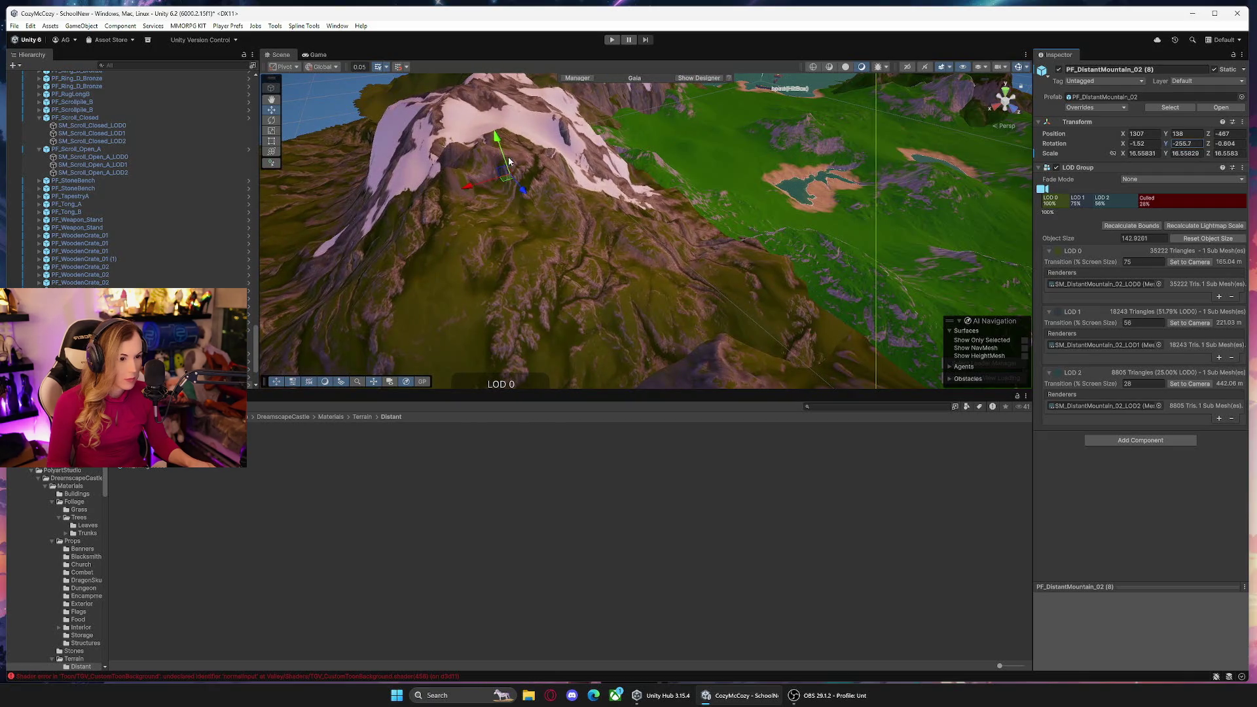
pyautogui.moveTo(506, 183)
pyautogui.mouseDown()
pyautogui.moveTo(501, 172)
pyautogui.moveTo(524, 163)
pyautogui.moveTo(511, 162)
pyautogui.moveTo(839, 173)
pyautogui.moveTo(775, 174)
pyautogui.moveTo(732, 167)
pyautogui.moveTo(1088, 165)
pyautogui.mouseUp()
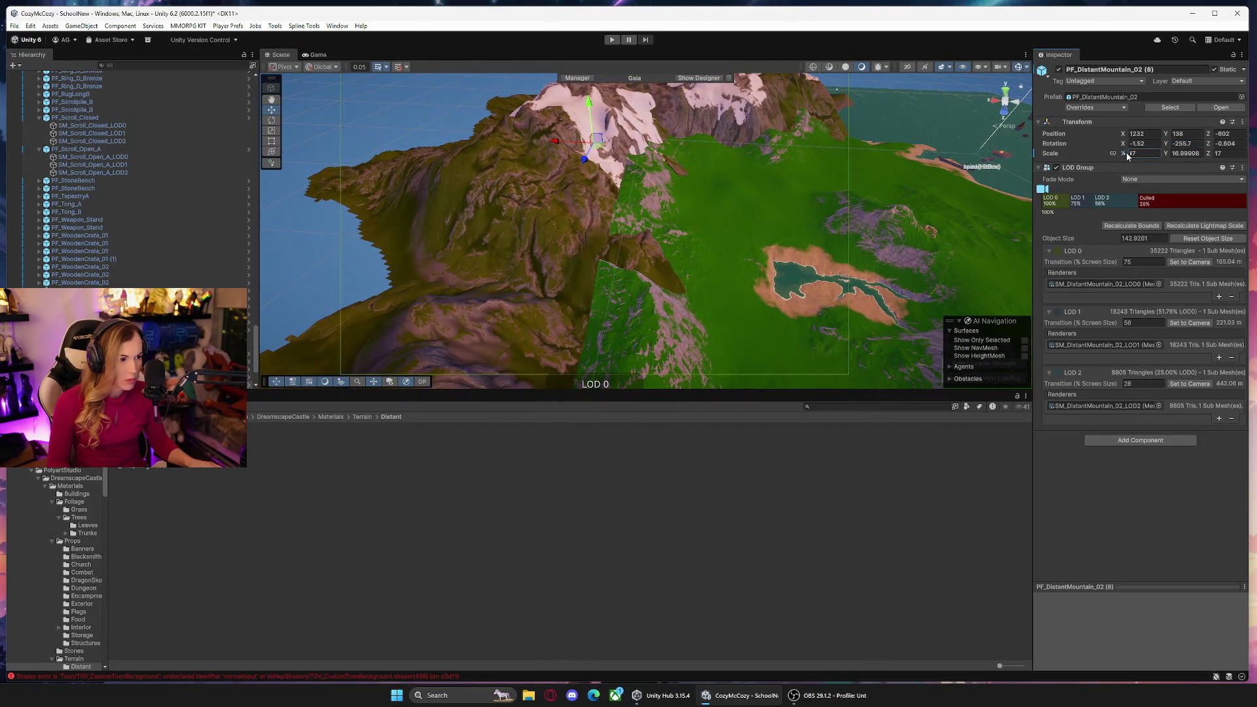
# Shift and turn the mountain across the ground, scaling it uniformly to 21.5 and raising it.
pyautogui.moveTo(600, 150); pyautogui.dragTo(584, 160)
pyautogui.moveTo(1163, 149); pyautogui.dragTo(1161, 150)
pyautogui.moveTo(577, 152); pyautogui.dragTo(560, 162)
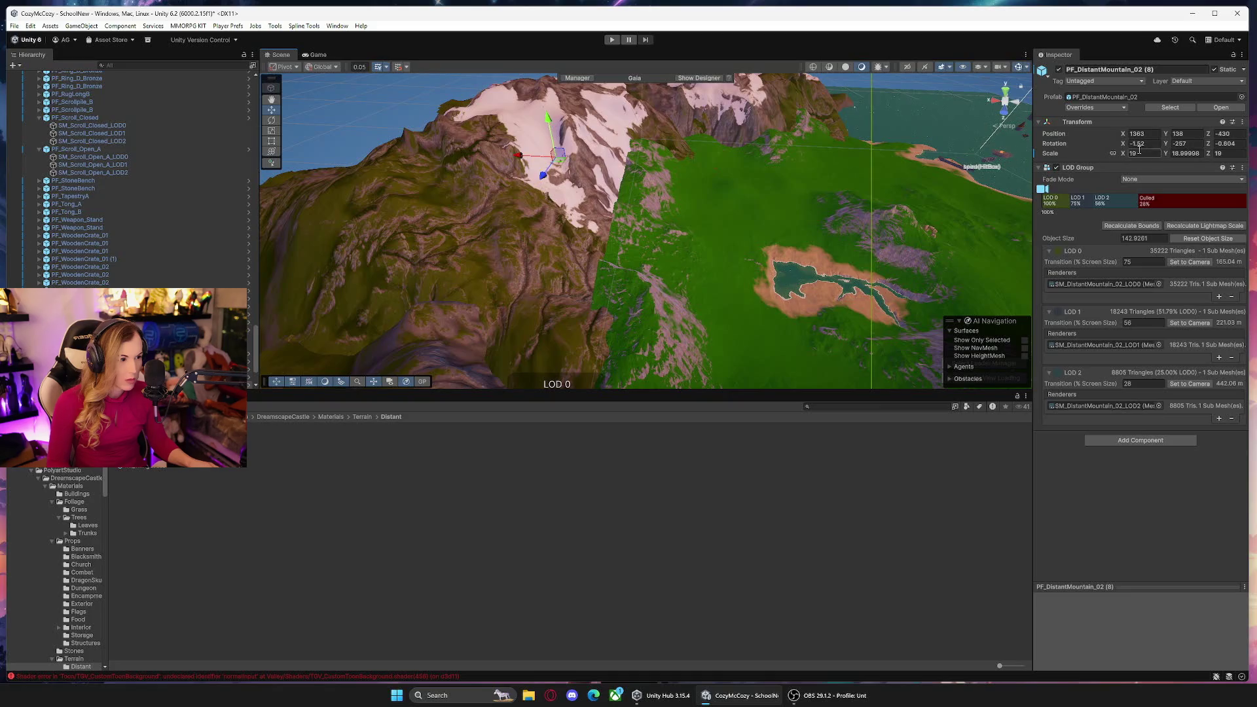
pyautogui.moveTo(1173, 147); pyautogui.dragTo(1160, 149)
pyautogui.moveTo(564, 170); pyautogui.dragTo(557, 175)
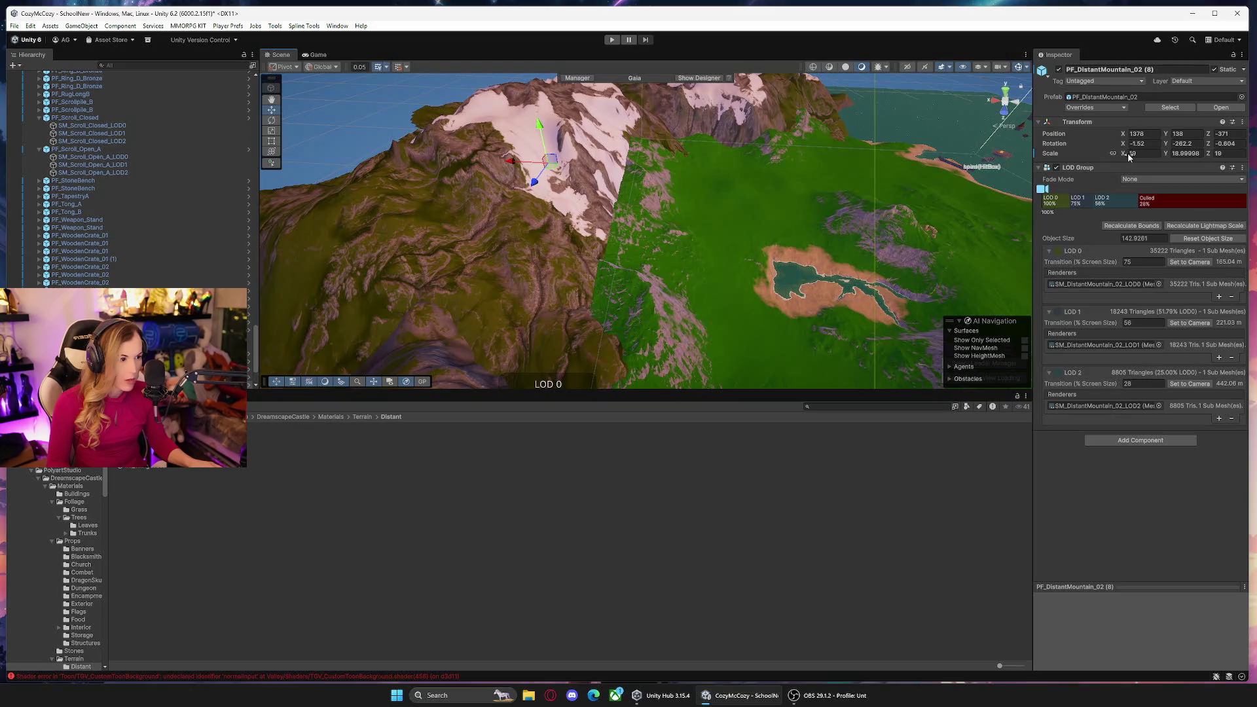
pyautogui.moveTo(1124, 156); pyautogui.dragTo(1129, 157)
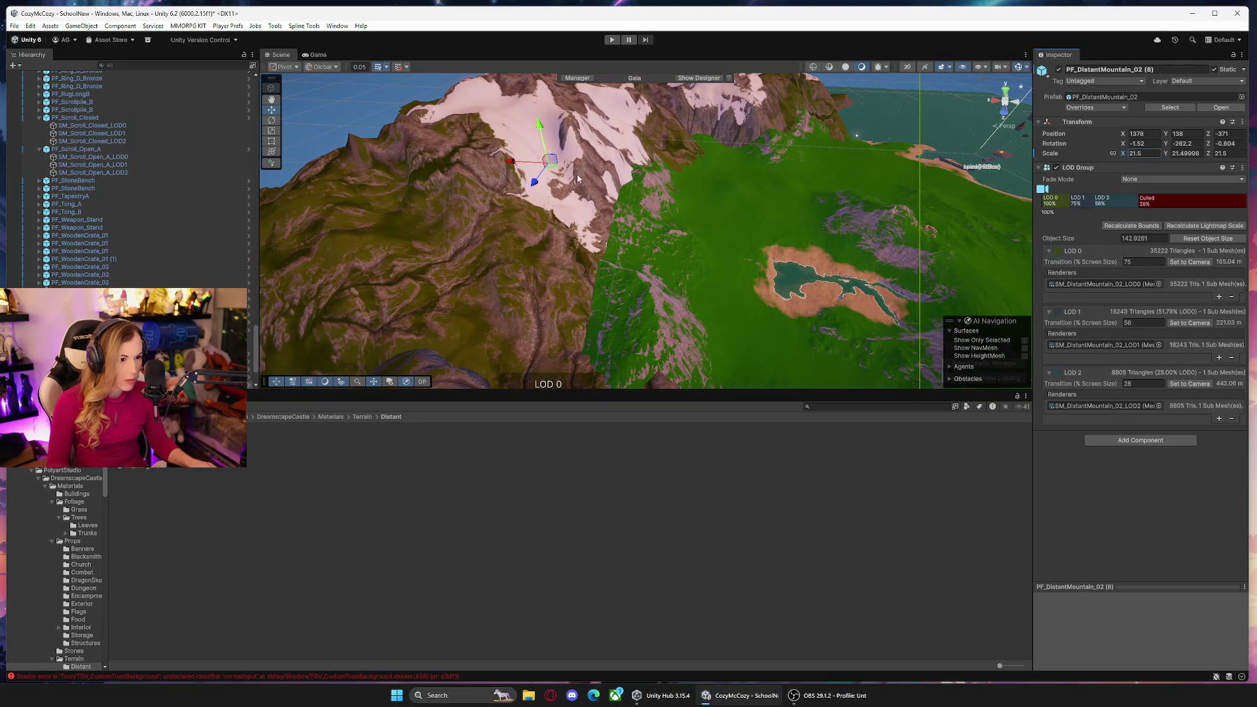
pyautogui.moveTo(549, 169); pyautogui.dragTo(524, 168)
pyautogui.moveTo(1165, 145); pyautogui.dragTo(1145, 153)
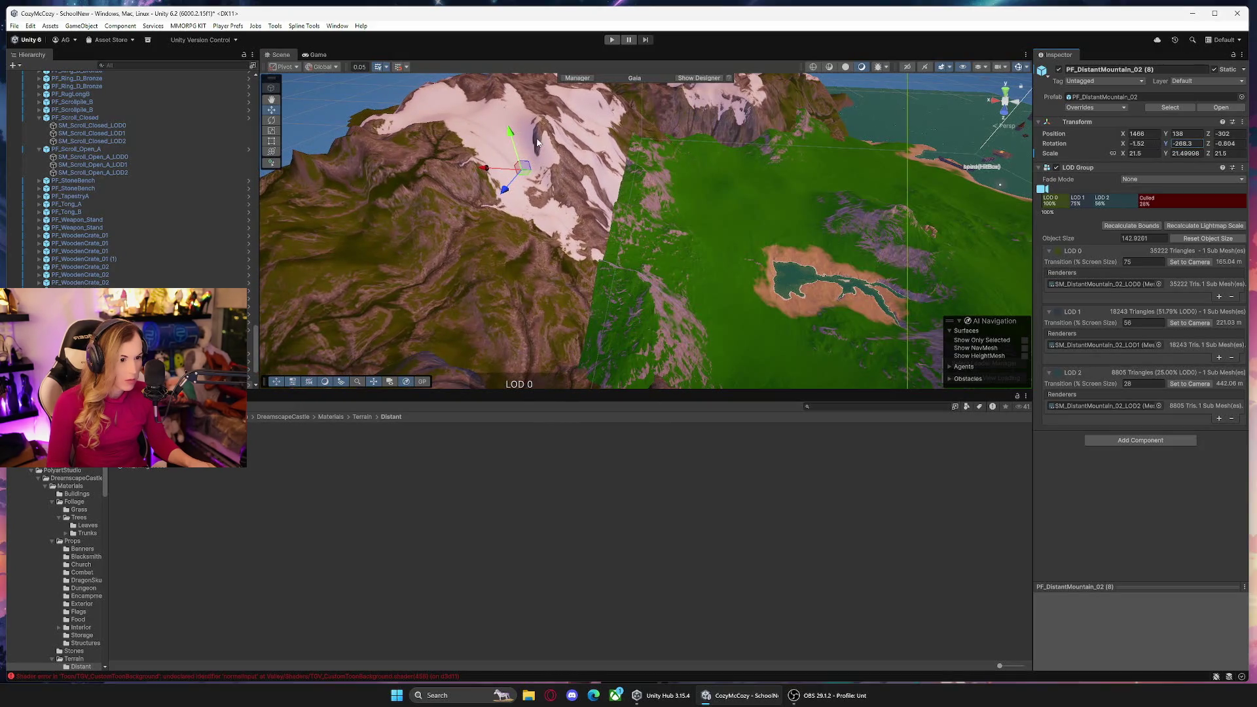
pyautogui.moveTo(513, 136)
pyautogui.mouseDown()
pyautogui.moveTo(814, 261)
pyautogui.moveTo(882, 250)
pyautogui.moveTo(576, 174)
pyautogui.moveTo(652, 162)
pyautogui.moveTo(627, 148)
pyautogui.moveTo(574, 153)
pyautogui.moveTo(597, 142)
pyautogui.mouseUp()
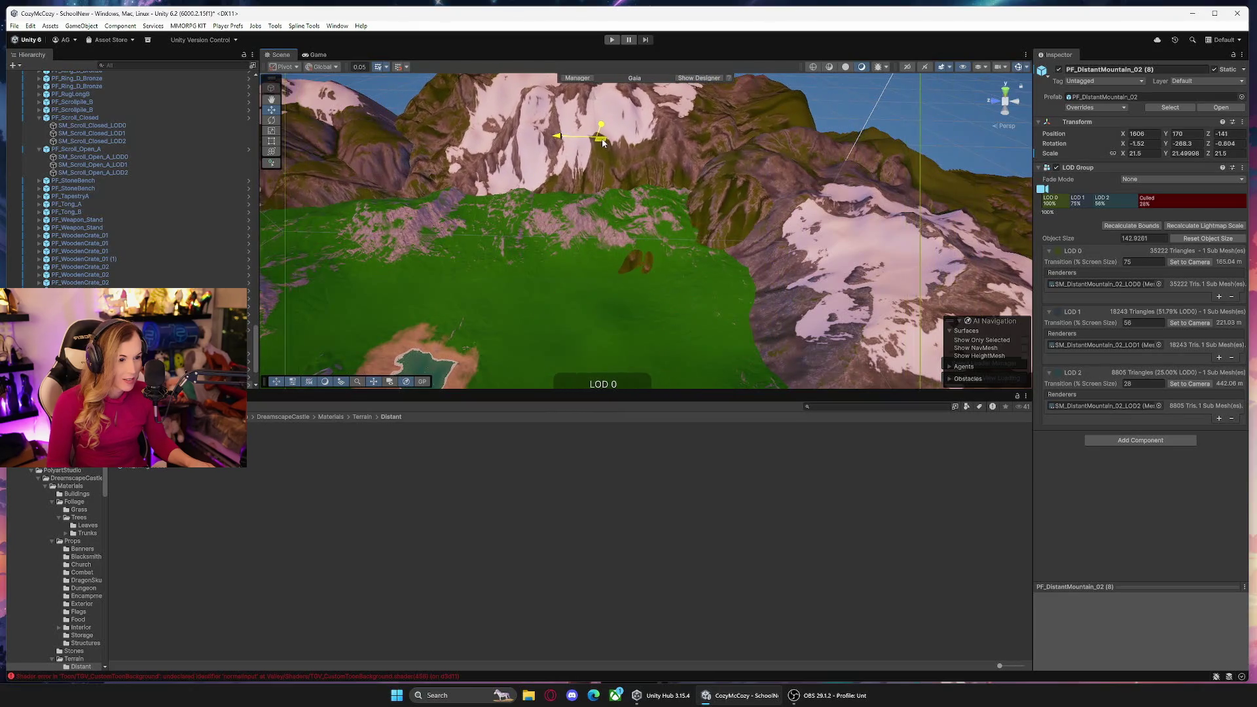
# Tilt the mountain to X -7.5, stretch its height to about 30.5, and place it at X 1434, Y 139, Z -141.
pyautogui.moveTo(594, 105)
pyautogui.mouseDown()
pyautogui.moveTo(670, 150)
pyautogui.moveTo(544, 188)
pyautogui.mouseUp()
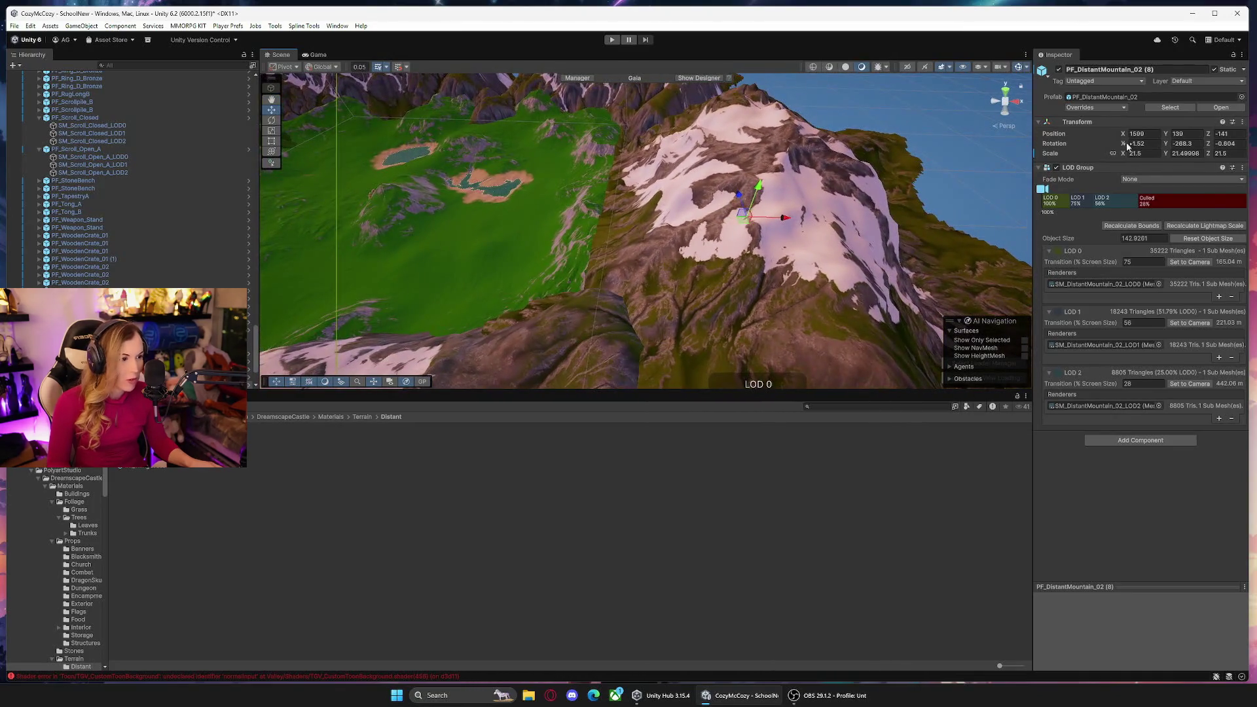
pyautogui.moveTo(1124, 145); pyautogui.dragTo(1118, 147)
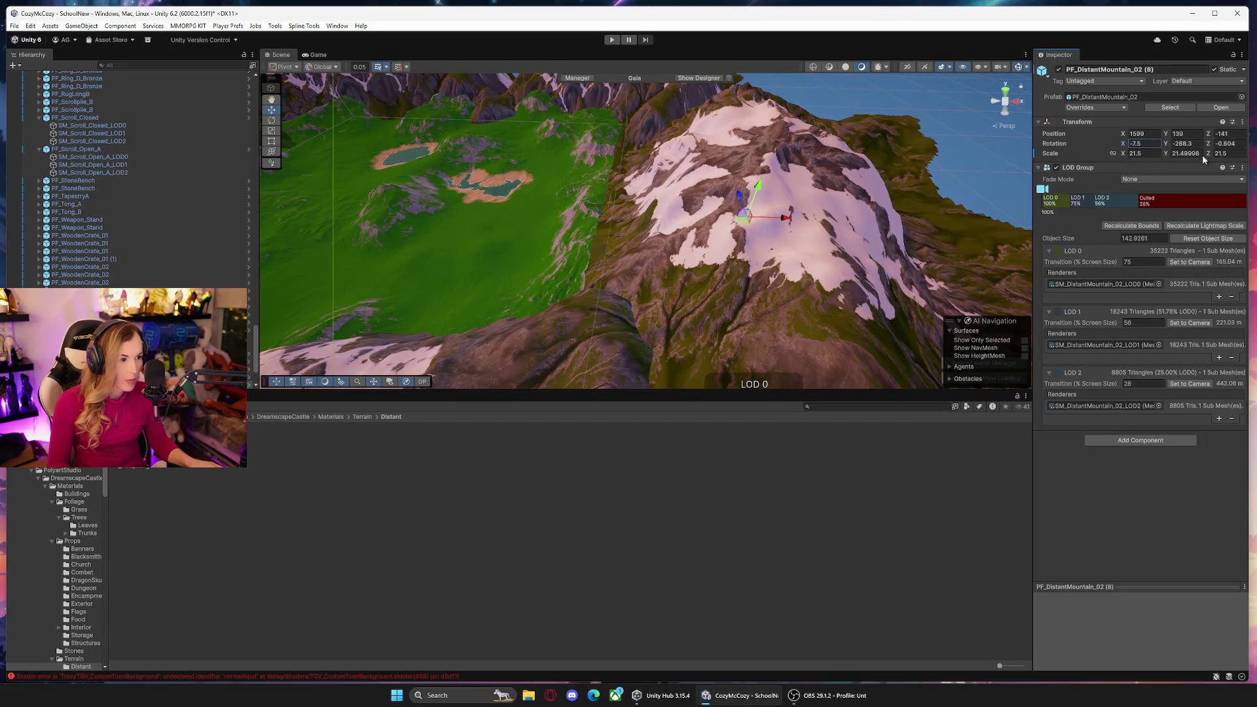
pyautogui.moveTo(1182, 154); pyautogui.dragTo(1242, 147)
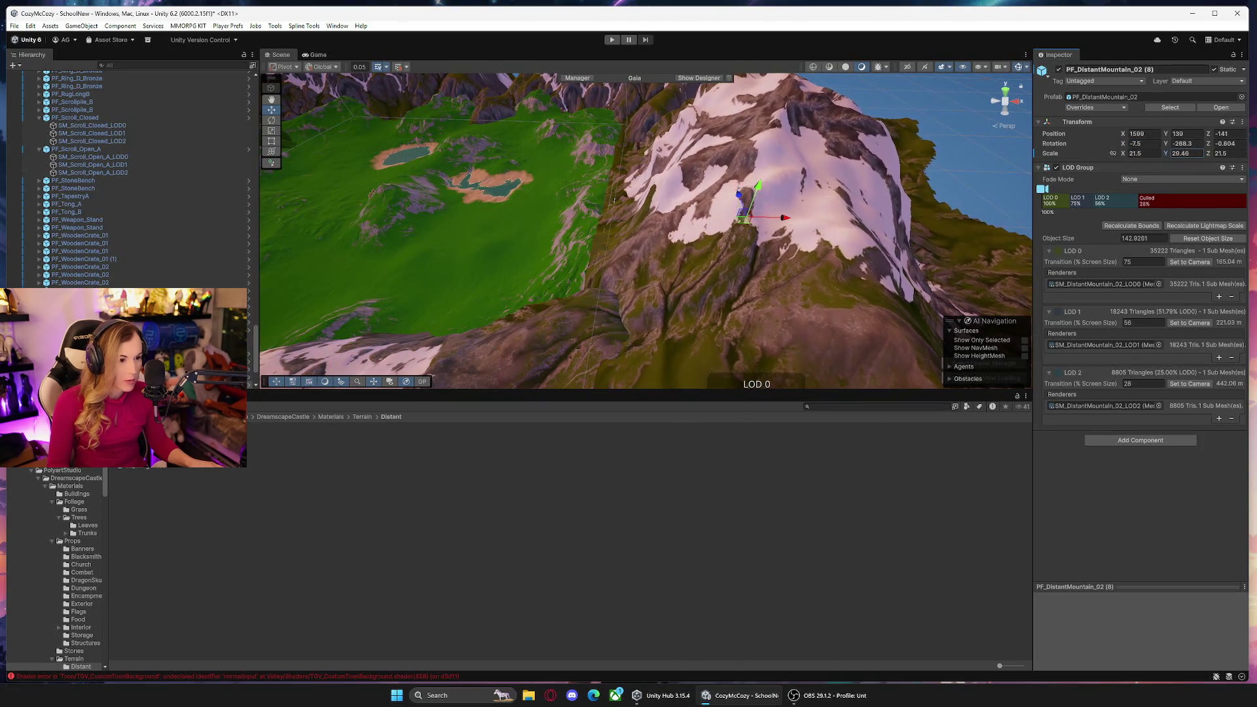
pyautogui.moveTo(1166, 153); pyautogui.dragTo(1179, 153)
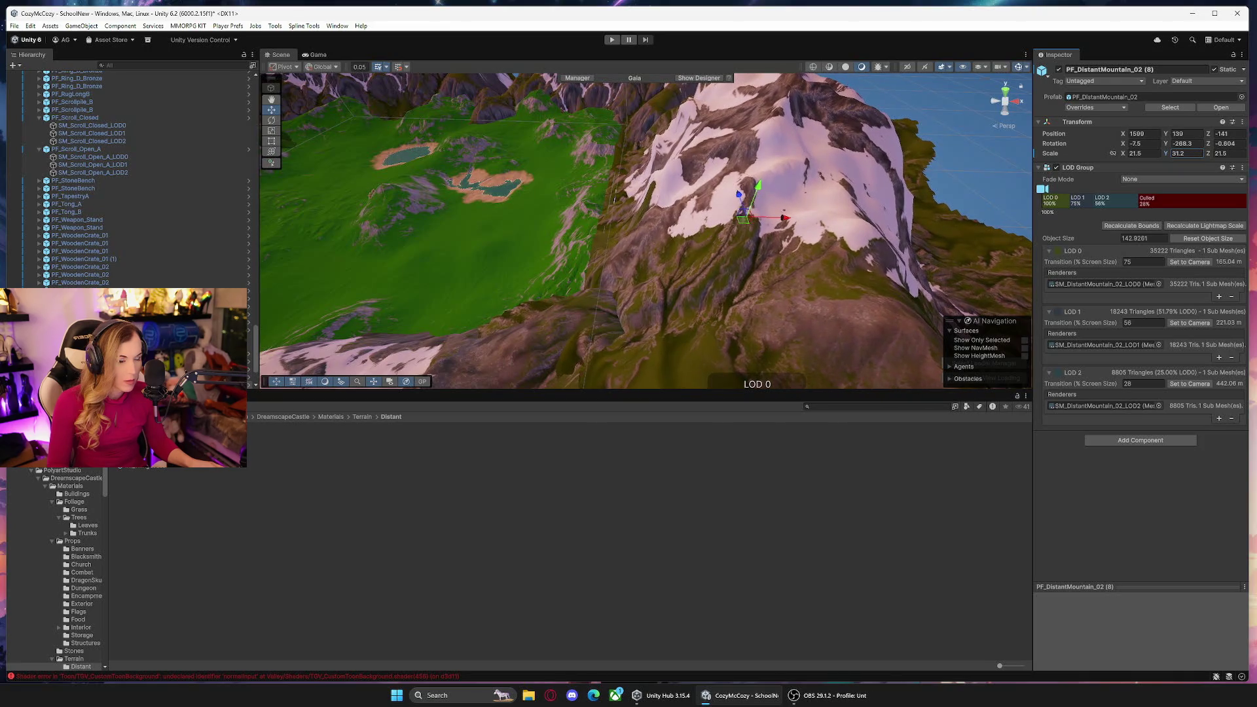
pyautogui.moveTo(789, 220); pyautogui.dragTo(775, 215)
pyautogui.moveTo(720, 262)
pyautogui.mouseDown()
pyautogui.moveTo(668, 295)
pyautogui.moveTo(707, 266)
pyautogui.moveTo(796, 241)
pyautogui.mouseUp()
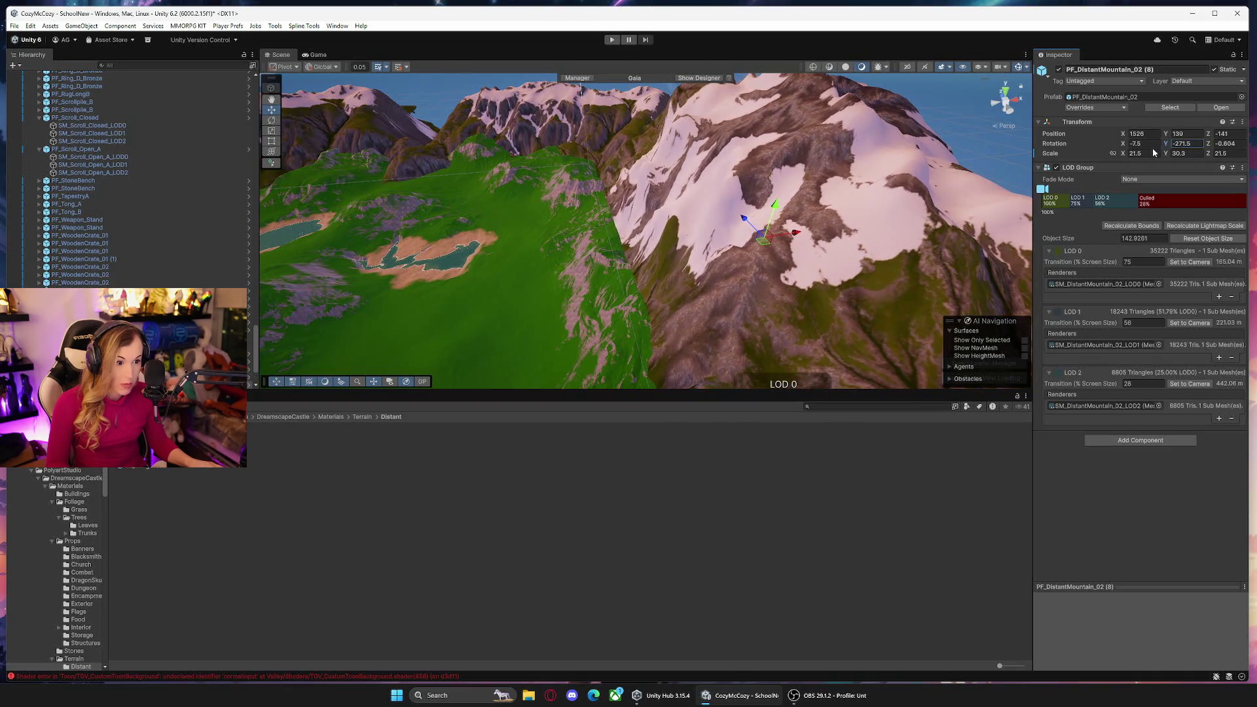
pyautogui.moveTo(774, 237); pyautogui.dragTo(791, 238)
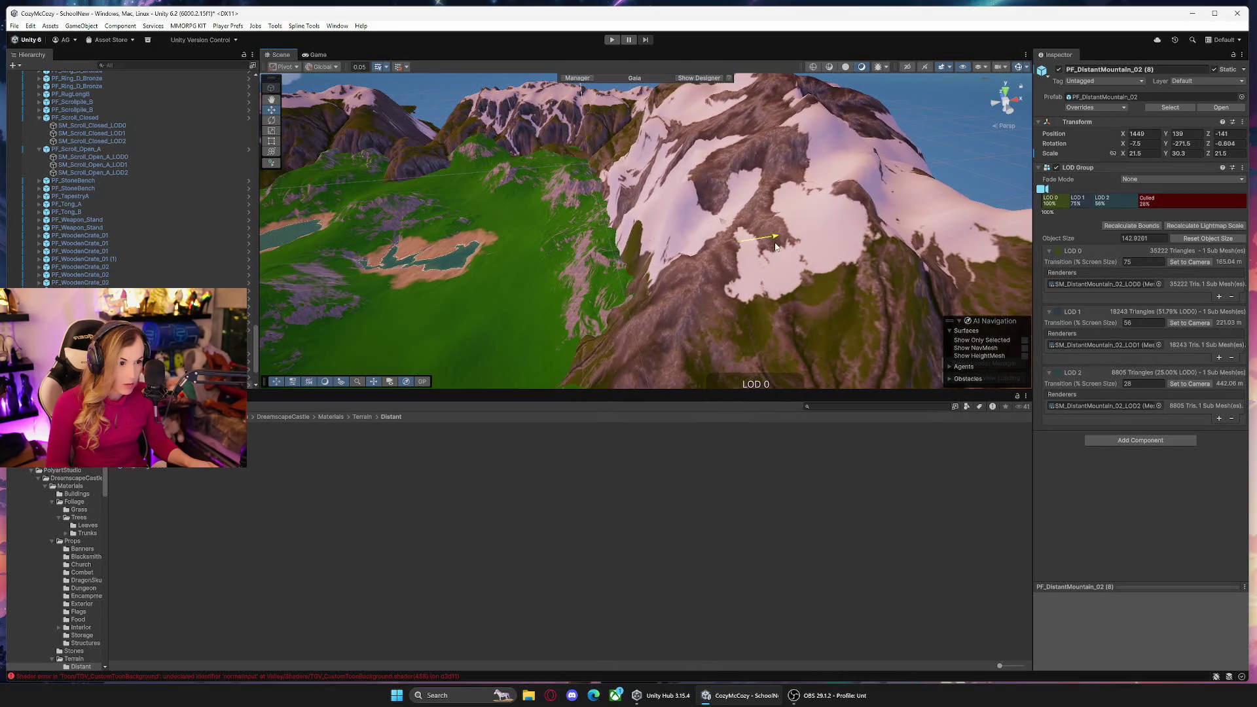
pyautogui.moveTo(489, 279)
pyautogui.mouseDown()
pyautogui.moveTo(483, 365)
pyautogui.moveTo(470, 274)
pyautogui.moveTo(471, 315)
pyautogui.moveTo(423, 251)
pyautogui.moveTo(316, 307)
pyautogui.moveTo(407, 210)
pyautogui.moveTo(98, 216)
pyautogui.mouseUp()
pyautogui.moveTo(622, 275); pyautogui.dragTo(533, 300)
# Raise a terrain mound over the brown rock patch with the raise-or-lower brush at size 141.53.
pyautogui.click(649, 288)
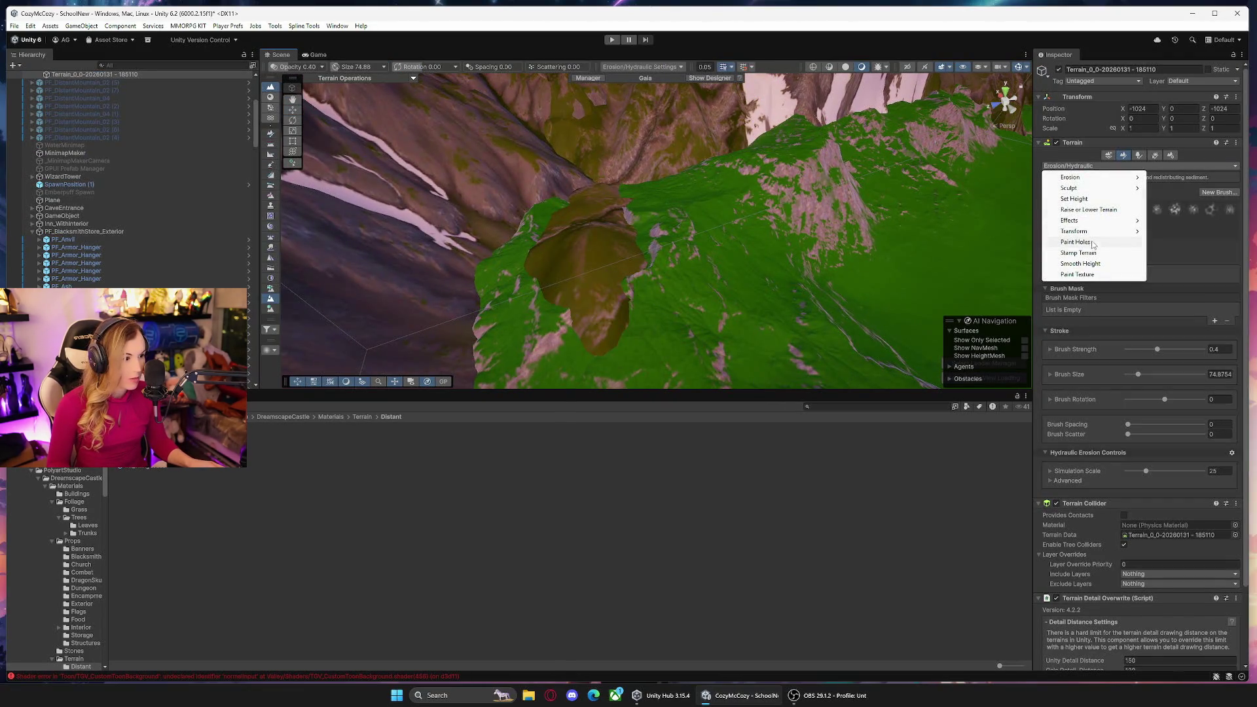
pyautogui.click(1090, 210)
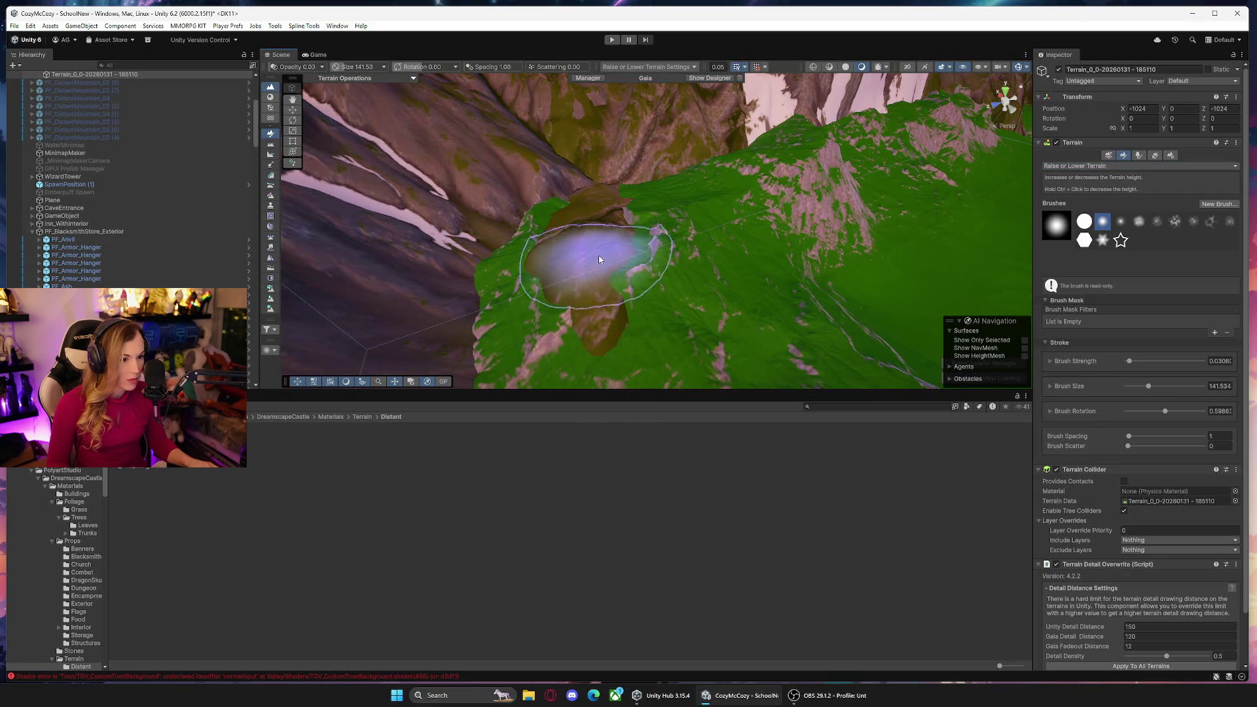
pyautogui.moveTo(595, 231)
pyautogui.mouseDown()
pyautogui.moveTo(550, 311)
pyautogui.moveTo(611, 313)
pyautogui.moveTo(626, 198)
pyautogui.moveTo(671, 193)
pyautogui.moveTo(688, 216)
pyautogui.moveTo(694, 208)
pyautogui.moveTo(533, 219)
pyautogui.moveTo(469, 258)
pyautogui.moveTo(439, 260)
pyautogui.moveTo(609, 247)
pyautogui.moveTo(616, 224)
pyautogui.mouseUp()
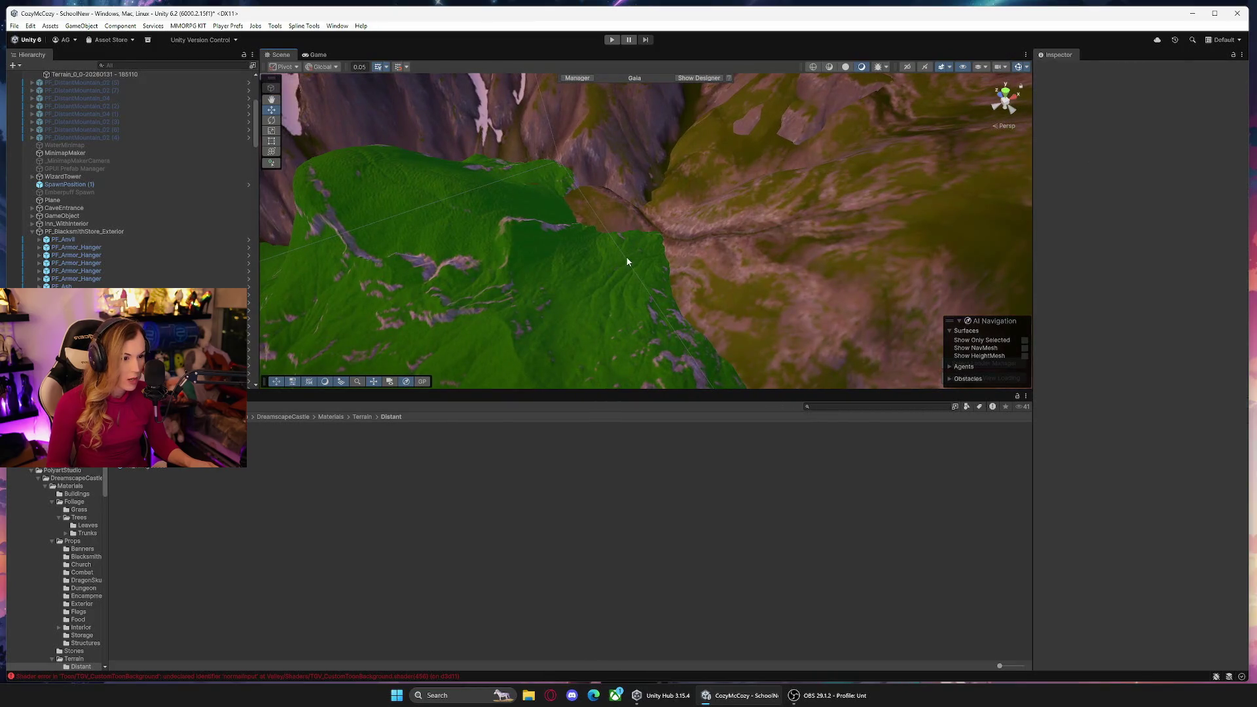
pyautogui.click(614, 253)
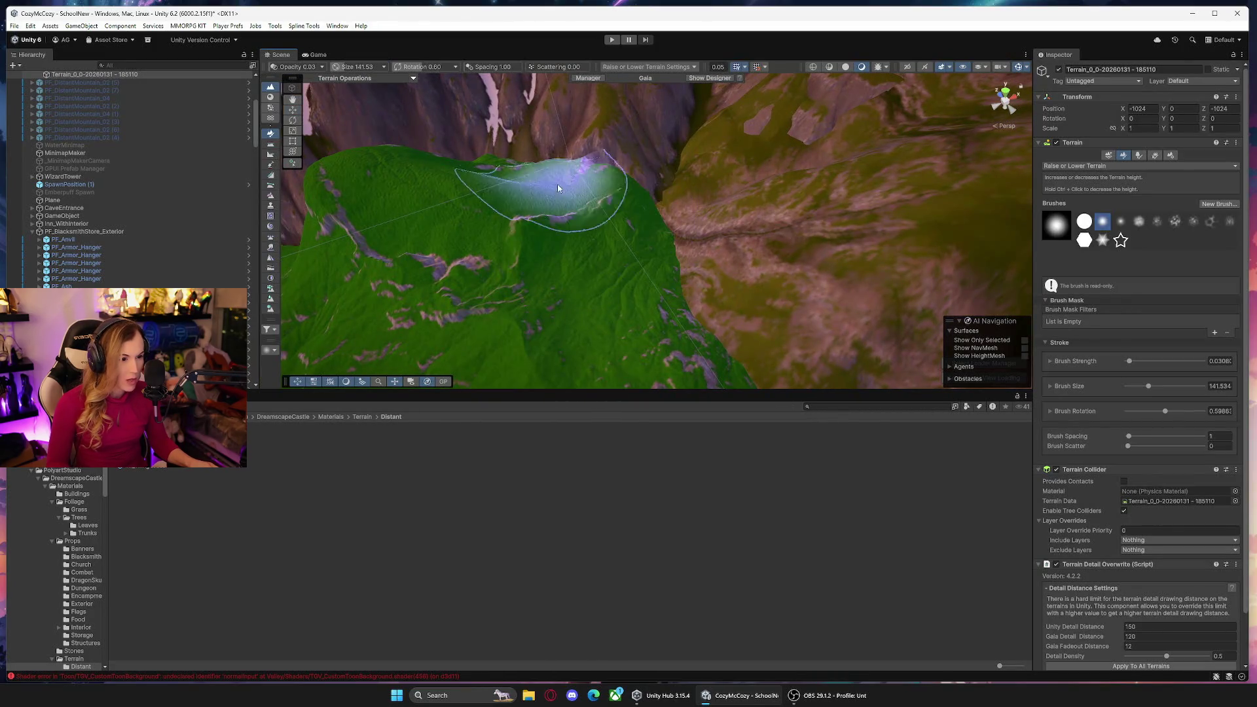
# Inspect the green hill and valley from several angles, then return to Hydraulic Erosion.
pyautogui.moveTo(684, 236)
pyautogui.mouseDown()
pyautogui.moveTo(575, 323)
pyautogui.moveTo(563, 257)
pyautogui.moveTo(426, 190)
pyautogui.moveTo(492, 177)
pyautogui.moveTo(855, 224)
pyautogui.moveTo(717, 281)
pyautogui.mouseUp()
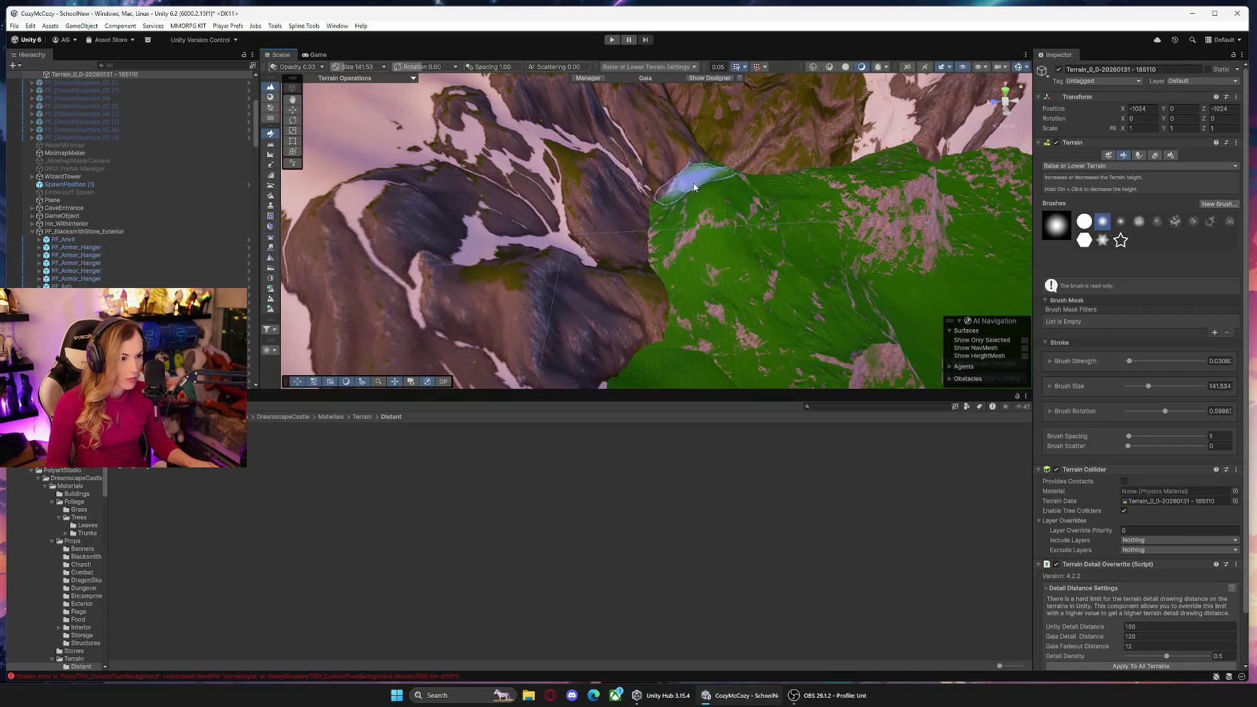
pyautogui.moveTo(807, 284)
pyautogui.mouseDown()
pyautogui.moveTo(721, 275)
pyautogui.moveTo(694, 288)
pyautogui.moveTo(905, 220)
pyautogui.moveTo(801, 291)
pyautogui.moveTo(716, 268)
pyautogui.moveTo(576, 291)
pyautogui.moveTo(531, 257)
pyautogui.moveTo(498, 252)
pyautogui.moveTo(563, 262)
pyautogui.mouseUp()
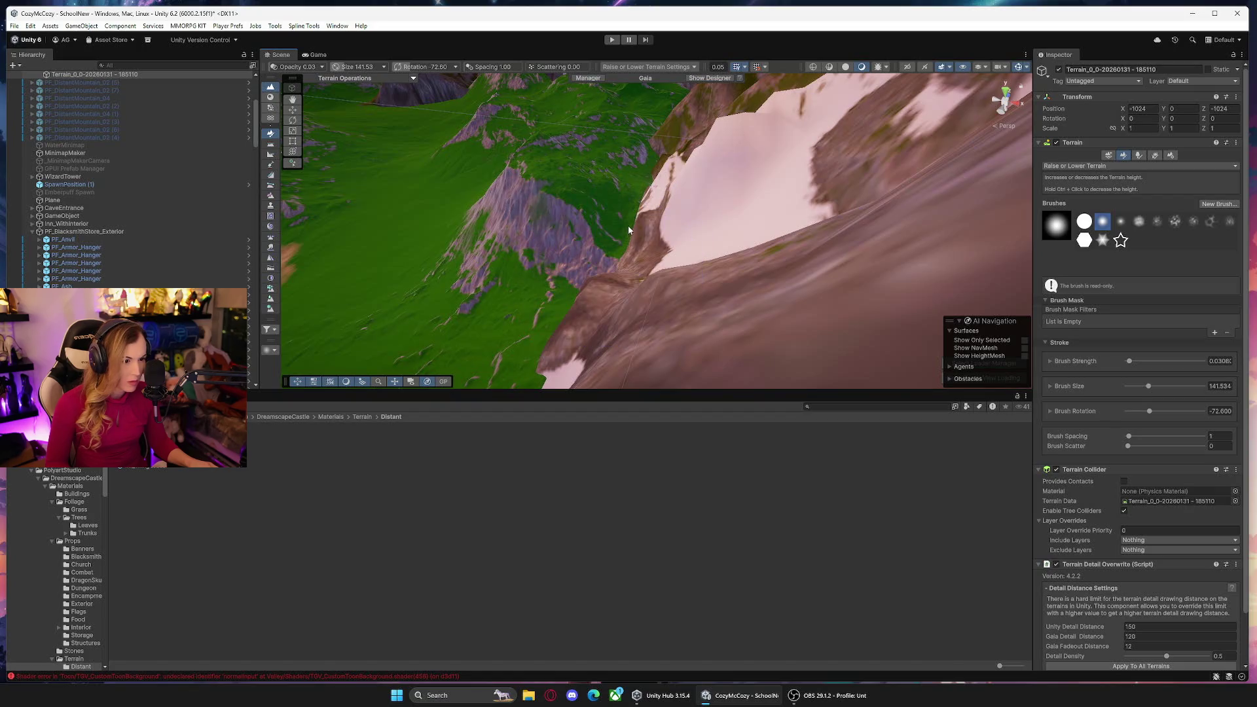
pyautogui.moveTo(630, 235)
pyautogui.mouseDown()
pyautogui.moveTo(579, 309)
pyautogui.moveTo(507, 321)
pyautogui.moveTo(575, 280)
pyautogui.moveTo(763, 301)
pyautogui.moveTo(800, 280)
pyautogui.moveTo(908, 307)
pyautogui.mouseUp()
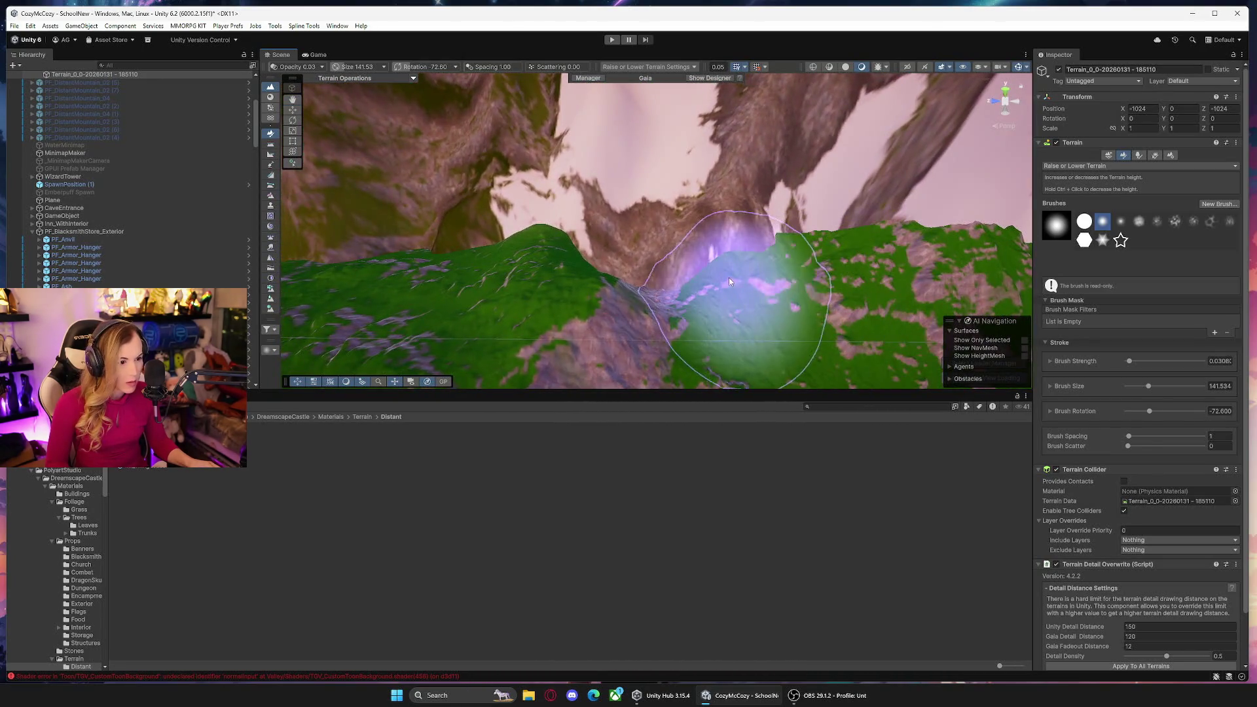
pyautogui.moveTo(718, 282)
pyautogui.mouseDown()
pyautogui.moveTo(843, 308)
pyautogui.moveTo(893, 238)
pyautogui.moveTo(940, 205)
pyautogui.moveTo(847, 194)
pyautogui.moveTo(861, 216)
pyautogui.moveTo(968, 219)
pyautogui.moveTo(849, 213)
pyautogui.moveTo(586, 121)
pyautogui.moveTo(491, 223)
pyautogui.moveTo(680, 184)
pyautogui.moveTo(758, 196)
pyautogui.moveTo(815, 238)
pyautogui.moveTo(712, 191)
pyautogui.moveTo(617, 229)
pyautogui.mouseUp()
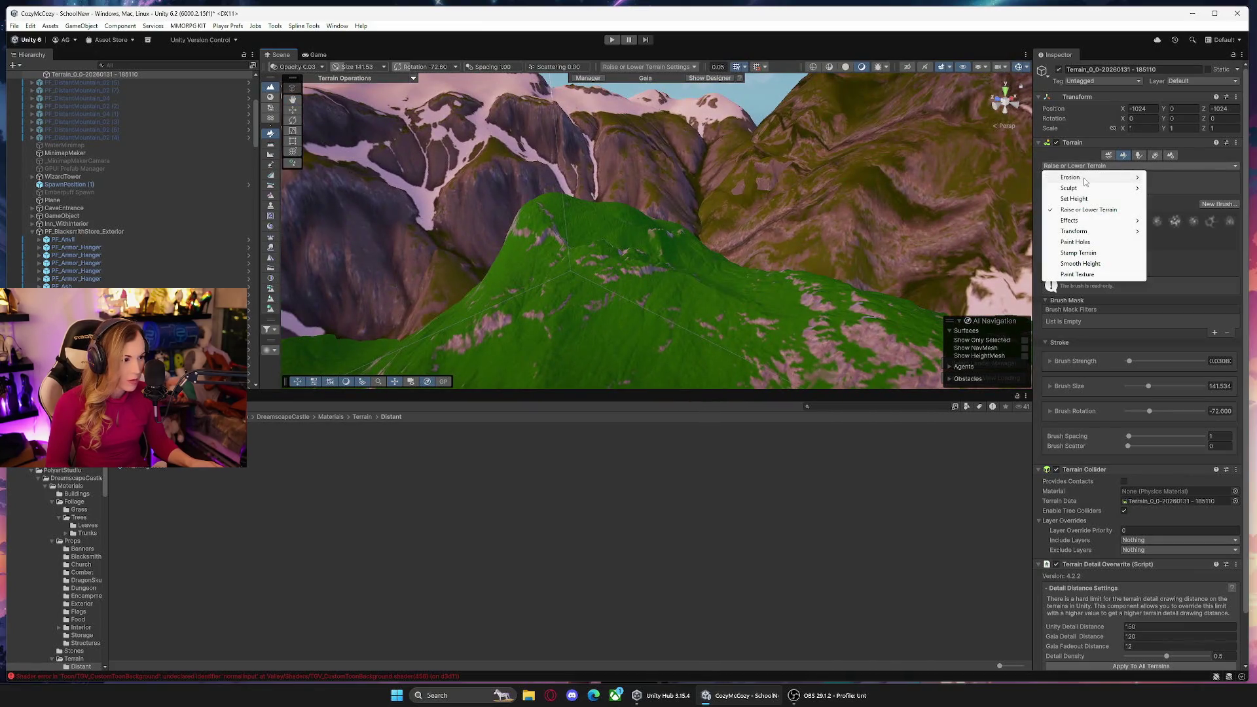
pyautogui.click(1177, 179)
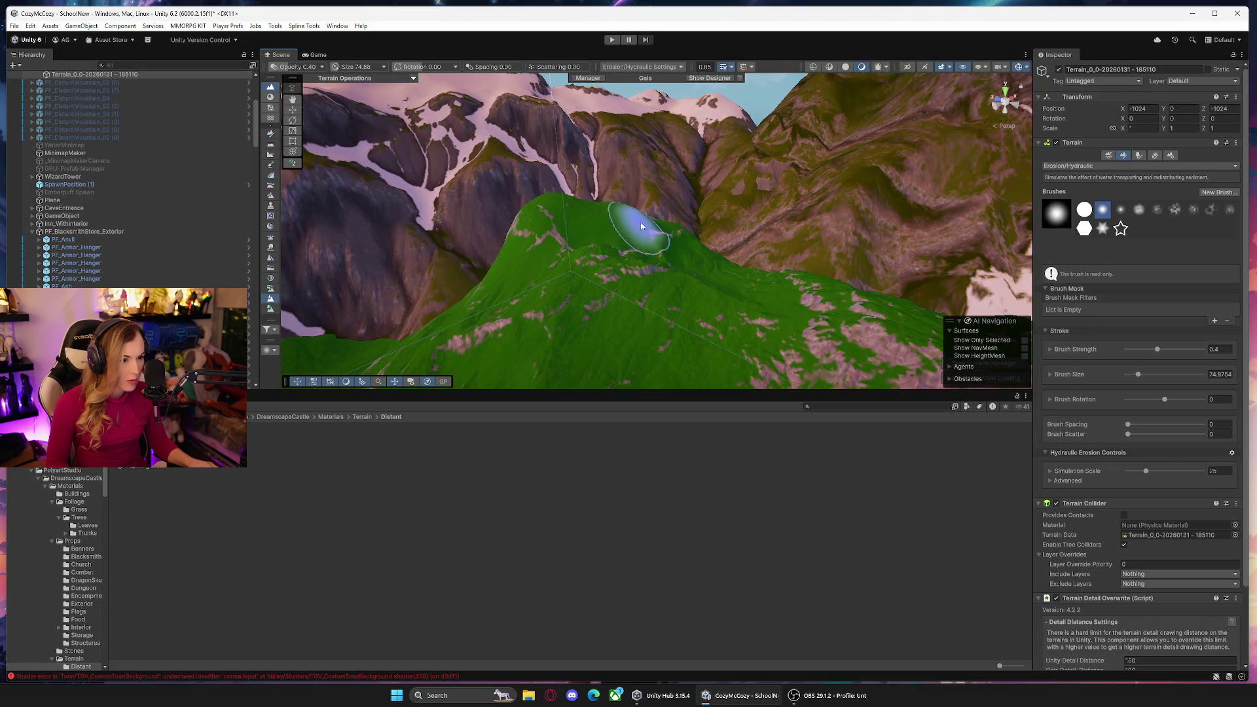
# Paint hydraulic erosion over the green hill's jagged ridge, orbiting around the hill to check the result.
pyautogui.press('q')
pyautogui.moveTo(520, 225)
pyautogui.mouseDown()
pyautogui.moveTo(696, 247)
pyautogui.moveTo(736, 277)
pyautogui.mouseUp()
pyautogui.click(592, 268)
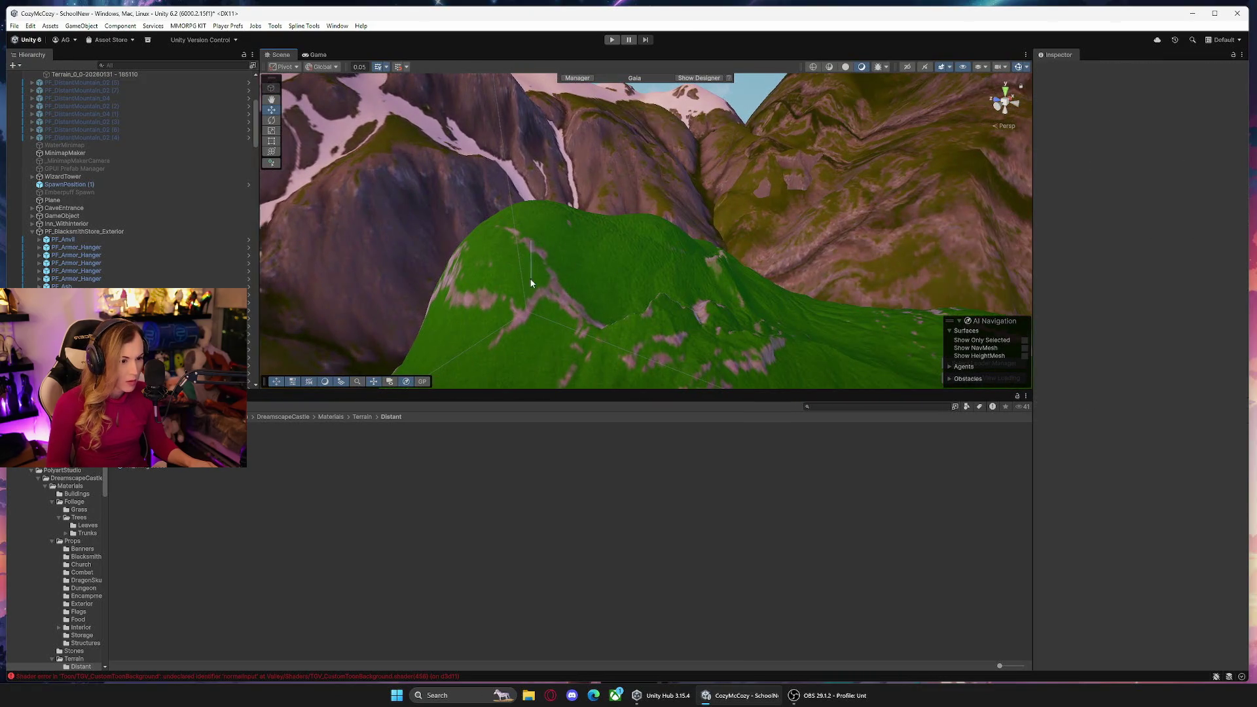
pyautogui.click(511, 291)
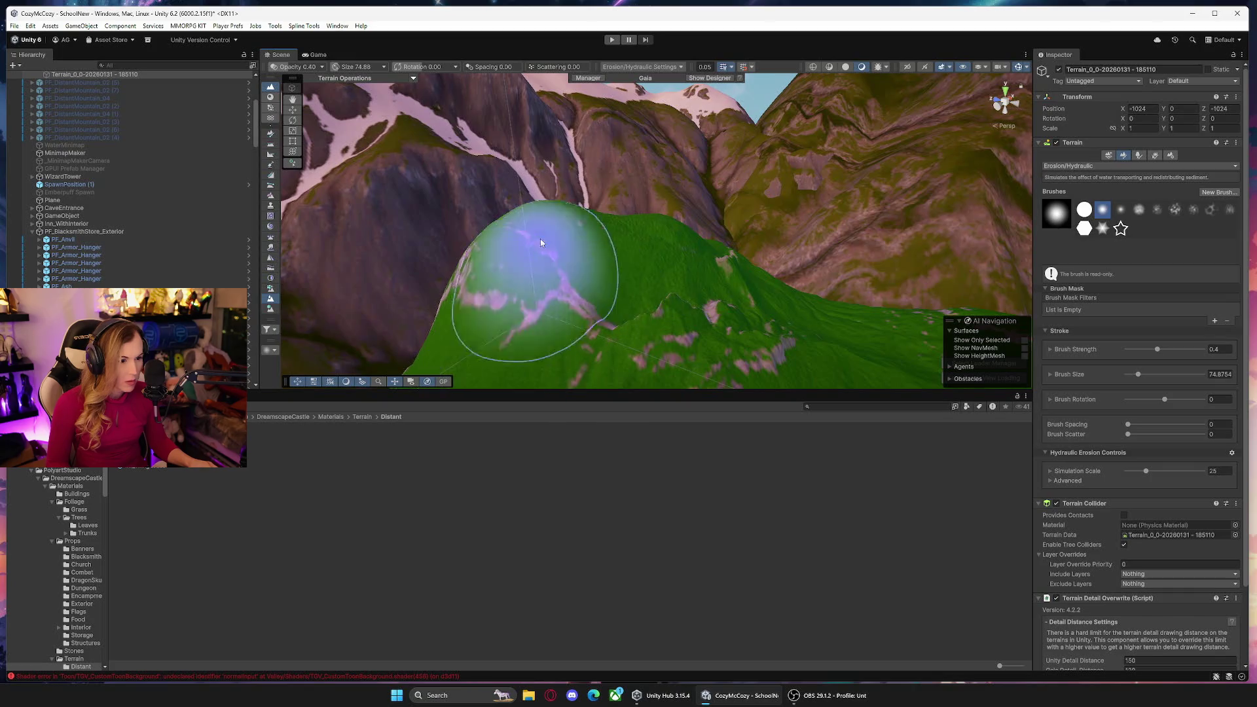
pyautogui.moveTo(383, 355)
pyautogui.mouseDown()
pyautogui.moveTo(524, 307)
pyautogui.moveTo(759, 279)
pyautogui.mouseUp()
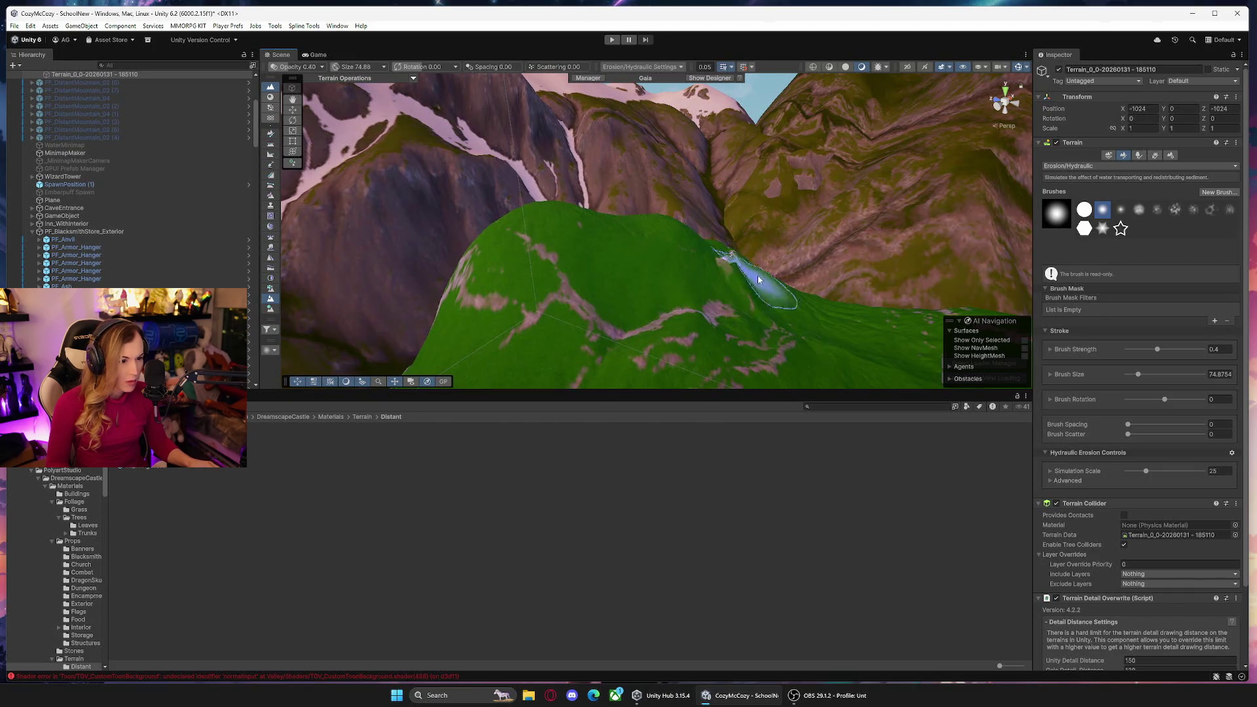
pyautogui.moveTo(835, 308)
pyautogui.mouseDown()
pyautogui.moveTo(856, 337)
pyautogui.moveTo(724, 317)
pyautogui.moveTo(646, 331)
pyautogui.moveTo(638, 353)
pyautogui.moveTo(573, 353)
pyautogui.moveTo(694, 315)
pyautogui.mouseUp()
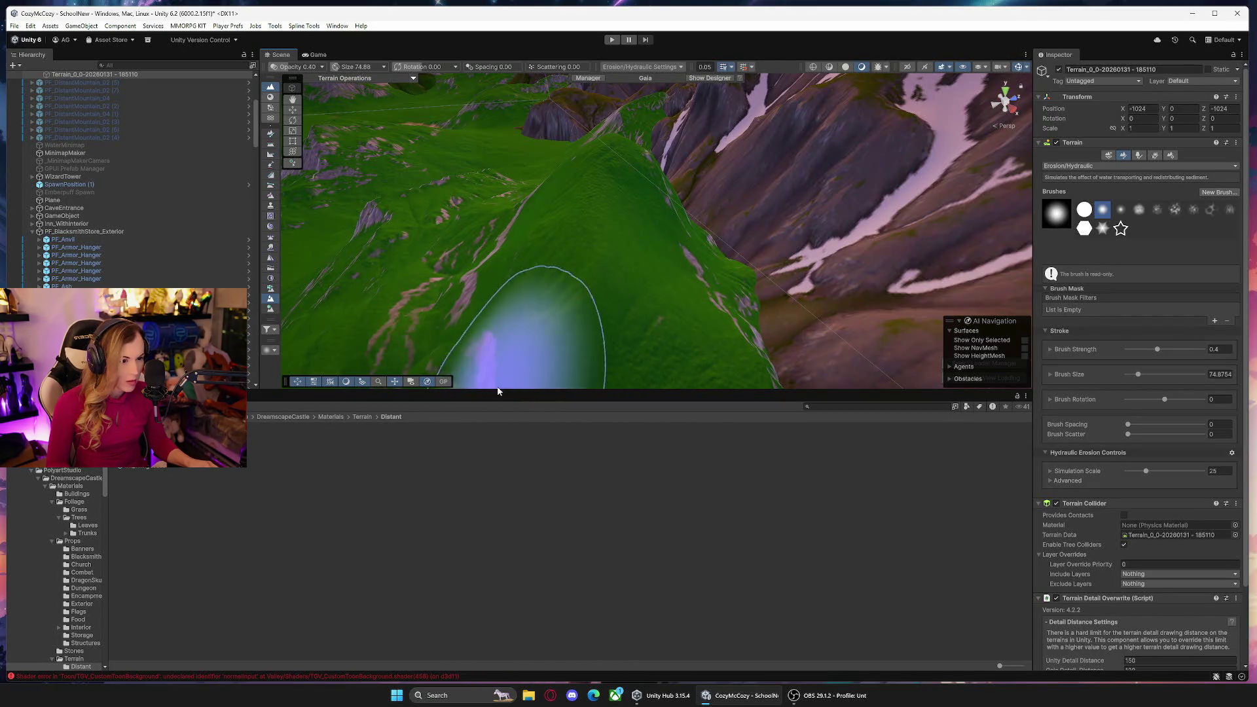
pyautogui.moveTo(541, 283)
pyautogui.mouseDown()
pyautogui.moveTo(365, 289)
pyautogui.moveTo(589, 267)
pyautogui.moveTo(692, 290)
pyautogui.moveTo(722, 268)
pyautogui.moveTo(668, 268)
pyautogui.mouseUp()
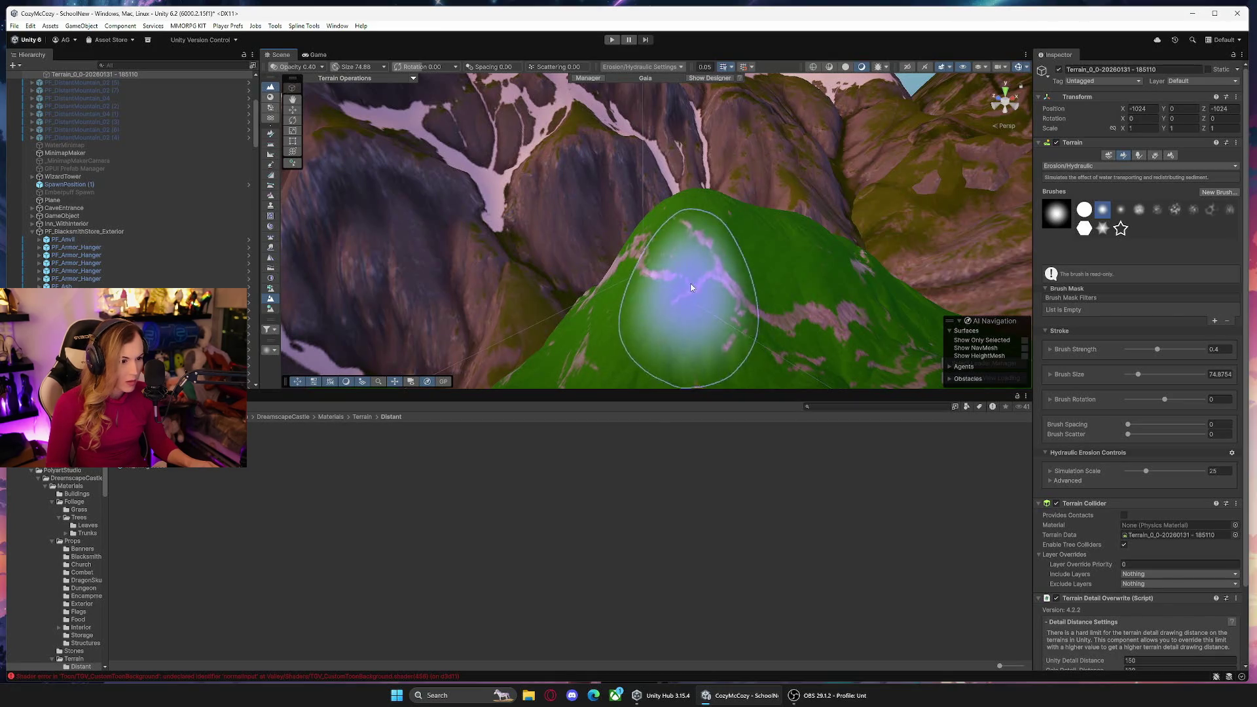
pyautogui.moveTo(834, 323)
pyautogui.mouseDown()
pyautogui.moveTo(893, 342)
pyautogui.moveTo(1092, 197)
pyautogui.mouseUp()
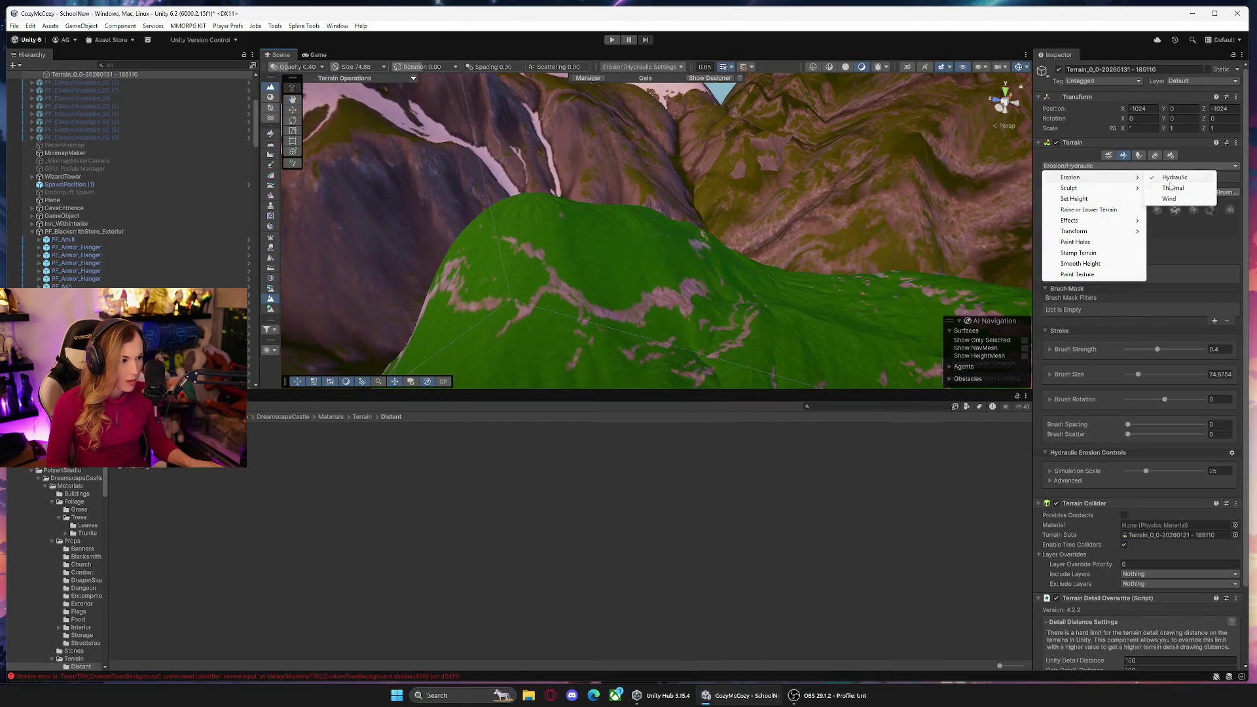
# Switch the terrain brush from Thermal to Wind erosion and lower its brush strength.
pyautogui.click(1172, 188)
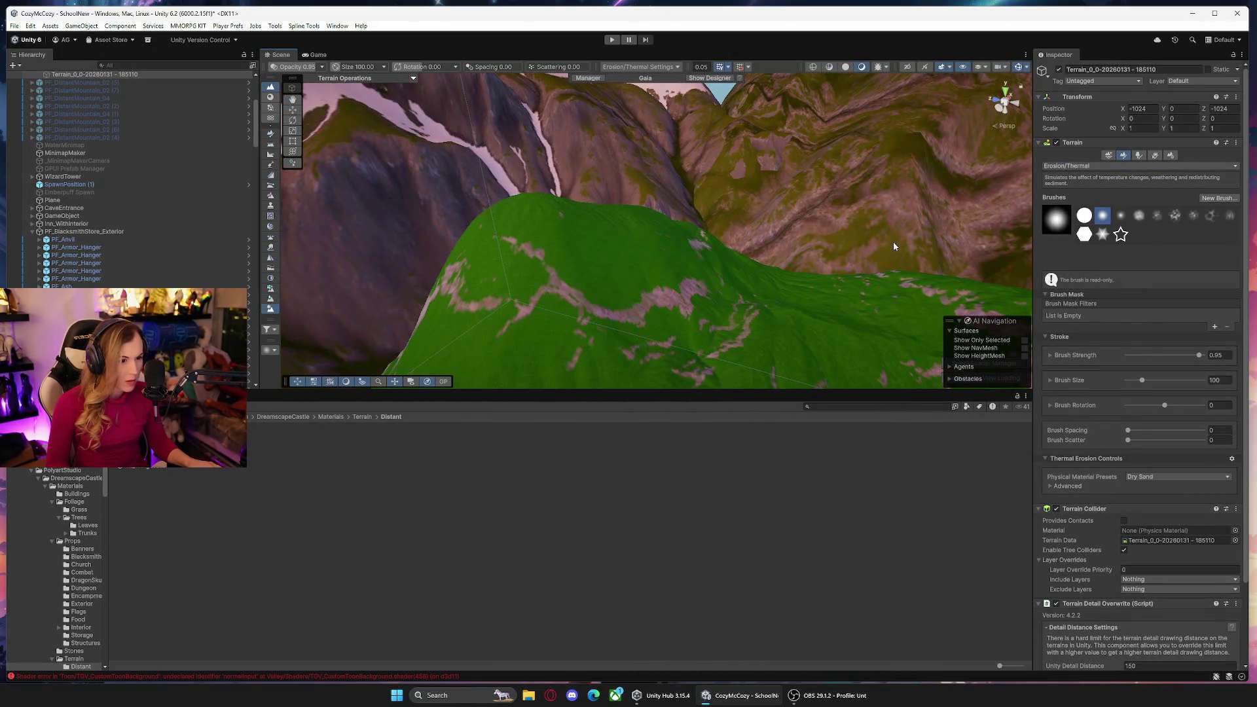
pyautogui.click(1127, 169)
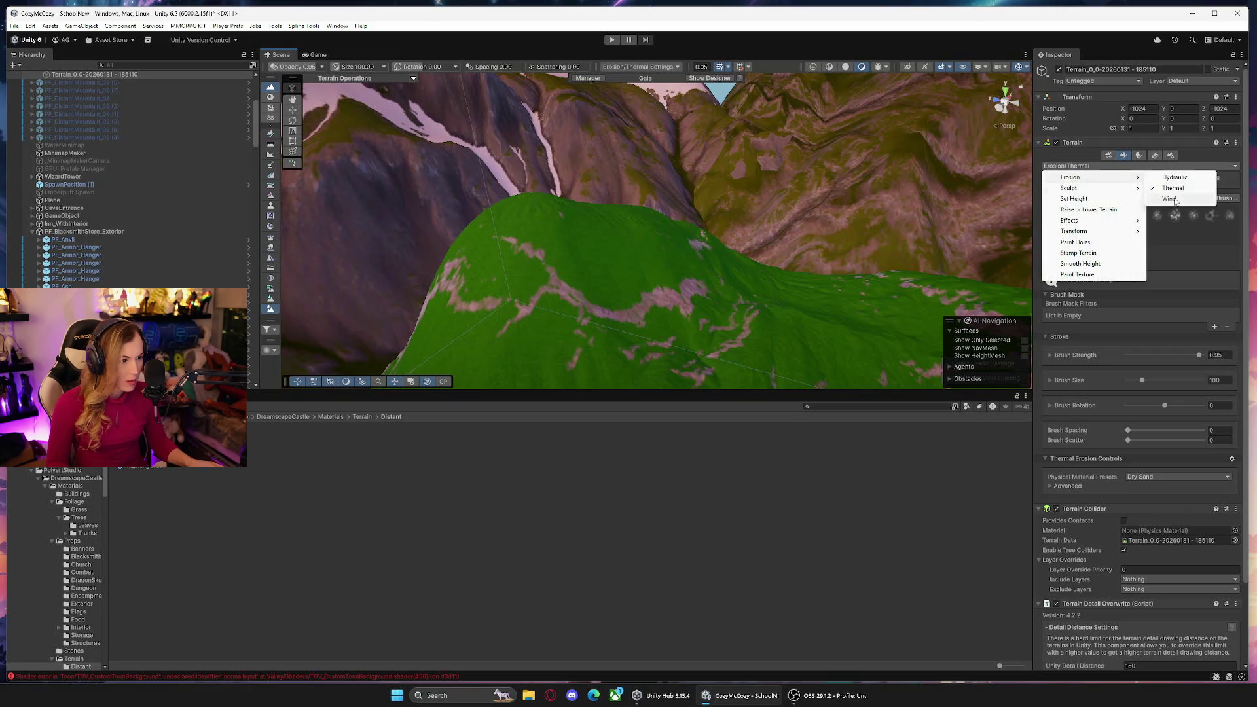
pyautogui.click(1170, 199)
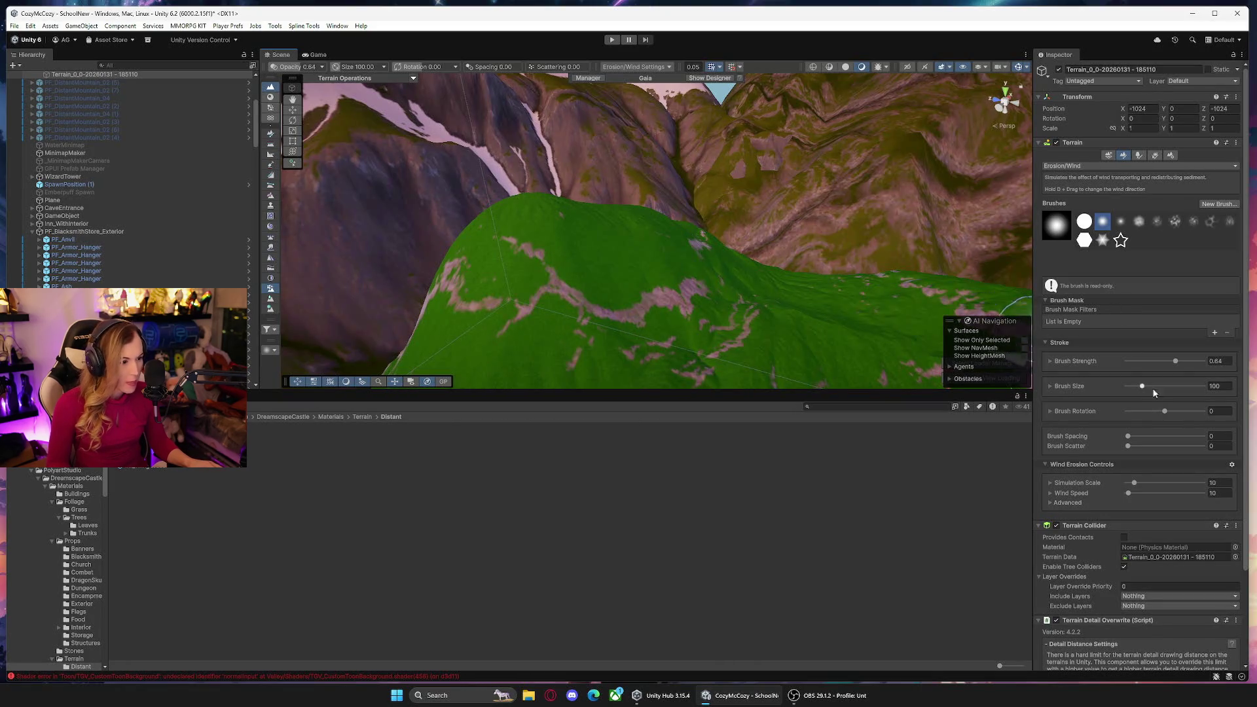
pyautogui.moveTo(1177, 361); pyautogui.dragTo(1142, 361)
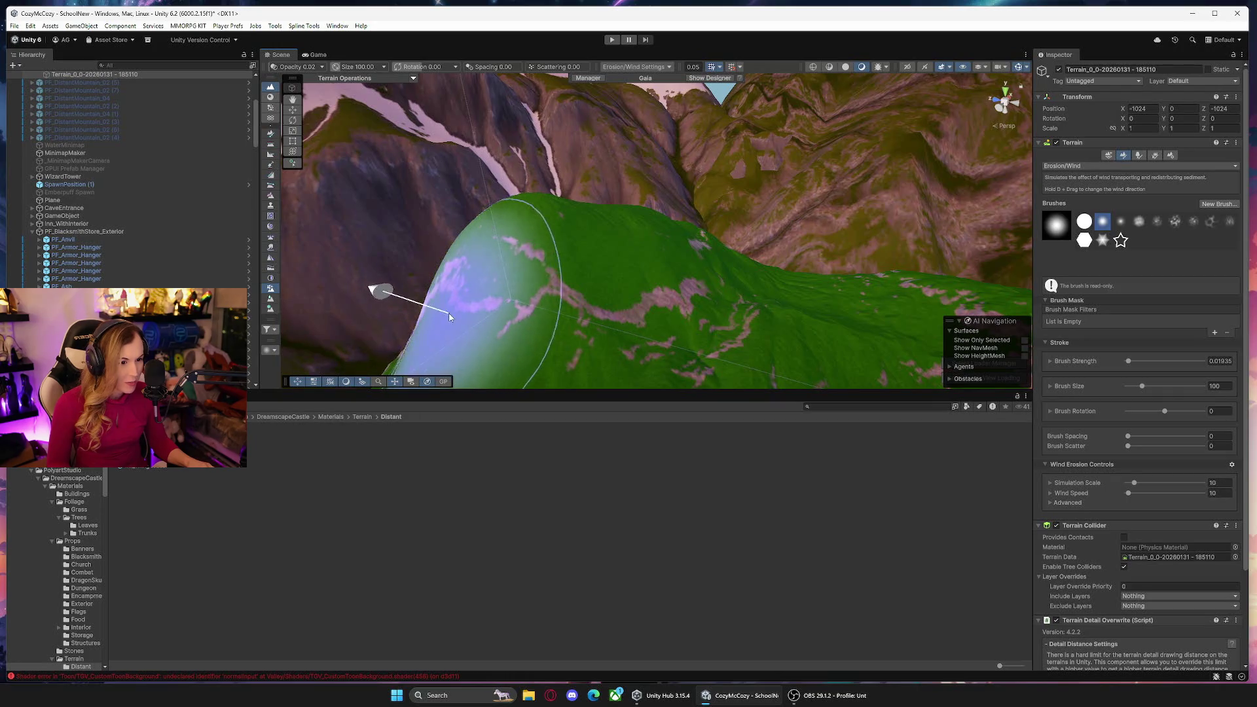
# Orbit around the eroded hill and select the distant mountain.
pyautogui.moveTo(799, 275)
pyautogui.mouseDown()
pyautogui.moveTo(721, 281)
pyautogui.moveTo(623, 337)
pyautogui.moveTo(562, 324)
pyautogui.moveTo(668, 261)
pyautogui.moveTo(603, 289)
pyautogui.moveTo(643, 345)
pyautogui.moveTo(710, 288)
pyautogui.moveTo(736, 168)
pyautogui.mouseUp()
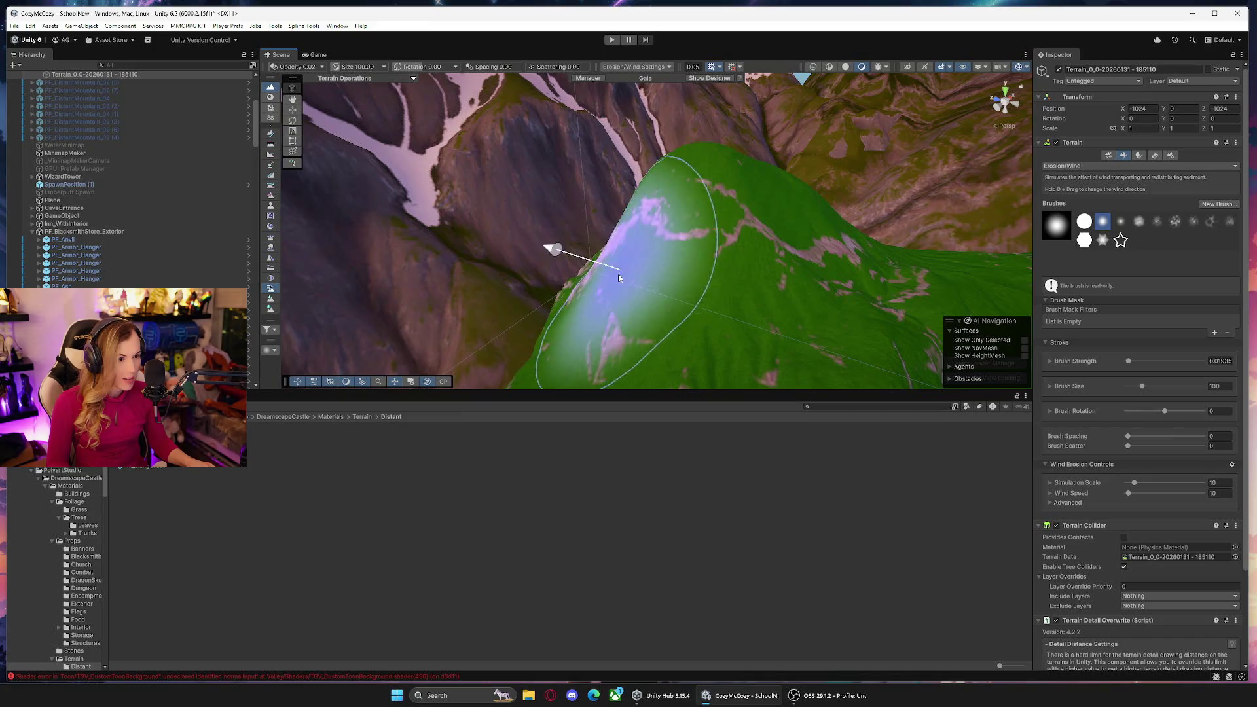
pyautogui.moveTo(656, 320)
pyautogui.mouseDown()
pyautogui.moveTo(856, 308)
pyautogui.moveTo(817, 353)
pyautogui.moveTo(852, 323)
pyautogui.moveTo(1083, 269)
pyautogui.moveTo(814, 258)
pyautogui.moveTo(1026, 287)
pyautogui.moveTo(524, 266)
pyautogui.mouseUp()
pyautogui.click(707, 121)
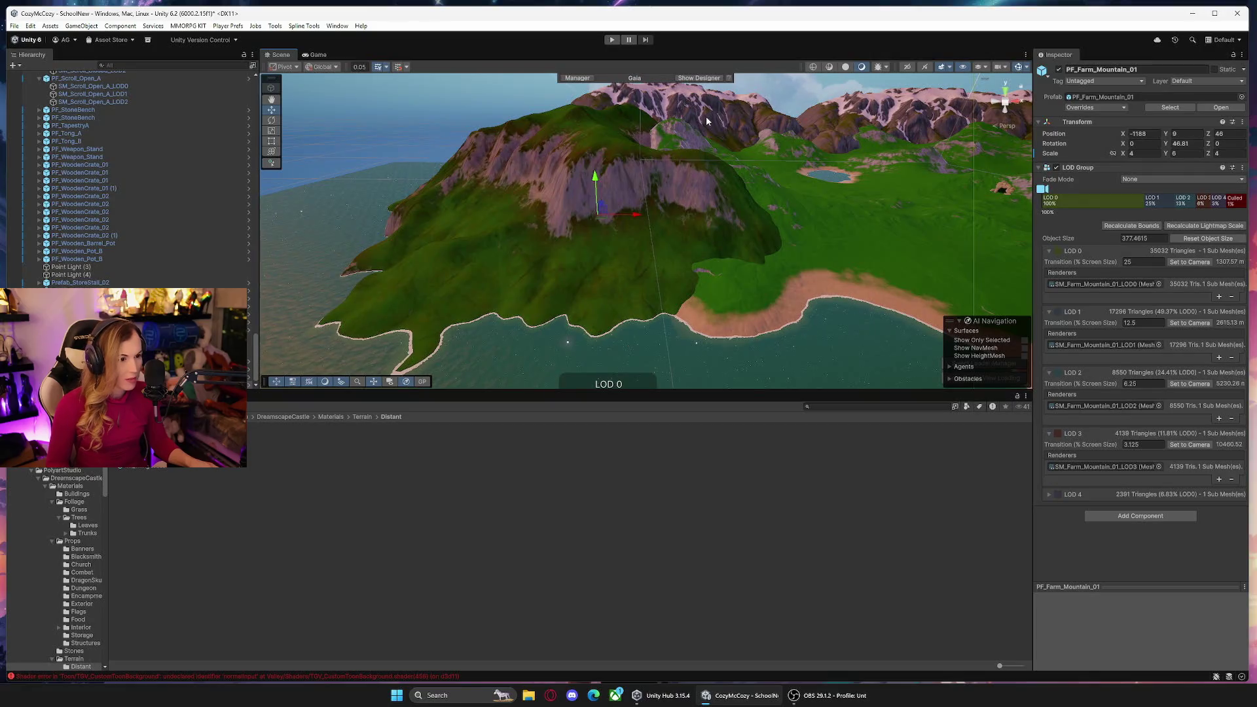
# Select PF_Farm_Mountain_01's LOD0 mesh and drag the M_Farm_Mountain_01 material onto it.
pyautogui.click(711, 121)
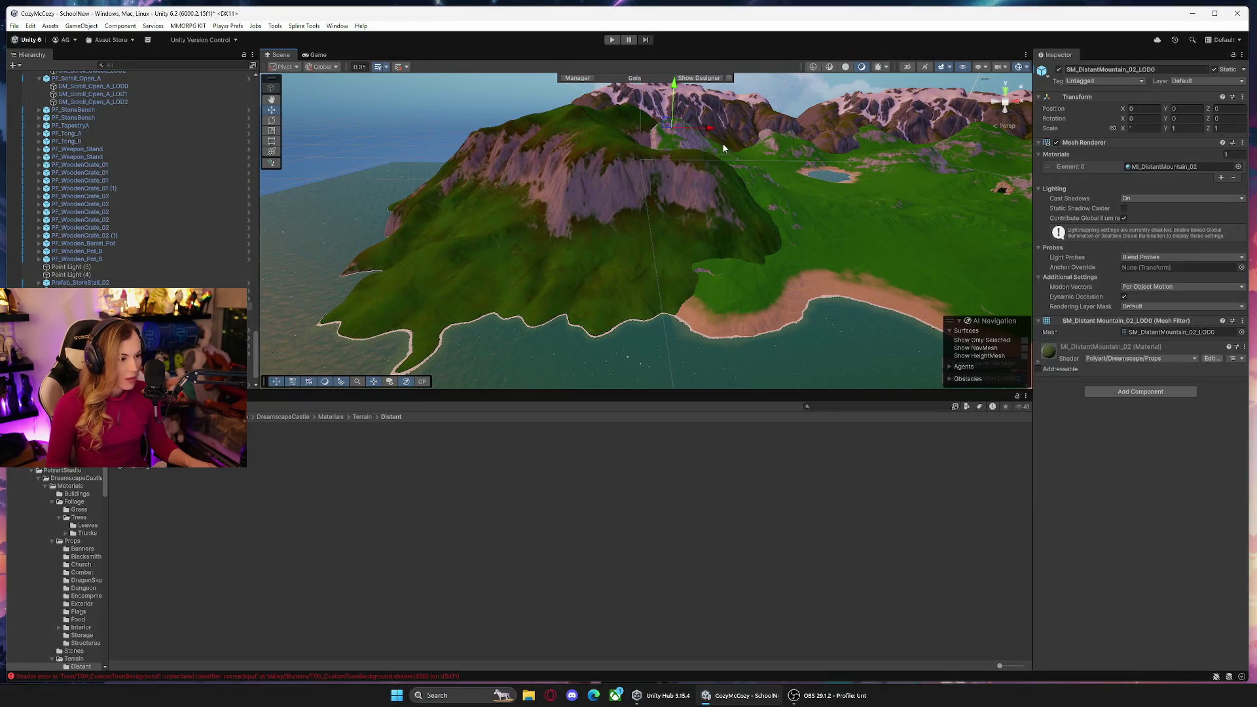
pyautogui.click(614, 245)
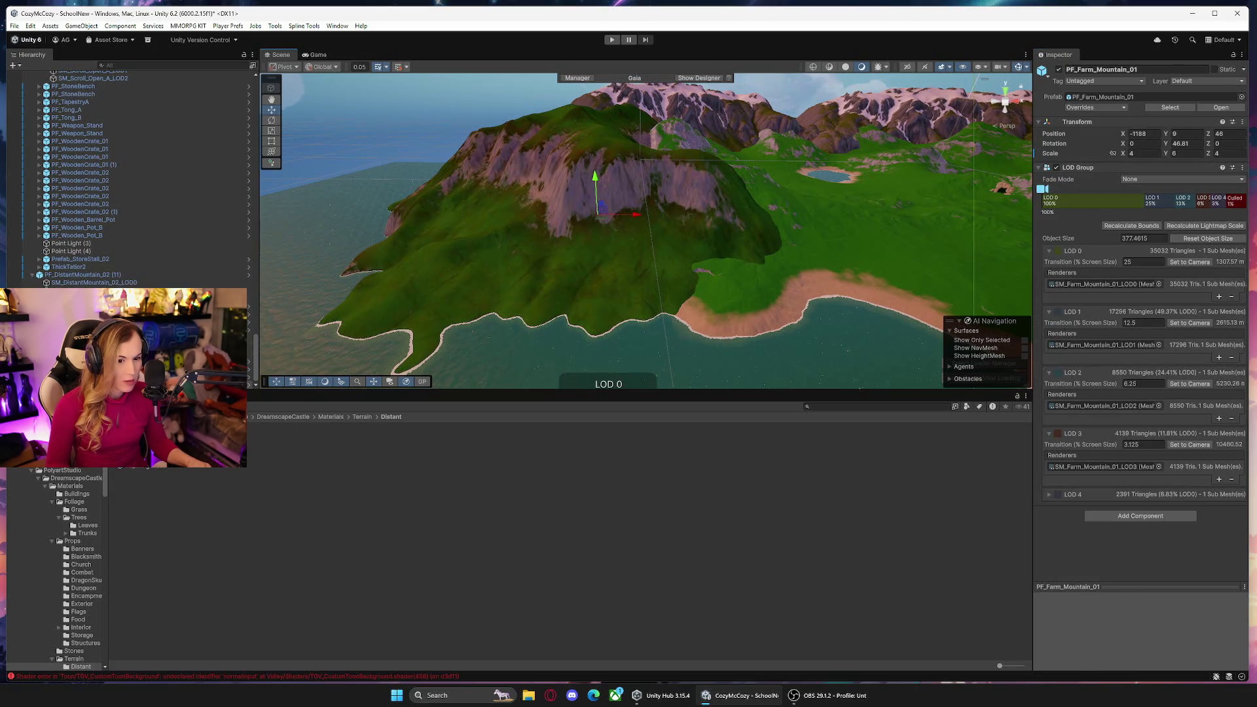
pyautogui.click(615, 245)
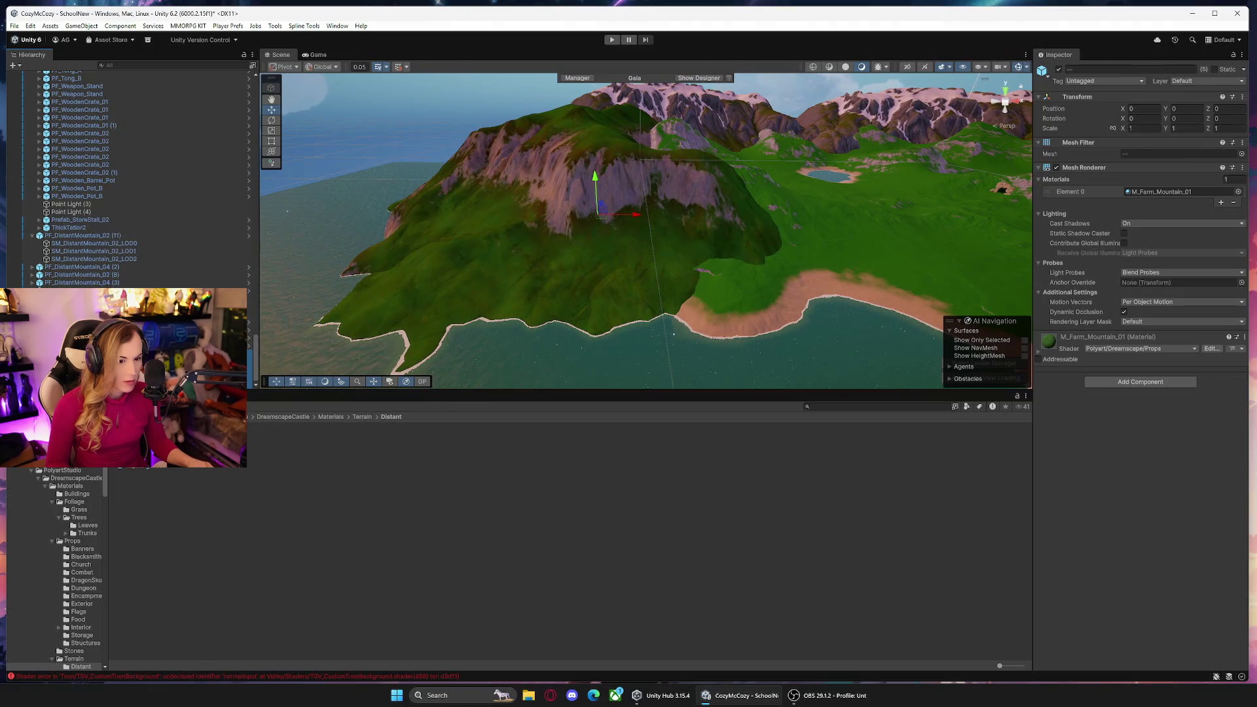
pyautogui.moveTo(419, 433)
pyautogui.mouseDown()
pyautogui.moveTo(753, 308)
pyautogui.moveTo(606, 257)
pyautogui.moveTo(446, 300)
pyautogui.mouseUp()
pyautogui.moveTo(569, 243)
pyautogui.mouseDown()
pyautogui.moveTo(583, 236)
pyautogui.moveTo(587, 249)
pyautogui.moveTo(1074, 334)
pyautogui.mouseUp()
pyautogui.click(1038, 352)
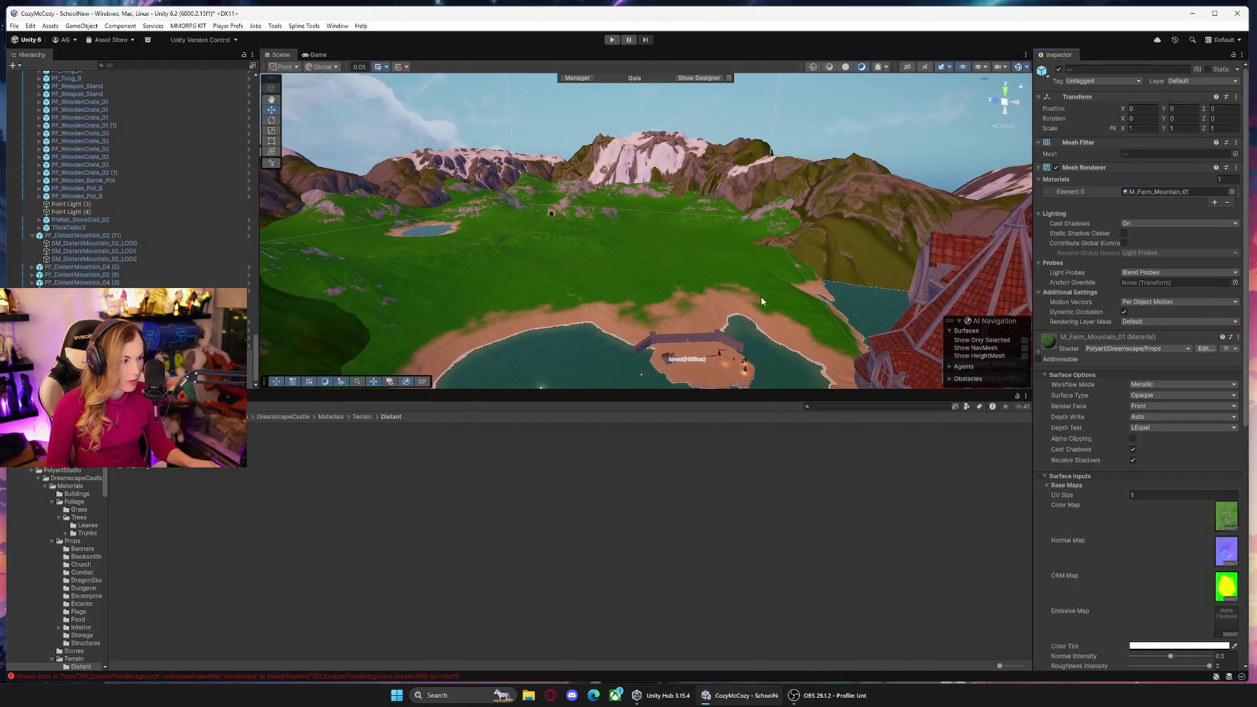
# Shift the M_Farm_Mountain_01 Color Tint toward green, then fly the camera toward the mountains.
pyautogui.moveTo(688, 262); pyautogui.dragTo(426, 269)
pyautogui.scroll(-3, 1114, 463)
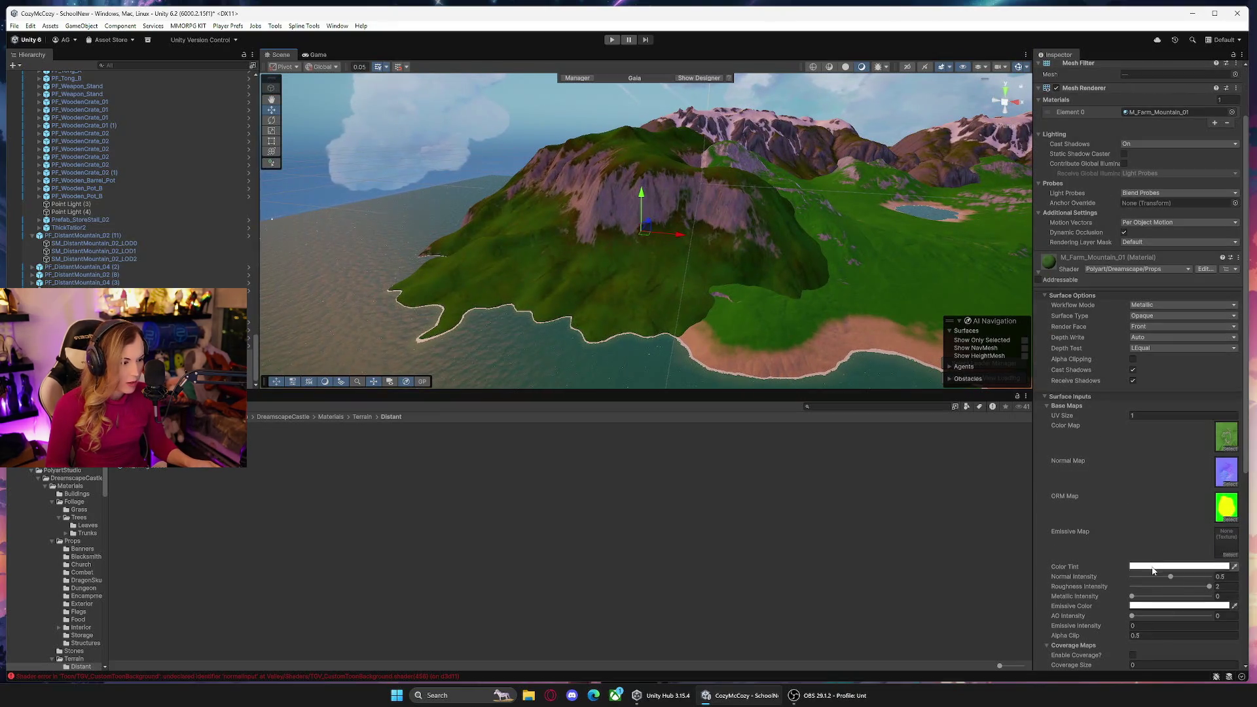
pyautogui.click(1154, 569)
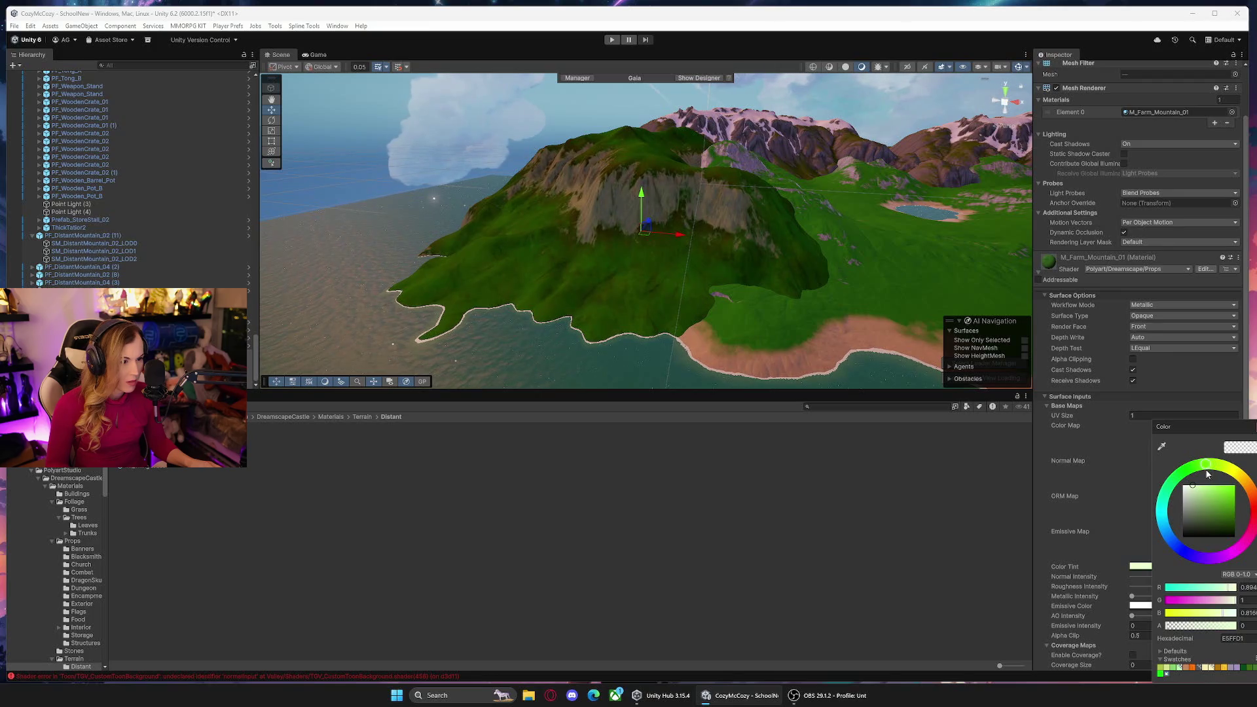
pyautogui.moveTo(1193, 489); pyautogui.dragTo(1202, 486)
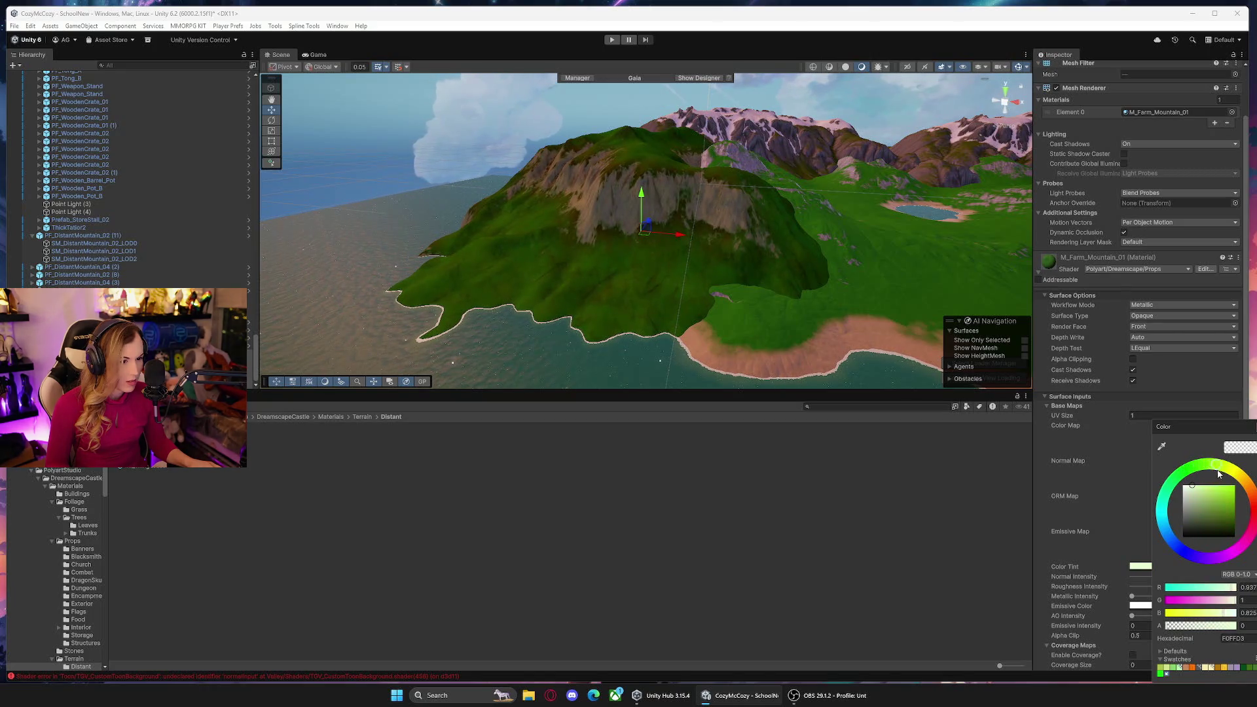
pyautogui.moveTo(903, 288)
pyautogui.mouseDown()
pyautogui.moveTo(921, 277)
pyautogui.moveTo(884, 221)
pyautogui.moveTo(769, 254)
pyautogui.moveTo(624, 252)
pyautogui.mouseUp()
pyautogui.press('w')
pyautogui.moveTo(490, 264)
pyautogui.mouseDown()
pyautogui.moveTo(902, 261)
pyautogui.moveTo(903, 244)
pyautogui.mouseUp()
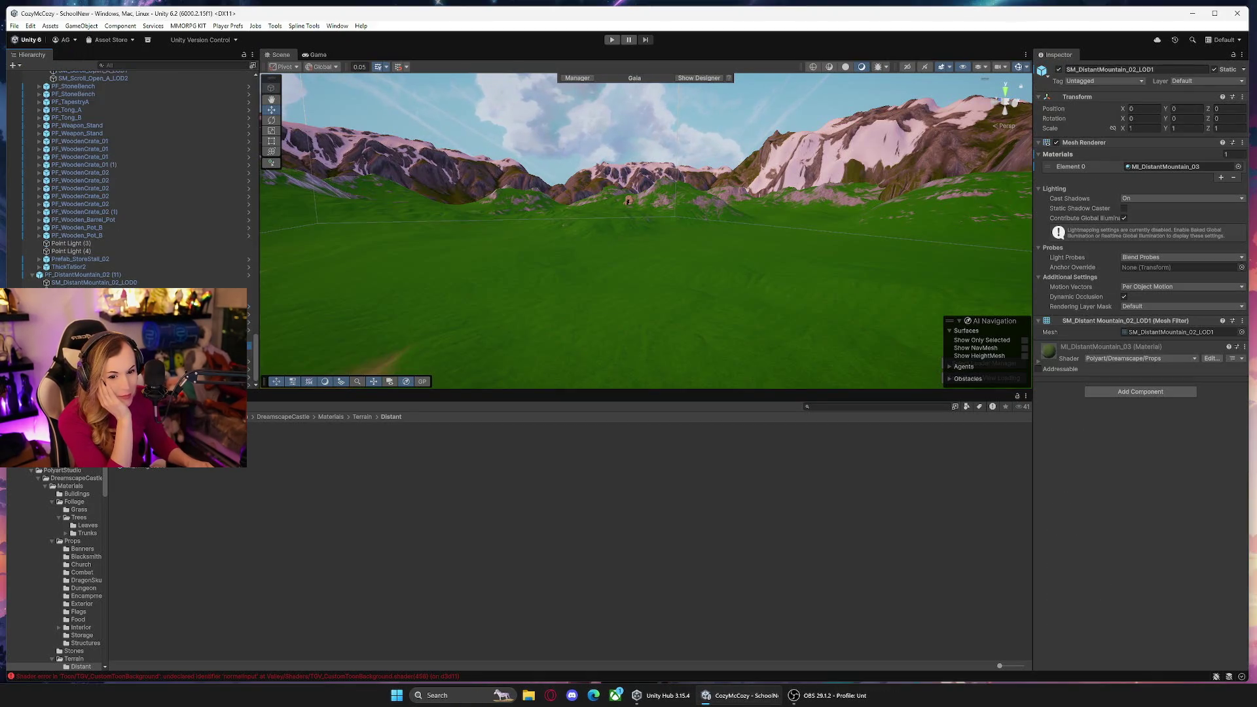
# Select SchoolGrounds-Grass, reset its texture selection and set the Texture Rule to Grass.
pyautogui.scroll(5, 149, 218)
pyautogui.scroll(2, 150, 218)
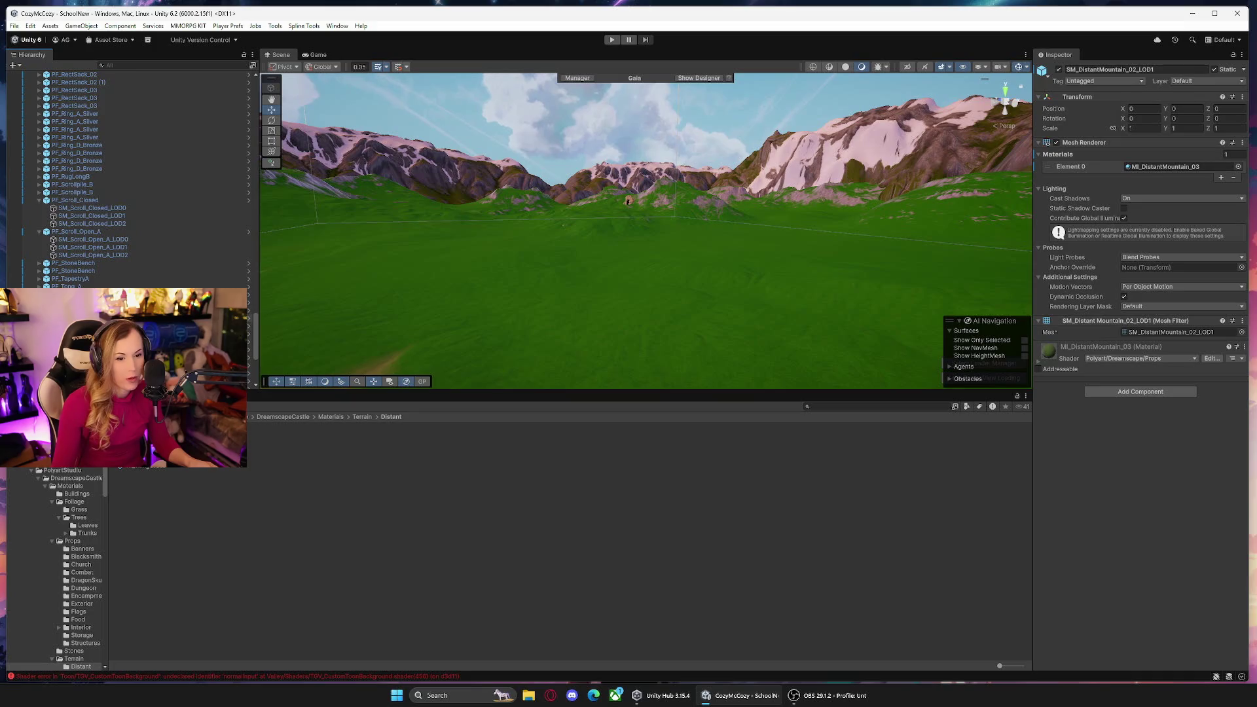
pyautogui.moveTo(255, 329); pyautogui.dragTo(257, 85)
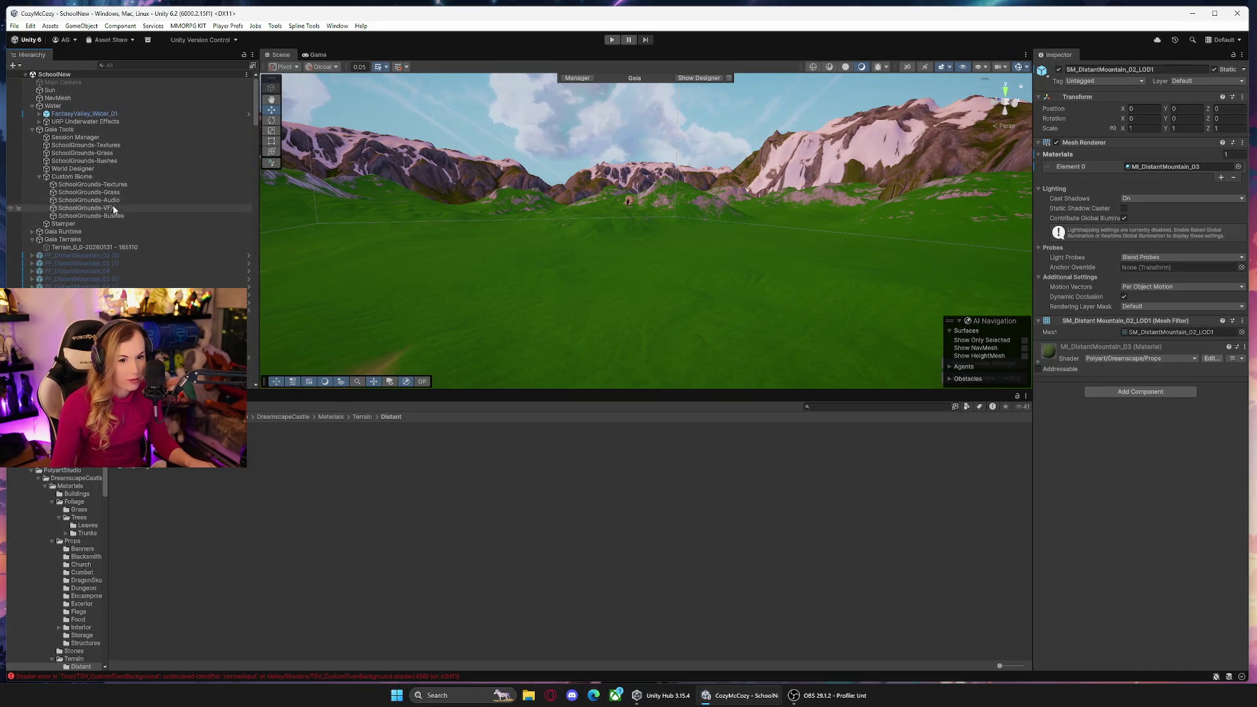
pyautogui.click(127, 192)
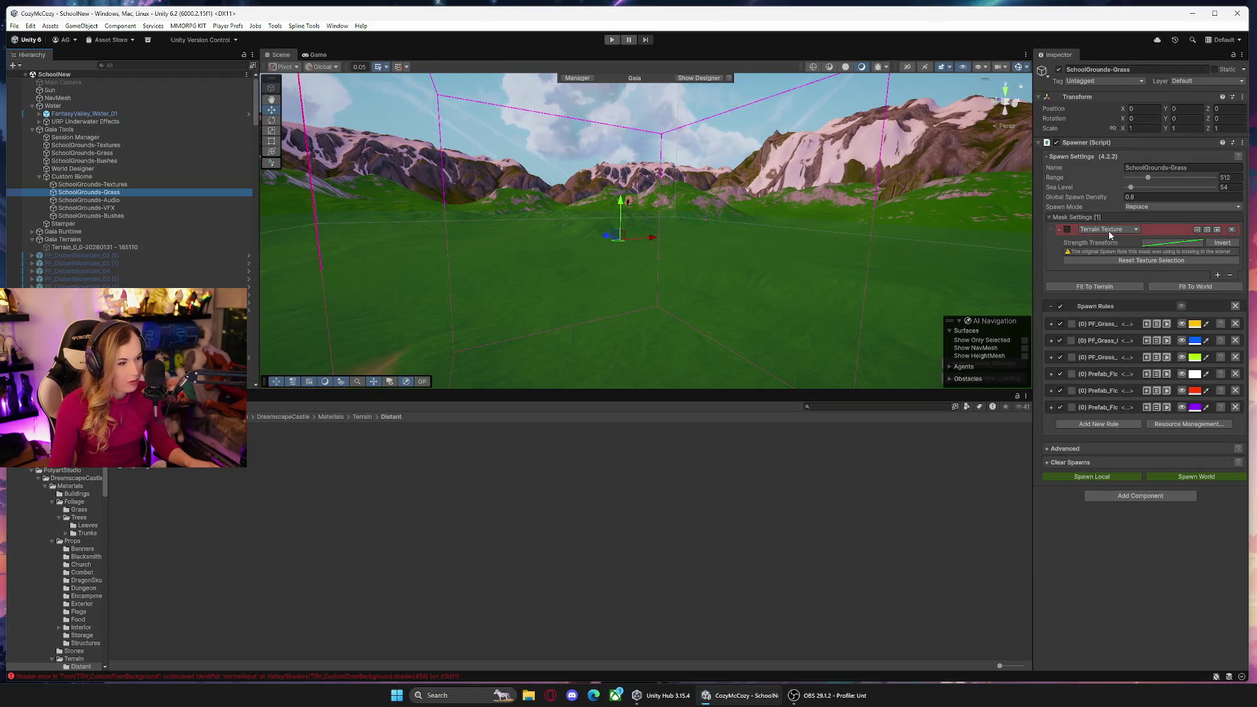
pyautogui.click(1111, 230)
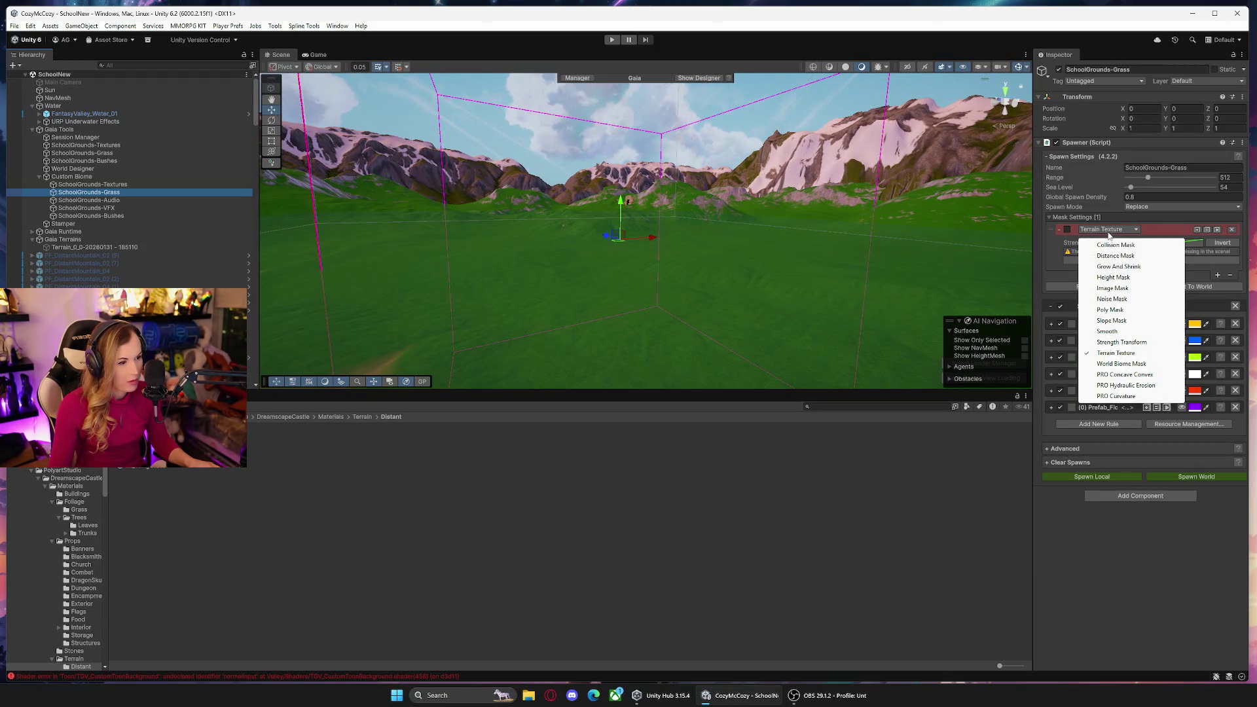
pyautogui.click(1116, 353)
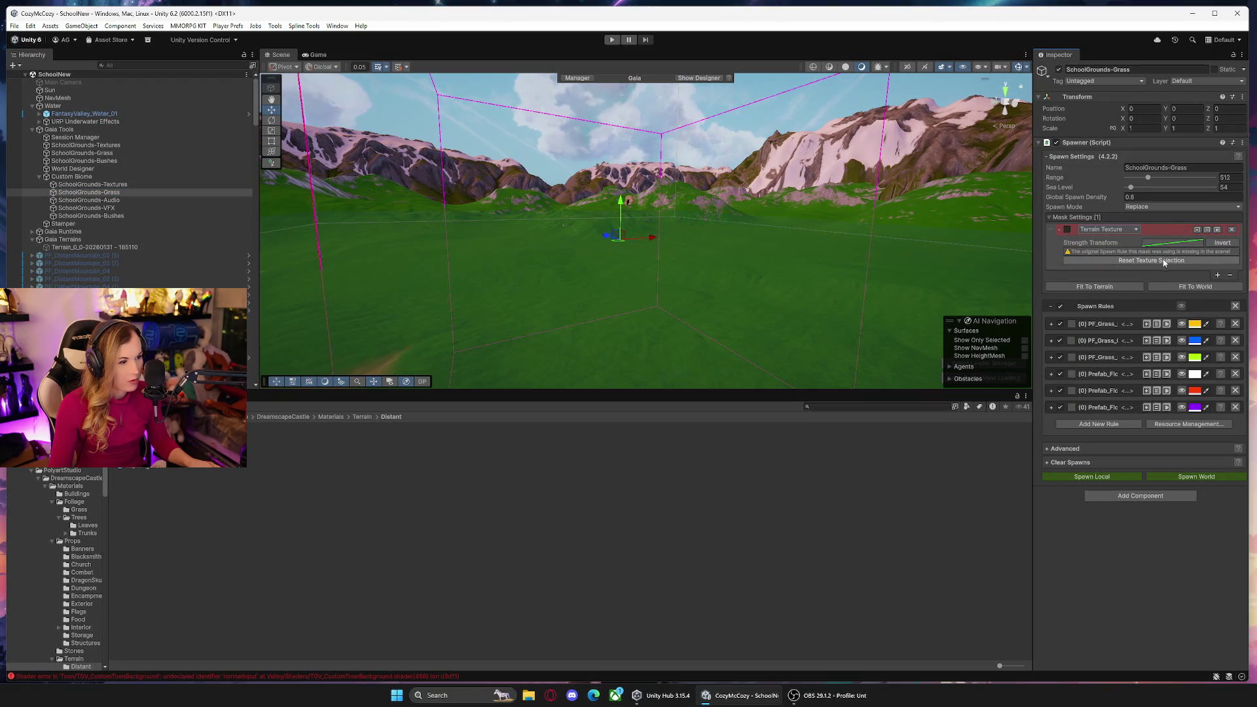
pyautogui.click(1159, 260)
pyautogui.click(1173, 253)
pyautogui.click(1173, 273)
# Keep the first spawn rule masked by Terrain Texture and run Spawn World.
pyautogui.click(1052, 324)
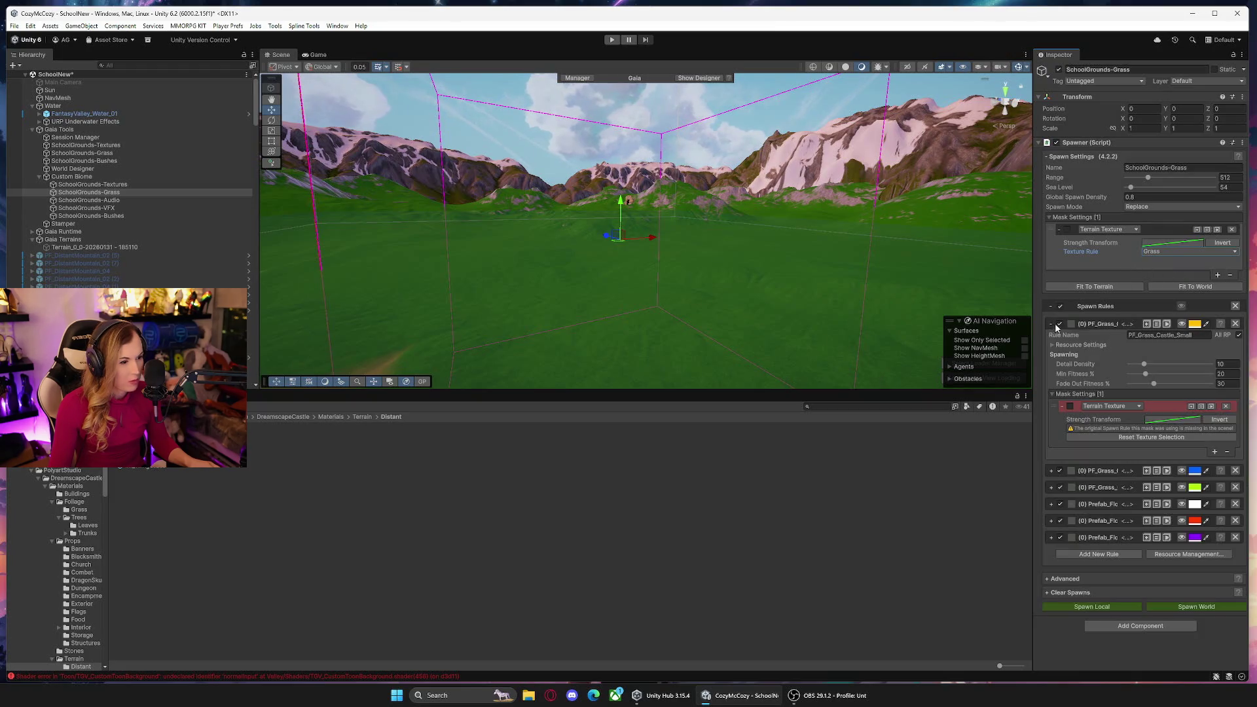
pyautogui.click(1111, 411)
pyautogui.click(1107, 540)
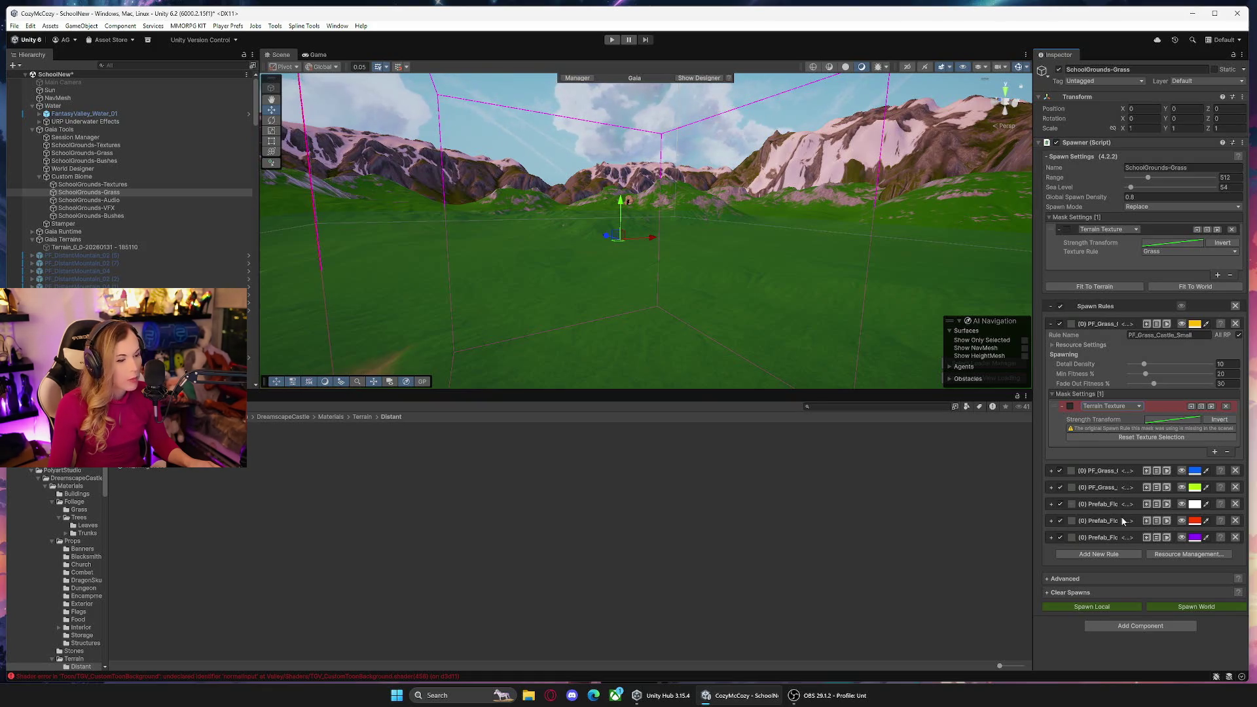
pyautogui.click(1180, 605)
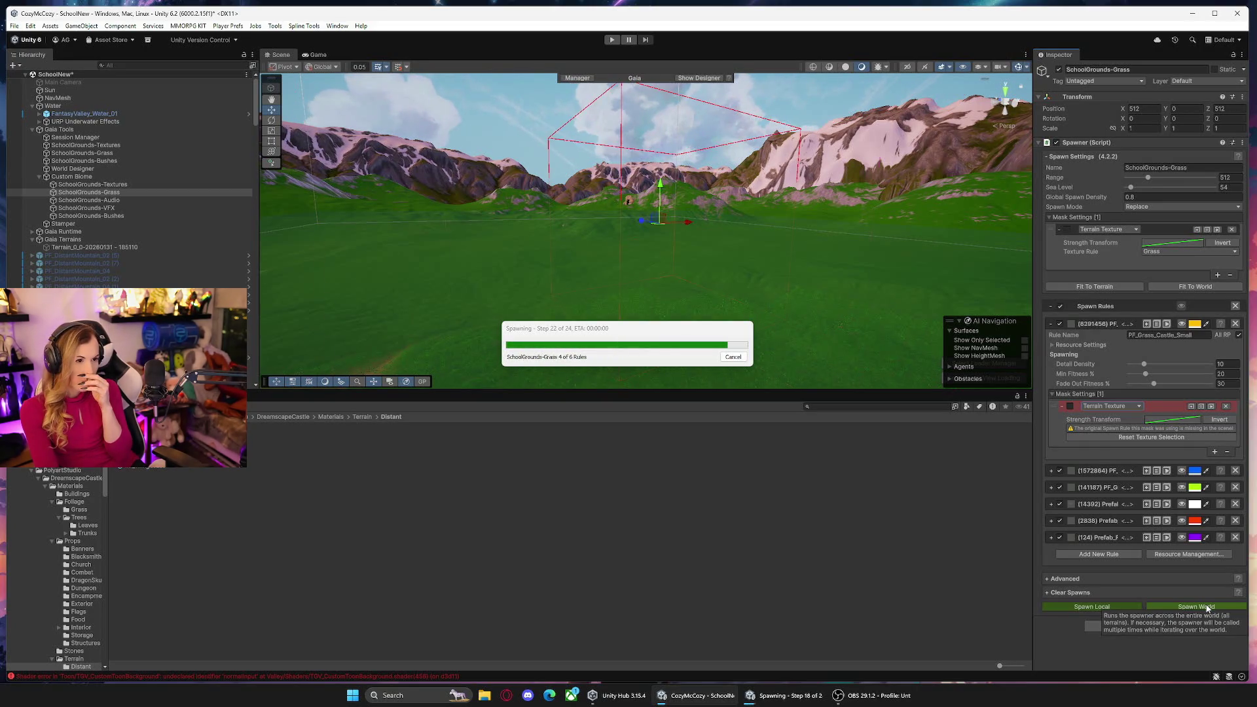
# Set the first grass rule's Terrain Texture mask to the Grass texture.
pyautogui.moveTo(738, 320)
pyautogui.mouseDown()
pyautogui.moveTo(733, 340)
pyautogui.moveTo(528, 339)
pyautogui.mouseUp()
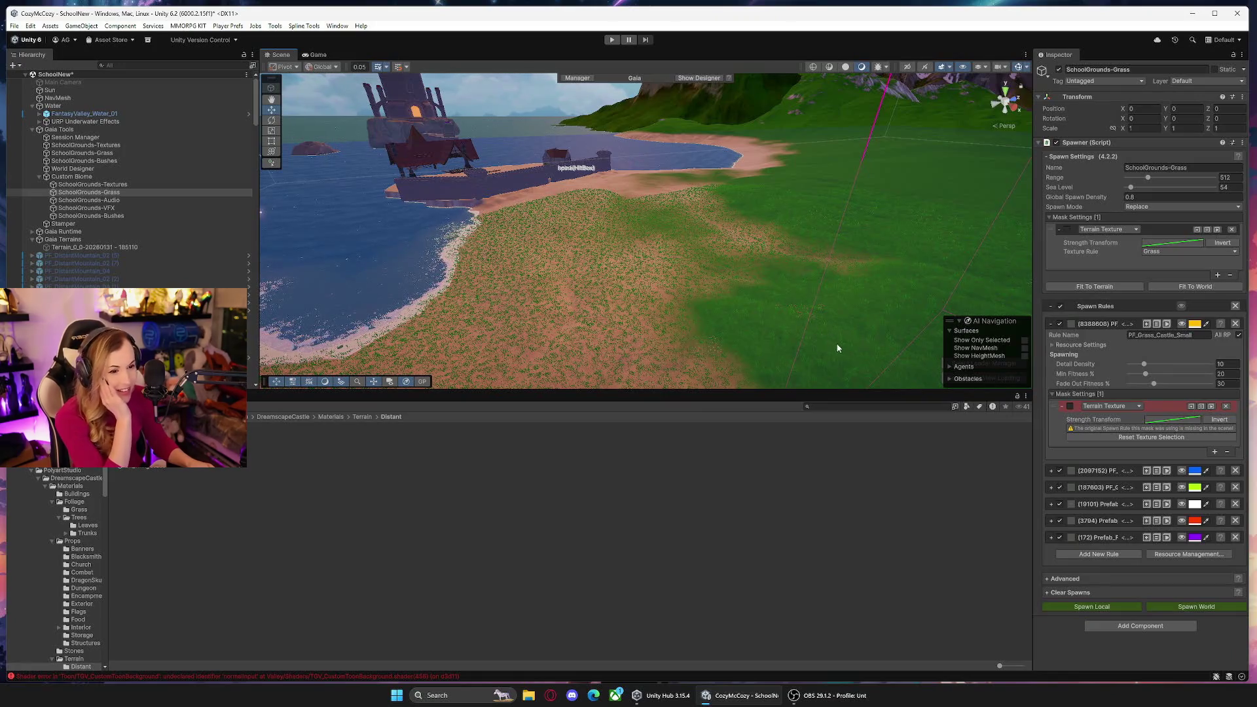
pyautogui.click(1072, 410)
pyautogui.click(1117, 542)
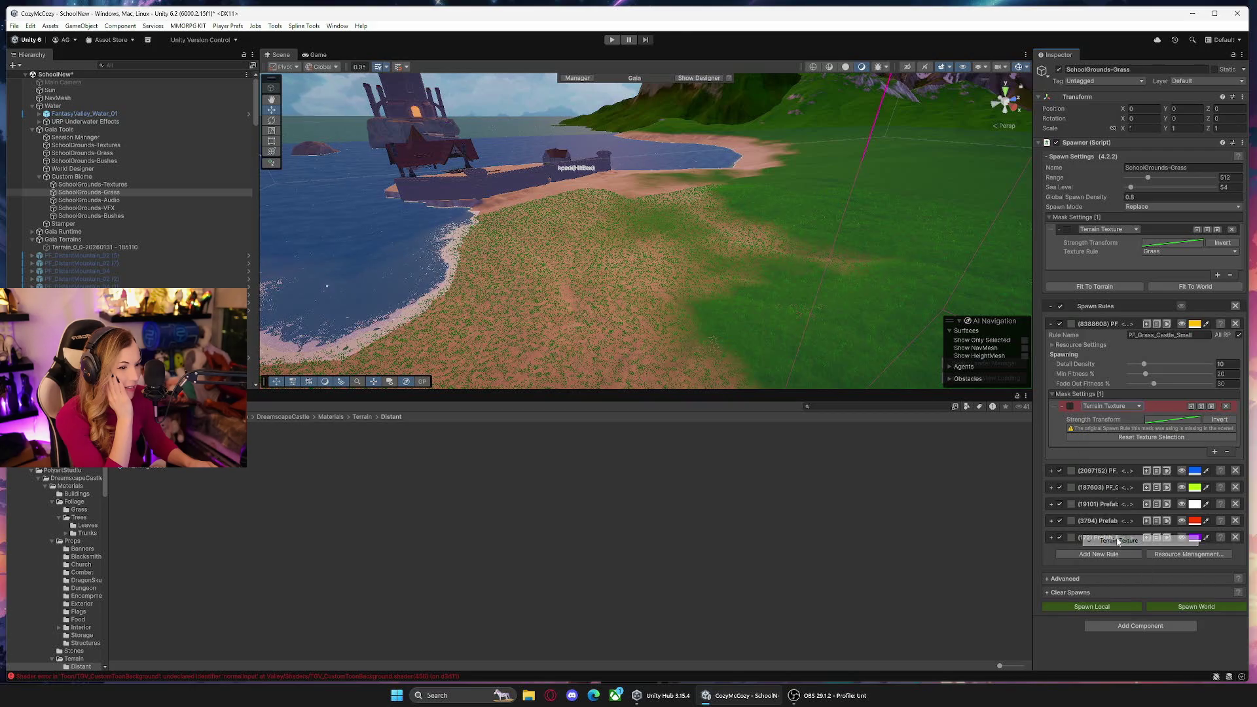
pyautogui.click(1179, 429)
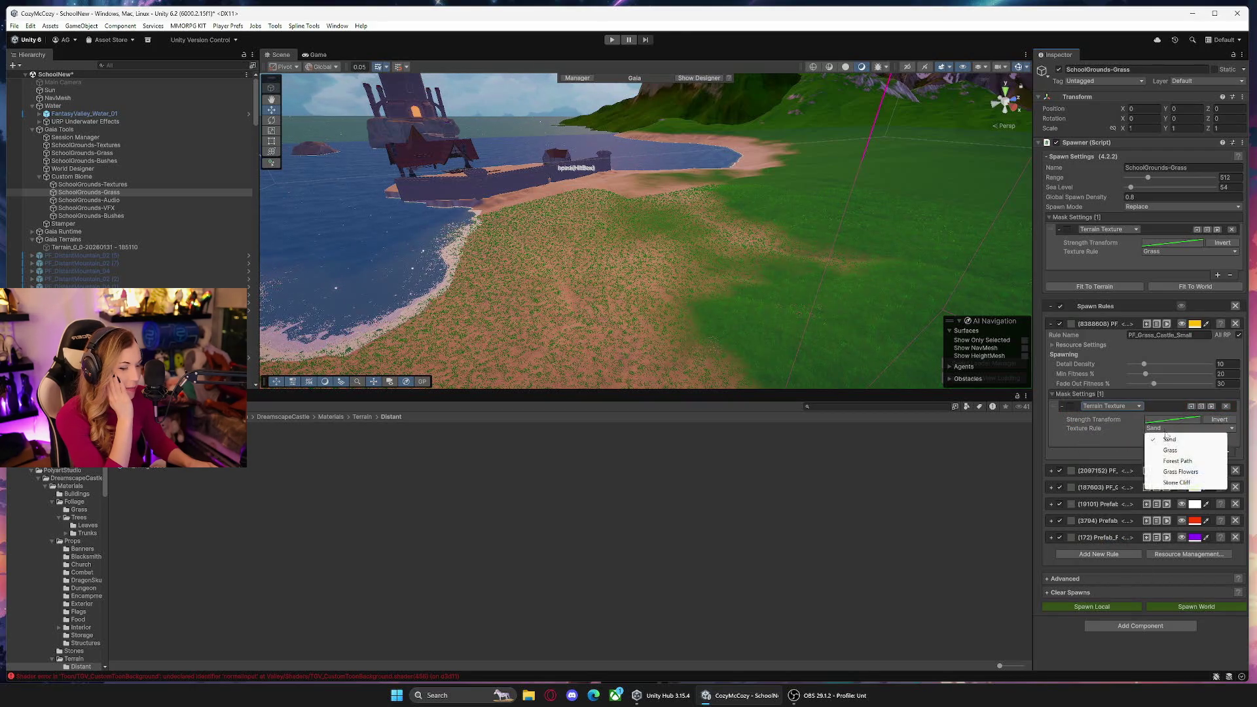
pyautogui.click(1172, 451)
# Set the PF_Grass_Castle_Medium rule's Terrain Texture mask to Grass.
pyautogui.click(1052, 471)
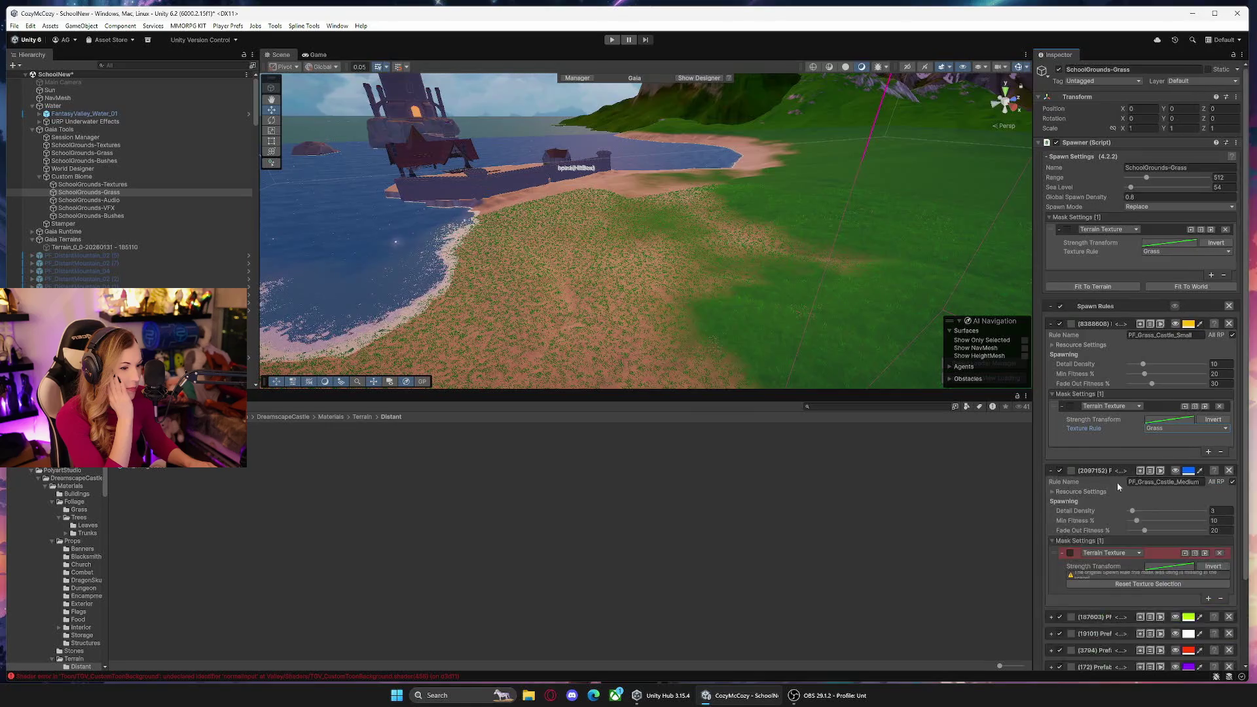
pyautogui.scroll(-2, 1100, 477)
pyautogui.click(1071, 475)
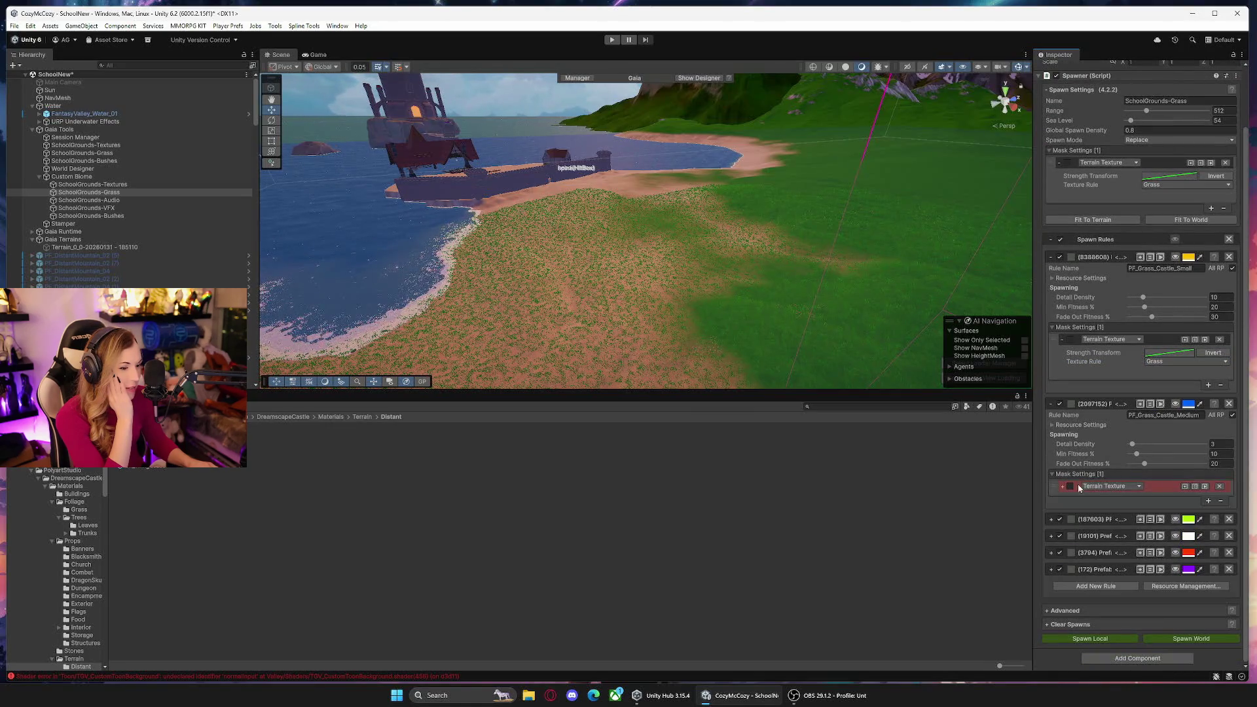
pyautogui.click(1078, 486)
pyautogui.click(1125, 486)
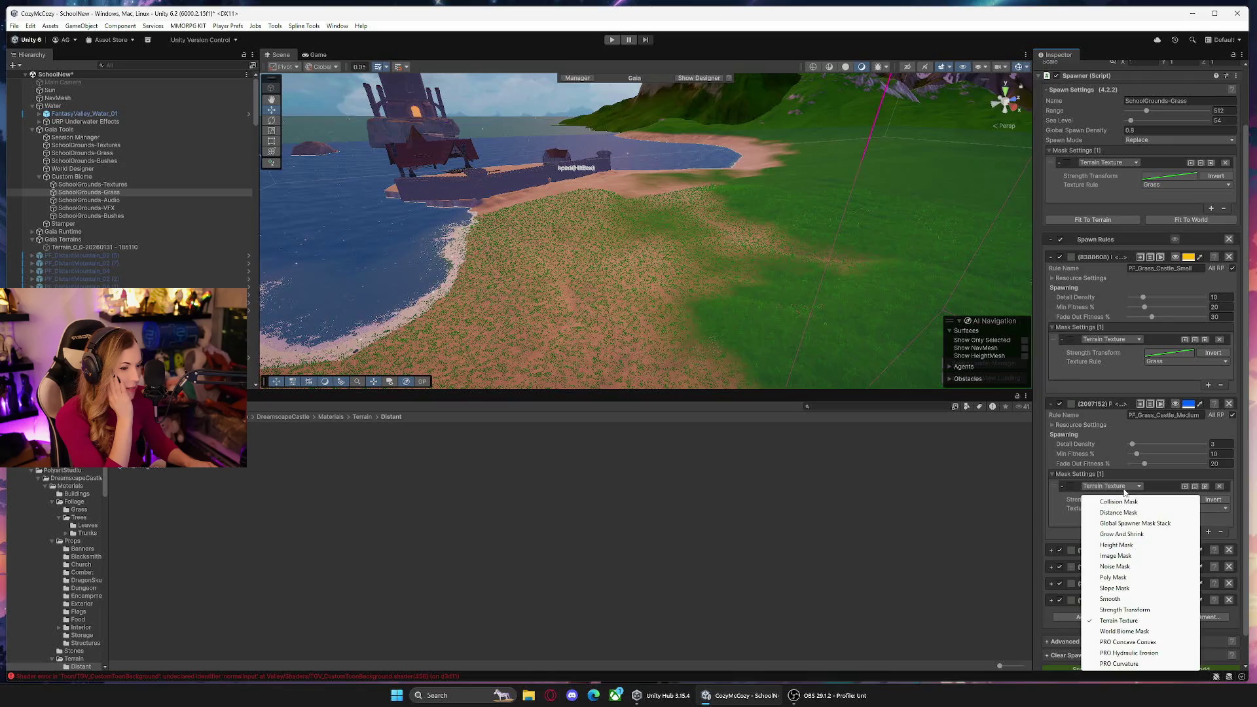
pyautogui.click(1213, 513)
pyautogui.click(1185, 527)
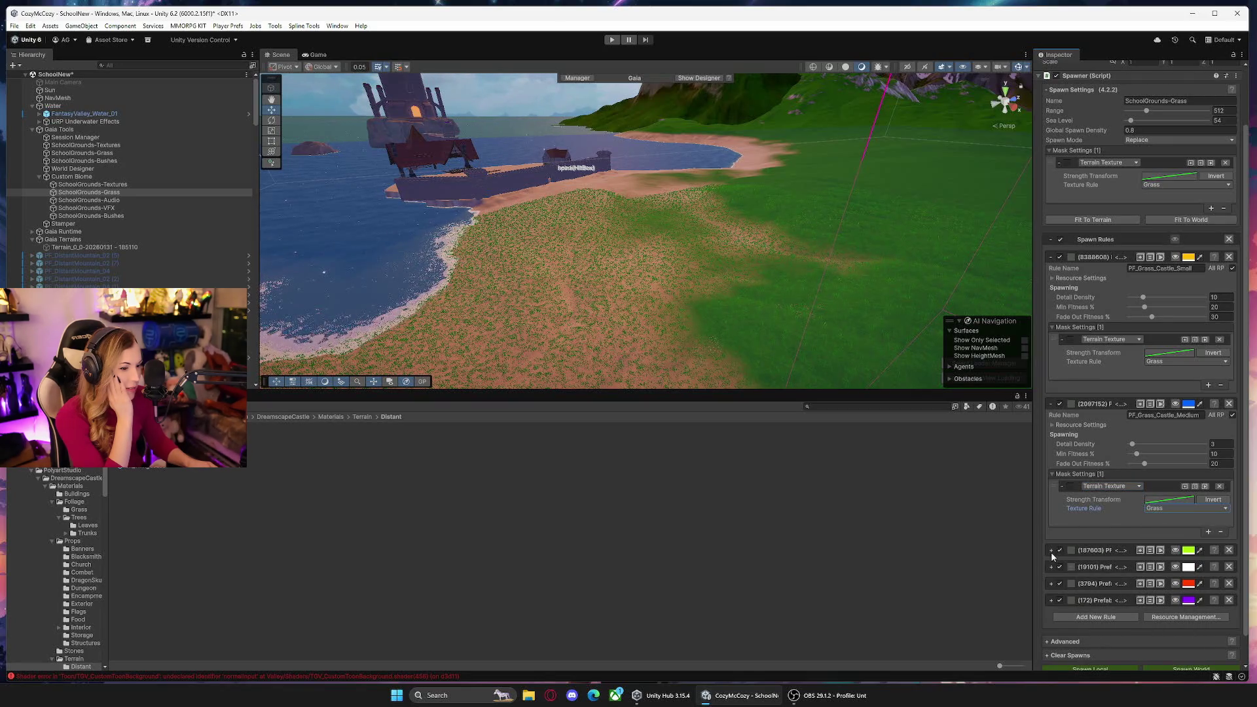
# Reset the PF_Grass_Castle_Large rule's texture selection and mask it to Grass.
pyautogui.click(1051, 550)
pyautogui.scroll(-3, 1109, 541)
pyautogui.scroll(-3, 1119, 540)
pyautogui.click(1143, 505)
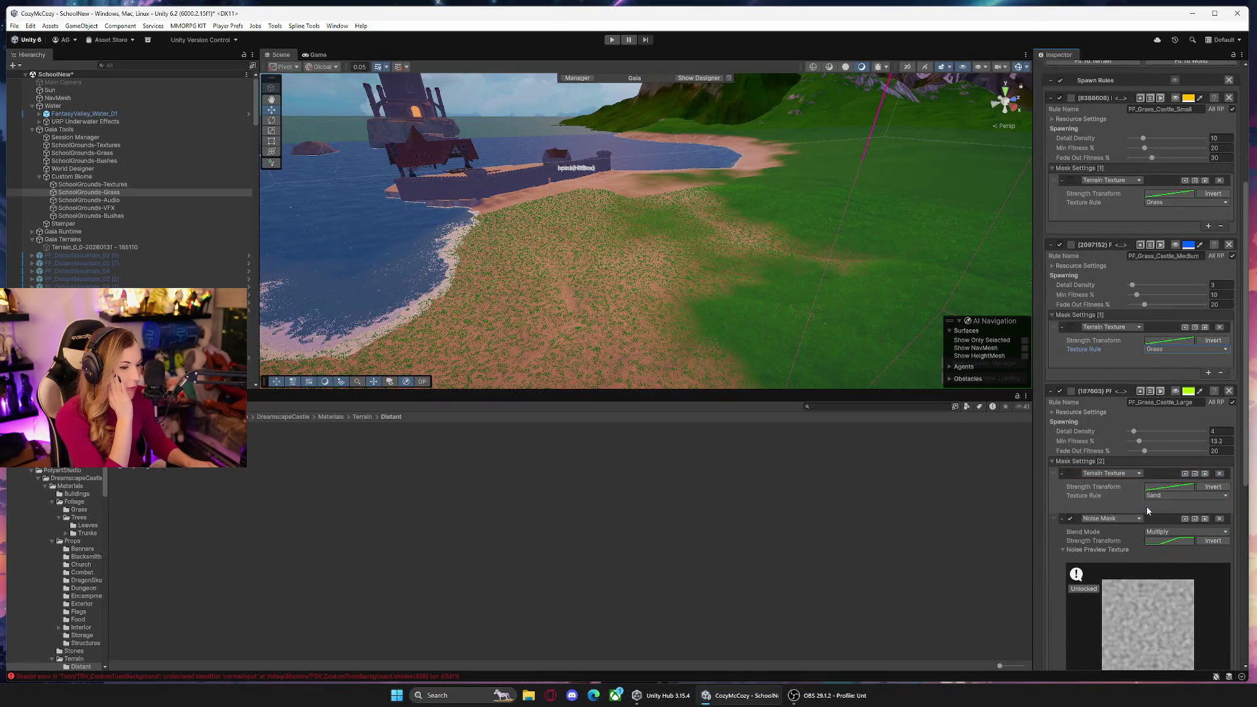
pyautogui.click(1169, 495)
pyautogui.click(1172, 511)
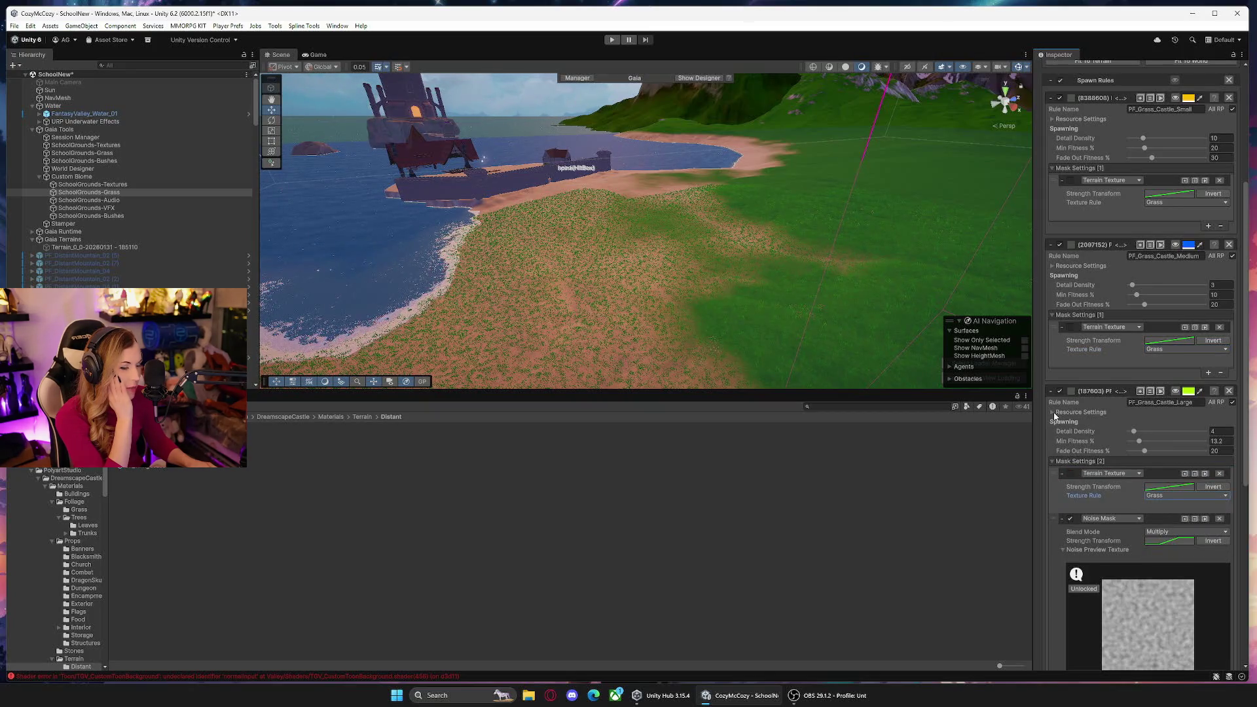
pyautogui.click(1052, 462)
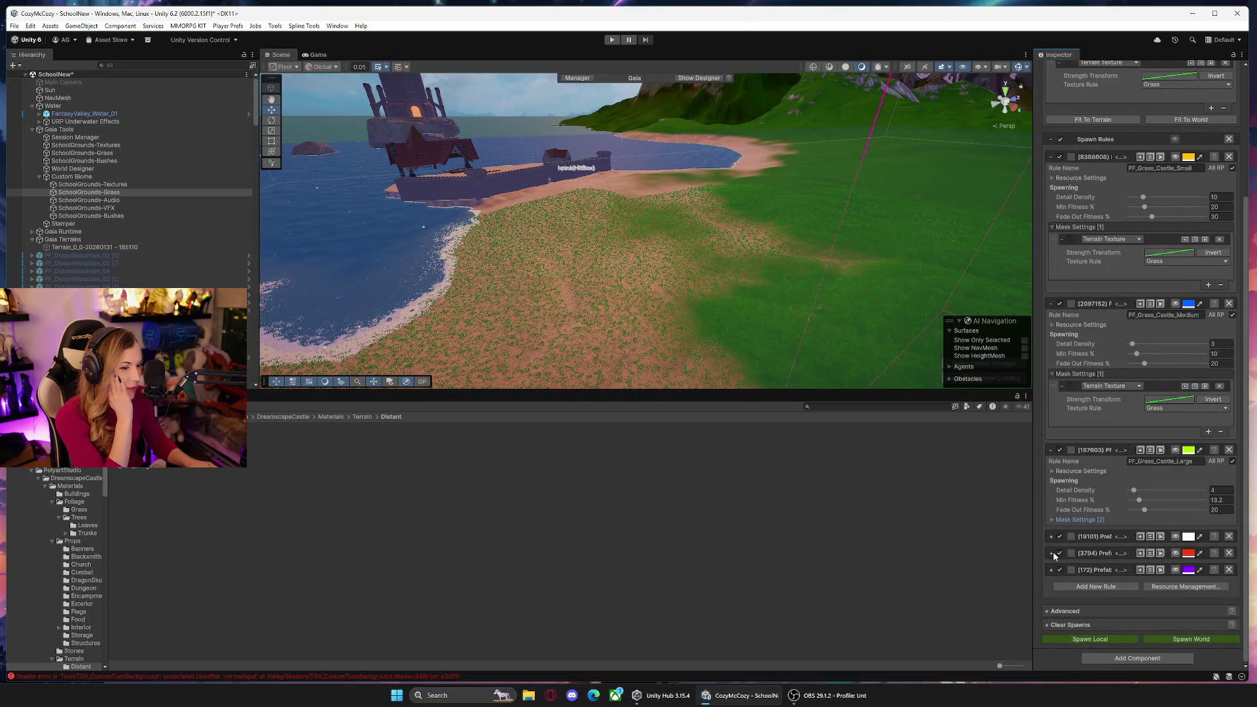
# Reset the Prefab_FlowerGroup_03 and FlowerGroup_02 texture selections and mask both to Grass.
pyautogui.click(1051, 554)
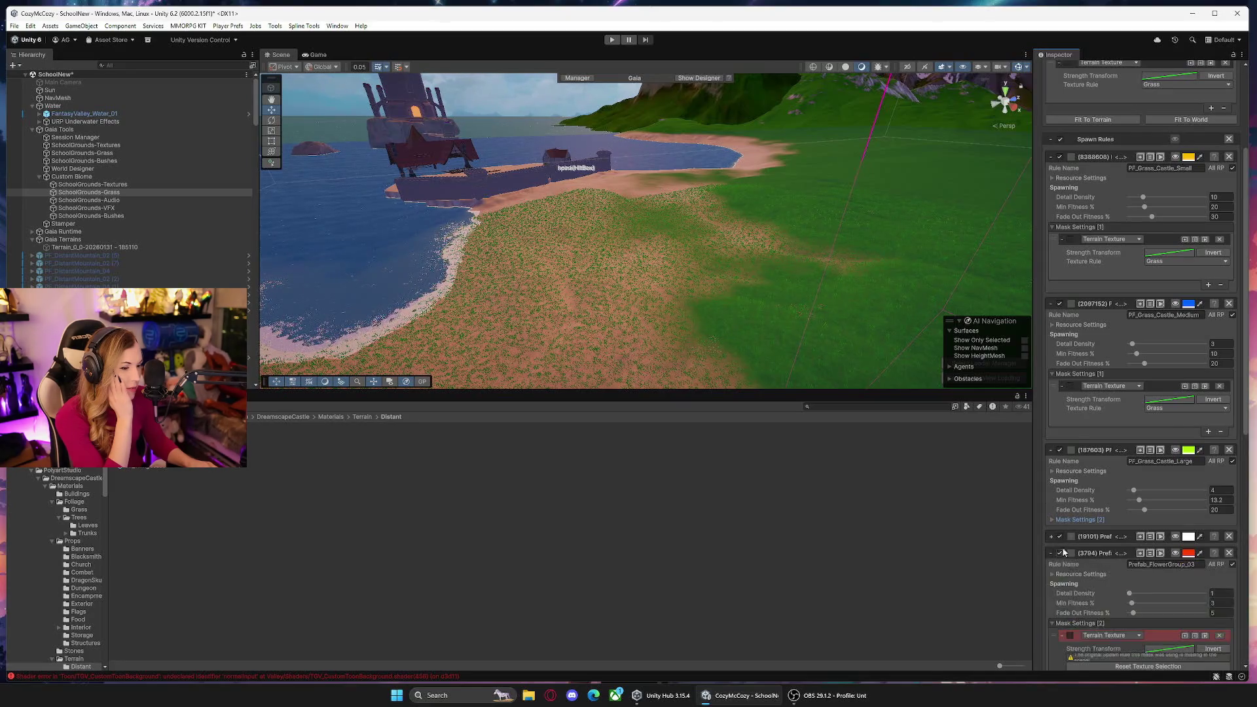
pyautogui.scroll(-5, 1107, 554)
pyautogui.click(1174, 507)
pyautogui.click(1157, 496)
pyautogui.click(1198, 522)
pyautogui.scroll(-5, 1082, 542)
pyautogui.scroll(-3, 1082, 542)
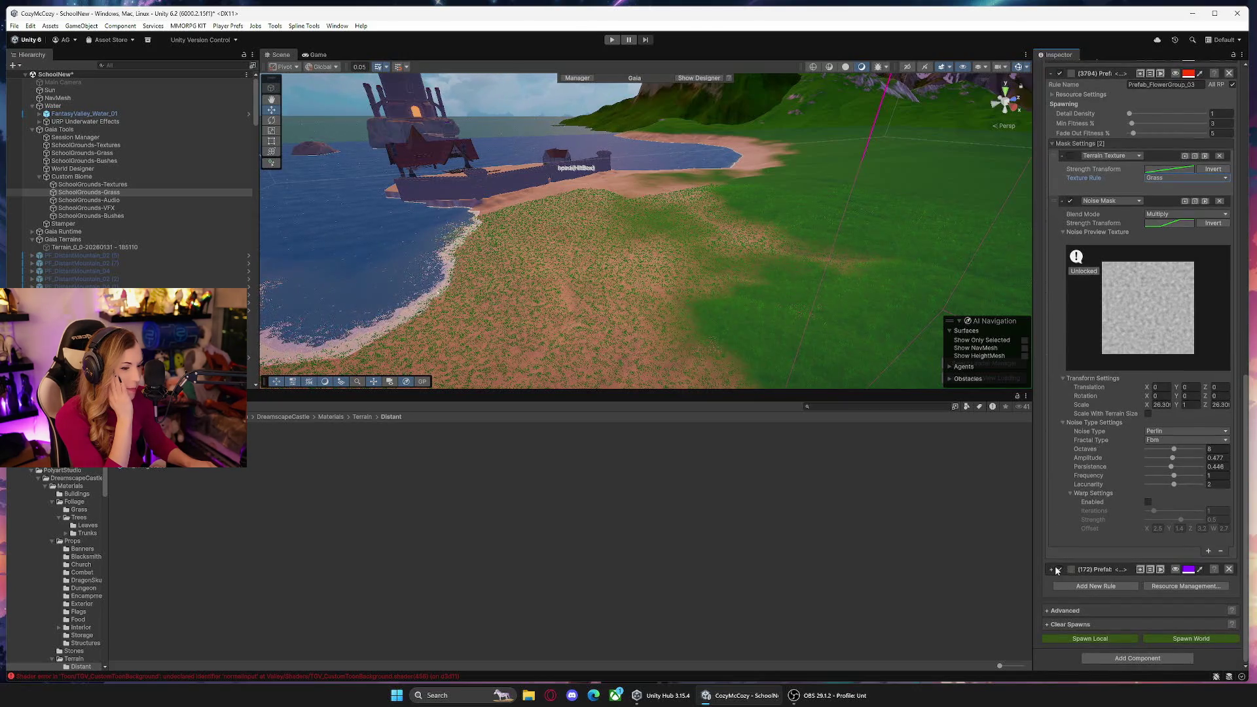
pyautogui.scroll(-3, 1055, 566)
pyautogui.click(1164, 523)
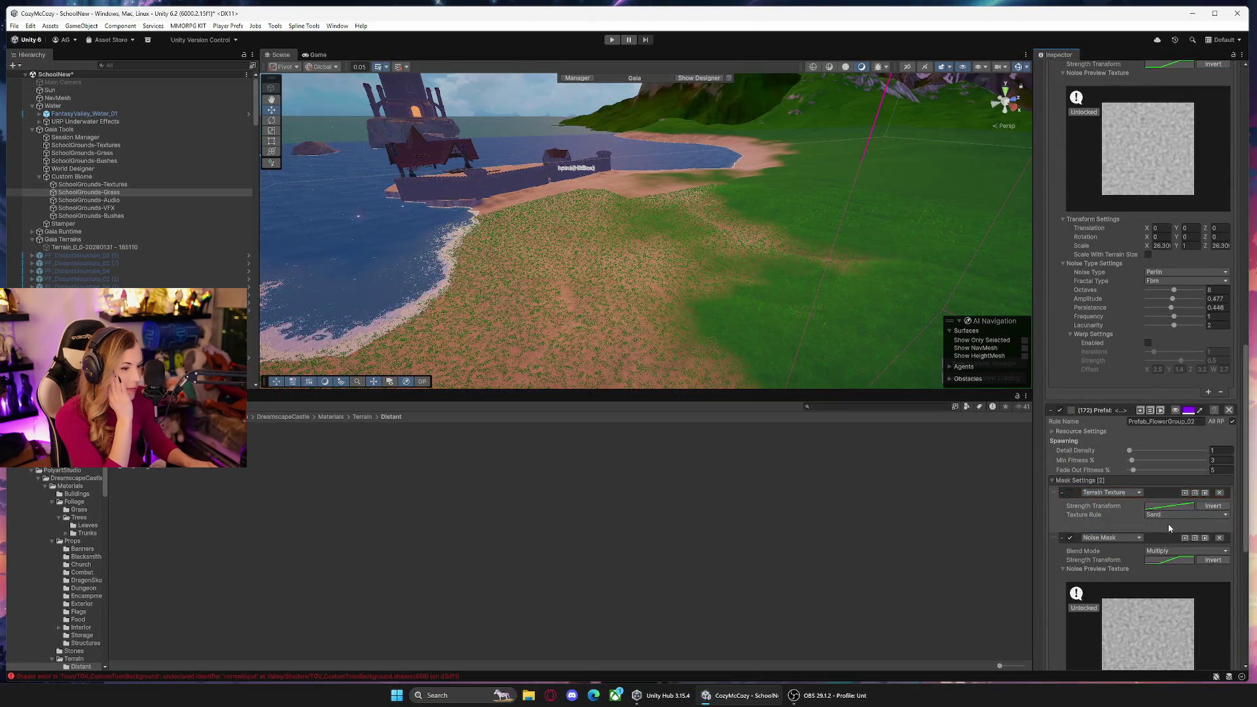
pyautogui.click(1172, 516)
pyautogui.click(1171, 537)
# Collapse FlowerGroup_02's noise mask and spawn the grass and flowers across the whole world.
pyautogui.scroll(-1, 1148, 570)
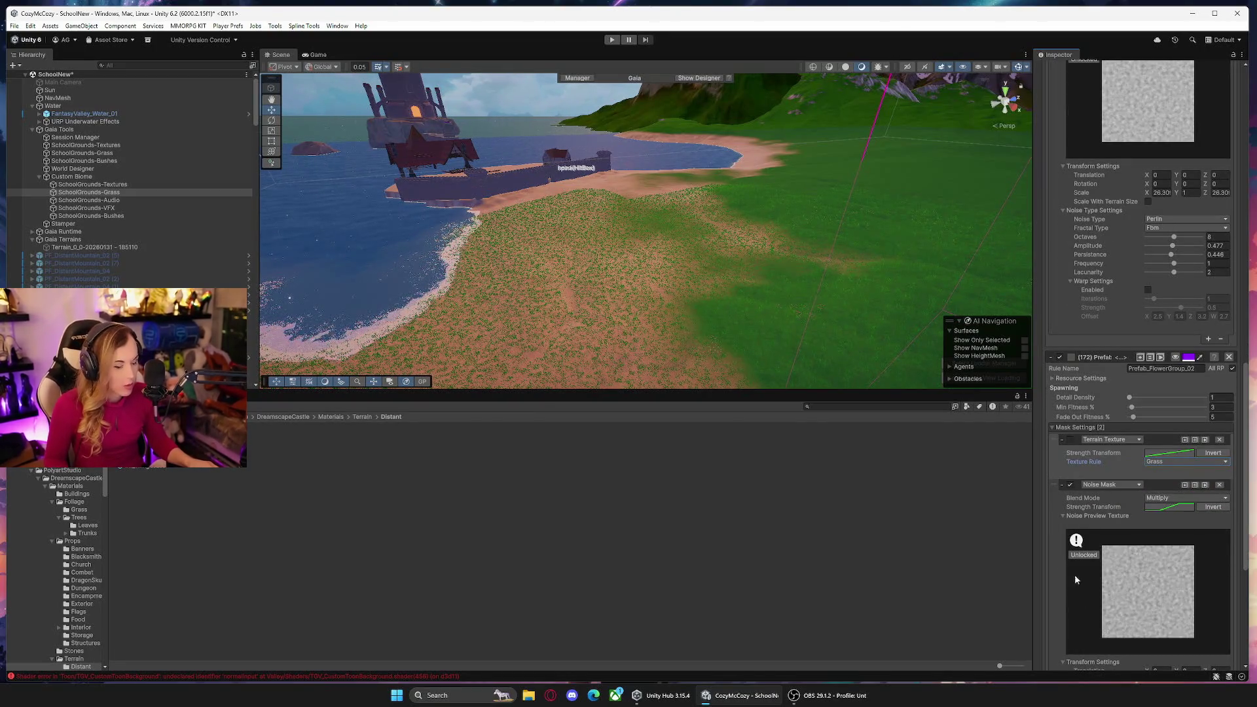
pyautogui.scroll(-1, 1066, 563)
pyautogui.scroll(-3, 1063, 556)
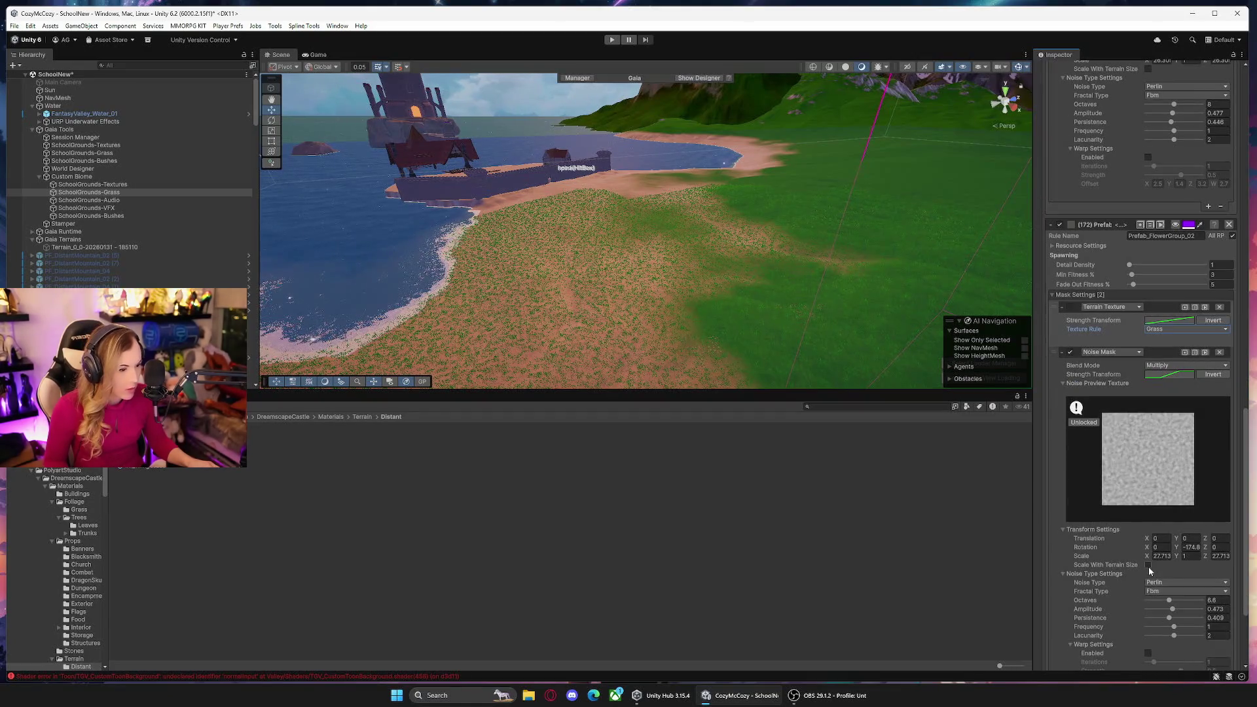
pyautogui.click(1054, 352)
pyautogui.click(1063, 353)
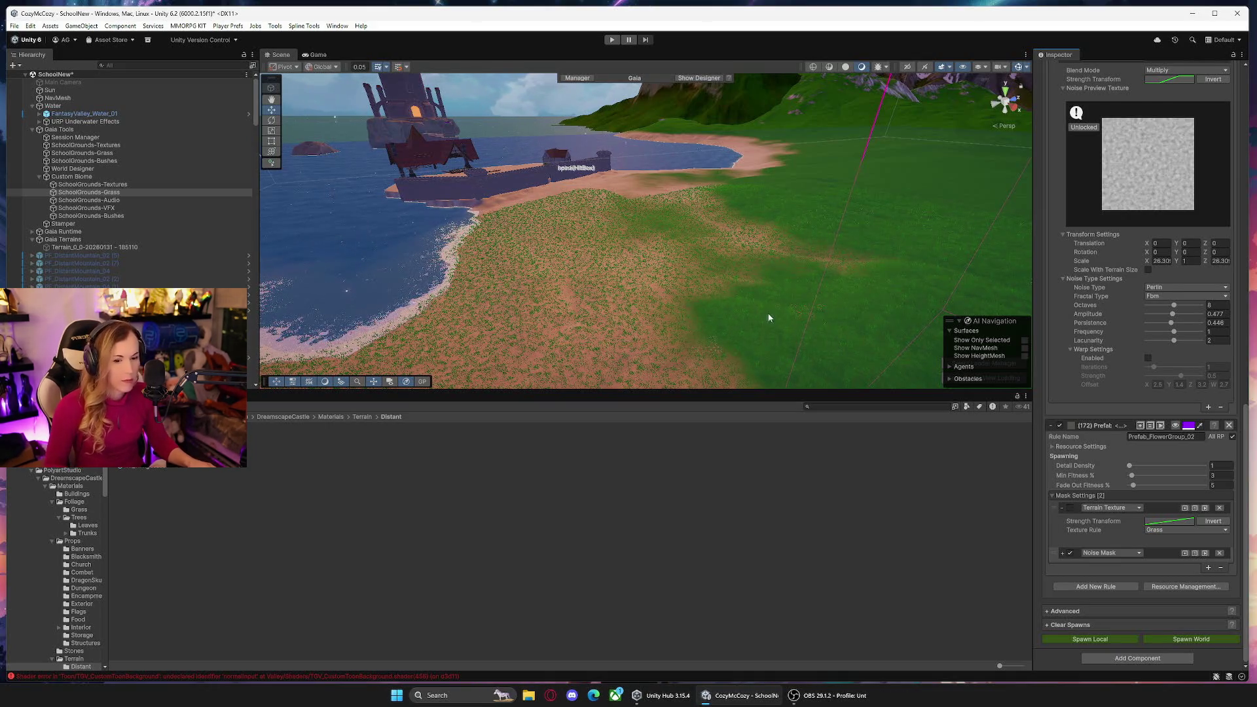
pyautogui.scroll(5, 1055, 322)
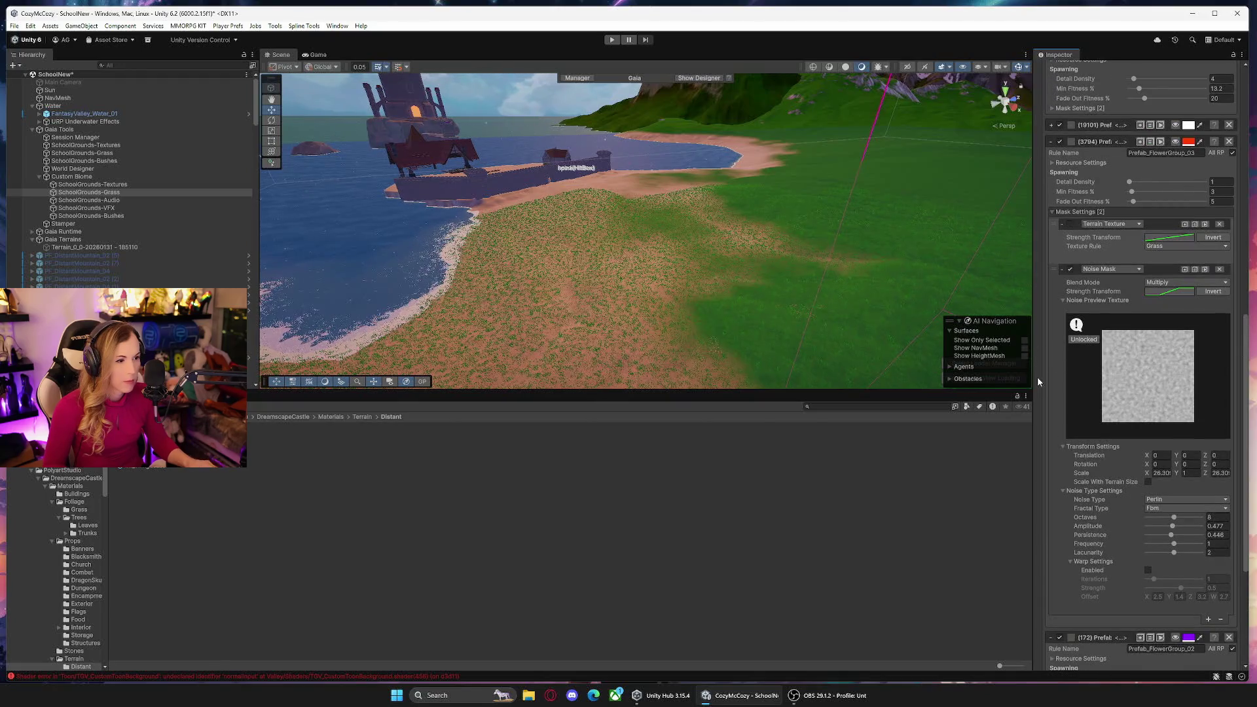
pyautogui.scroll(1, 1037, 397)
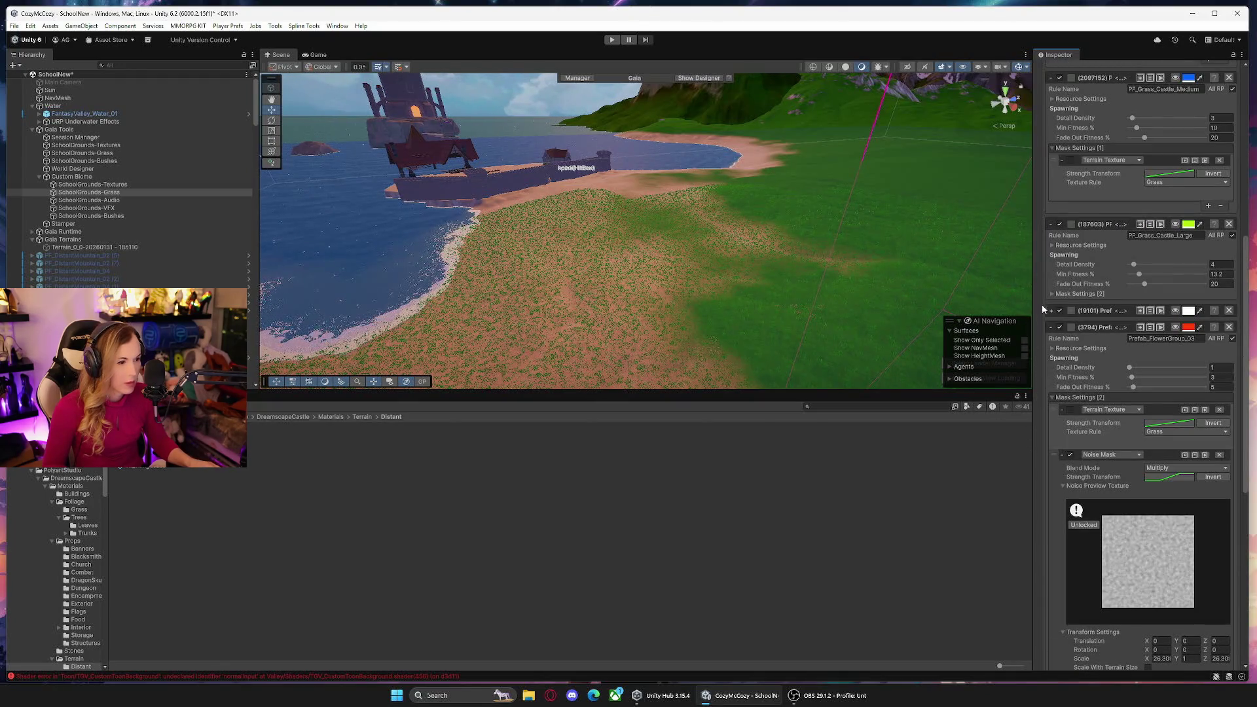
pyautogui.scroll(1, 1058, 262)
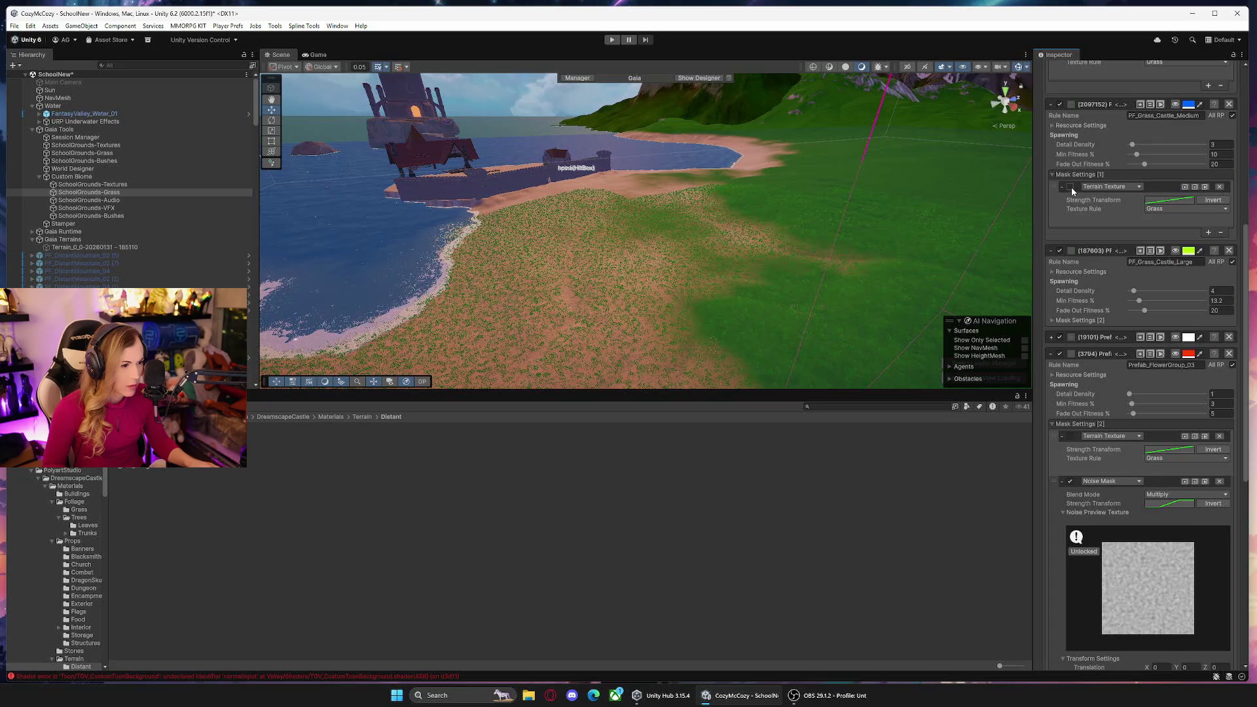
pyautogui.scroll(-6, 1056, 372)
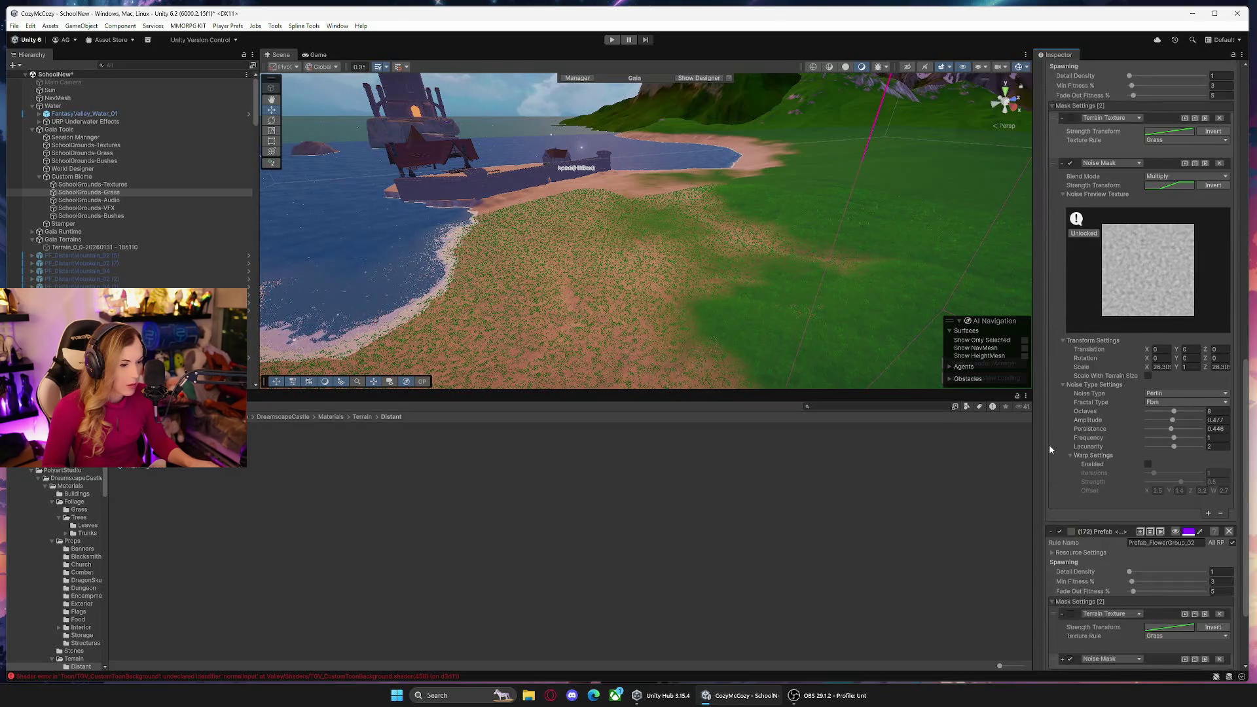
pyautogui.click(1178, 639)
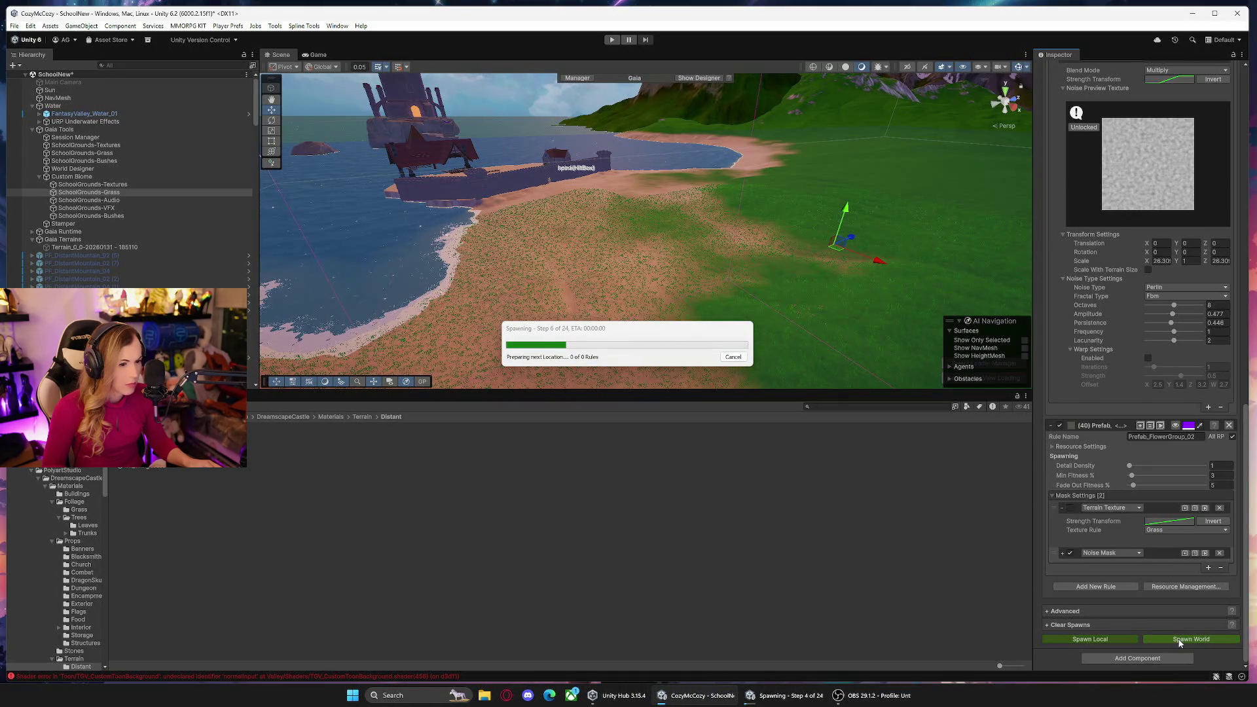
# Clear spawns with Terrain Details ticked, then respawn grass and flowers across the whole world.
pyautogui.click(1048, 626)
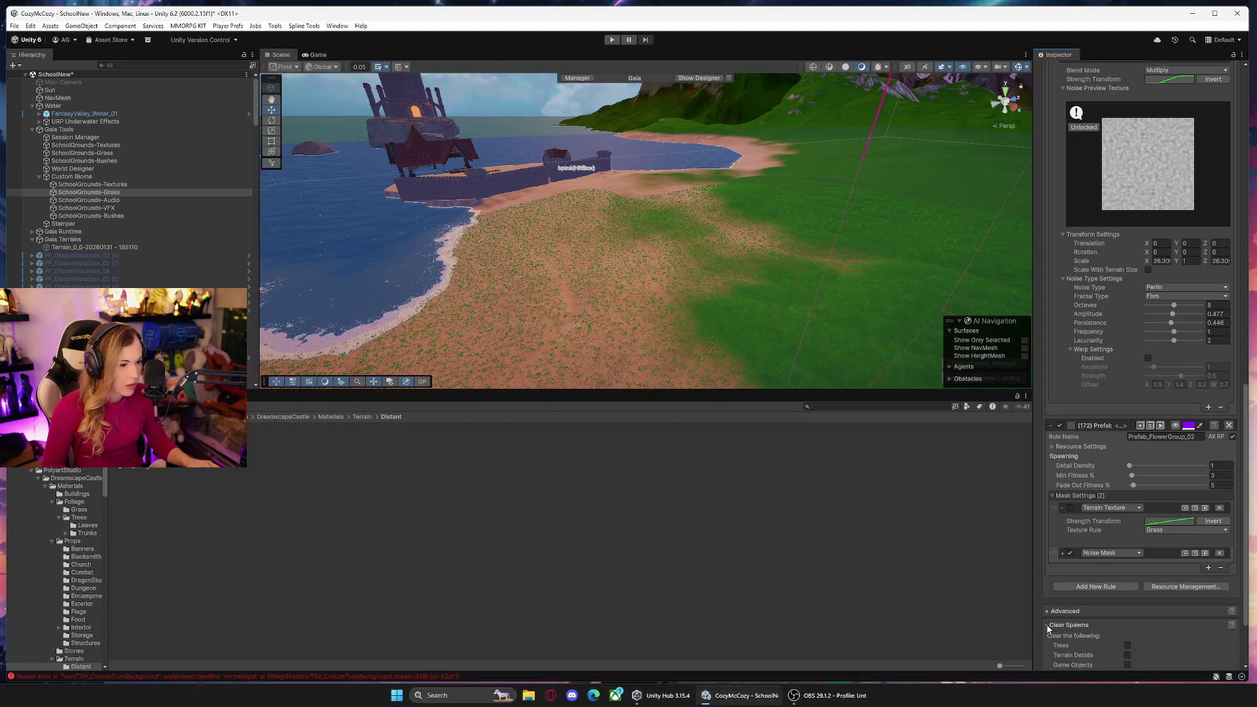
pyautogui.scroll(-3, 1146, 627)
pyautogui.click(1162, 625)
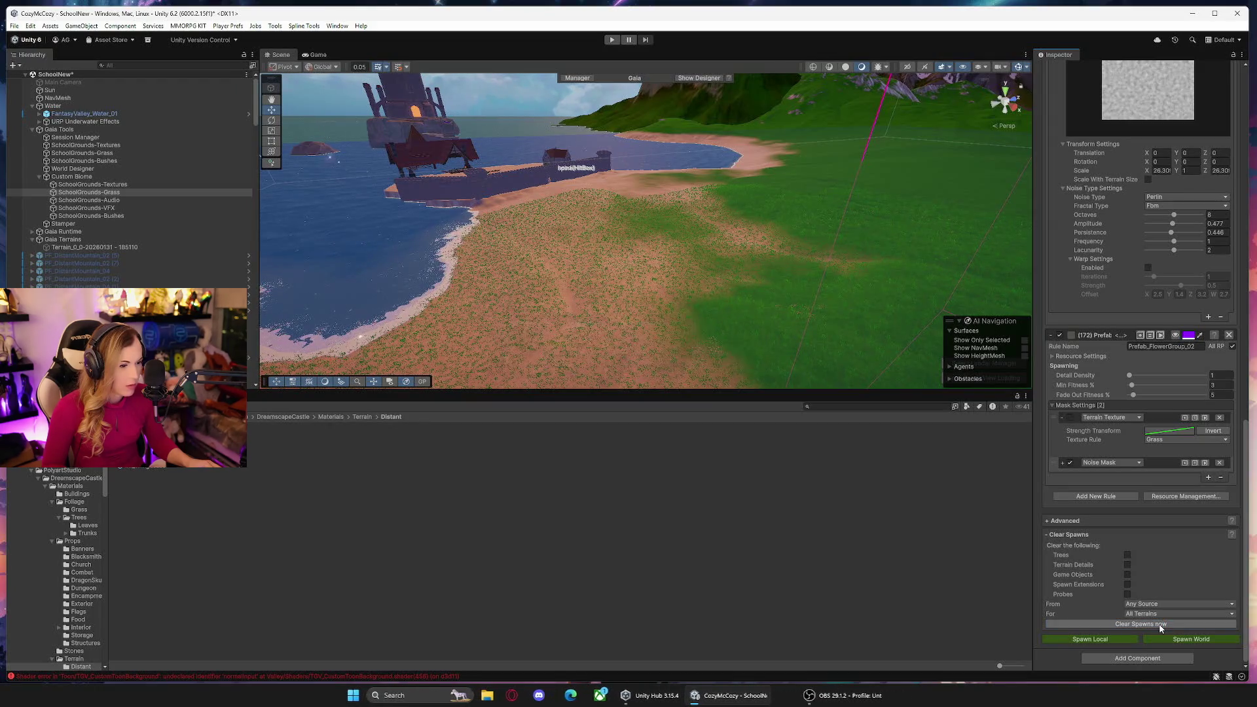
pyautogui.moveTo(655, 307)
pyautogui.mouseDown()
pyautogui.moveTo(756, 306)
pyautogui.moveTo(758, 324)
pyautogui.moveTo(805, 323)
pyautogui.mouseUp()
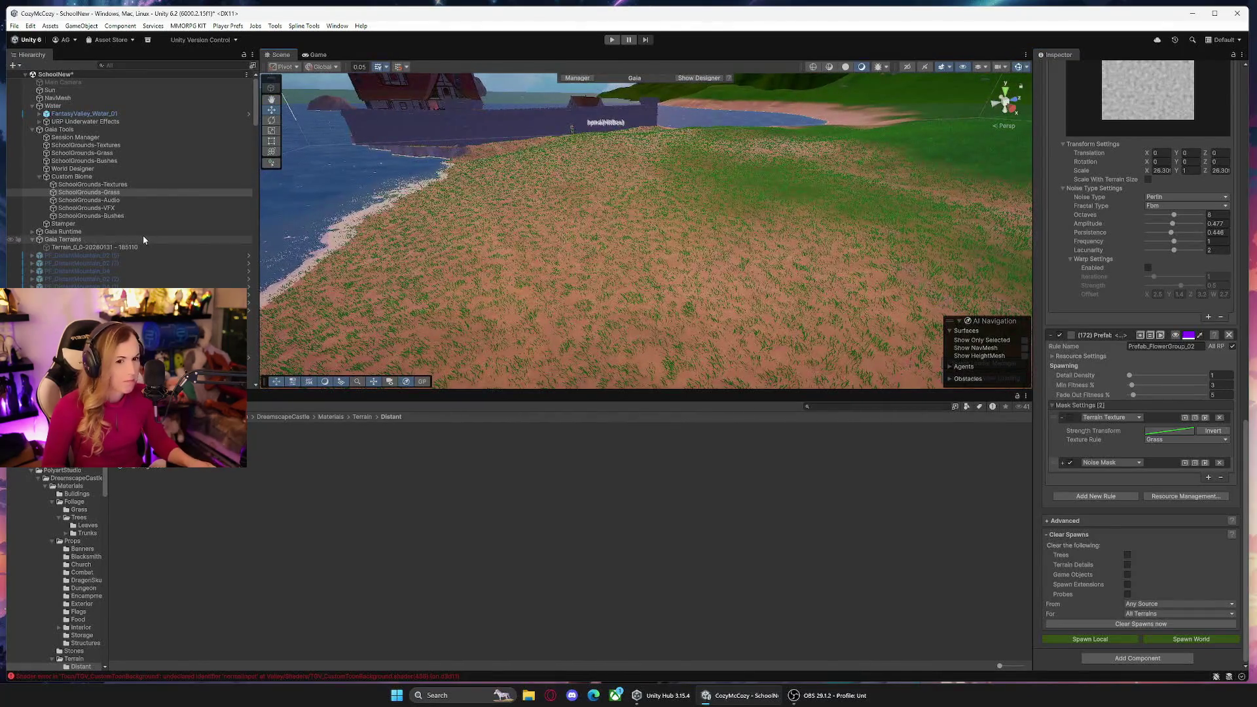
pyautogui.click(1128, 565)
pyautogui.click(1127, 625)
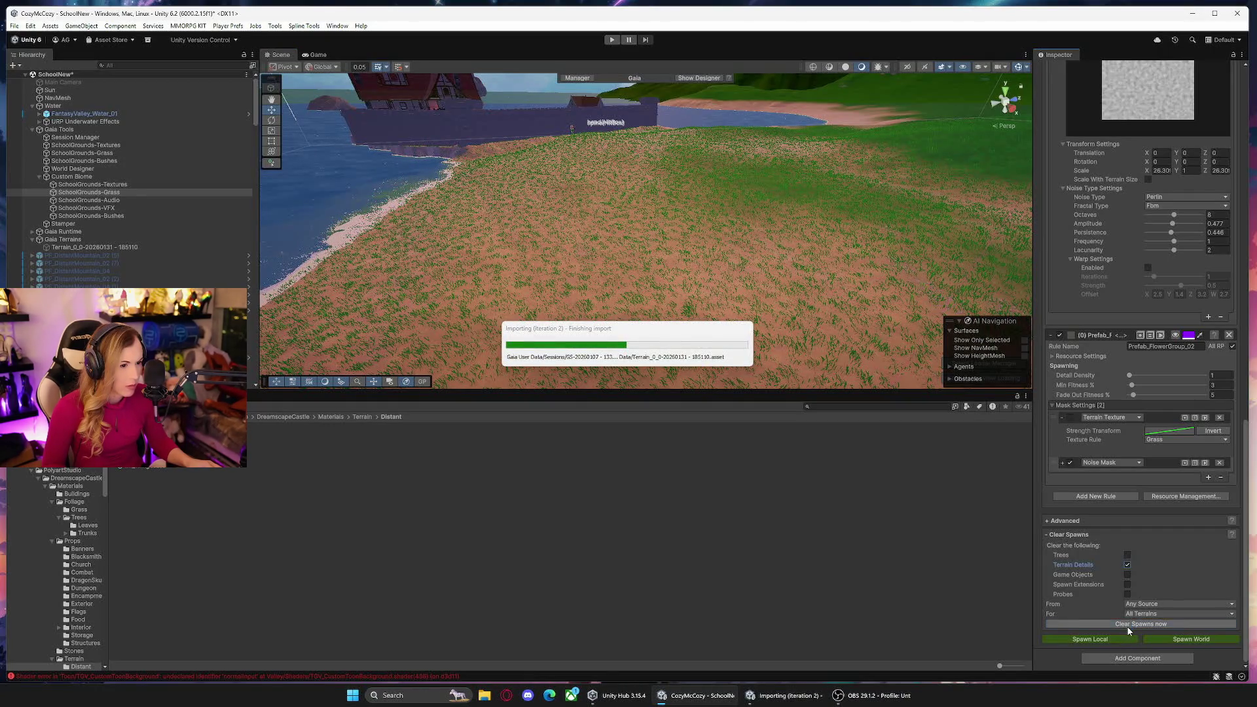
pyautogui.moveTo(786, 262)
pyautogui.mouseDown()
pyautogui.moveTo(800, 225)
pyautogui.moveTo(937, 237)
pyautogui.moveTo(956, 262)
pyautogui.mouseUp()
pyautogui.click(1179, 640)
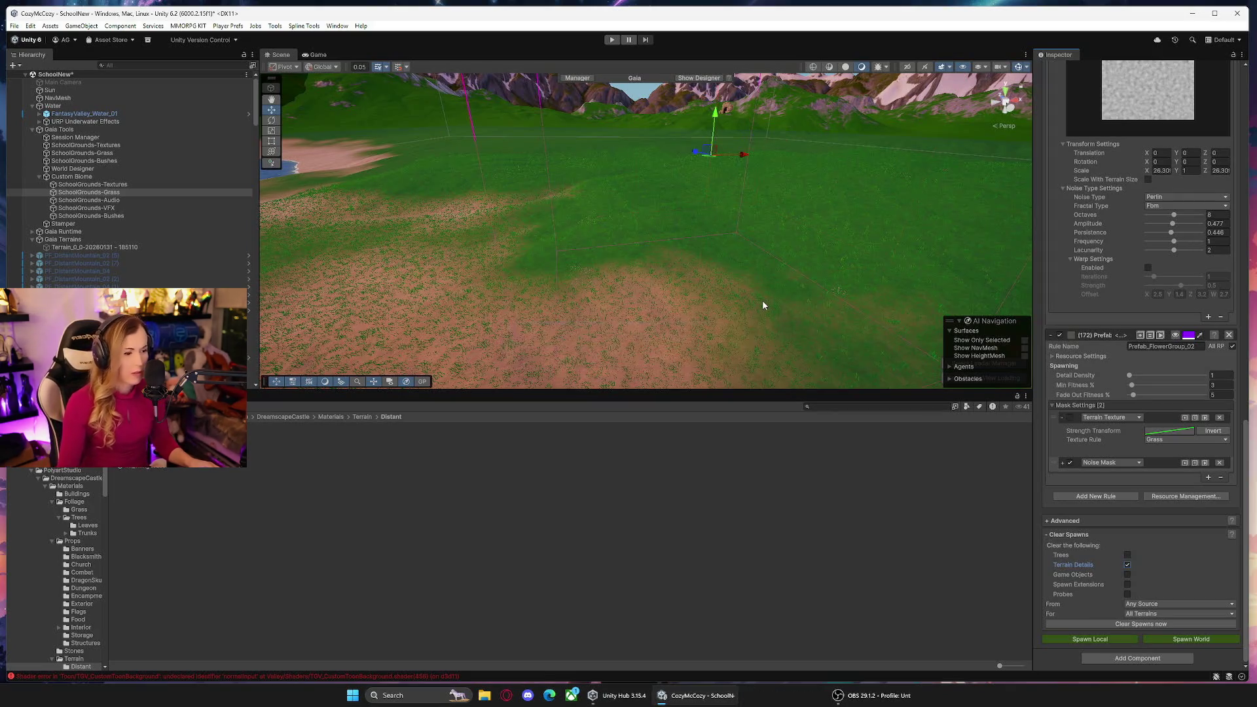
# Clear the spawned grass details again and collapse the three PF_Grass_Castle rules.
pyautogui.click(1141, 624)
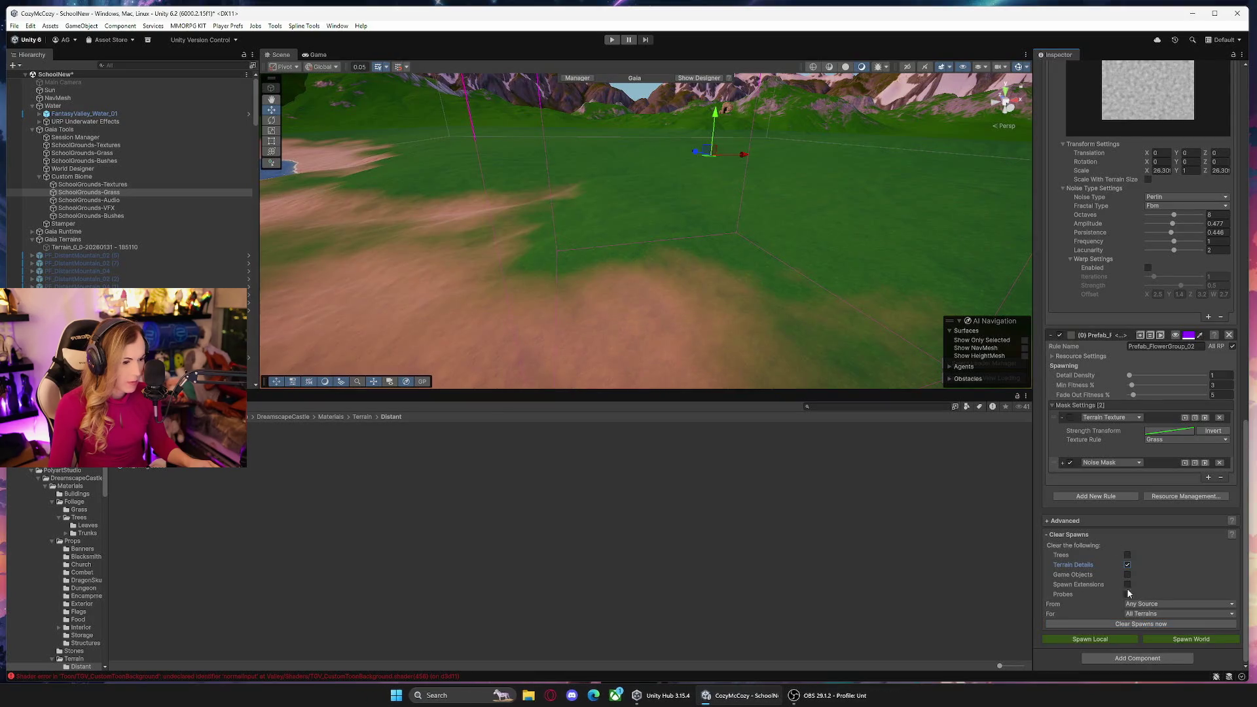
pyautogui.scroll(5, 1110, 213)
pyautogui.scroll(5, 1071, 268)
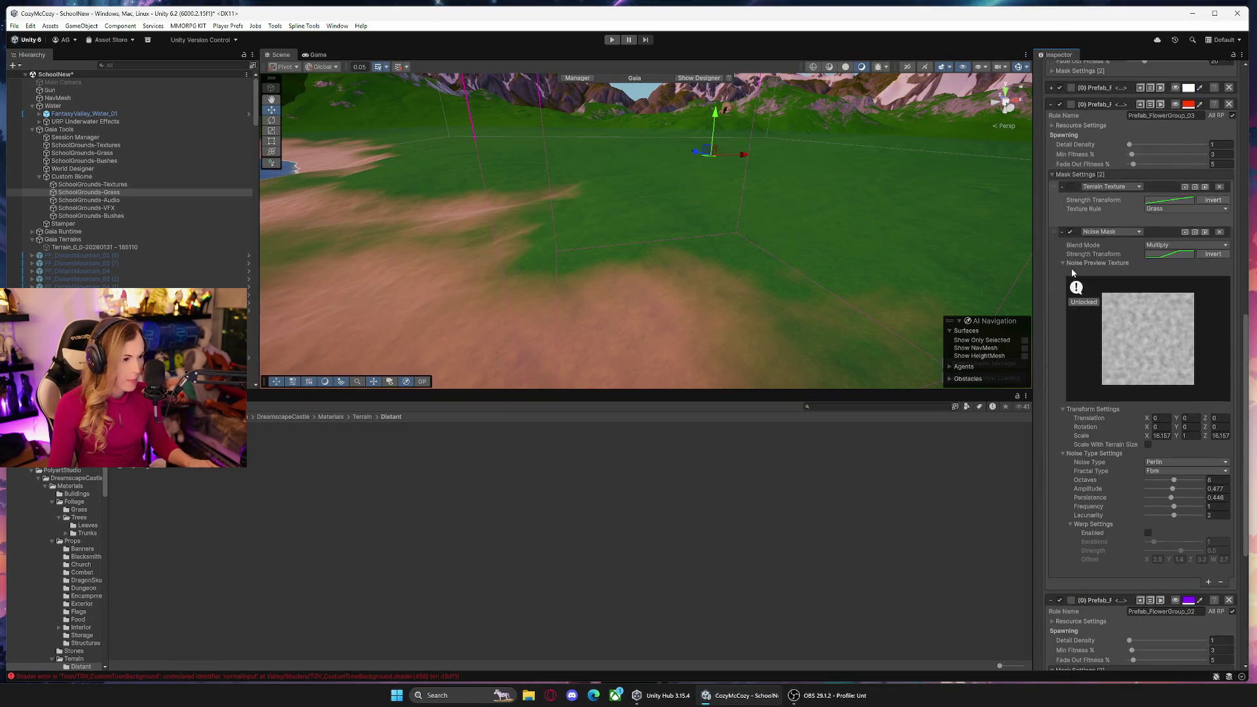
pyautogui.scroll(10, 1059, 277)
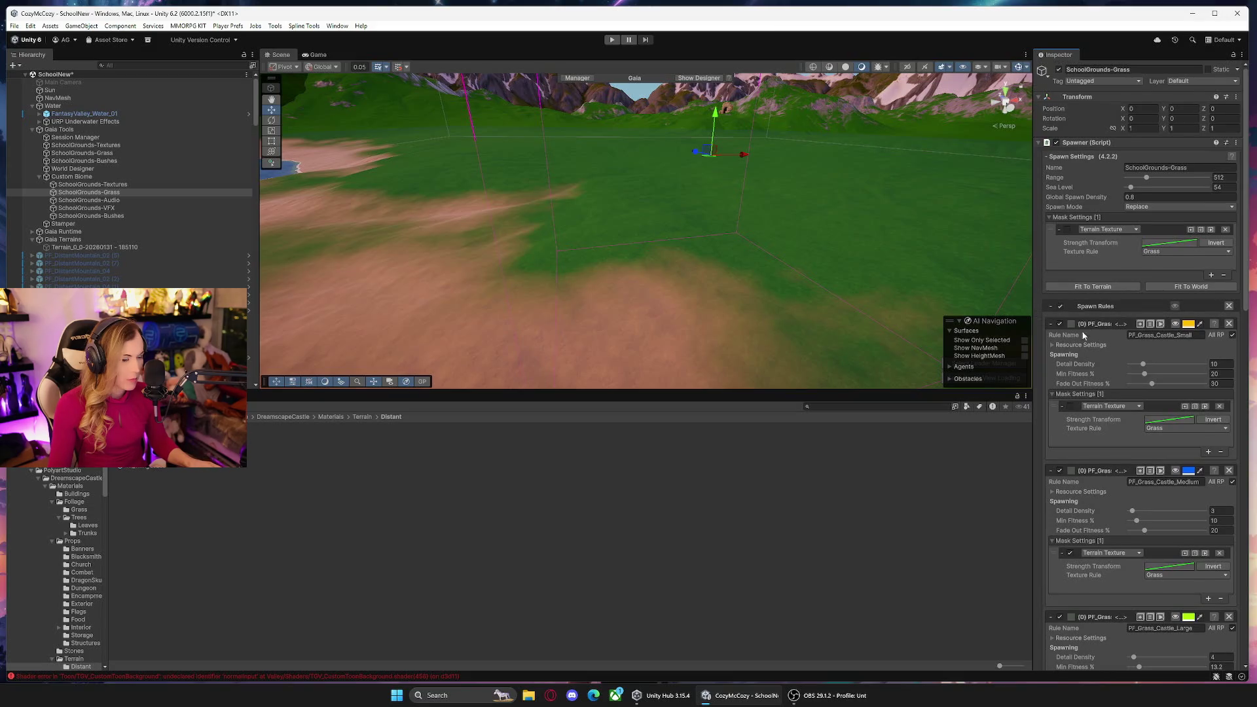
pyautogui.click(1052, 325)
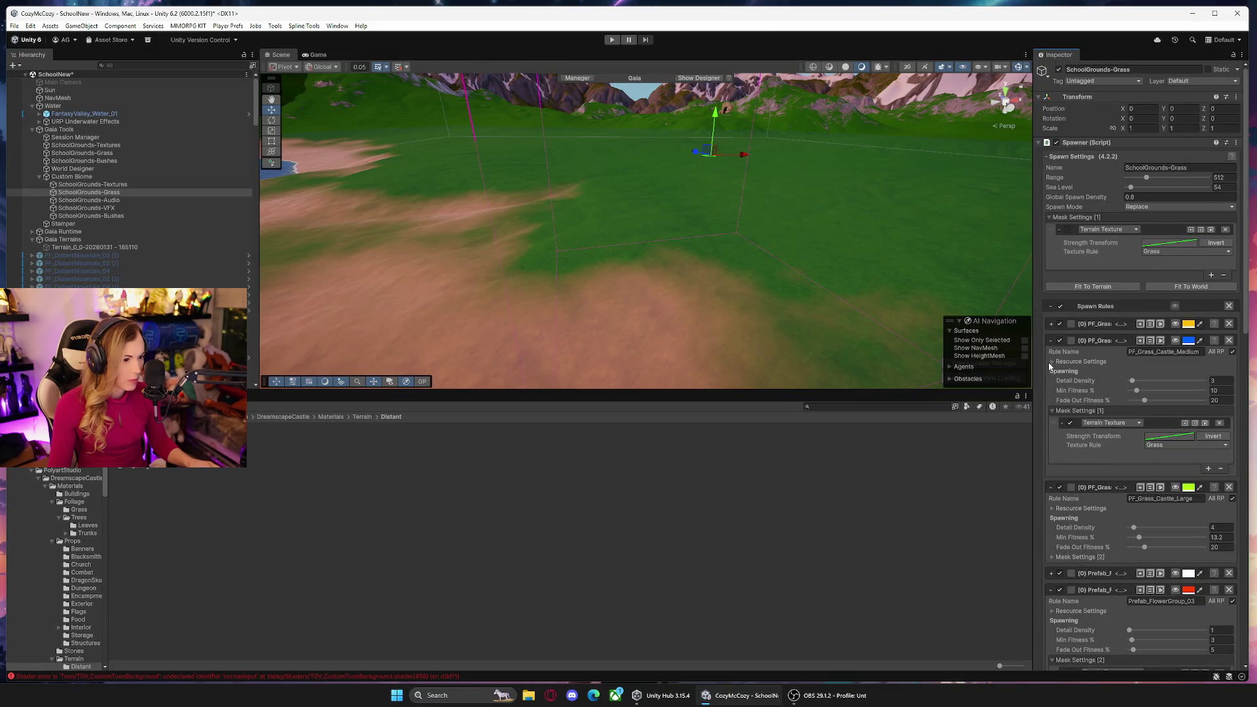
pyautogui.click(1052, 341)
pyautogui.click(1052, 357)
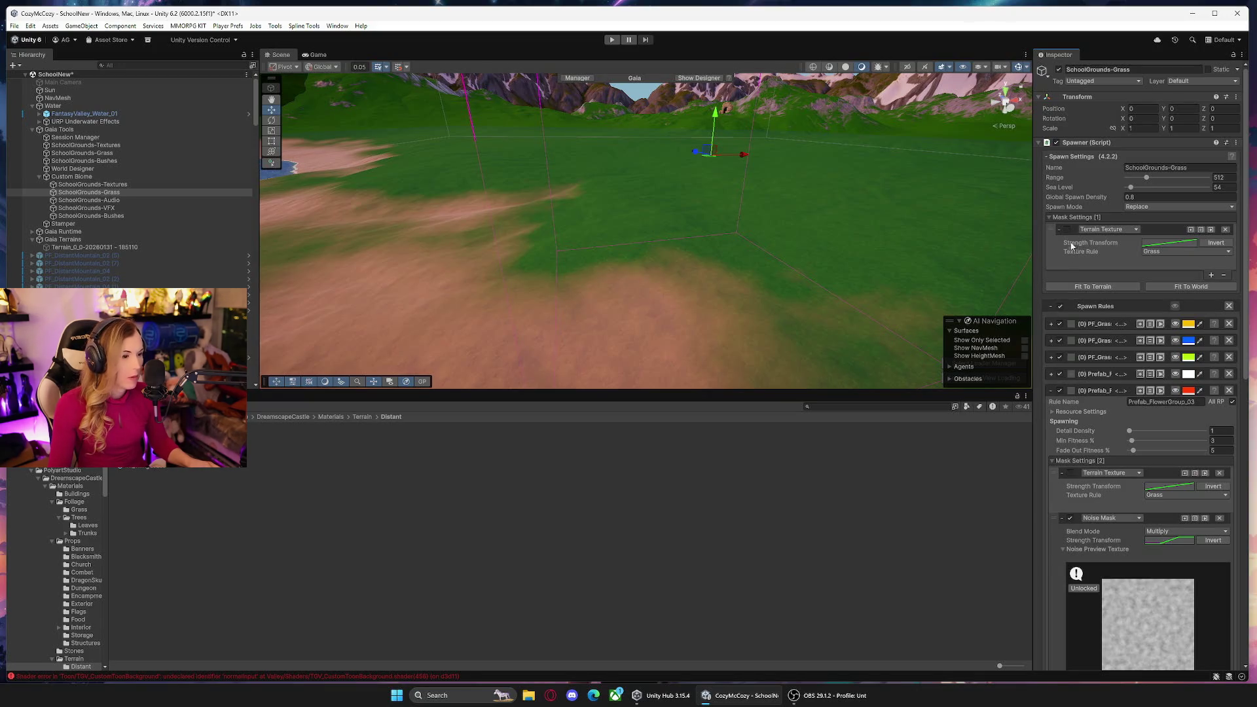
# Enable the Terrain Texture mask on the PF_Grass_Castle Small and Medium rules.
pyautogui.click(1052, 323)
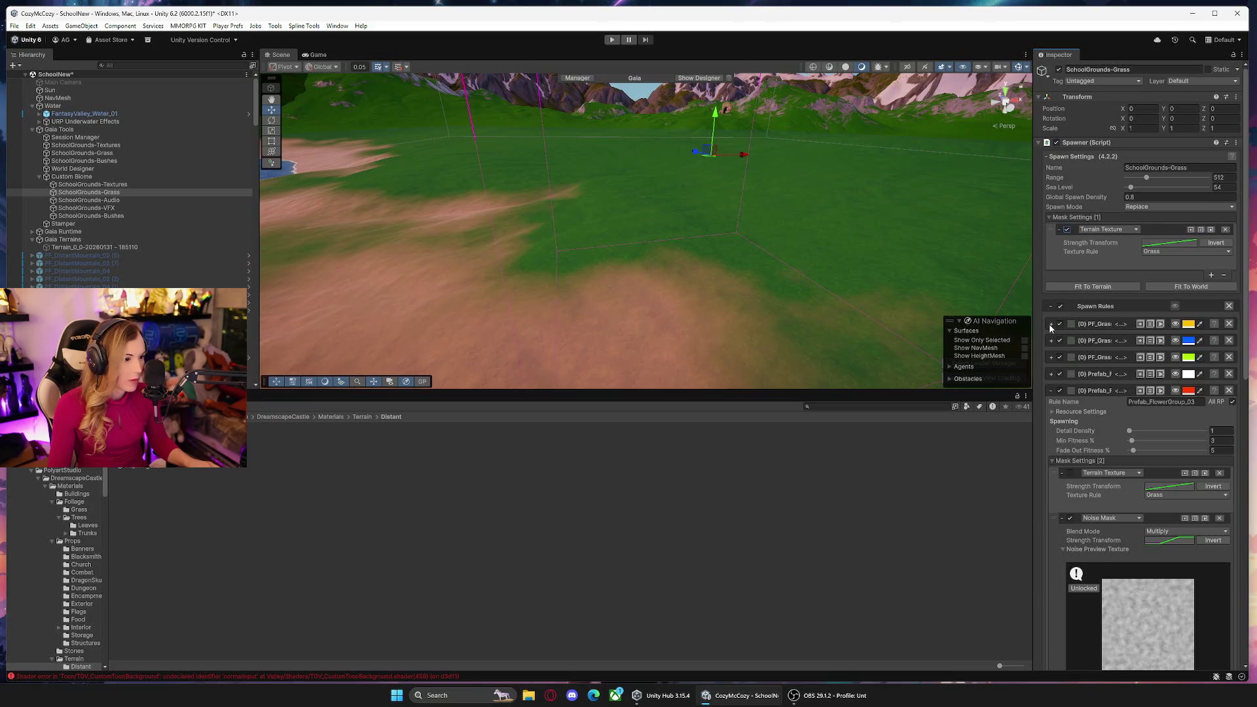
pyautogui.click(1071, 406)
pyautogui.scroll(-3, 1069, 366)
pyautogui.click(1053, 313)
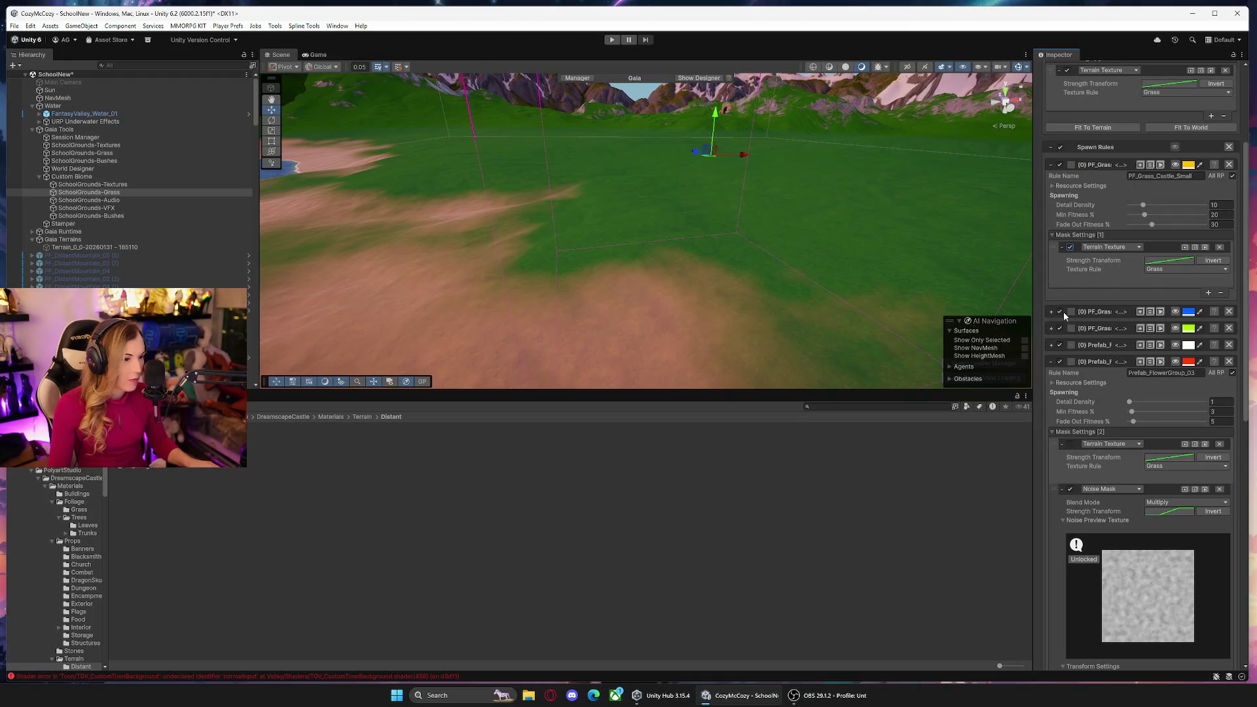
pyautogui.click(1071, 393)
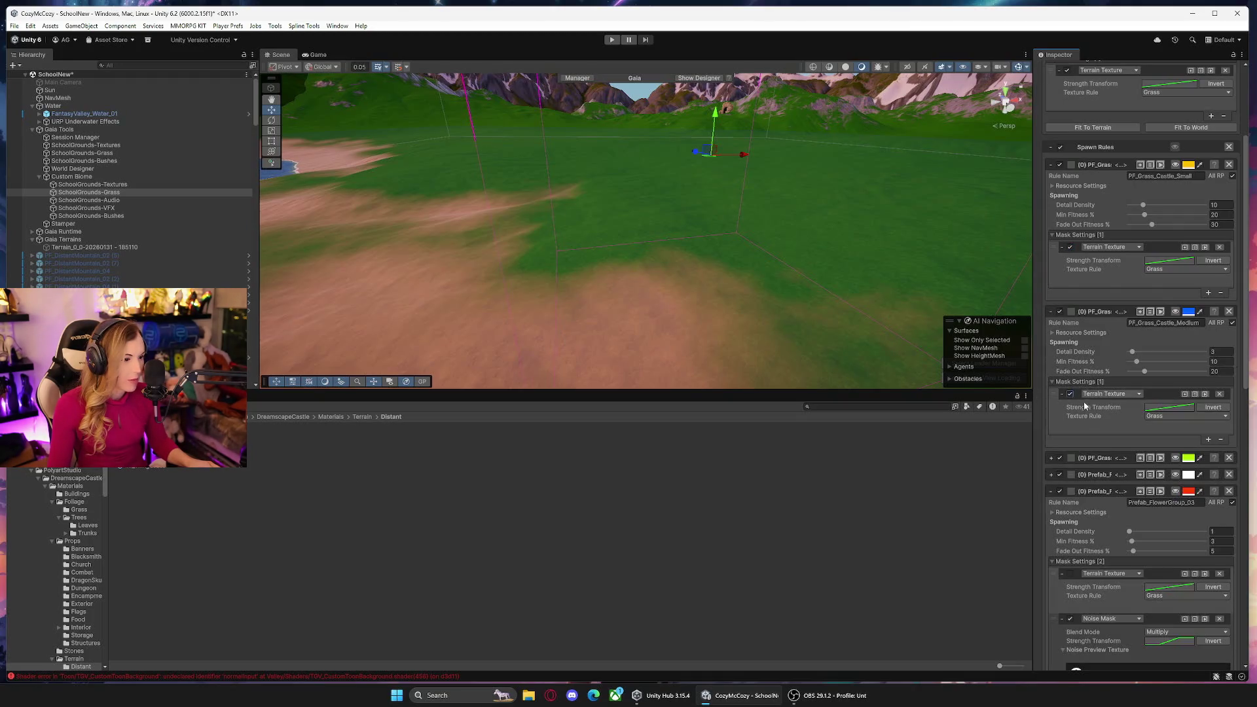
pyautogui.scroll(-3, 1064, 341)
pyautogui.click(1051, 300)
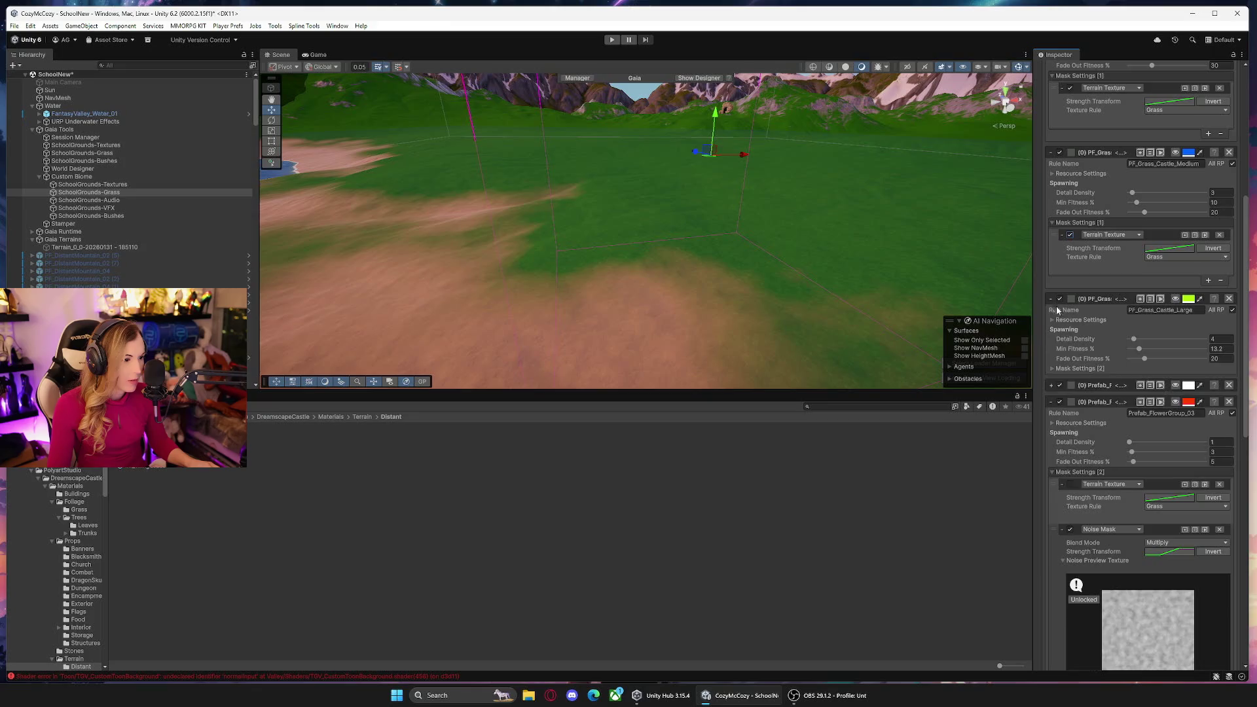
pyautogui.click(1052, 370)
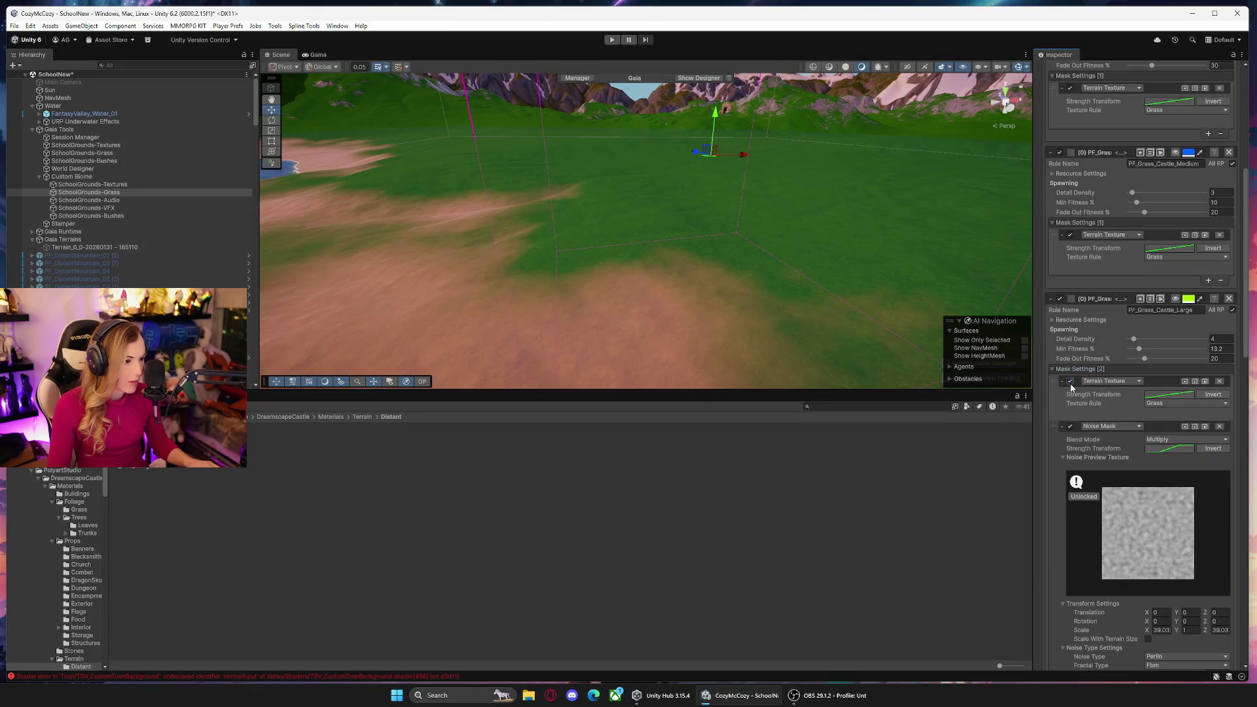
pyautogui.click(1050, 368)
pyautogui.scroll(-2, 1051, 347)
# Mask Prefab_FlowerGroup_05 and FlowerGroup_02 to Grass, then spawn across the whole world.
pyautogui.click(1052, 306)
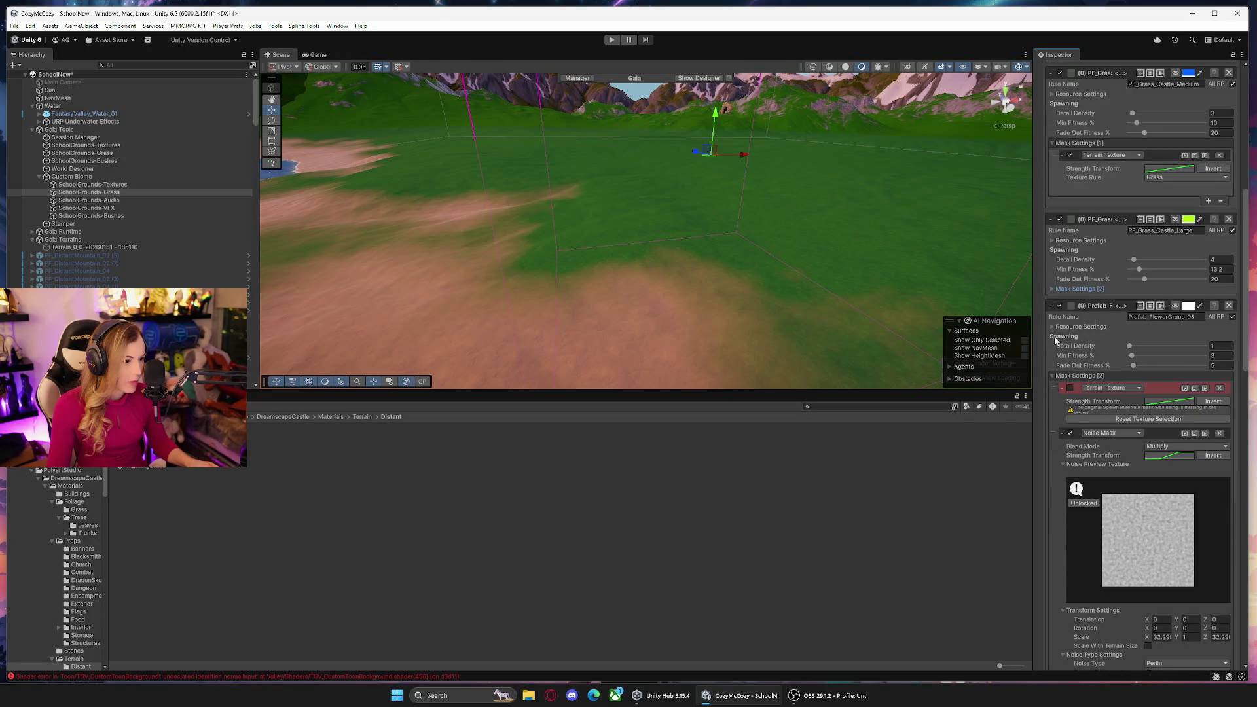
pyautogui.click(1133, 420)
pyautogui.click(1070, 389)
pyautogui.click(1156, 410)
pyautogui.click(1107, 426)
pyautogui.click(1055, 375)
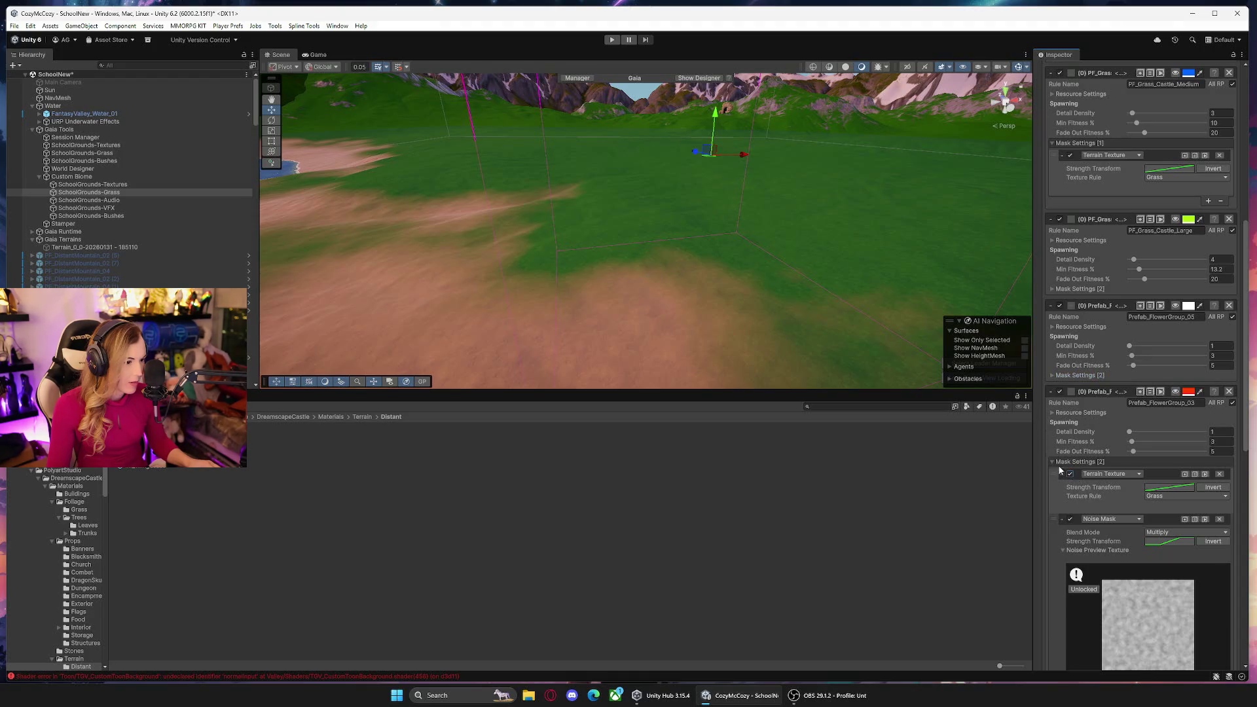
pyautogui.scroll(-10, 1059, 468)
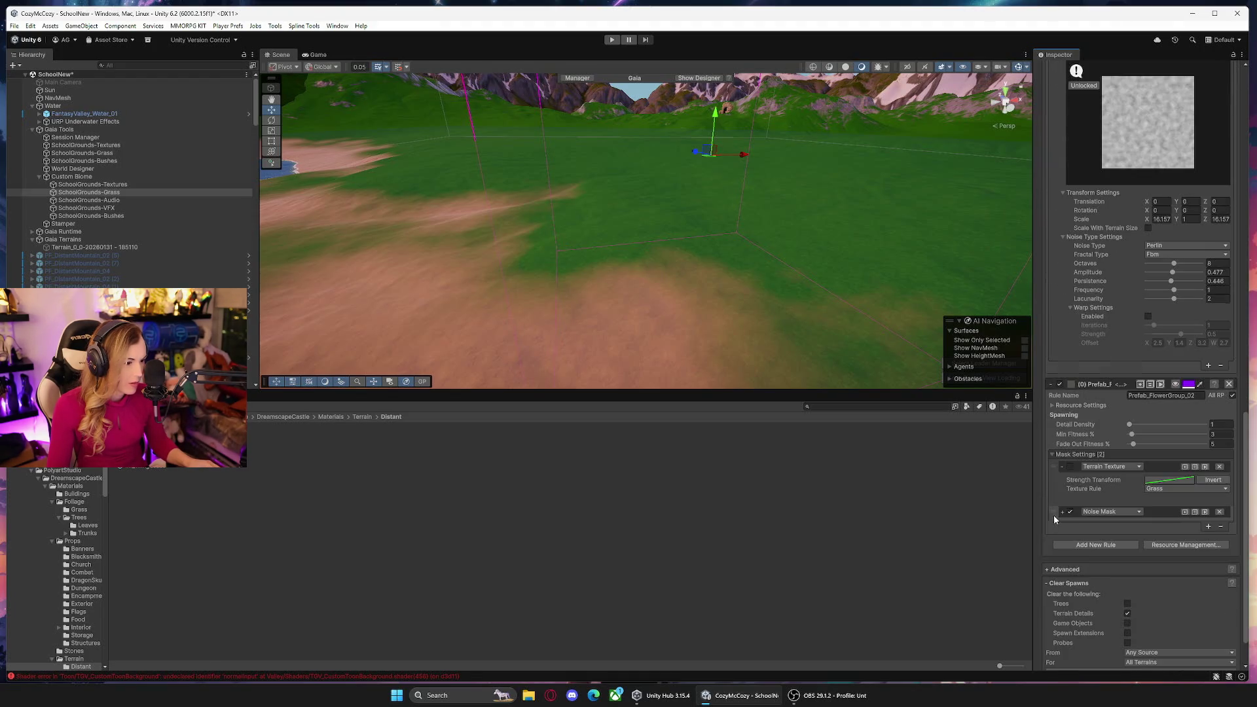
pyautogui.click(1070, 466)
pyautogui.scroll(-2, 1039, 465)
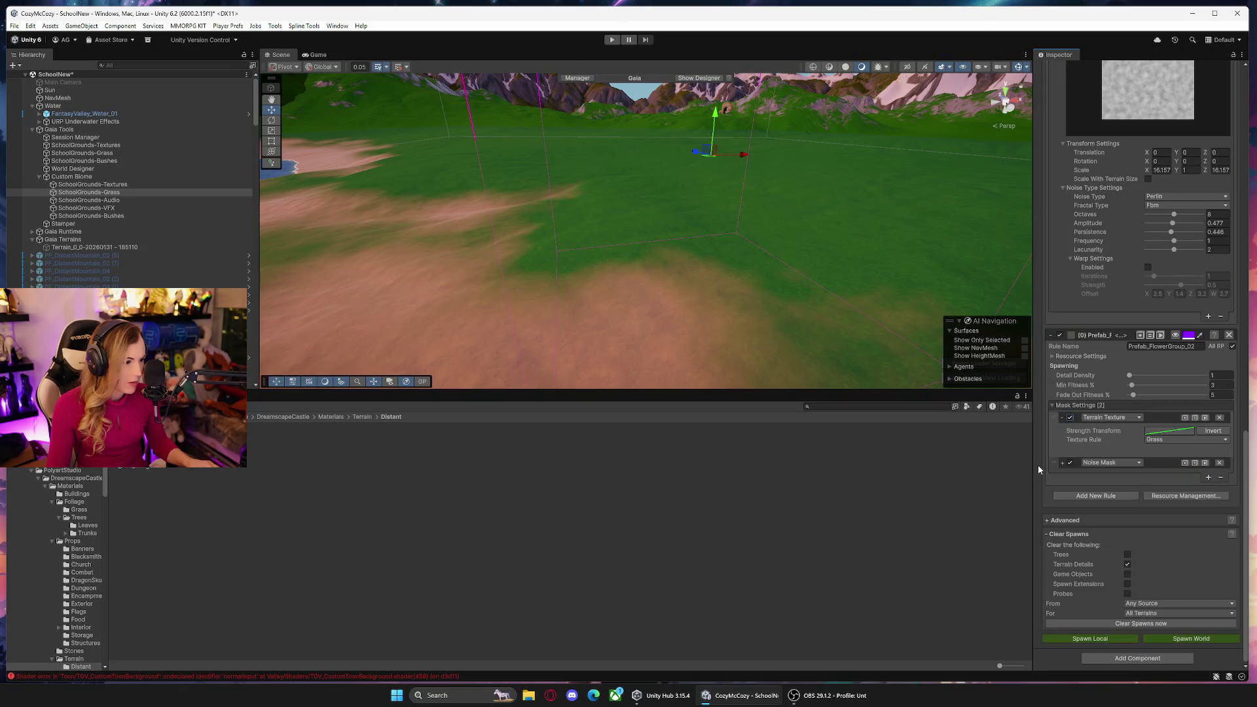
pyautogui.click(1179, 638)
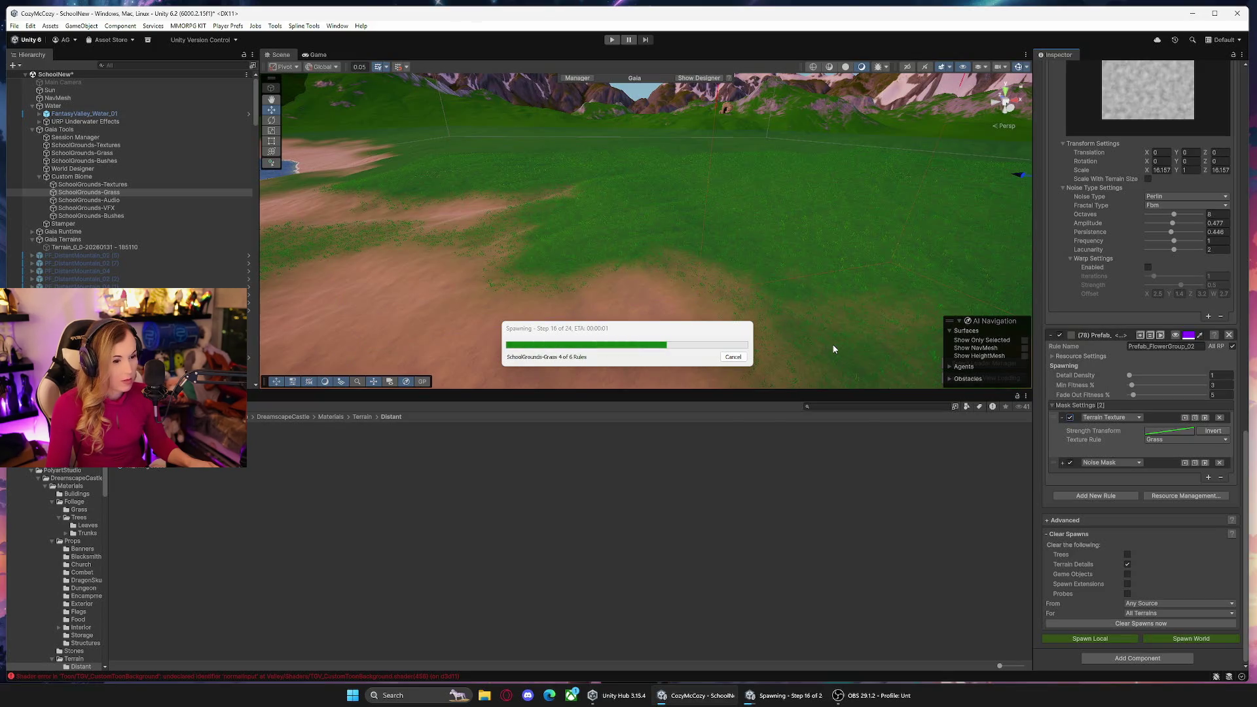
# Orbit to inspect the newly spawned grass and flowers, then frame the spawner.
pyautogui.moveTo(800, 328)
pyautogui.mouseDown()
pyautogui.moveTo(677, 272)
pyautogui.moveTo(817, 247)
pyautogui.moveTo(780, 225)
pyautogui.moveTo(650, 228)
pyautogui.moveTo(617, 241)
pyautogui.moveTo(607, 205)
pyautogui.moveTo(748, 205)
pyautogui.moveTo(505, 238)
pyautogui.moveTo(296, 194)
pyautogui.moveTo(176, 249)
pyautogui.moveTo(120, 194)
pyautogui.moveTo(218, 224)
pyautogui.moveTo(83, 206)
pyautogui.mouseUp()
pyautogui.press('f')
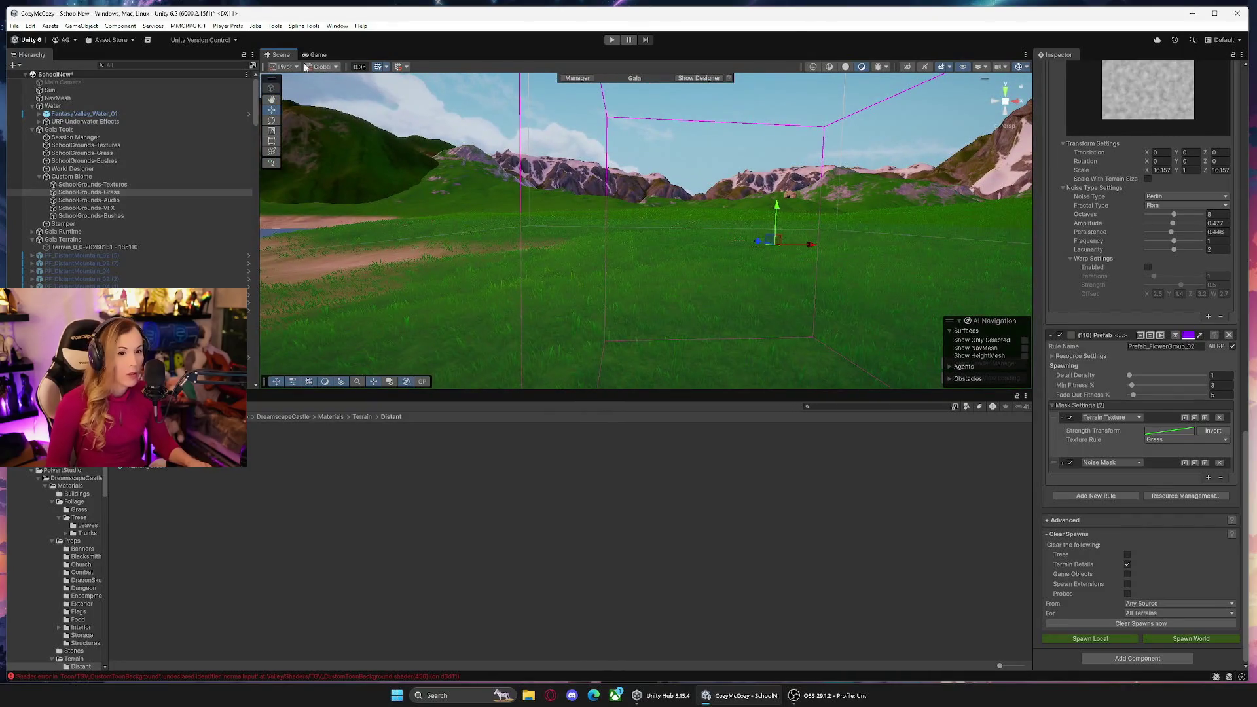
pyautogui.click(276, 26)
# Review the Lighting window's Environment settings, then select the SchoolGrounds-Bushes spawner.
pyautogui.moveTo(345, 26)
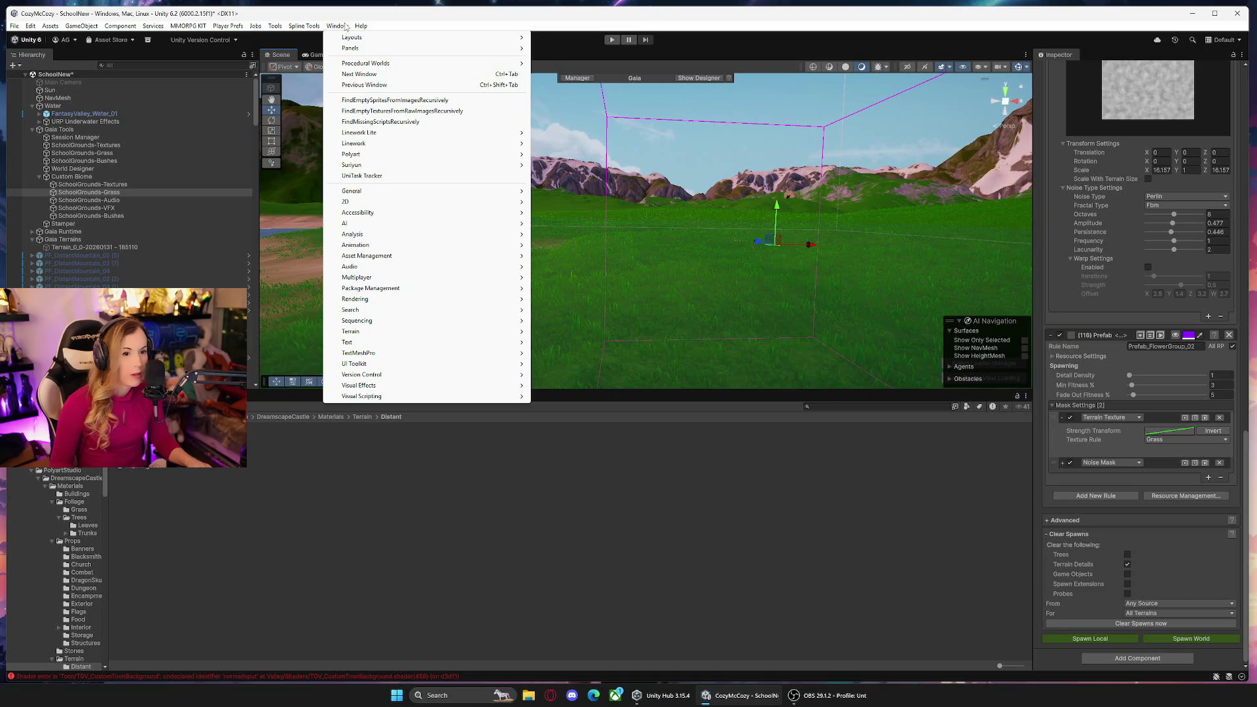
pyautogui.moveTo(405, 300)
pyautogui.click(562, 299)
pyautogui.click(5, 138)
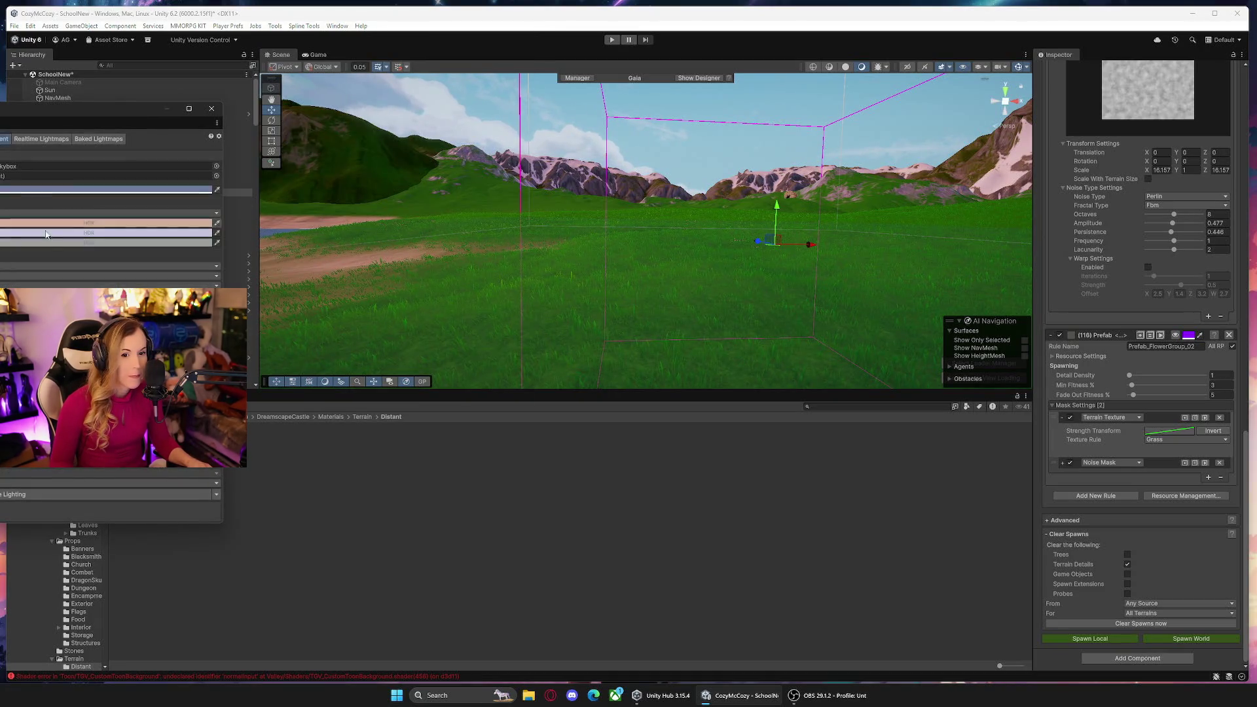
pyautogui.click(211, 109)
pyautogui.moveTo(570, 203)
pyautogui.mouseDown()
pyautogui.moveTo(582, 197)
pyautogui.moveTo(554, 229)
pyautogui.moveTo(752, 203)
pyautogui.moveTo(763, 216)
pyautogui.mouseUp()
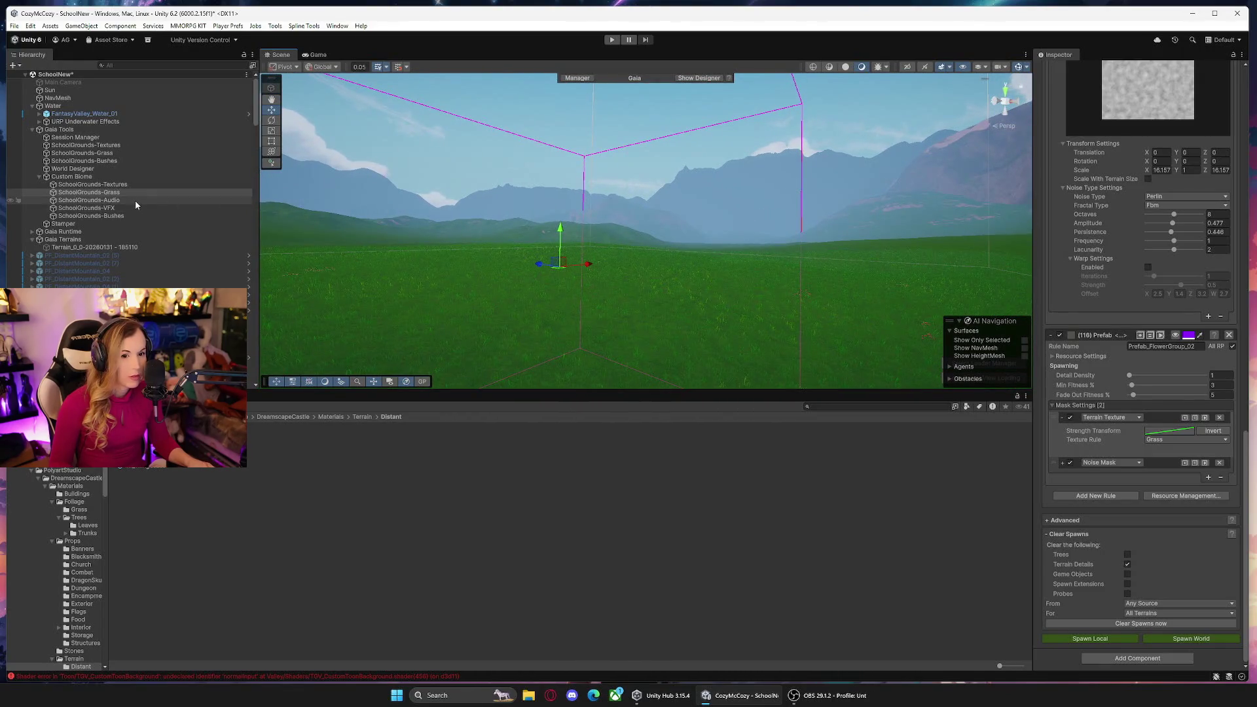
pyautogui.click(124, 214)
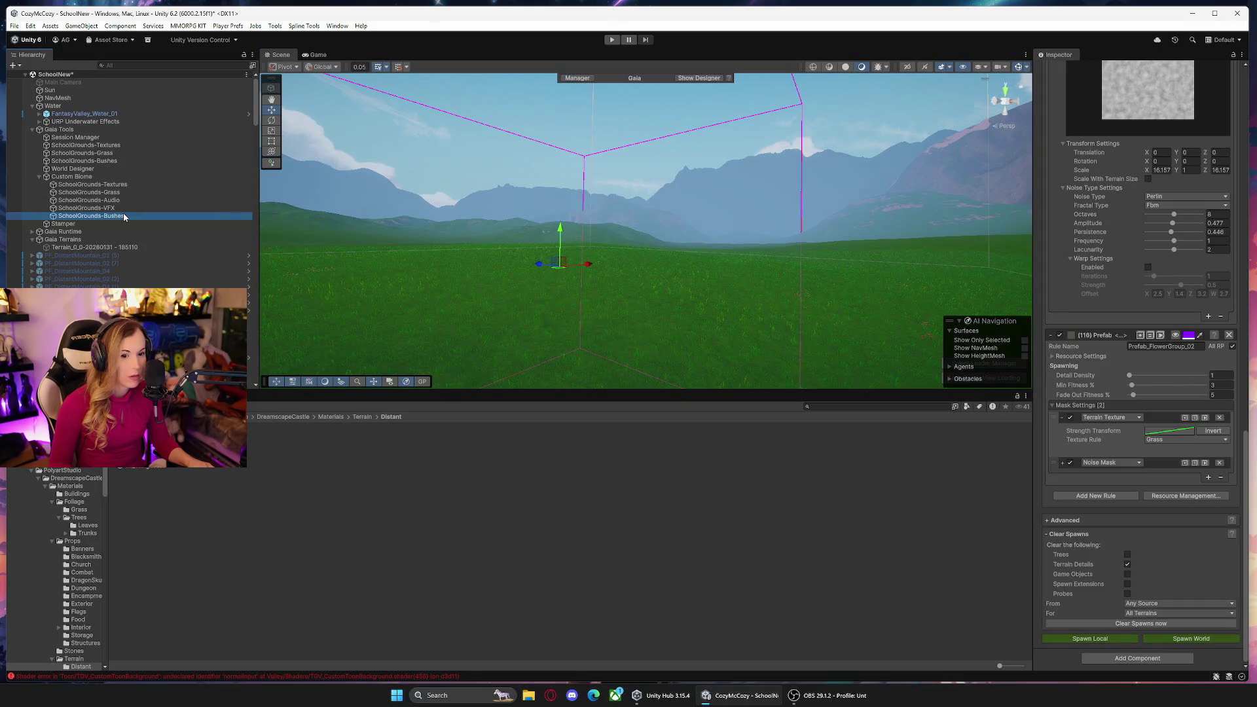
# Hide the bushes spawner's Mask Settings, inspect then collapse the Smash_Bush1 rule, and save the scene.
pyautogui.scroll(2, 1046, 207)
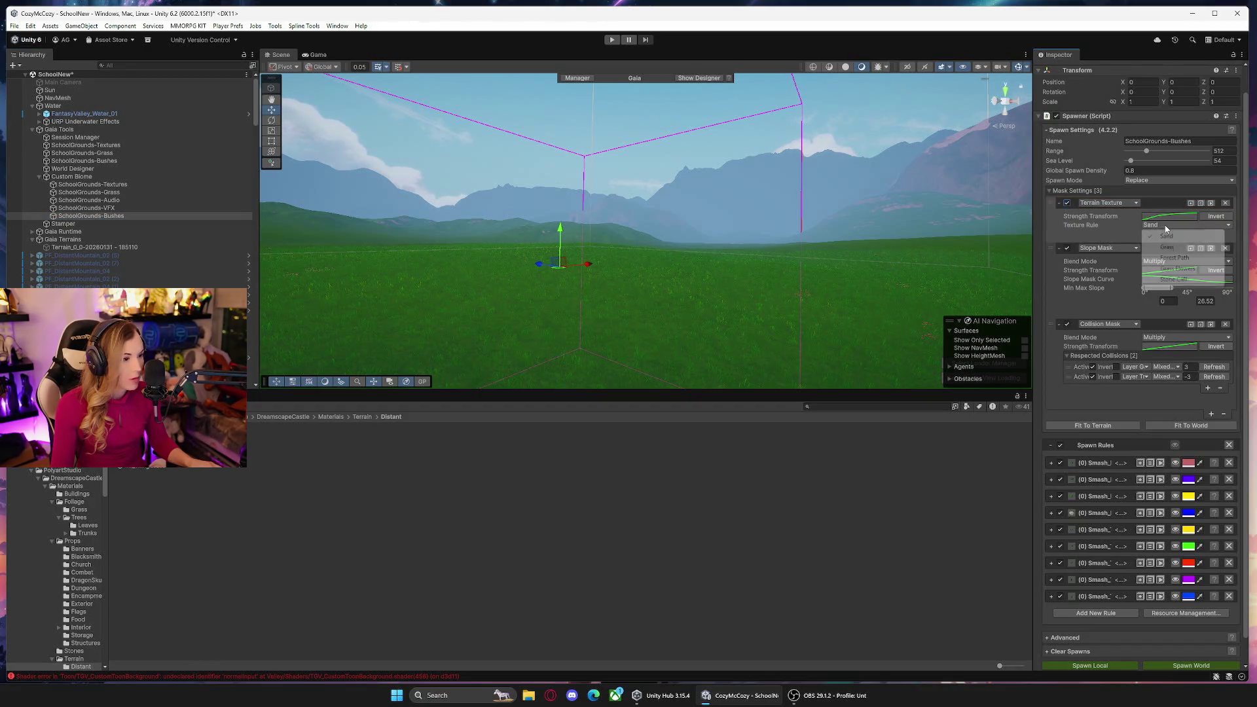
pyautogui.click(1050, 191)
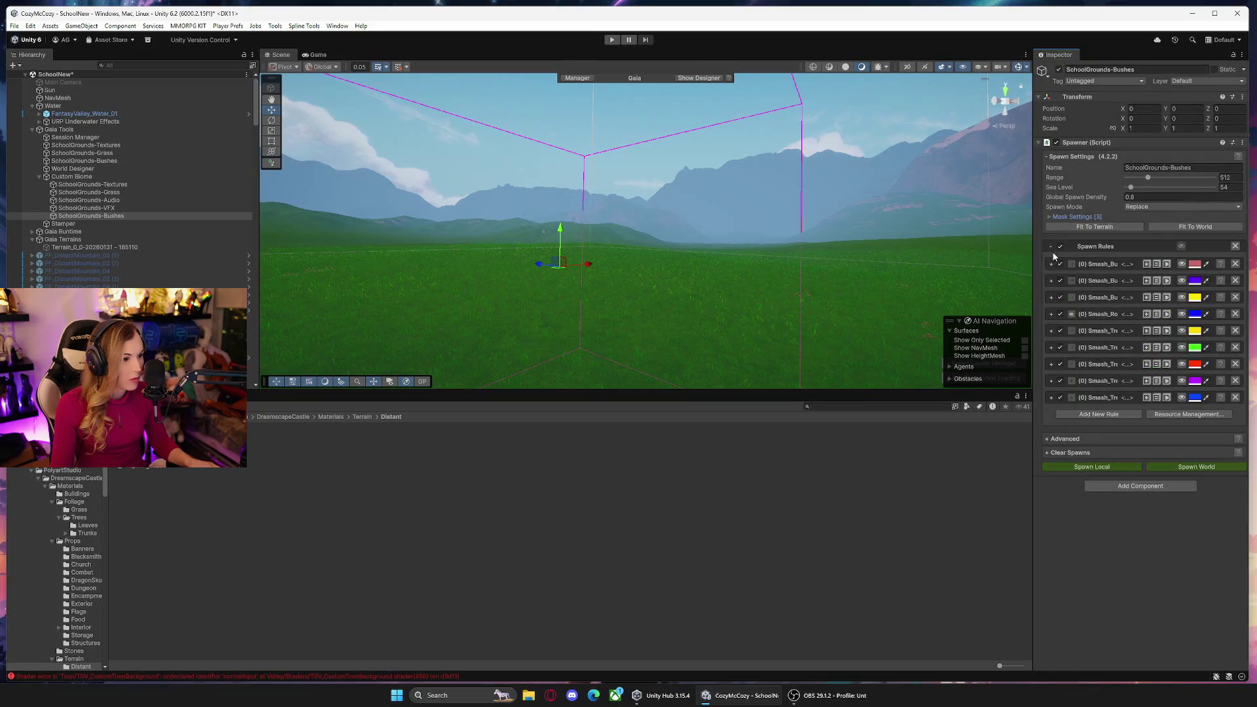
pyautogui.click(1052, 264)
pyautogui.scroll(-5, 1056, 314)
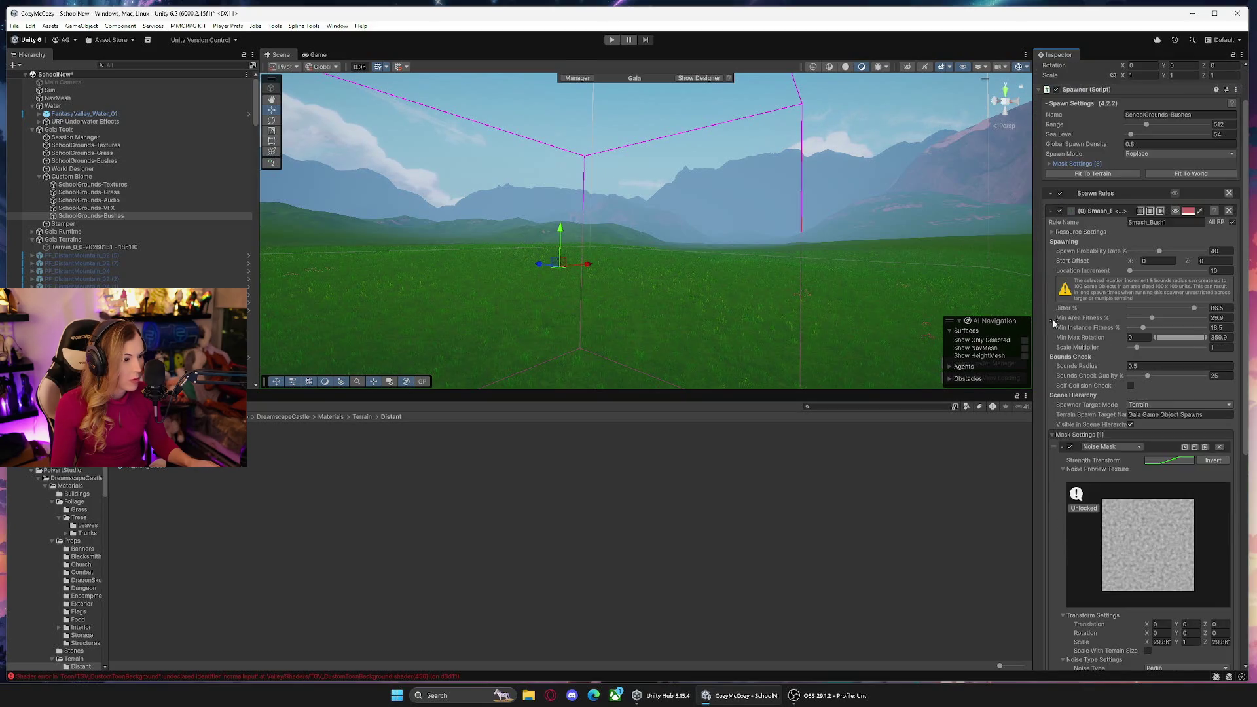
pyautogui.scroll(-4, 1050, 296)
pyautogui.scroll(6, 1051, 294)
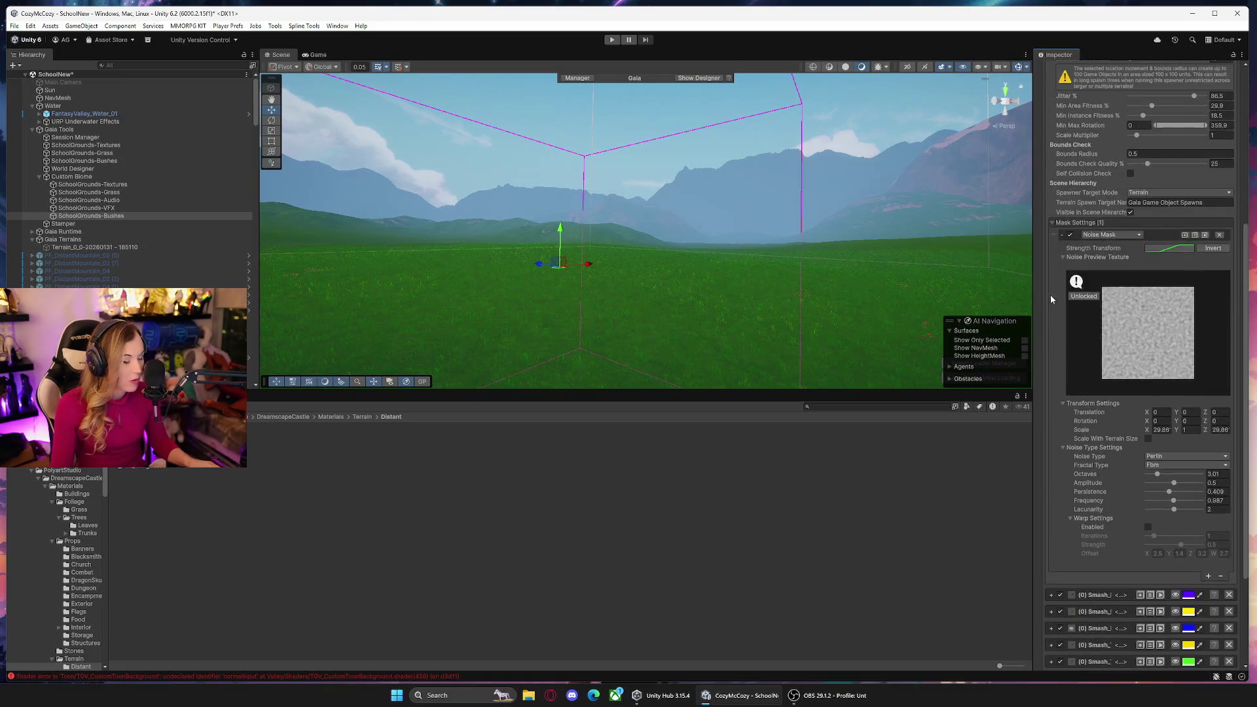
pyautogui.click(1051, 158)
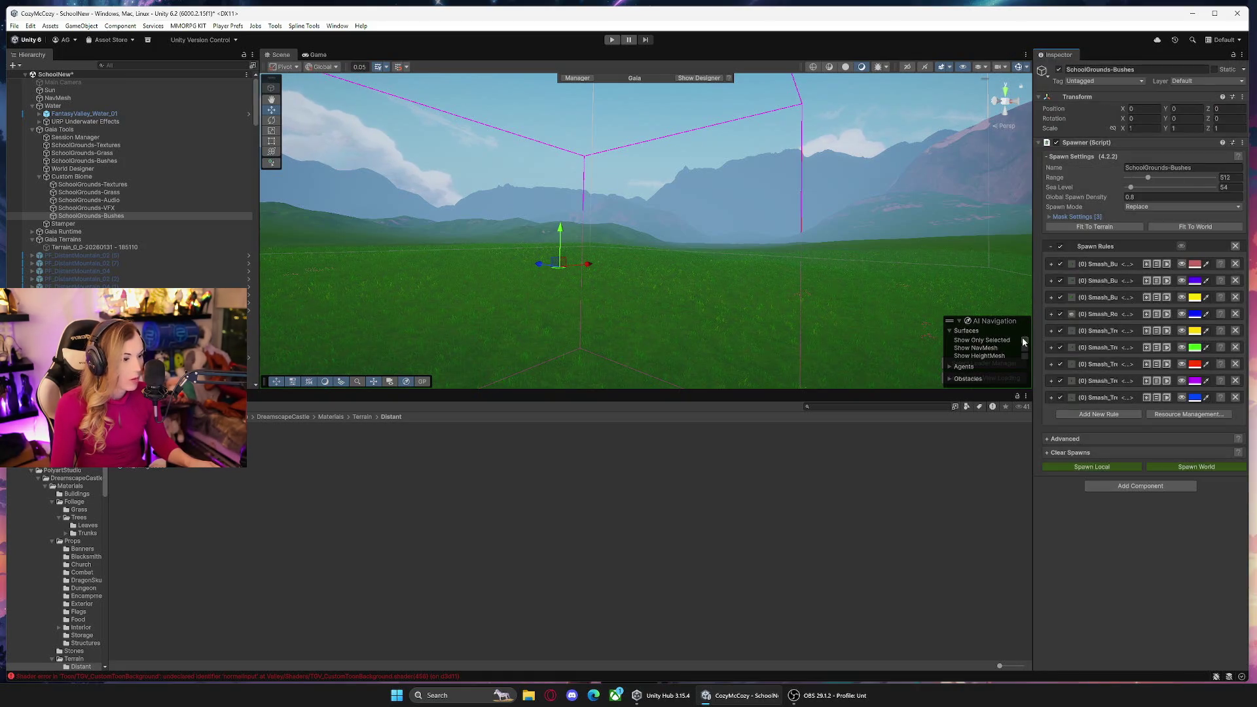
pyautogui.click(14, 25)
pyautogui.click(47, 80)
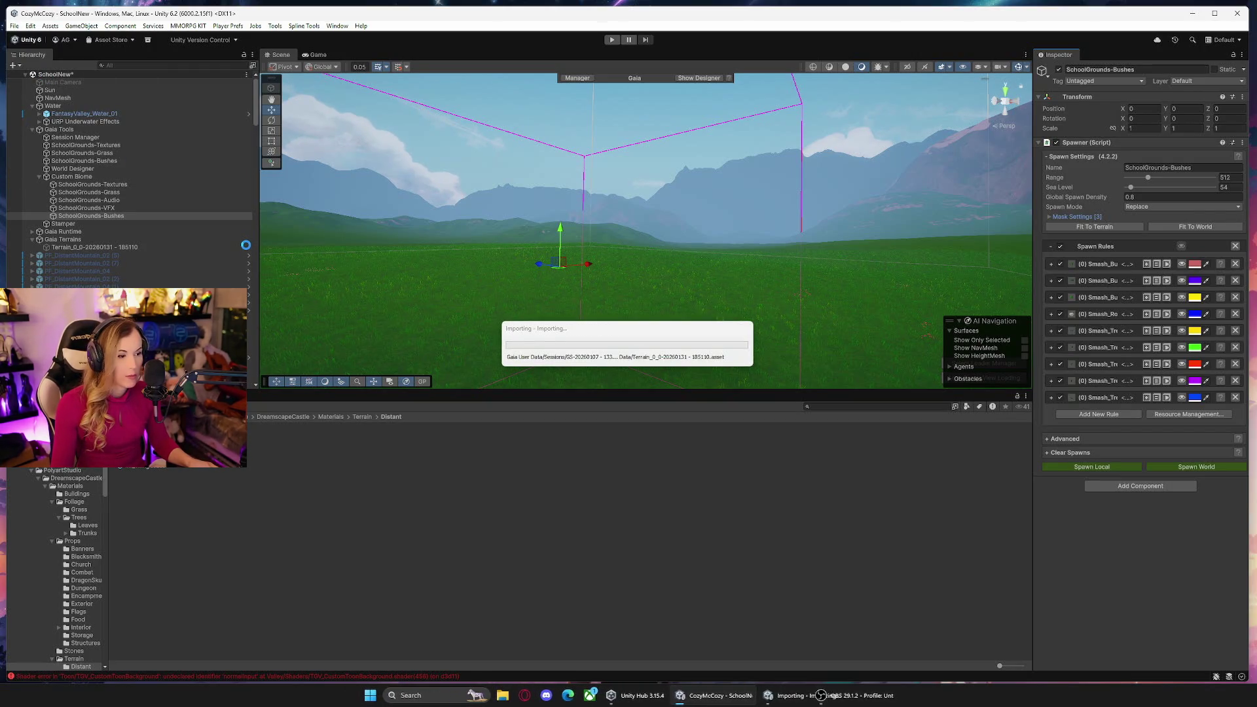
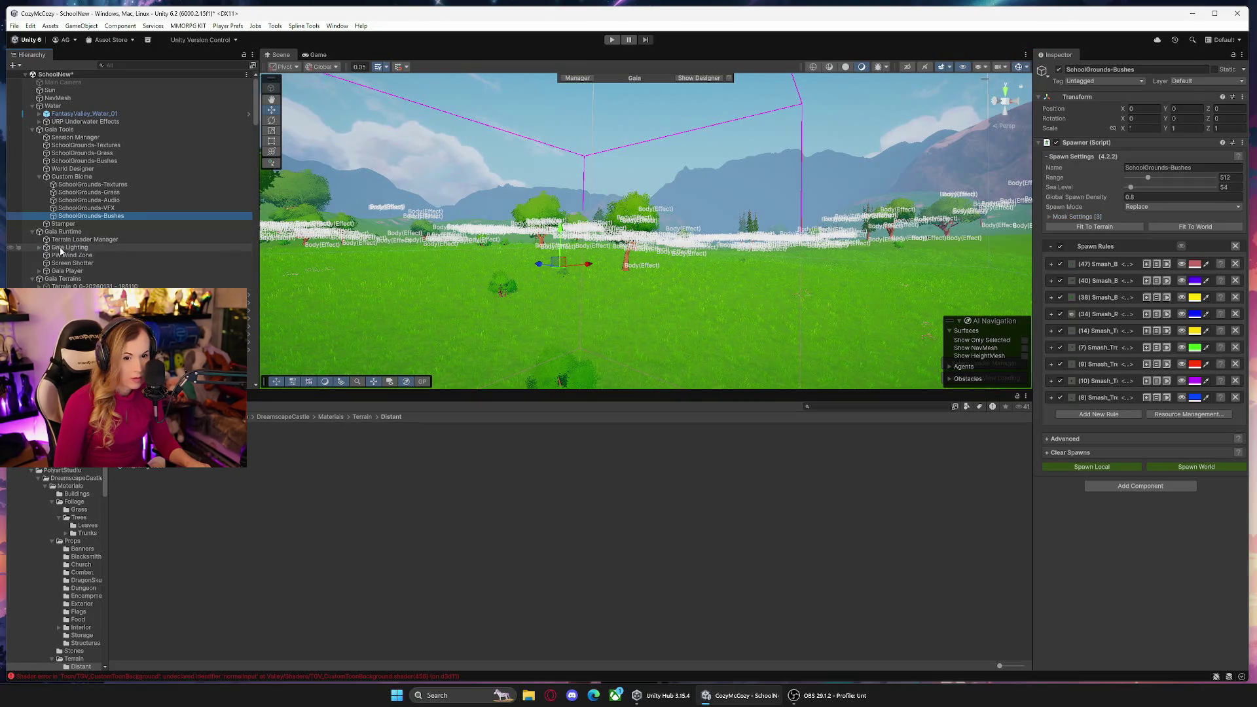
# Disable both Day Preset clones, the directional light and the global post-processing.
pyautogui.click(67, 248)
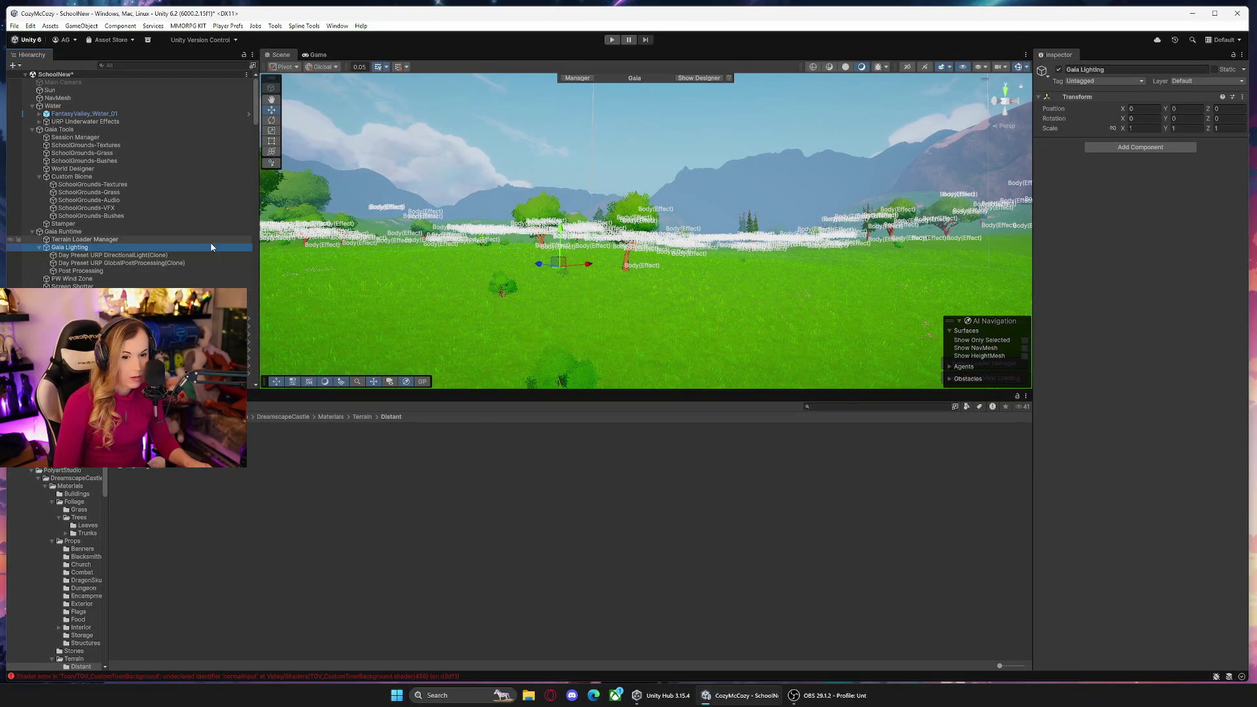
pyautogui.click(1059, 70)
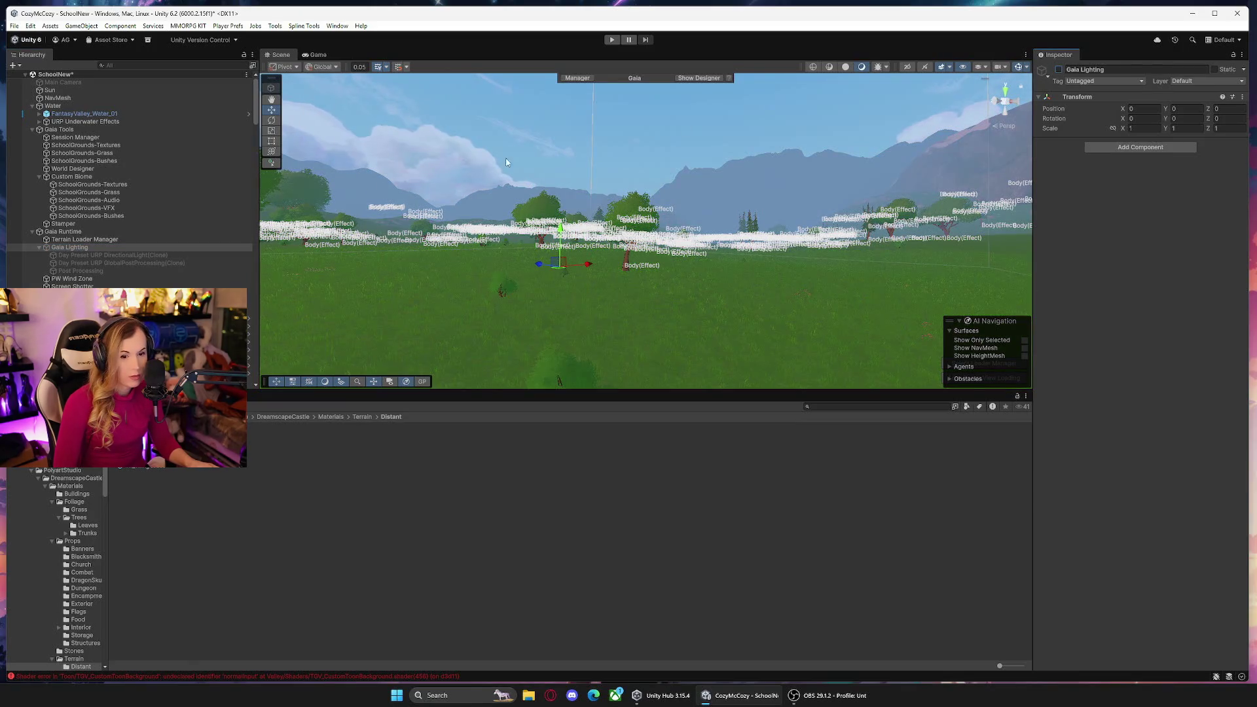
pyautogui.click(1059, 70)
pyautogui.click(117, 256)
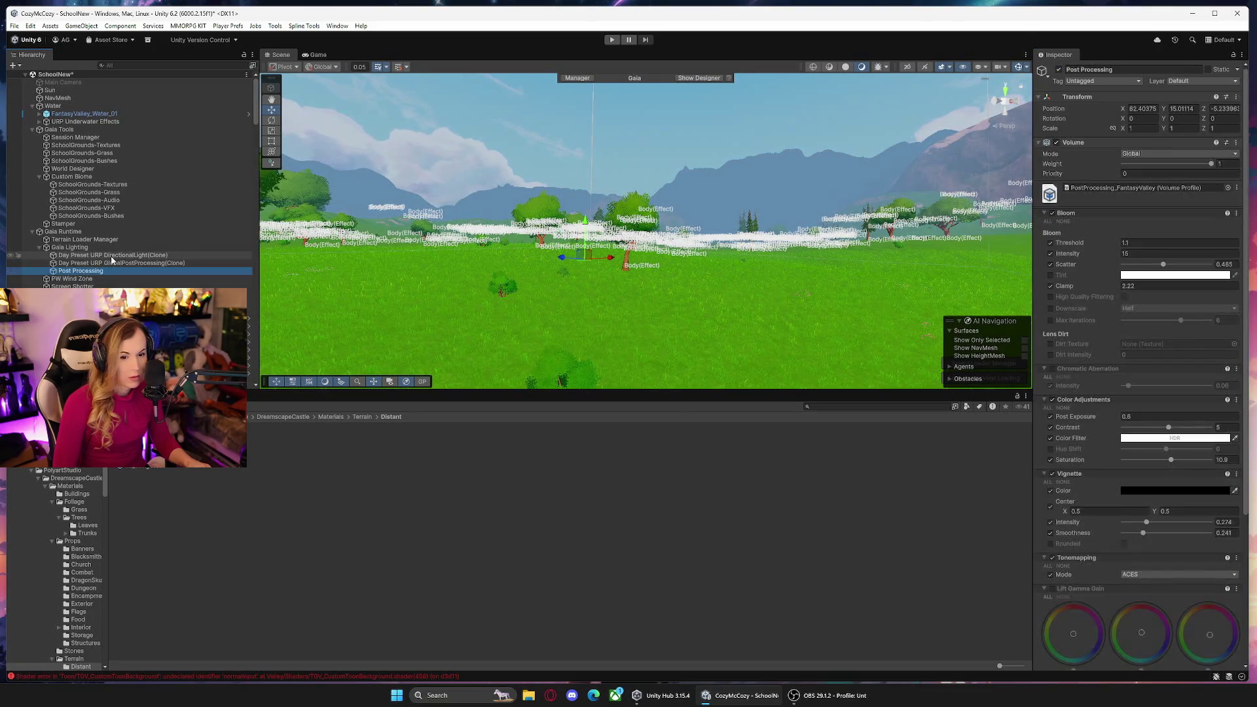
pyautogui.keyDown('ctrl'); pyautogui.click(147, 264); pyautogui.keyUp('ctrl')
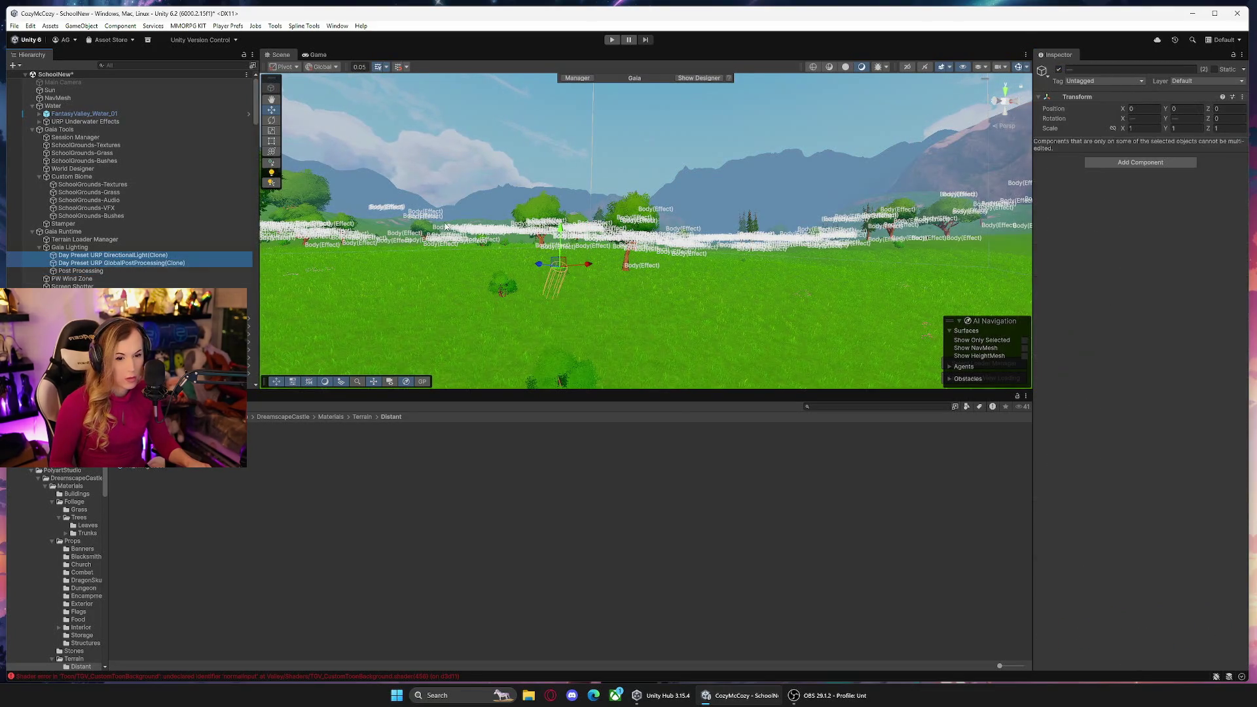
pyautogui.click(1059, 70)
# Fly across the mountains and lake, then select the rocky mountain terrain.
pyautogui.moveTo(759, 177)
pyautogui.mouseDown()
pyautogui.moveTo(352, 255)
pyautogui.moveTo(288, 246)
pyautogui.moveTo(562, 228)
pyautogui.moveTo(755, 239)
pyautogui.moveTo(760, 226)
pyautogui.moveTo(588, 262)
pyautogui.moveTo(478, 303)
pyautogui.moveTo(681, 239)
pyautogui.moveTo(473, 214)
pyautogui.mouseUp()
pyautogui.moveTo(276, 230); pyautogui.dragTo(588, 229)
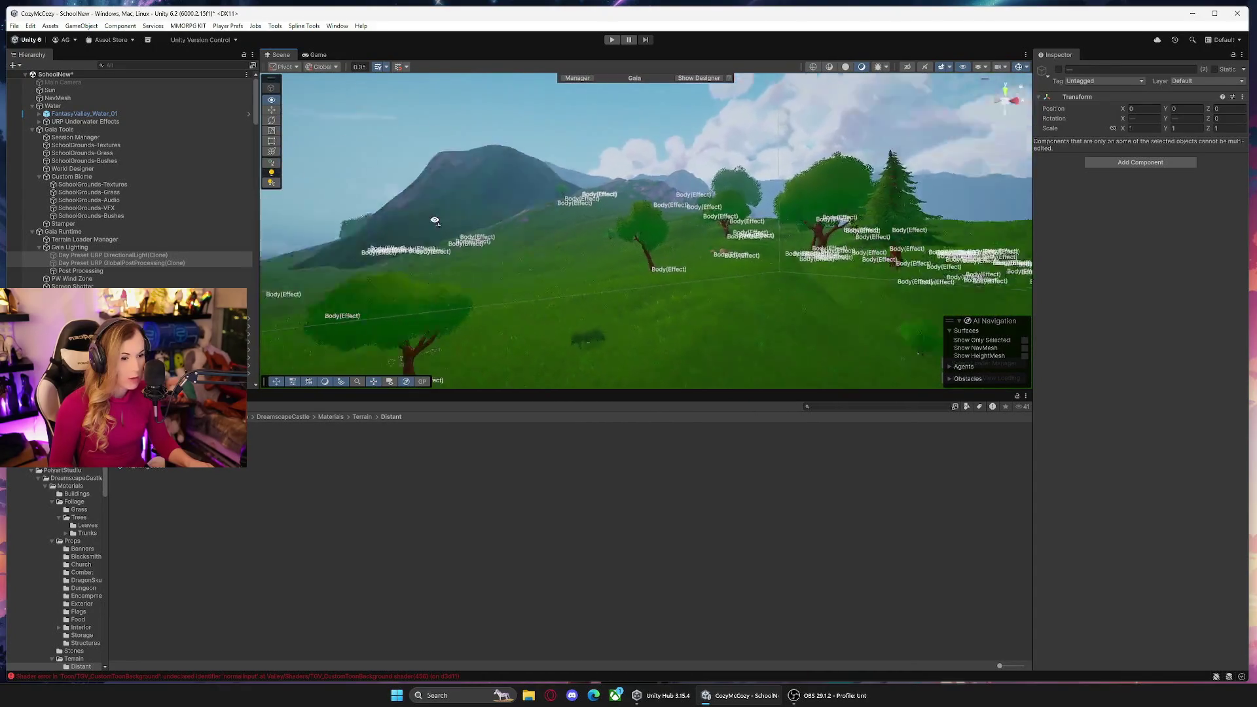
pyautogui.moveTo(33, 237); pyautogui.dragTo(28, 230)
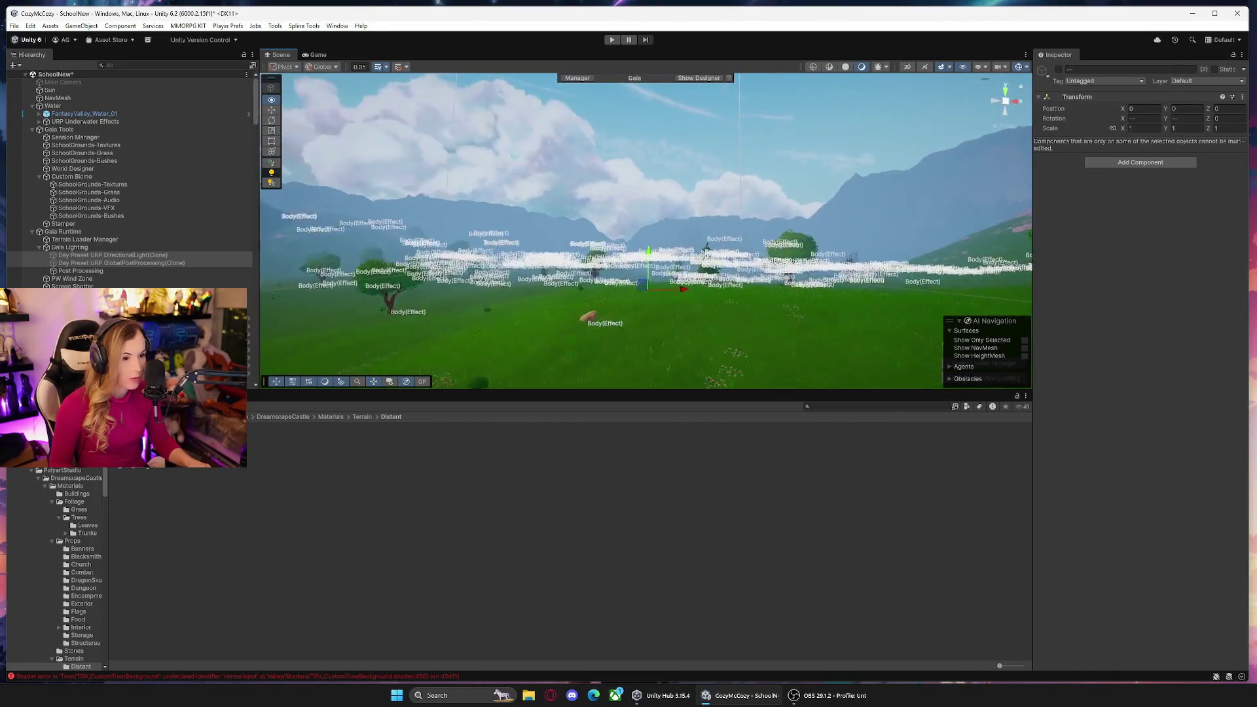
pyautogui.moveTo(29, 230); pyautogui.dragTo(29, 230)
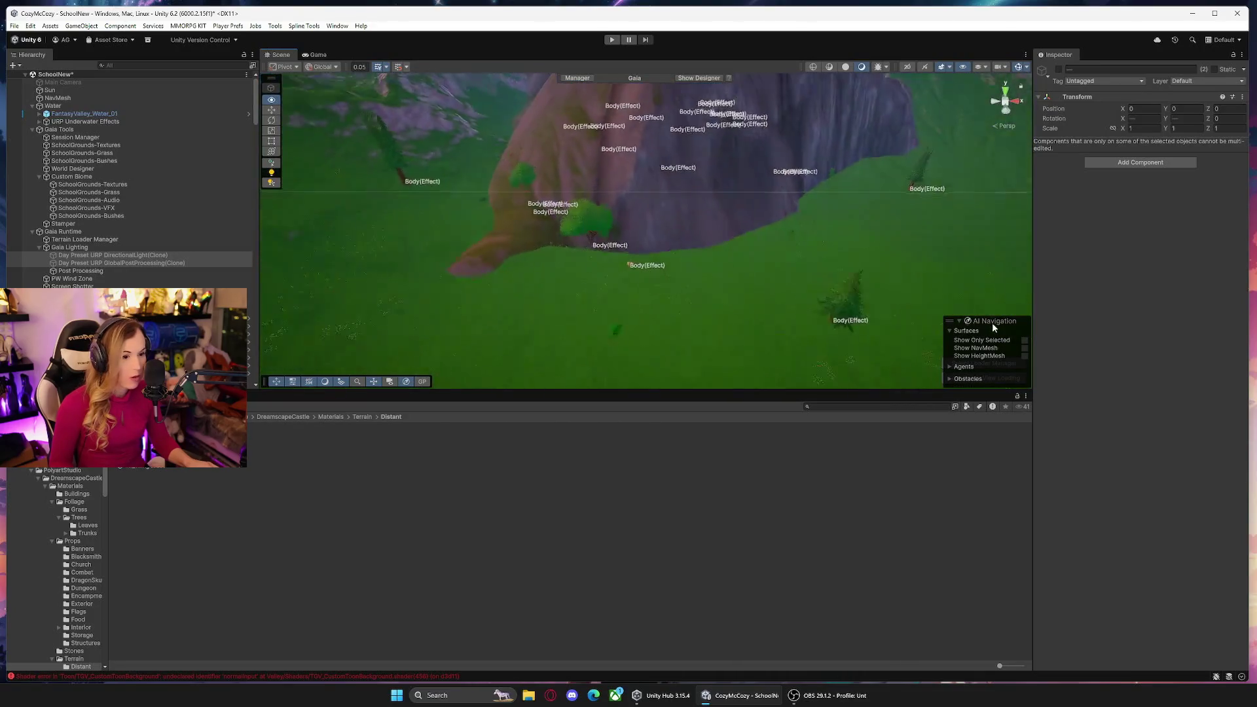
pyautogui.click(642, 200)
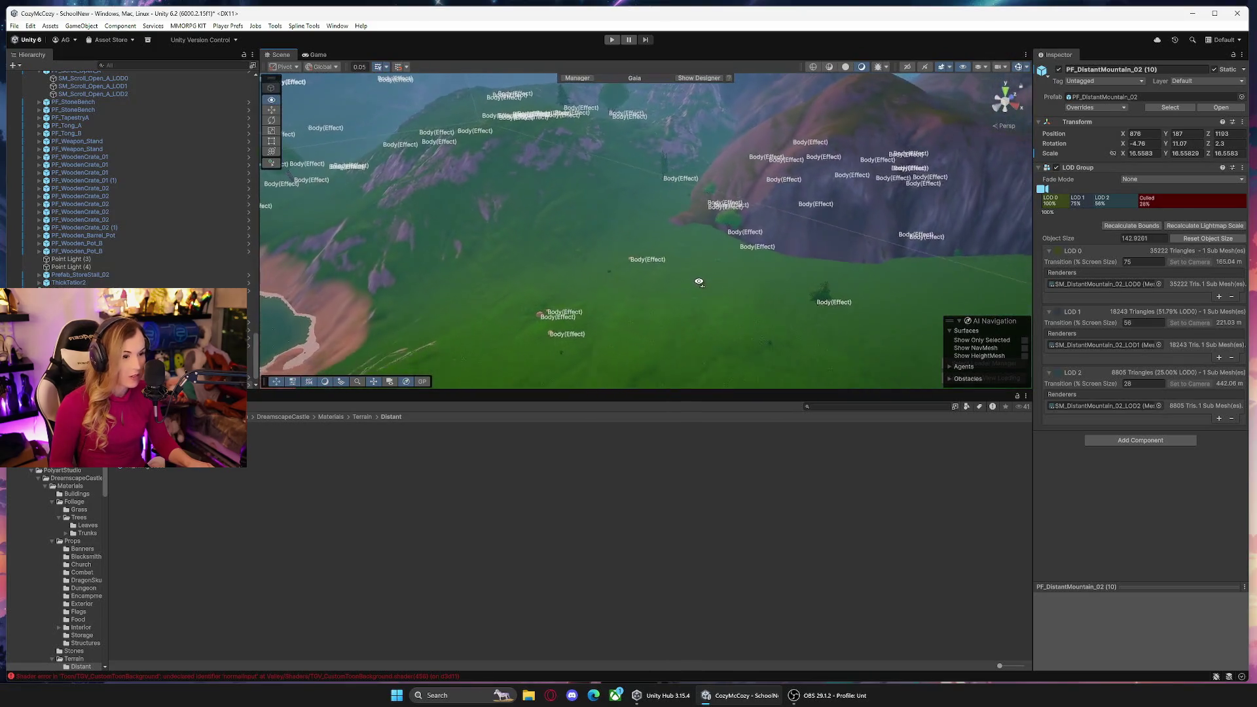
pyautogui.moveTo(707, 259)
pyautogui.mouseDown()
pyautogui.moveTo(902, 249)
pyautogui.moveTo(891, 237)
pyautogui.moveTo(841, 297)
pyautogui.moveTo(754, 295)
pyautogui.moveTo(680, 357)
pyautogui.mouseUp()
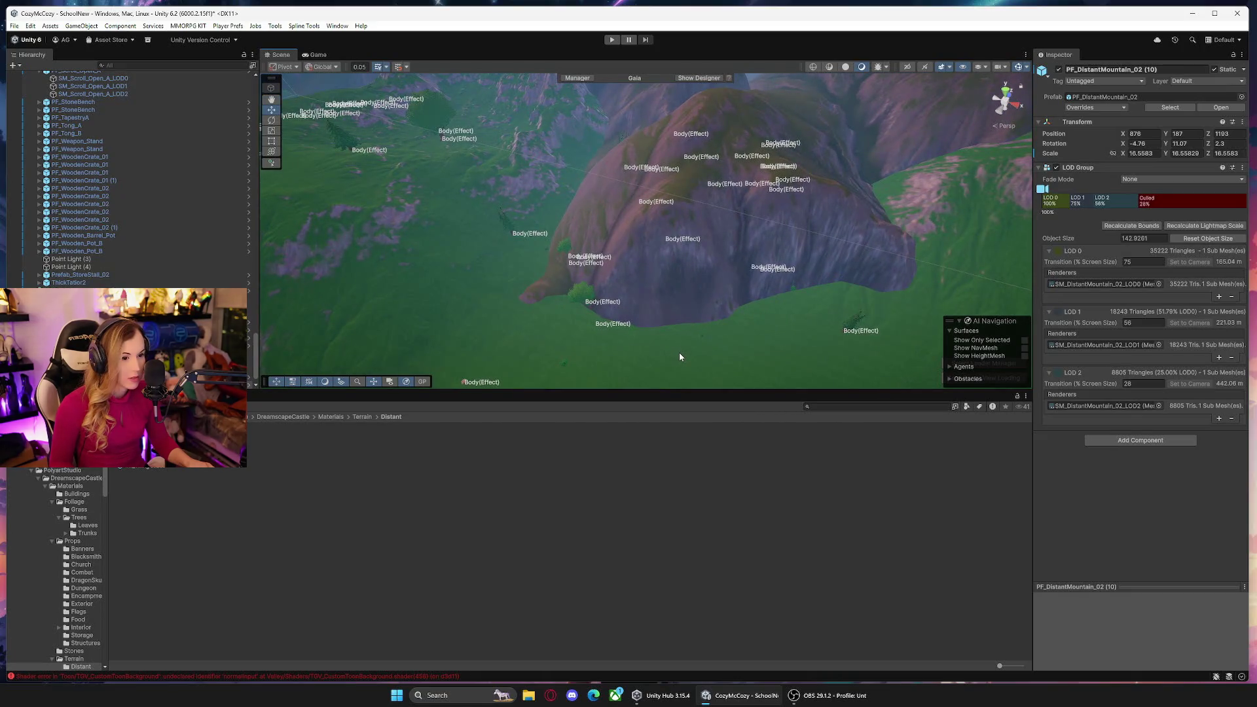
pyautogui.click(680, 357)
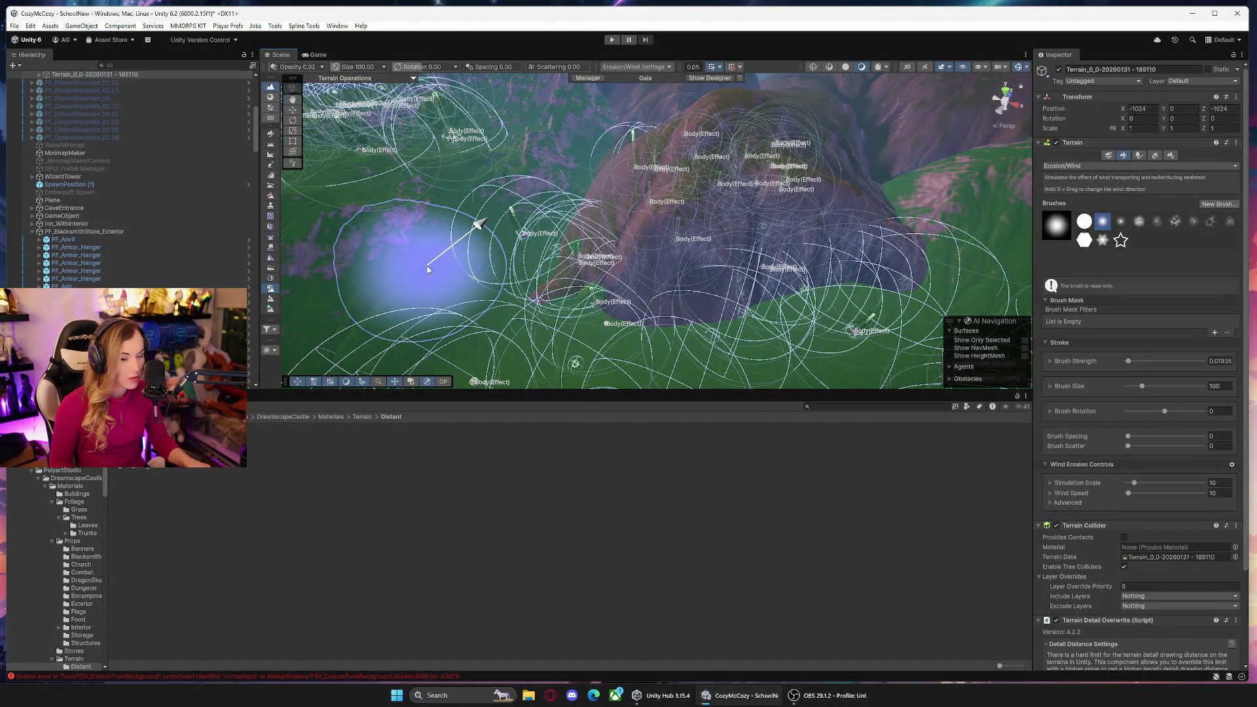
pyautogui.scroll(3, 136, 173)
# Switch the terrain to Raise or Lower Terrain and lift the grass edge.
pyautogui.scroll(2, 136, 172)
pyautogui.moveTo(655, 232)
pyautogui.mouseDown()
pyautogui.moveTo(814, 262)
pyautogui.moveTo(776, 306)
pyautogui.moveTo(759, 217)
pyautogui.moveTo(841, 193)
pyautogui.moveTo(855, 176)
pyautogui.moveTo(846, 214)
pyautogui.mouseUp()
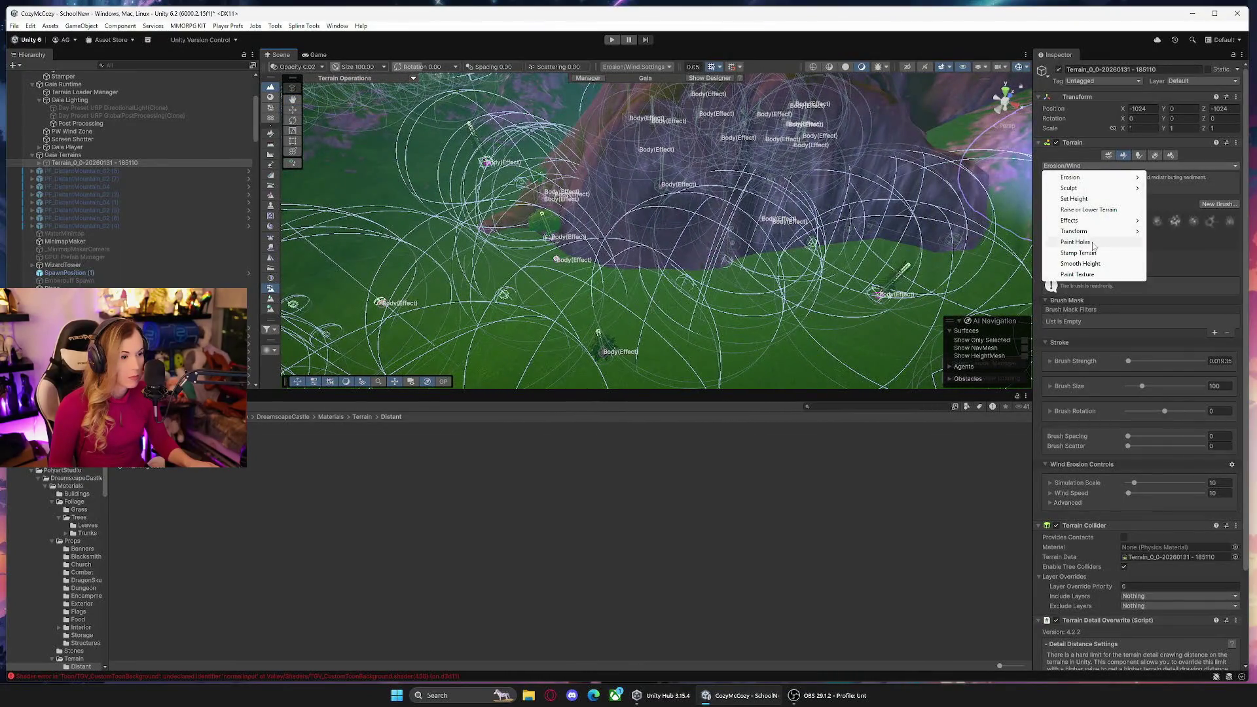
pyautogui.click(1091, 211)
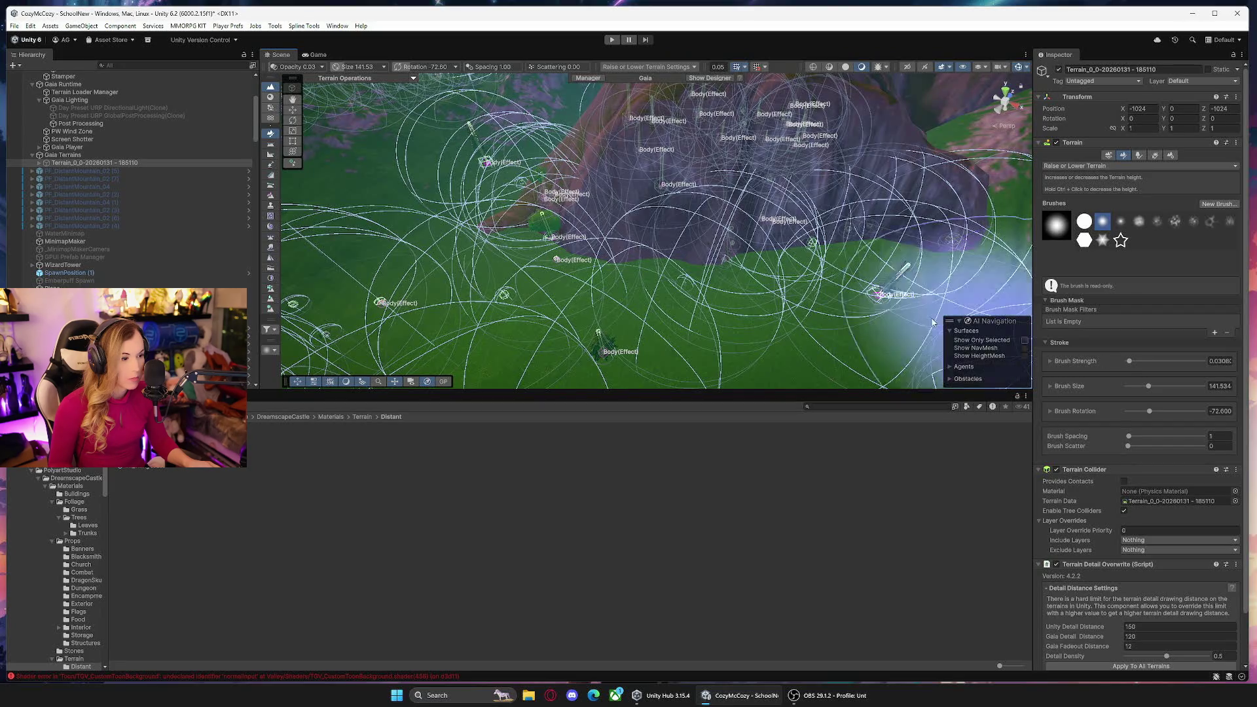
pyautogui.moveTo(659, 237)
pyautogui.mouseDown()
pyautogui.moveTo(548, 202)
pyautogui.moveTo(897, 202)
pyautogui.moveTo(660, 182)
pyautogui.moveTo(955, 208)
pyautogui.moveTo(842, 174)
pyautogui.moveTo(898, 210)
pyautogui.moveTo(884, 203)
pyautogui.moveTo(932, 156)
pyautogui.mouseUp()
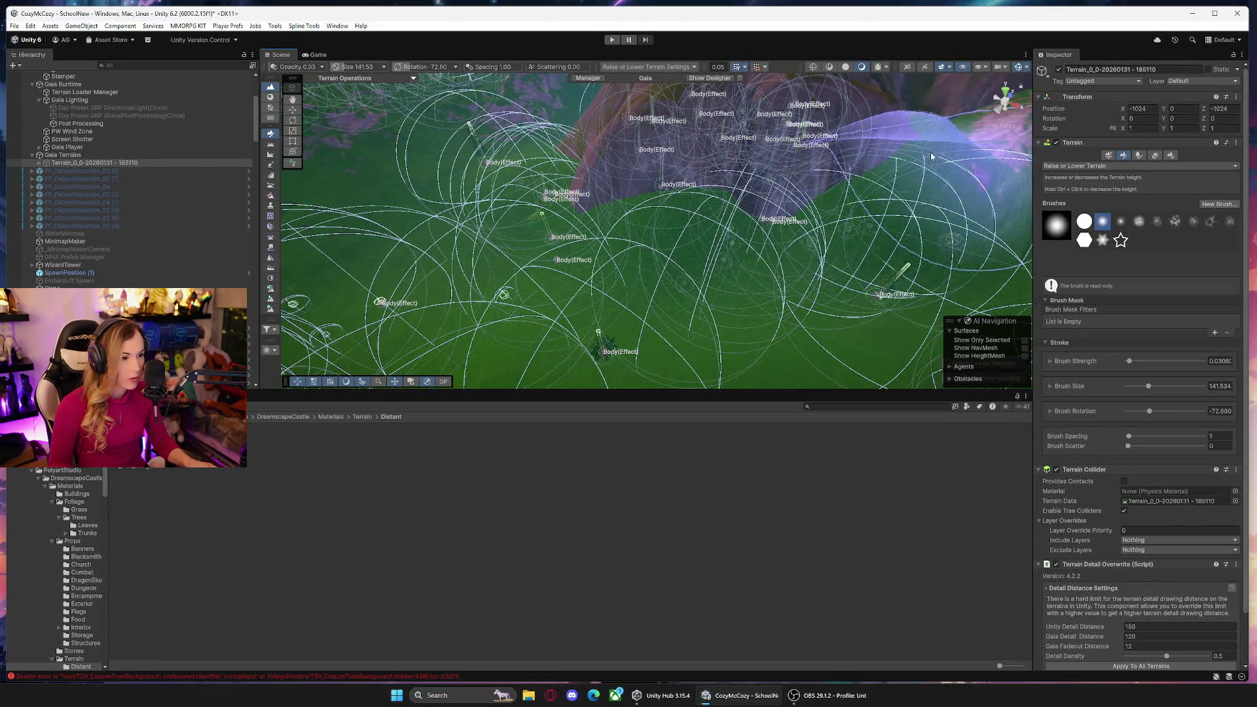
# Undo an accidental bush selection to return to the terrain.
pyautogui.moveTo(904, 246)
pyautogui.mouseDown()
pyautogui.moveTo(815, 160)
pyautogui.moveTo(882, 204)
pyautogui.moveTo(785, 212)
pyautogui.mouseUp()
pyautogui.click(785, 212)
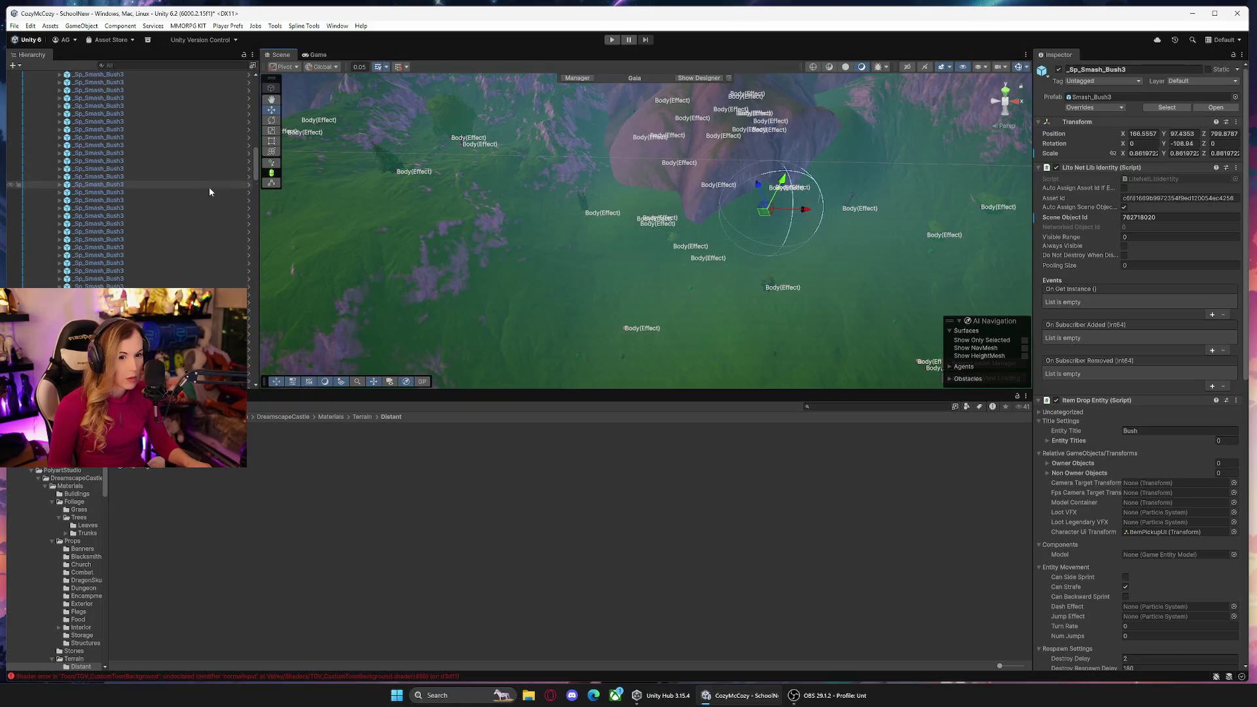
pyautogui.moveTo(255, 169); pyautogui.dragTo(254, 91)
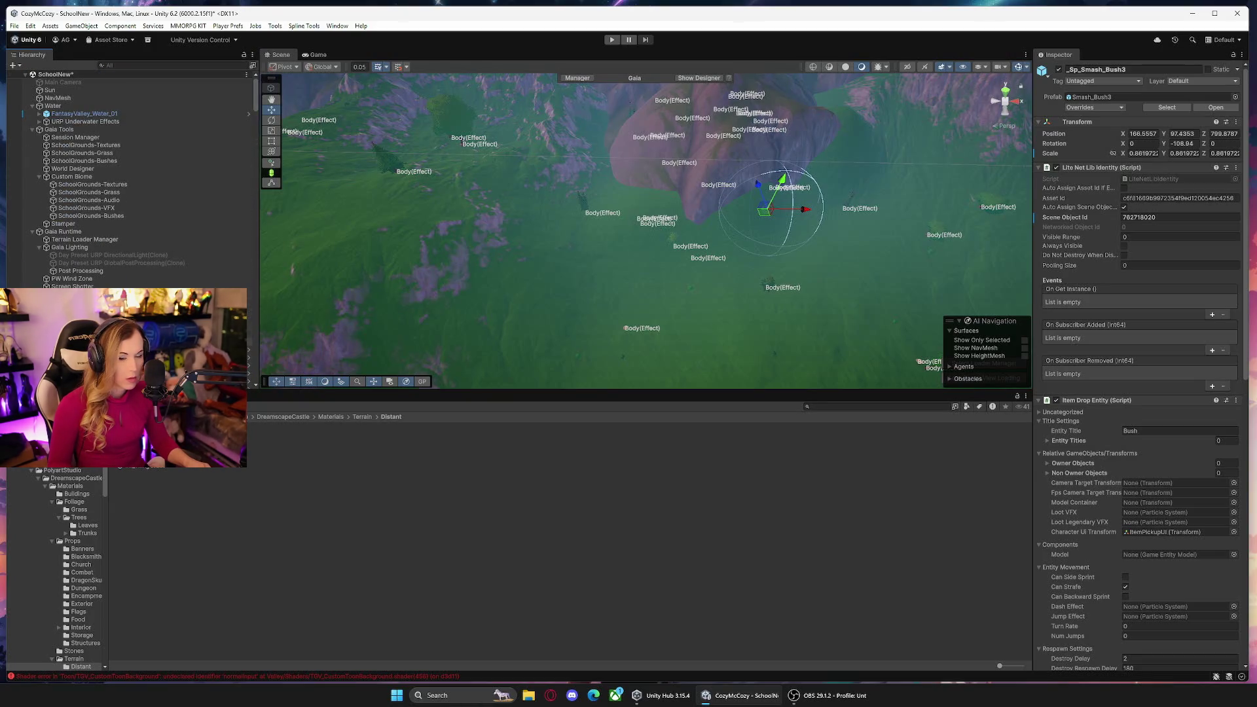
pyautogui.hotkey('ctrl', 'z')
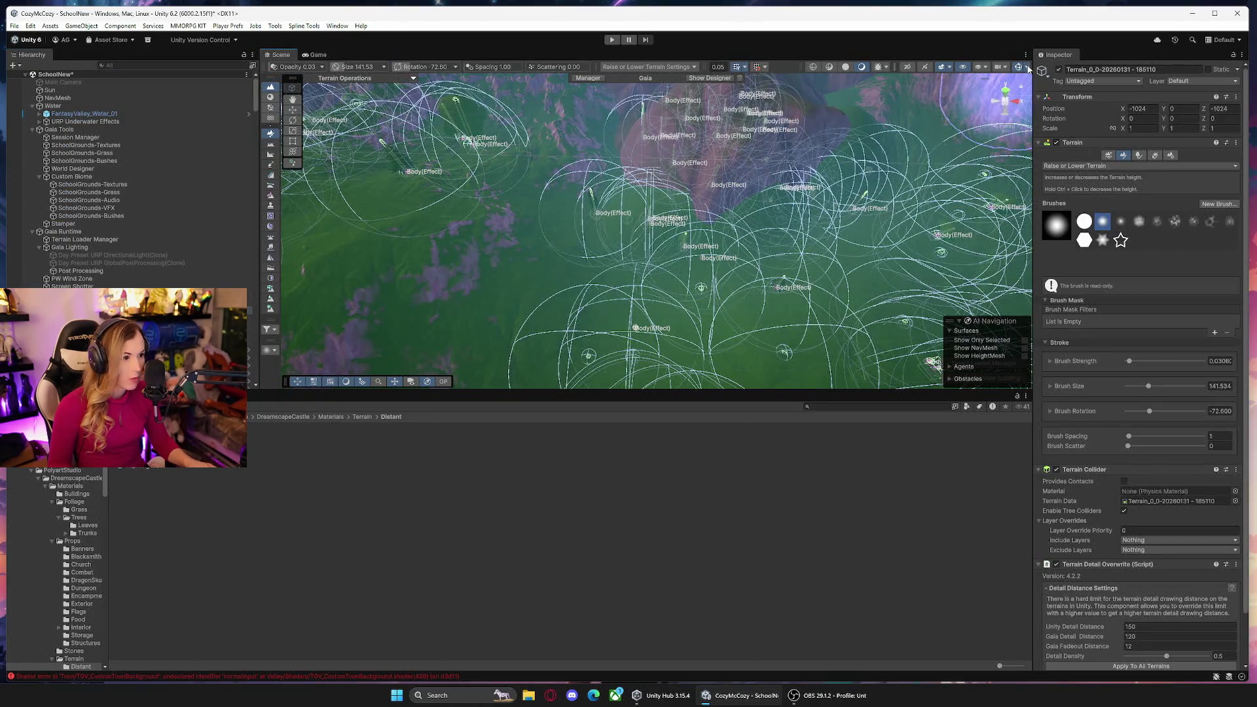
# Hide the AudioSource gizmo circles via the Gizmos filter 'audio'.
pyautogui.click(1026, 67)
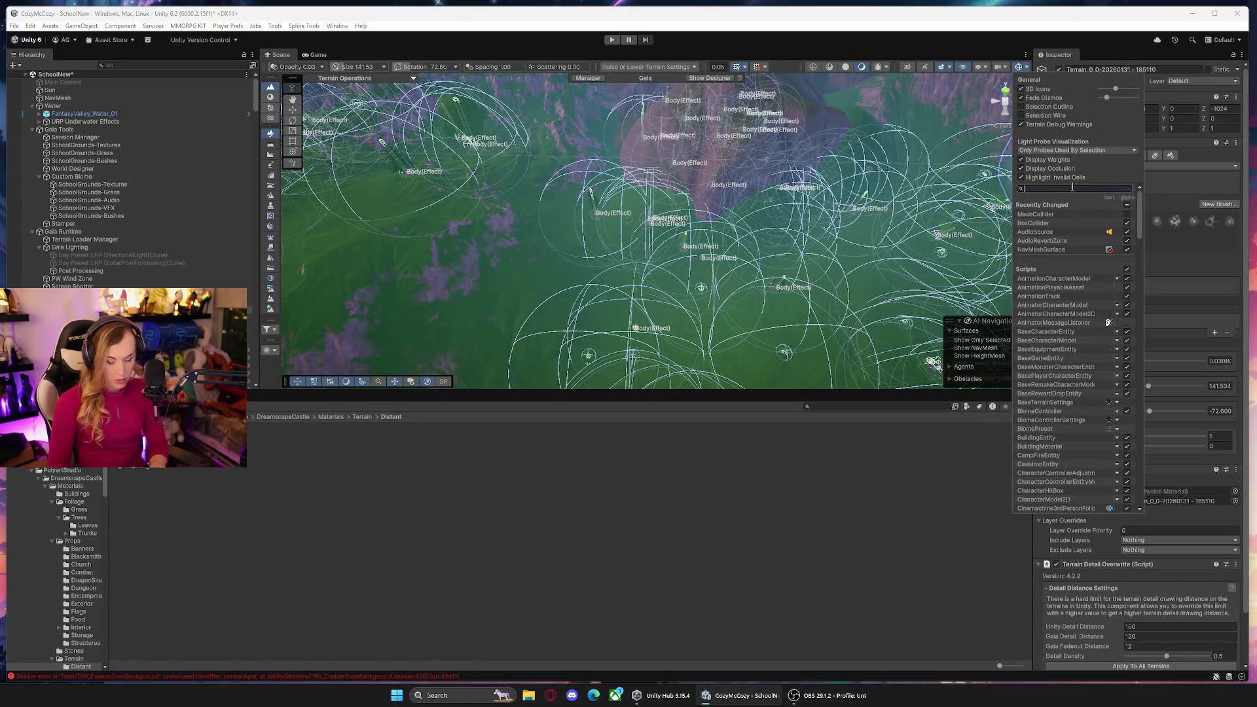
pyautogui.write('sou')
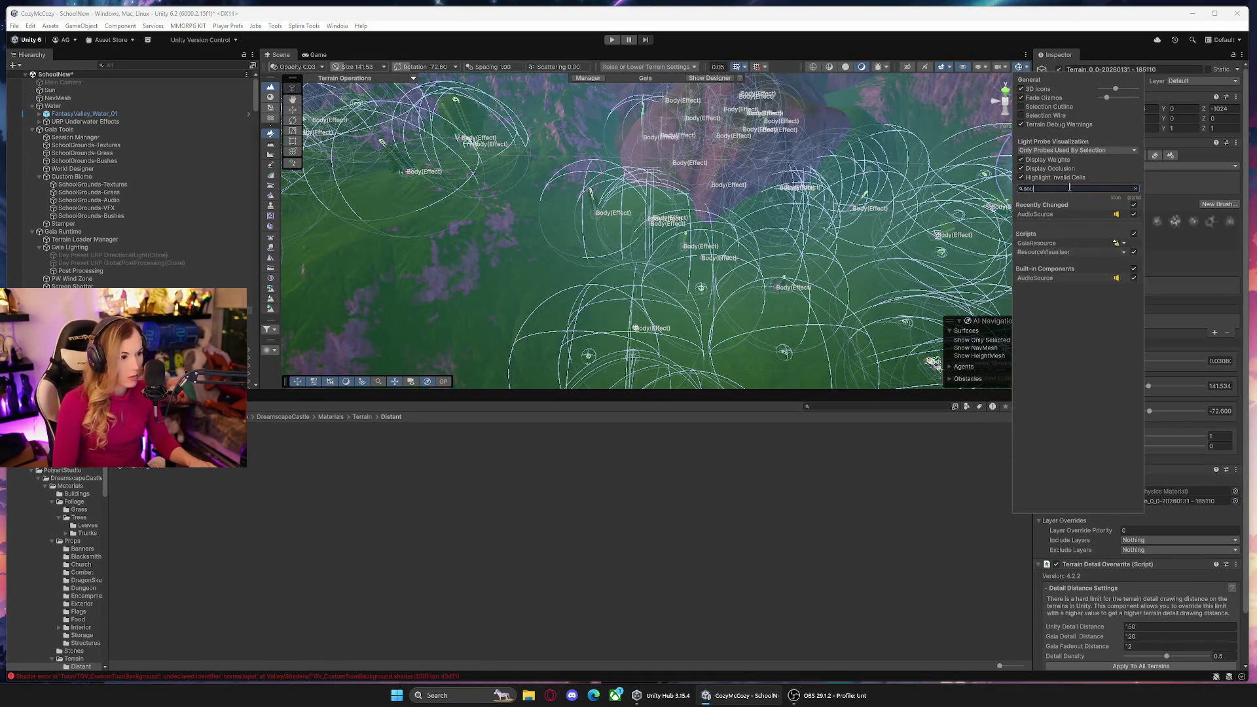
pyautogui.press('BackSpace')
pyautogui.press('BackSpace')
pyautogui.press('BackSpace')
pyautogui.write('audio')
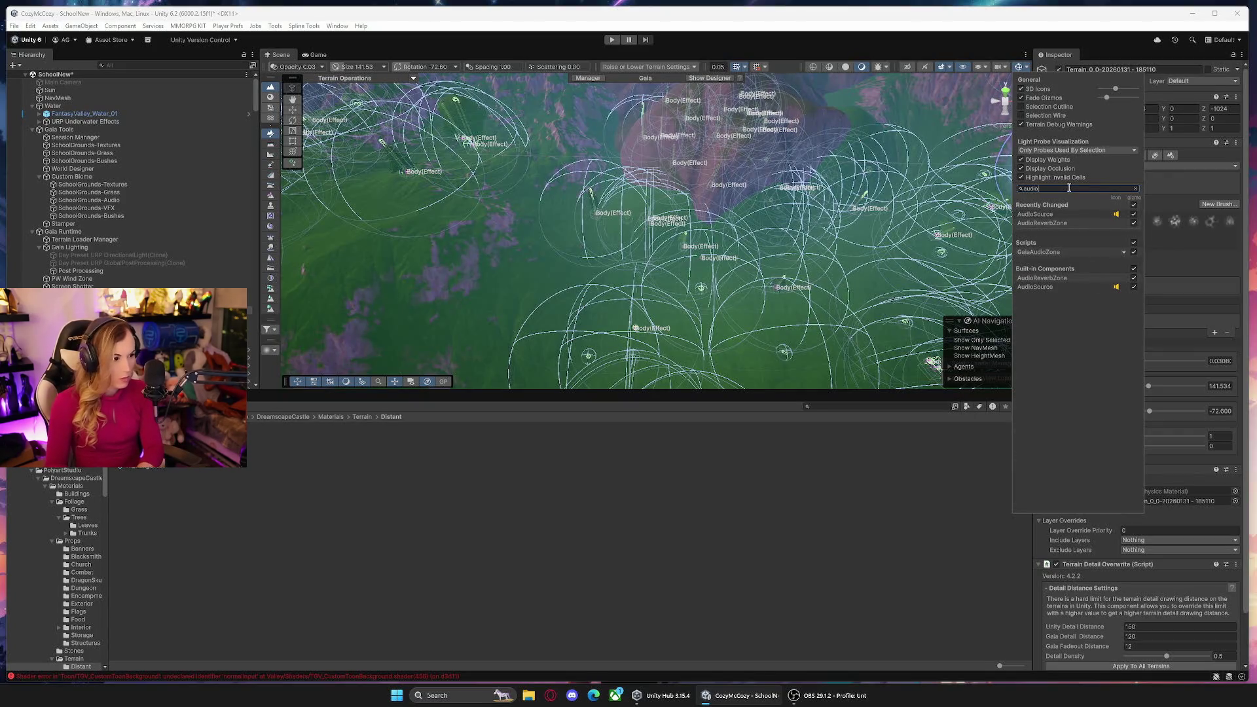
pyautogui.click(1135, 217)
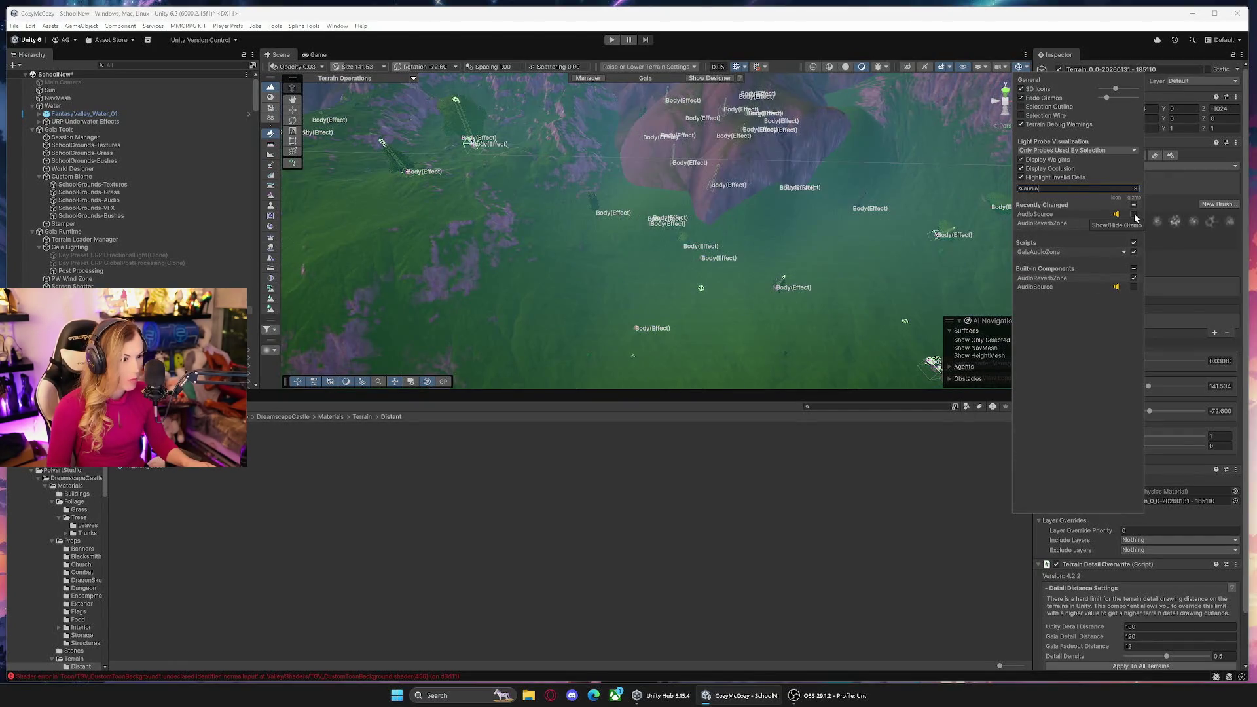
pyautogui.click(687, 219)
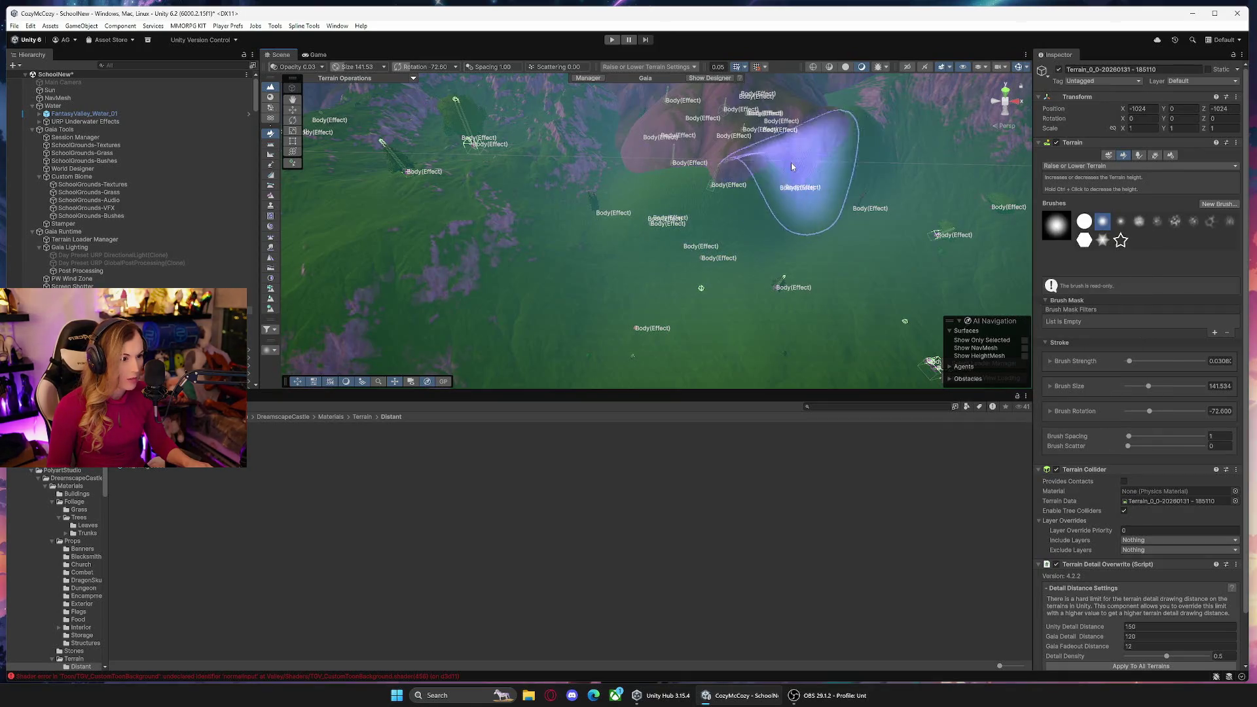
# Raise a rounded hill on the terrain from a low angle.
pyautogui.moveTo(659, 157)
pyautogui.mouseDown()
pyautogui.moveTo(805, 161)
pyautogui.moveTo(800, 183)
pyautogui.moveTo(736, 201)
pyautogui.mouseUp()
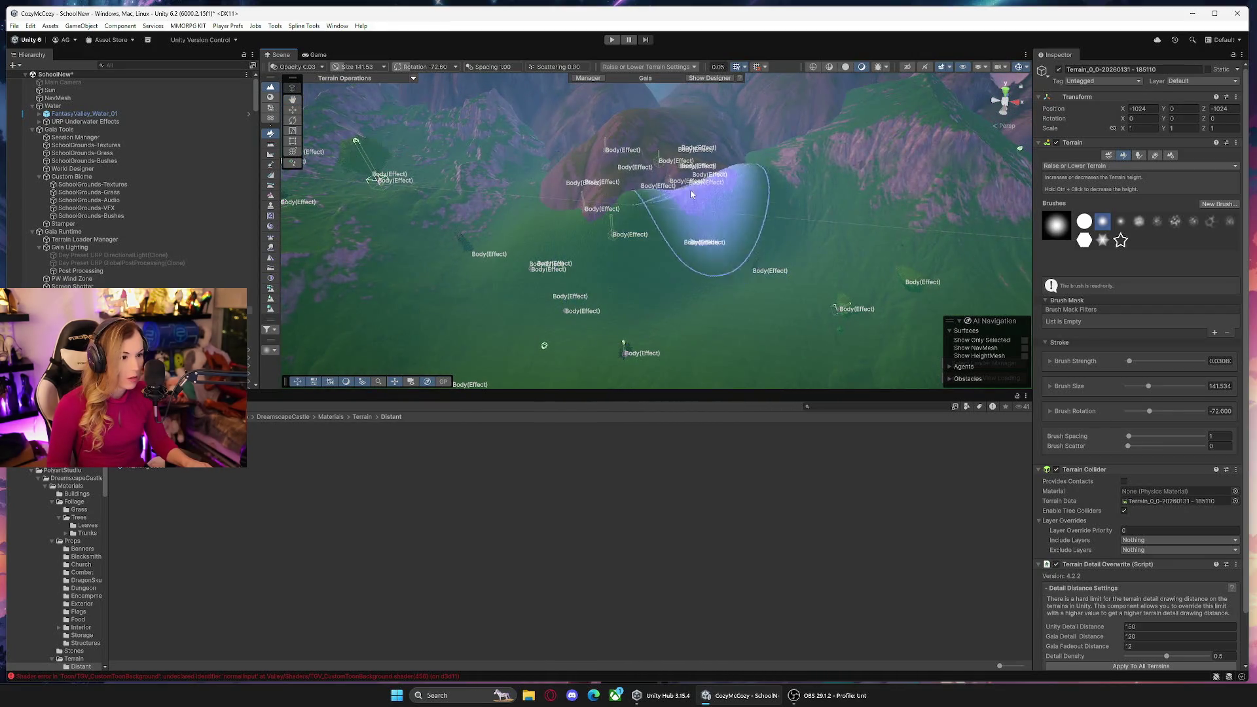
pyautogui.moveTo(610, 191)
pyautogui.mouseDown()
pyautogui.moveTo(727, 190)
pyautogui.moveTo(688, 190)
pyautogui.moveTo(669, 170)
pyautogui.mouseUp()
pyautogui.press('q')
pyautogui.moveTo(745, 180)
pyautogui.mouseDown()
pyautogui.moveTo(693, 142)
pyautogui.moveTo(681, 223)
pyautogui.mouseUp()
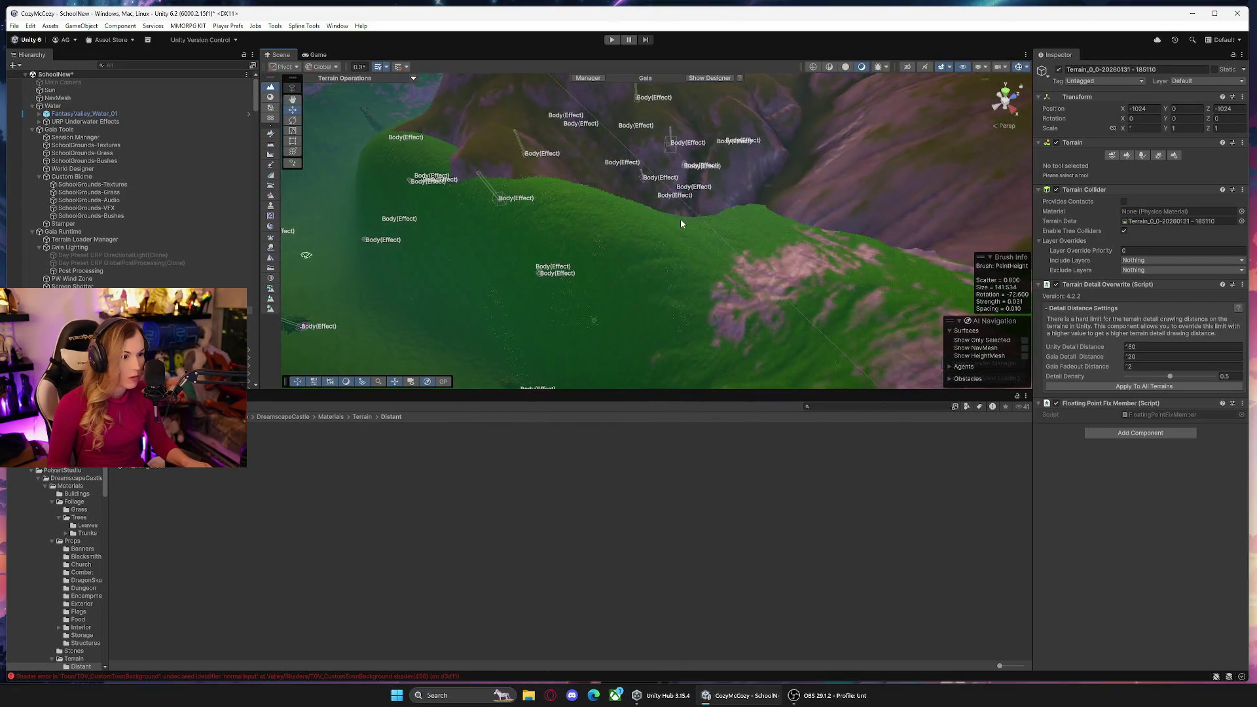
pyautogui.hotkey('shift', 'd')
pyautogui.click(682, 255)
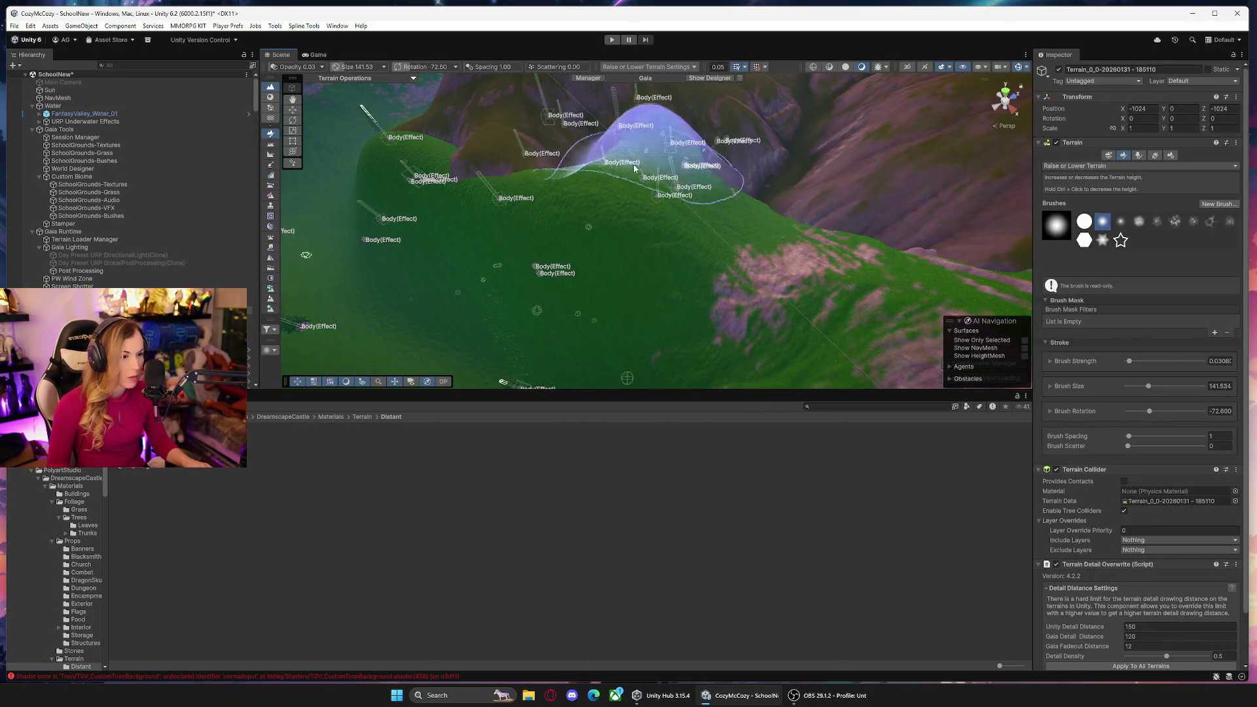
# Widen the raised bump toward the left and reselect the terrain.
pyautogui.moveTo(577, 169); pyautogui.dragTo(518, 157)
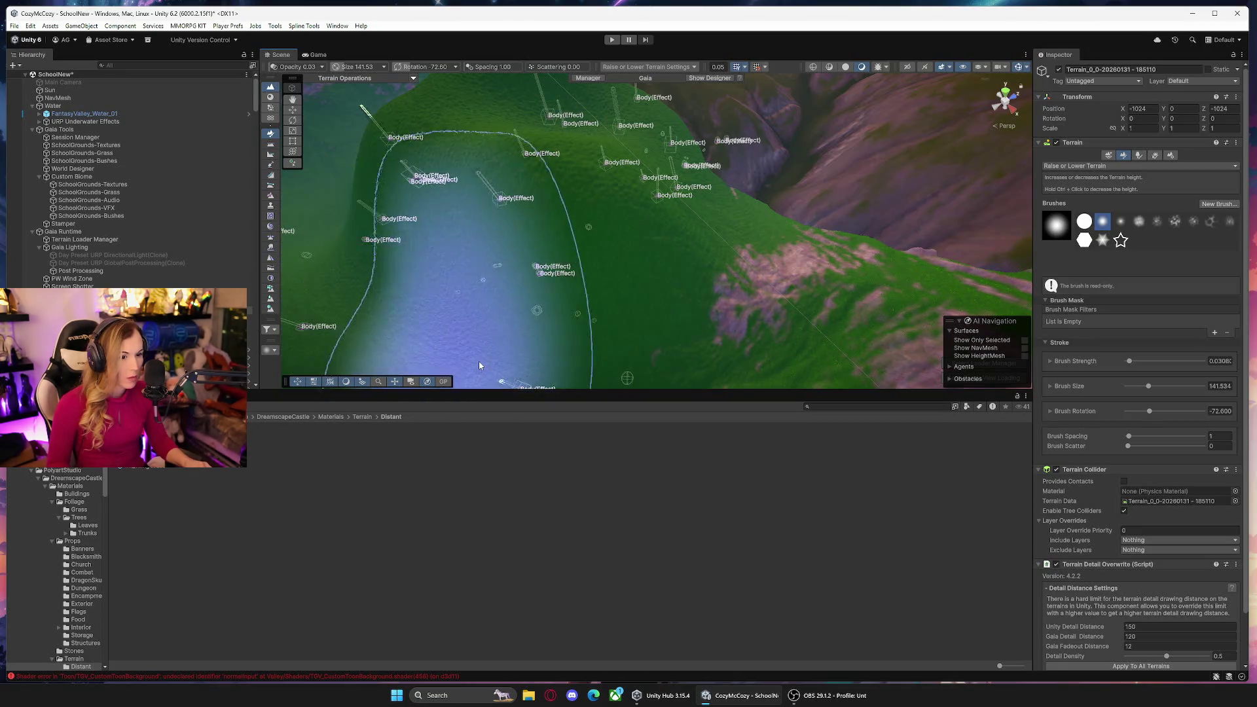
pyautogui.moveTo(385, 201)
pyautogui.mouseDown()
pyautogui.moveTo(596, 145)
pyautogui.moveTo(674, 170)
pyautogui.moveTo(688, 209)
pyautogui.moveTo(799, 210)
pyautogui.moveTo(728, 210)
pyautogui.mouseUp()
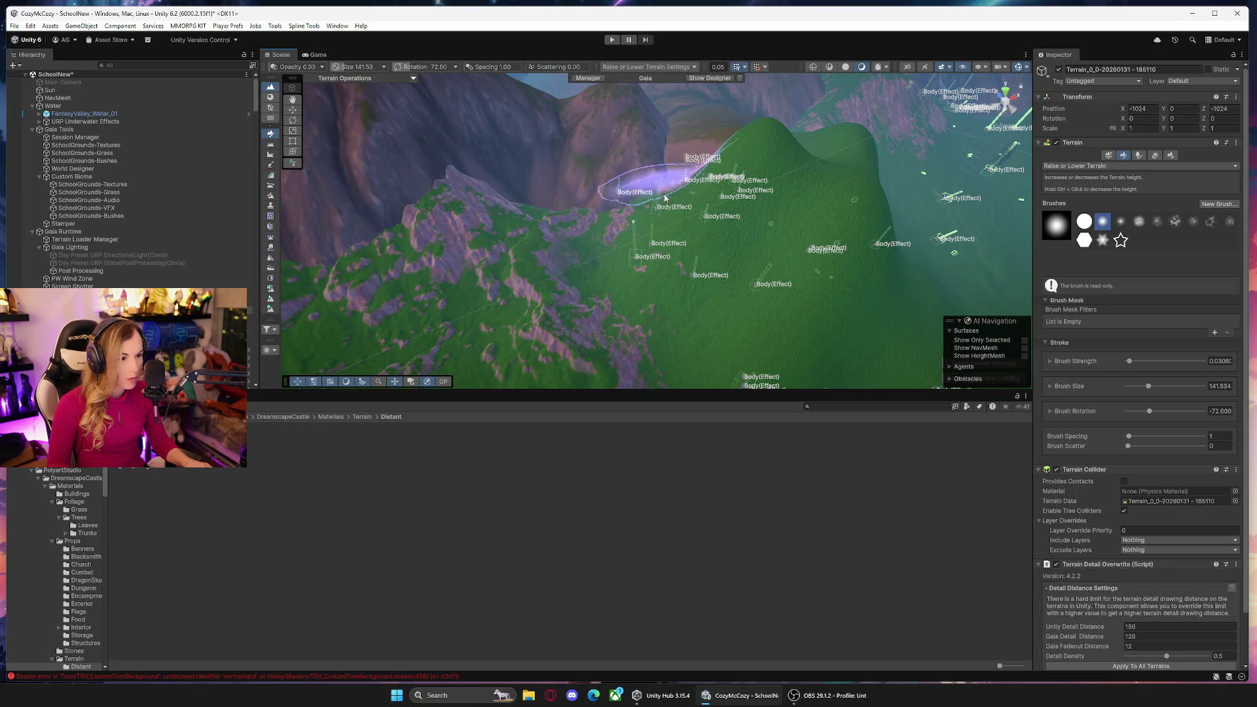
pyautogui.press('q')
pyautogui.moveTo(694, 203); pyautogui.dragTo(910, 200)
pyautogui.moveTo(729, 223)
pyautogui.mouseDown()
pyautogui.moveTo(819, 225)
pyautogui.moveTo(836, 176)
pyautogui.moveTo(563, 249)
pyautogui.mouseUp()
pyautogui.click(811, 250)
pyautogui.click(1065, 167)
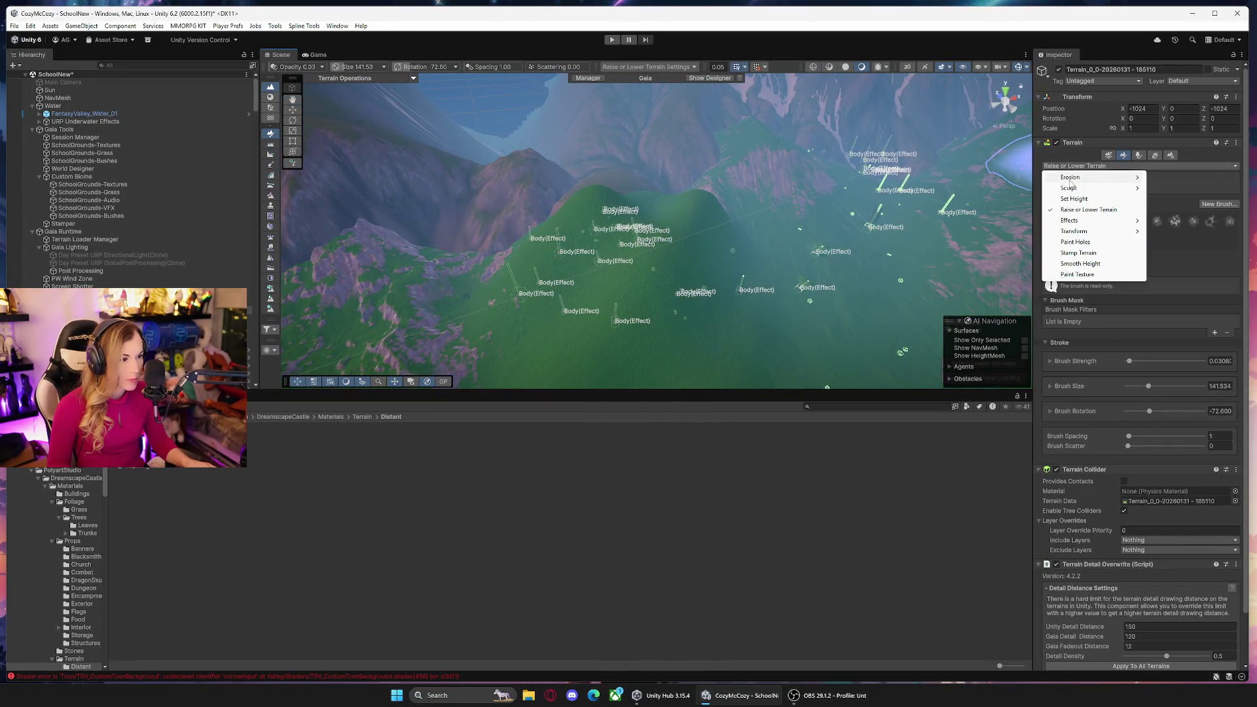
pyautogui.click(1170, 188)
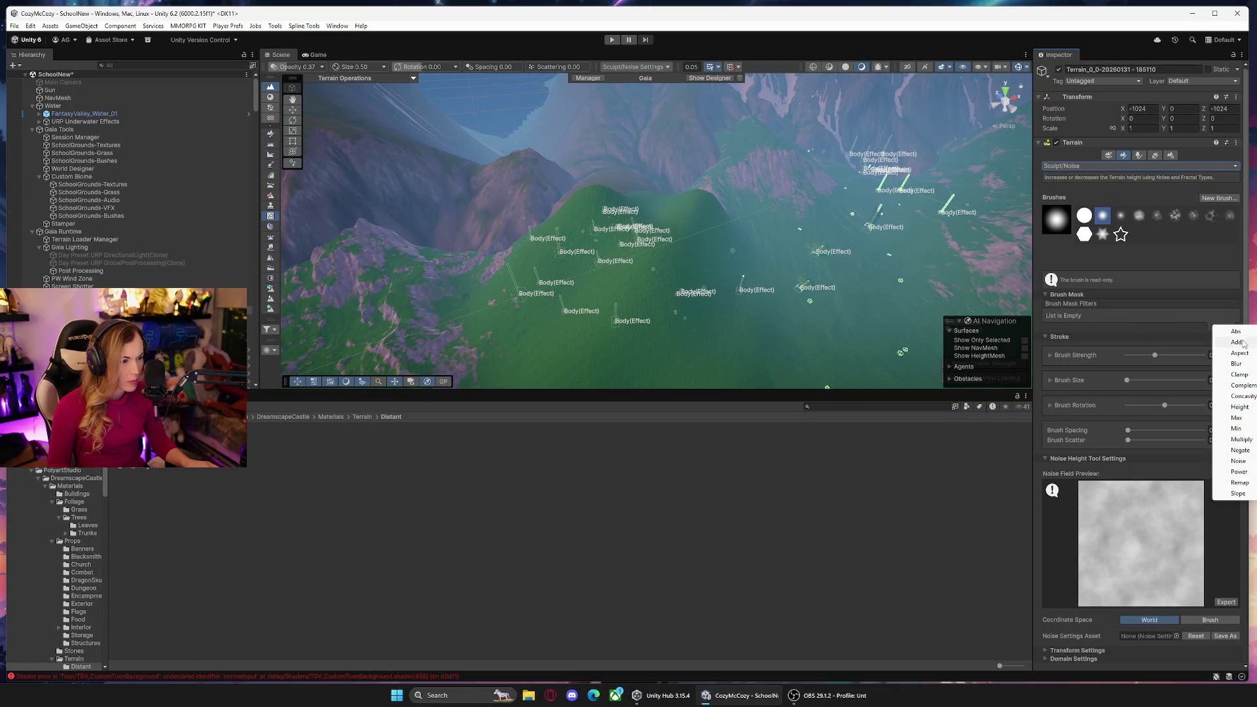
pyautogui.click(1244, 407)
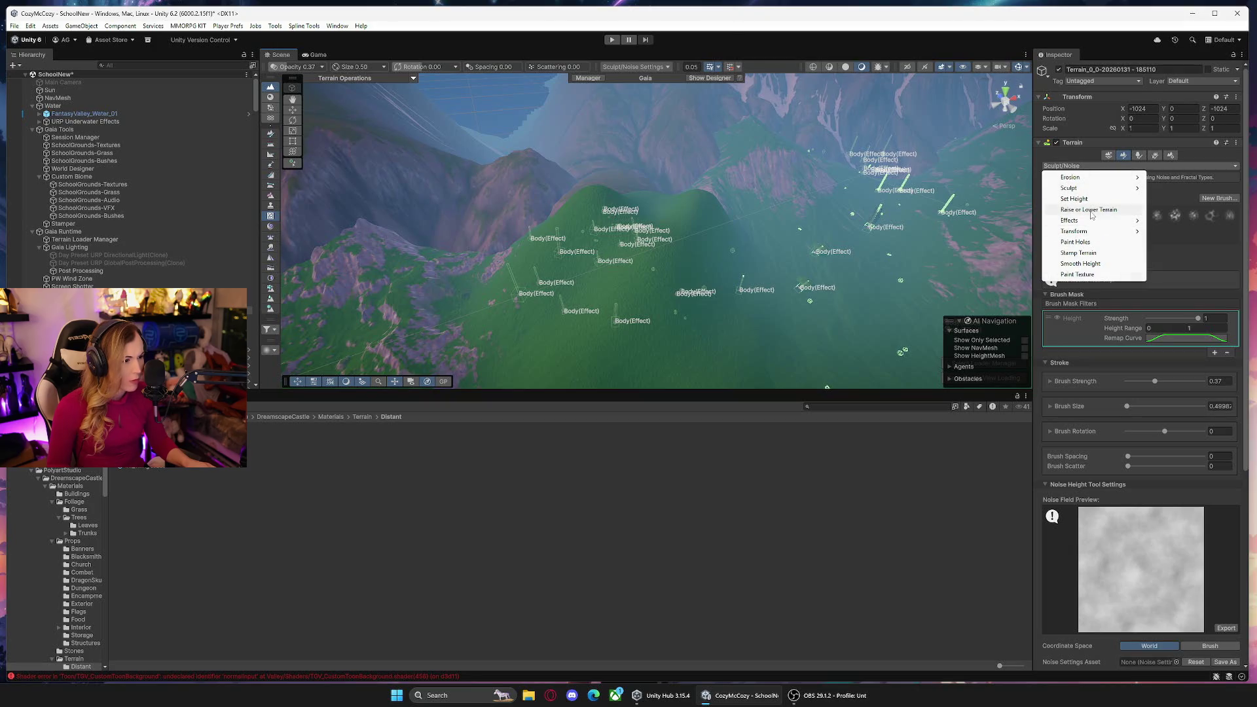
pyautogui.click(1089, 210)
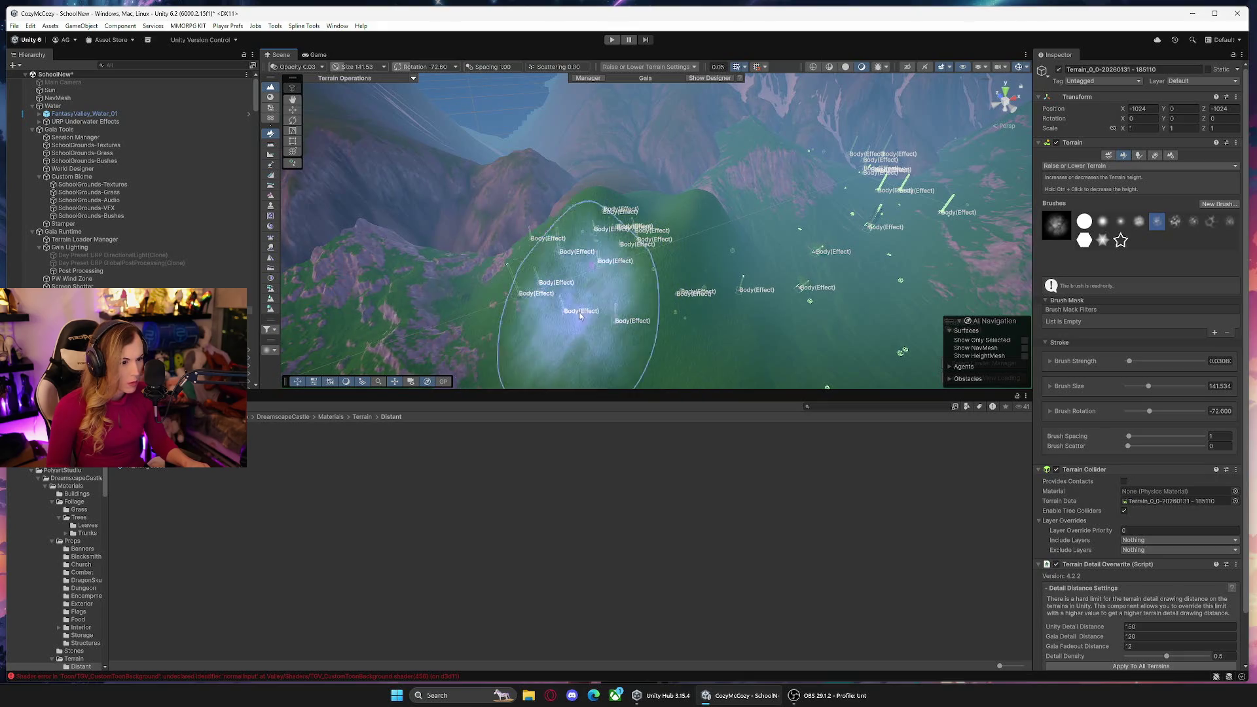
# Pick a different brush shape and switch the terrain tool to Erosion > Hydraulic.
pyautogui.moveTo(815, 280)
pyautogui.mouseDown()
pyautogui.moveTo(791, 309)
pyautogui.moveTo(604, 243)
pyautogui.mouseUp()
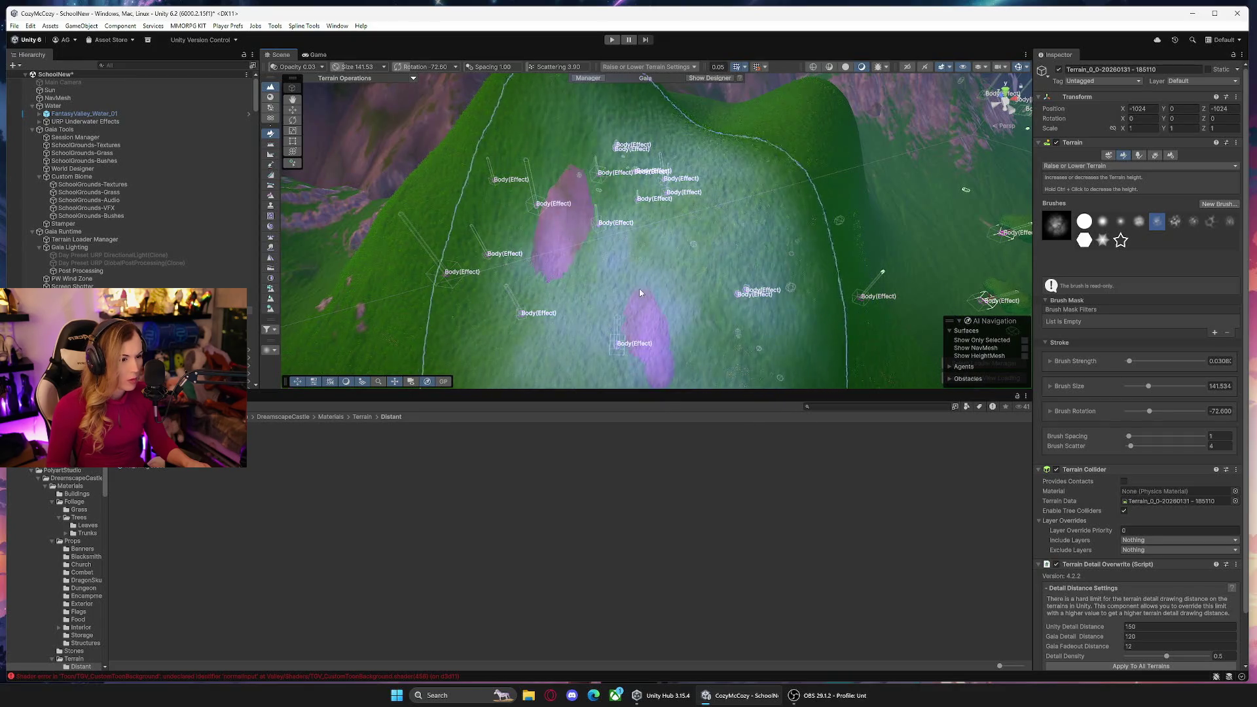
pyautogui.moveTo(590, 291)
pyautogui.mouseDown()
pyautogui.moveTo(842, 253)
pyautogui.moveTo(832, 222)
pyautogui.moveTo(845, 242)
pyautogui.moveTo(785, 262)
pyautogui.moveTo(1147, 247)
pyautogui.mouseUp()
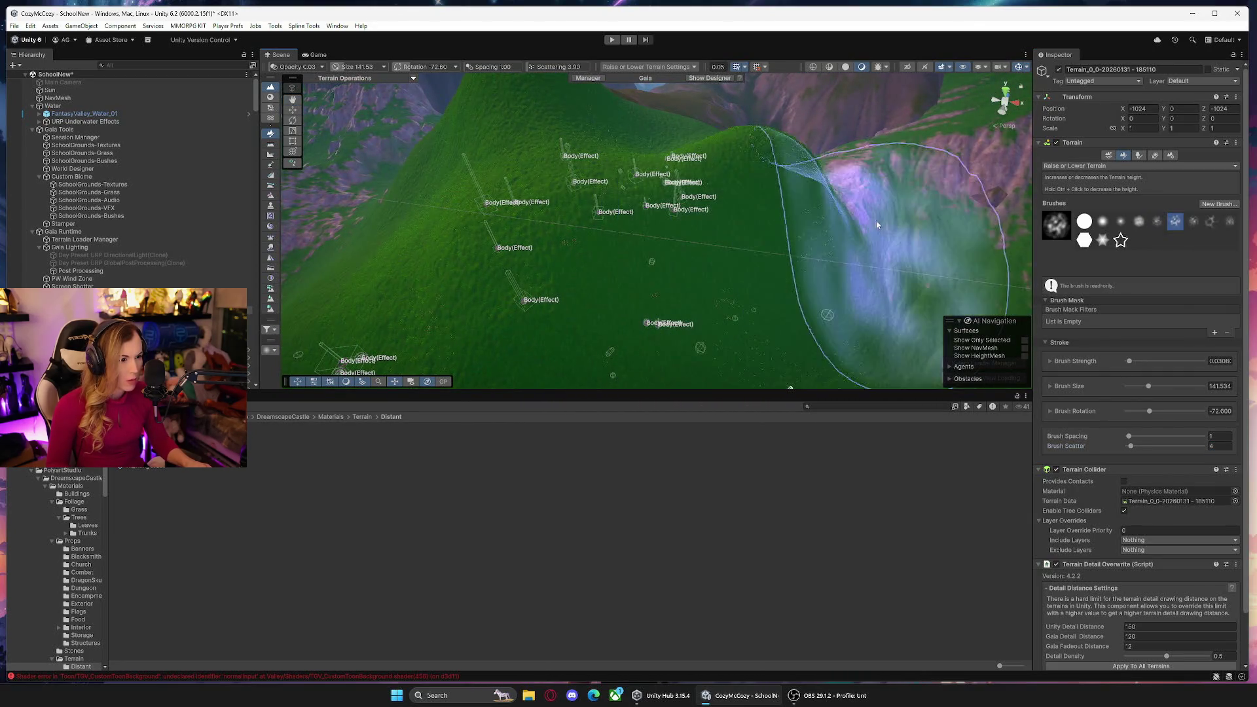
pyautogui.moveTo(658, 326); pyautogui.dragTo(648, 316)
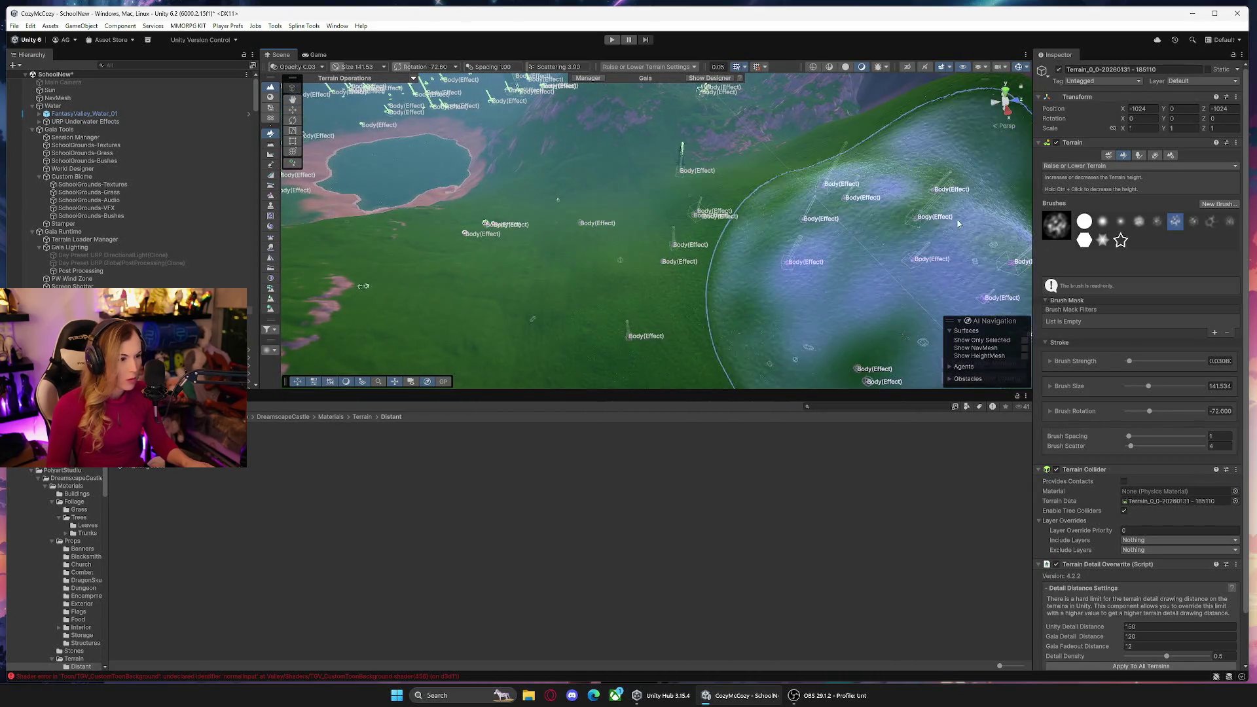
pyautogui.click(1211, 222)
pyautogui.moveTo(814, 238)
pyautogui.mouseDown()
pyautogui.moveTo(721, 275)
pyautogui.moveTo(762, 263)
pyautogui.moveTo(589, 282)
pyautogui.mouseUp()
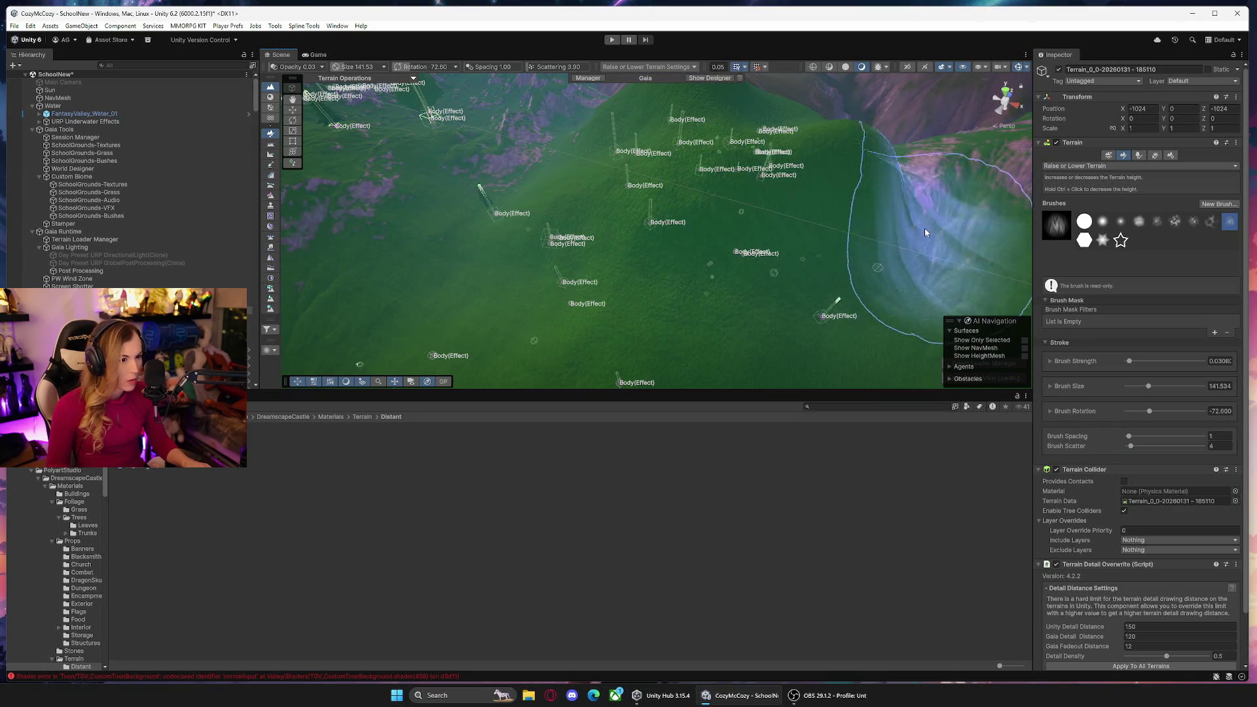
pyautogui.moveTo(904, 210)
pyautogui.mouseDown()
pyautogui.moveTo(937, 213)
pyautogui.moveTo(577, 256)
pyautogui.mouseUp()
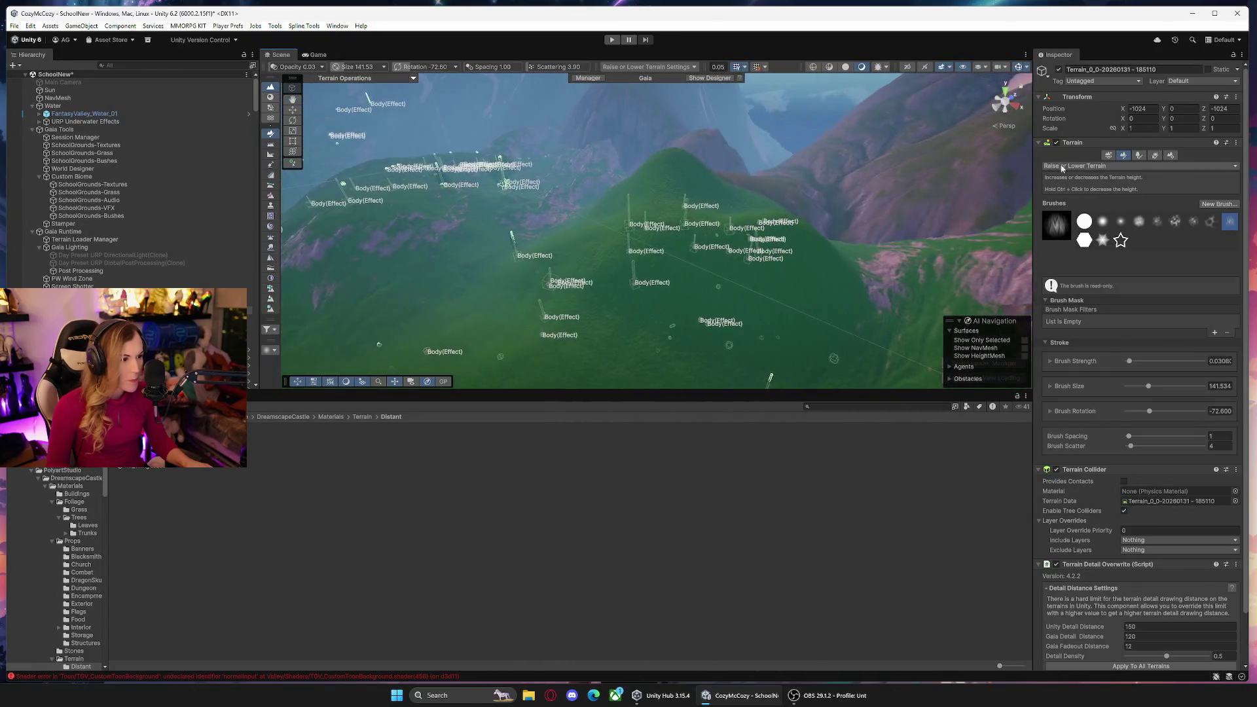
pyautogui.click(1176, 179)
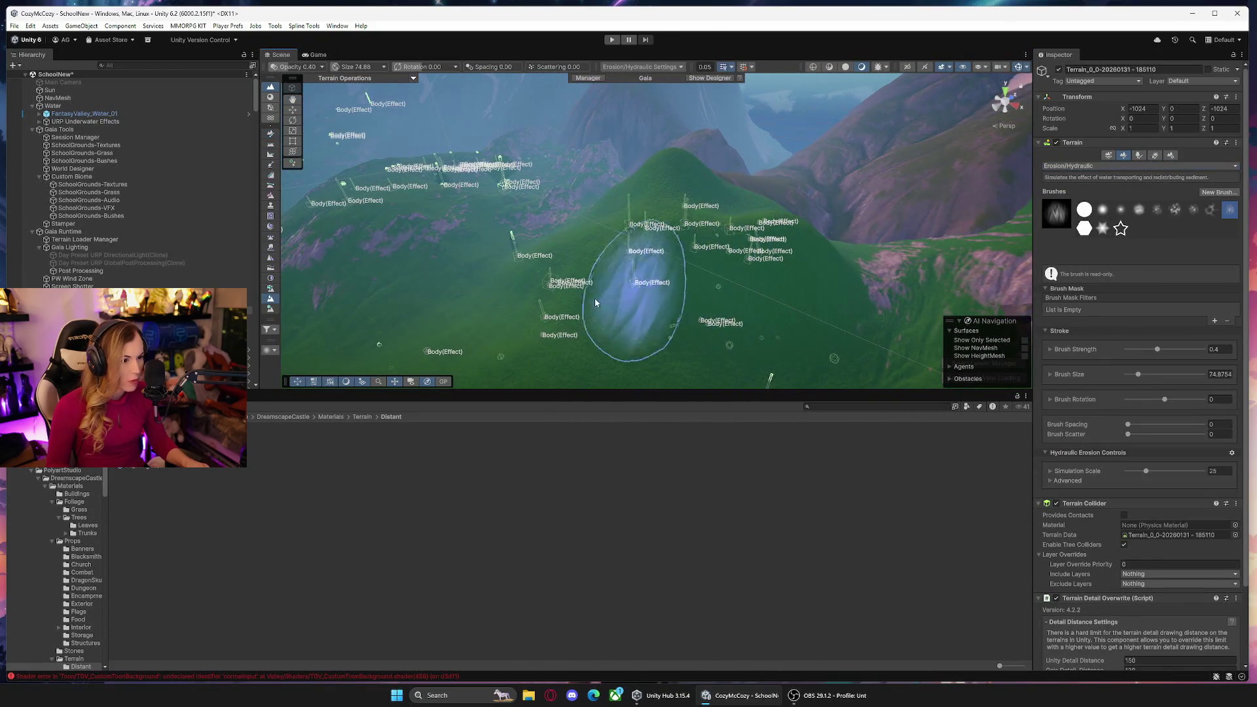
# Bring the steep green hill into view, deselect the terrain, and fly down to ground level.
pyautogui.moveTo(686, 300)
pyautogui.mouseDown()
pyautogui.moveTo(720, 309)
pyautogui.moveTo(746, 278)
pyautogui.mouseUp()
pyautogui.moveTo(897, 124)
pyautogui.mouseDown()
pyautogui.moveTo(824, 226)
pyautogui.moveTo(827, 280)
pyautogui.moveTo(856, 263)
pyautogui.moveTo(738, 202)
pyautogui.mouseUp()
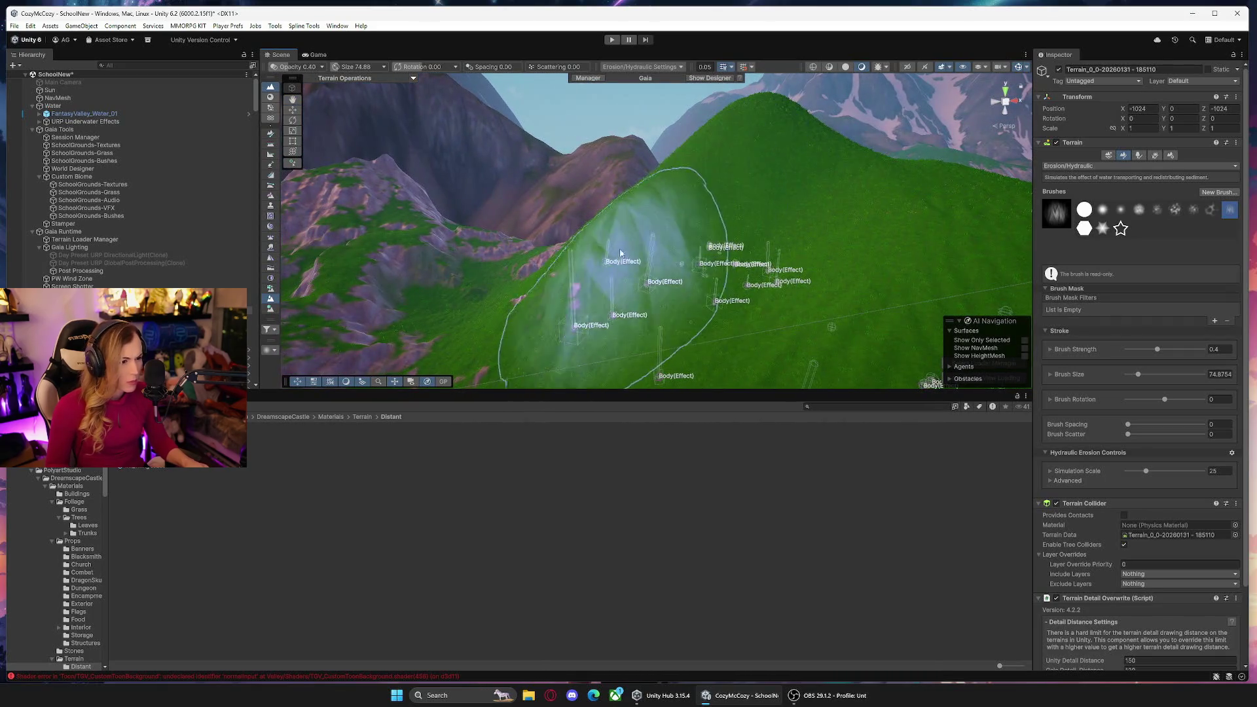
pyautogui.click(682, 235)
pyautogui.moveTo(683, 234)
pyautogui.mouseDown()
pyautogui.moveTo(826, 277)
pyautogui.moveTo(876, 311)
pyautogui.moveTo(1053, 310)
pyautogui.moveTo(1207, 290)
pyautogui.moveTo(492, 276)
pyautogui.moveTo(860, 271)
pyautogui.moveTo(845, 271)
pyautogui.mouseUp()
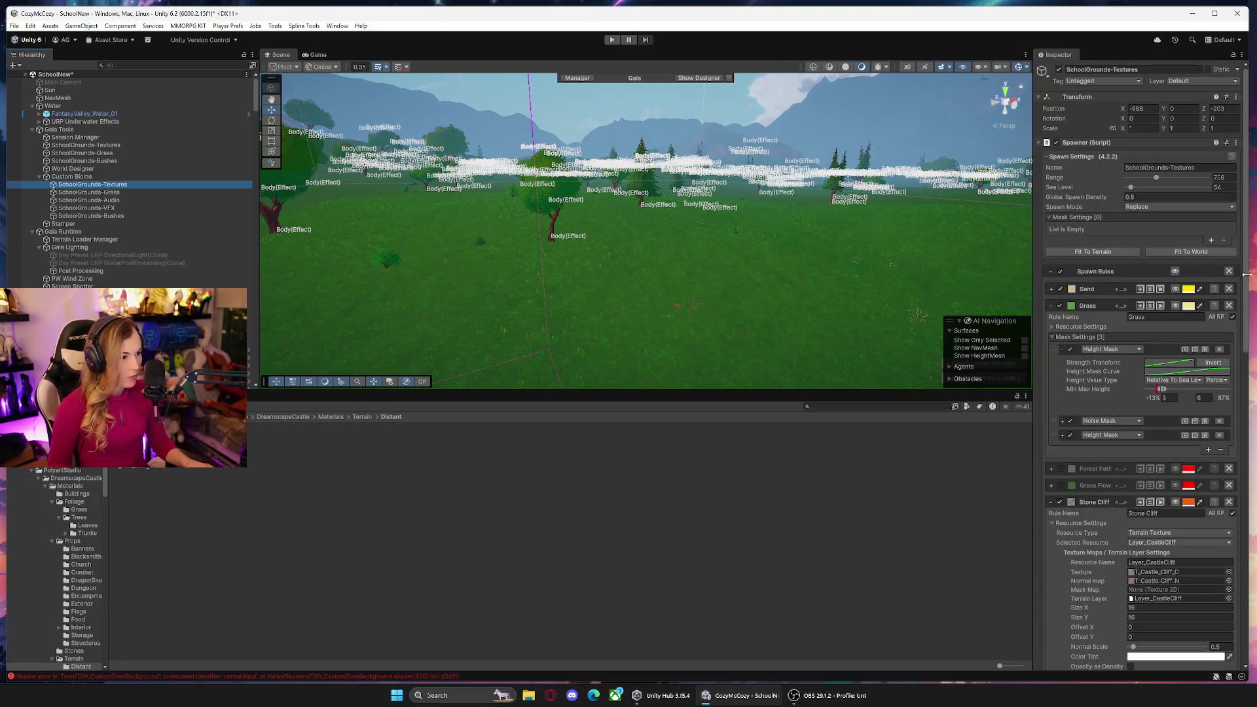
pyautogui.scroll(-10, 1248, 280)
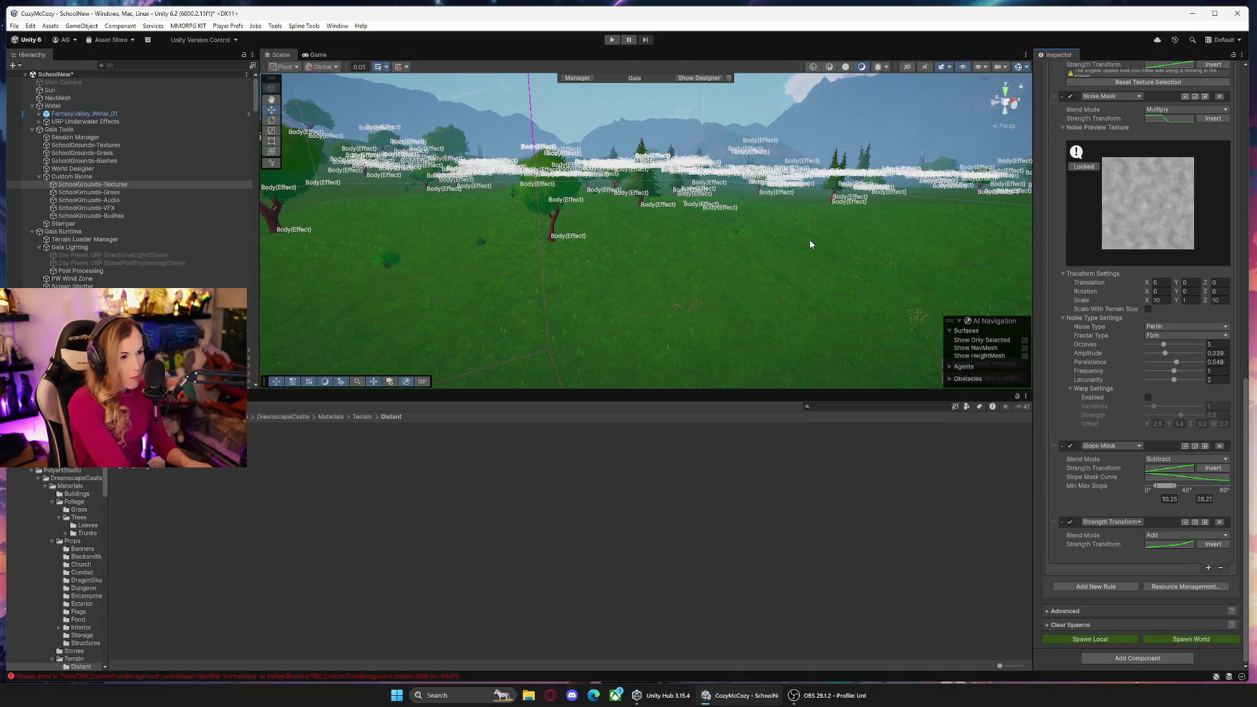
pyautogui.moveTo(792, 226)
pyautogui.mouseDown()
pyautogui.moveTo(763, 157)
pyautogui.moveTo(619, 160)
pyautogui.moveTo(558, 209)
pyautogui.moveTo(409, 181)
pyautogui.moveTo(730, 214)
pyautogui.moveTo(652, 249)
pyautogui.moveTo(717, 257)
pyautogui.moveTo(715, 245)
pyautogui.moveTo(682, 248)
pyautogui.mouseUp()
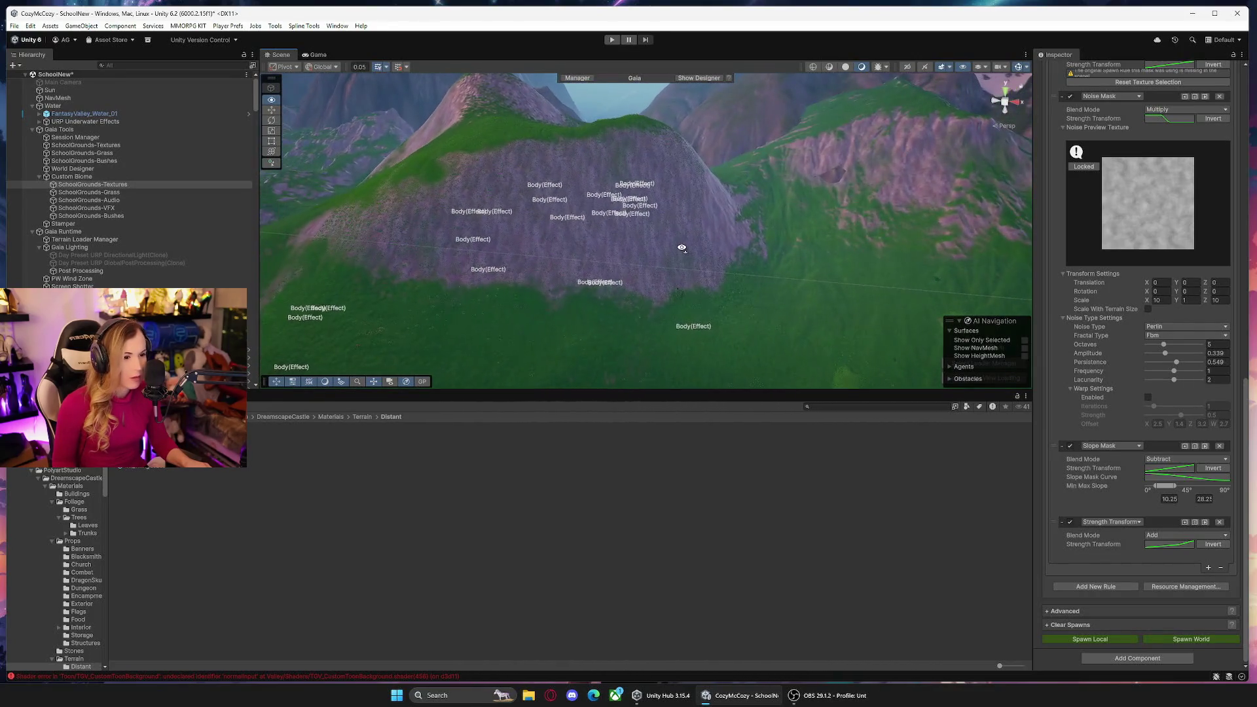
pyautogui.click(577, 249)
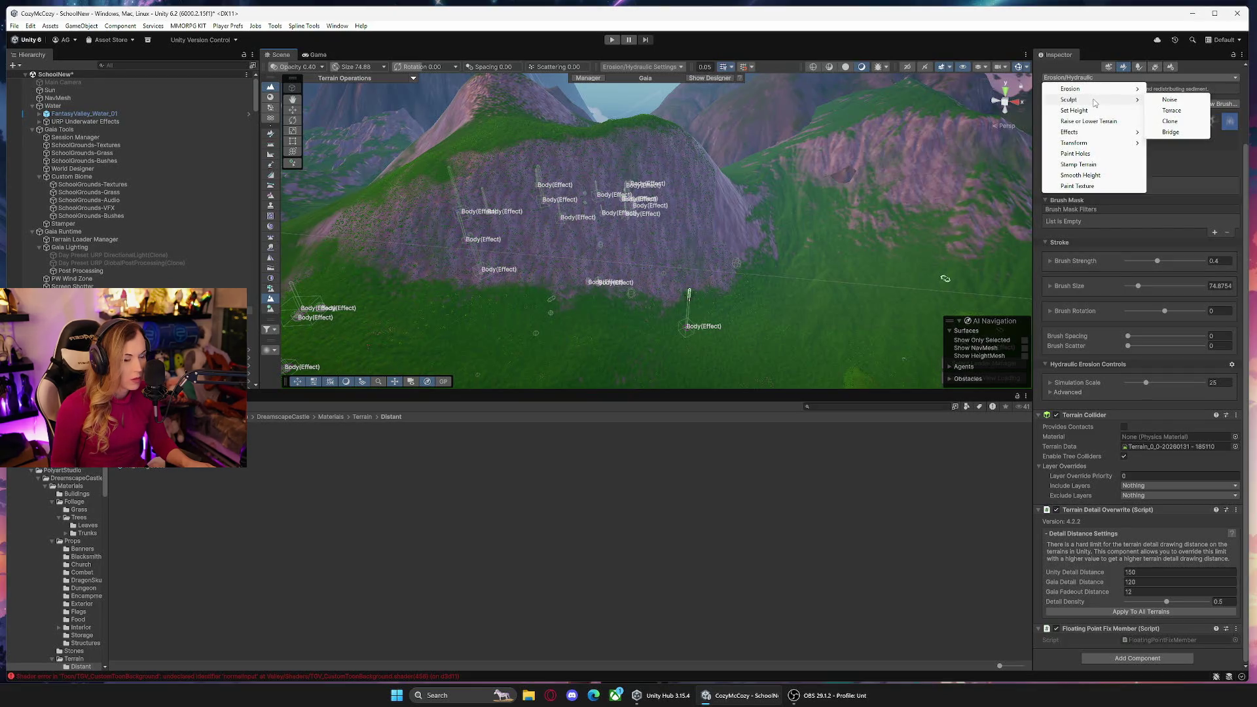
# Try Terrace and Raise or Lower, then choose Wind erosion and set its direction.
pyautogui.click(1171, 111)
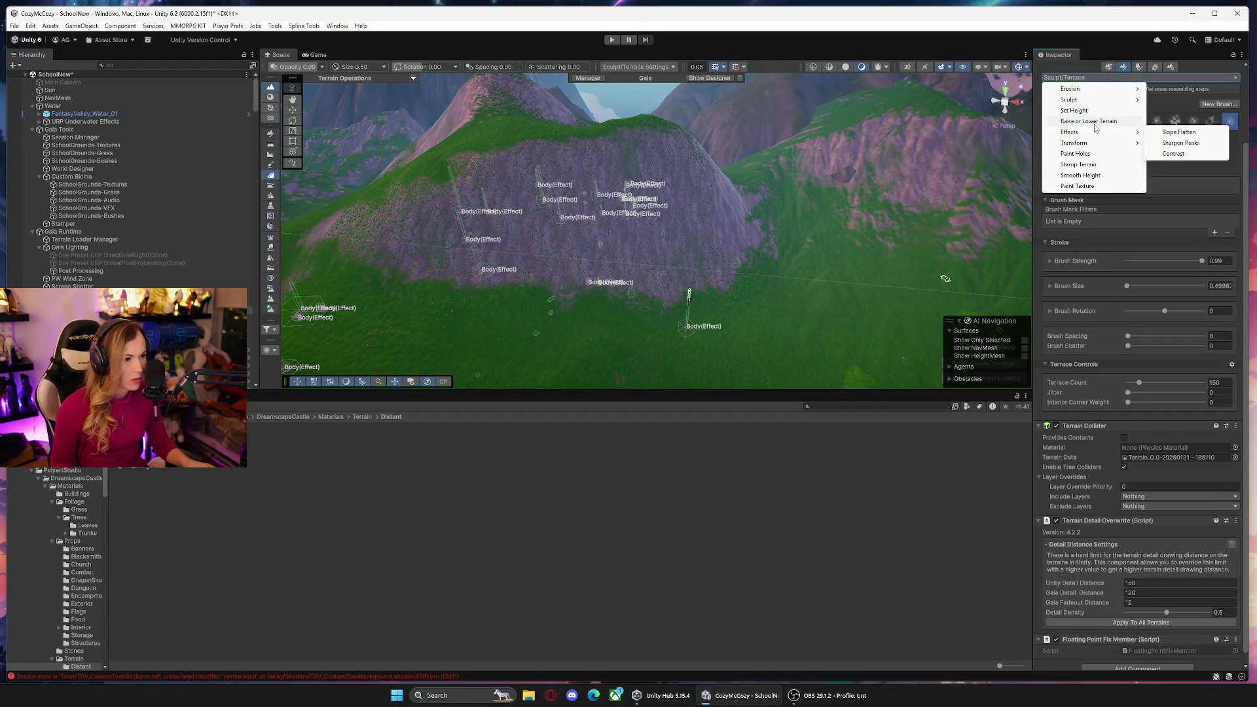
pyautogui.click(1095, 123)
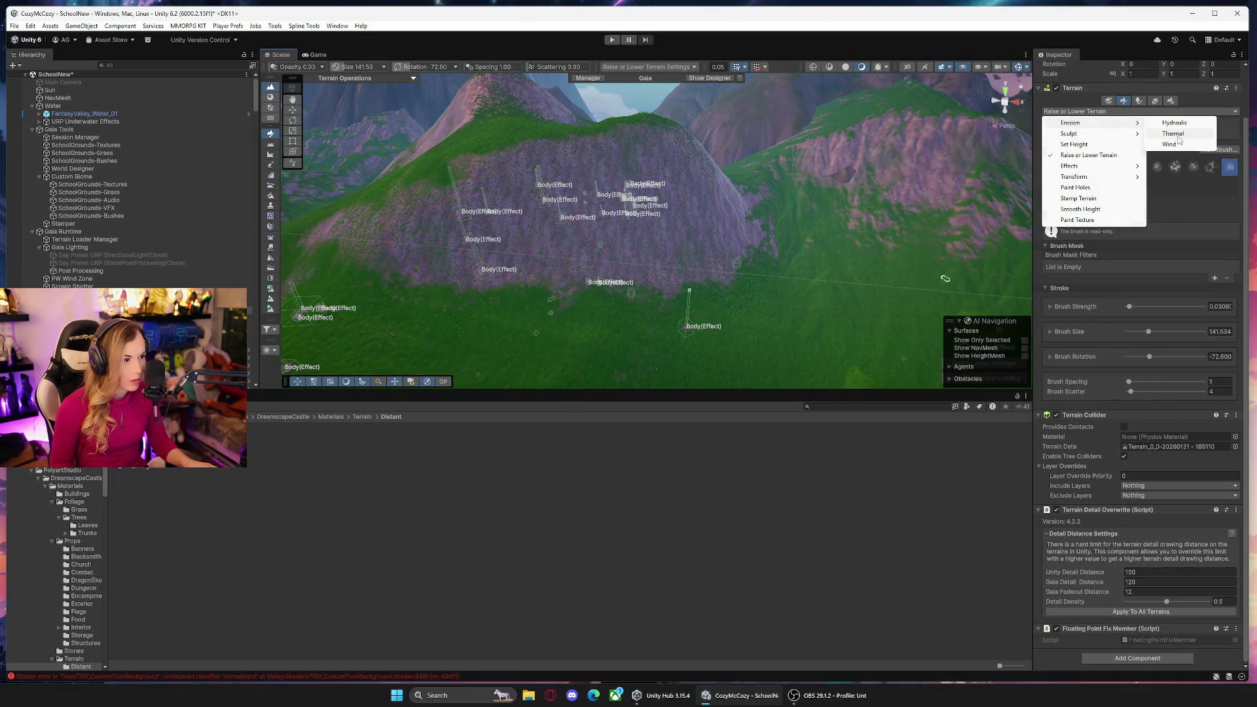
pyautogui.click(1169, 144)
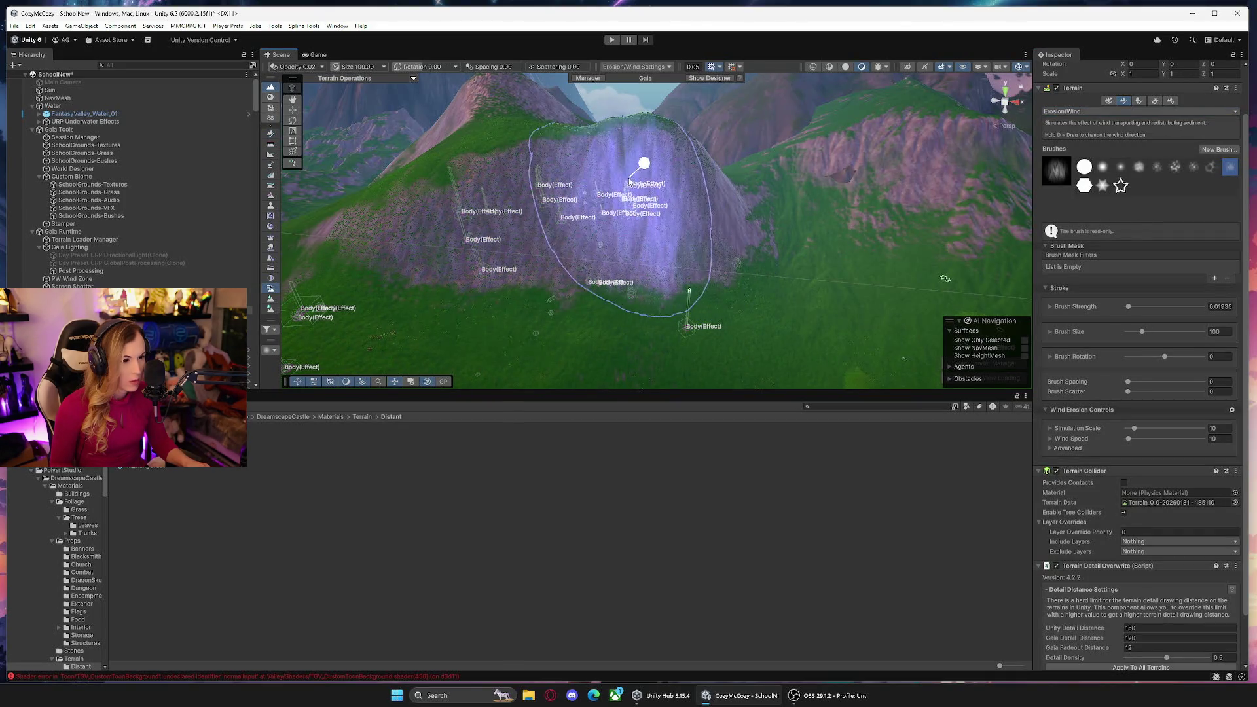
pyautogui.press('d')
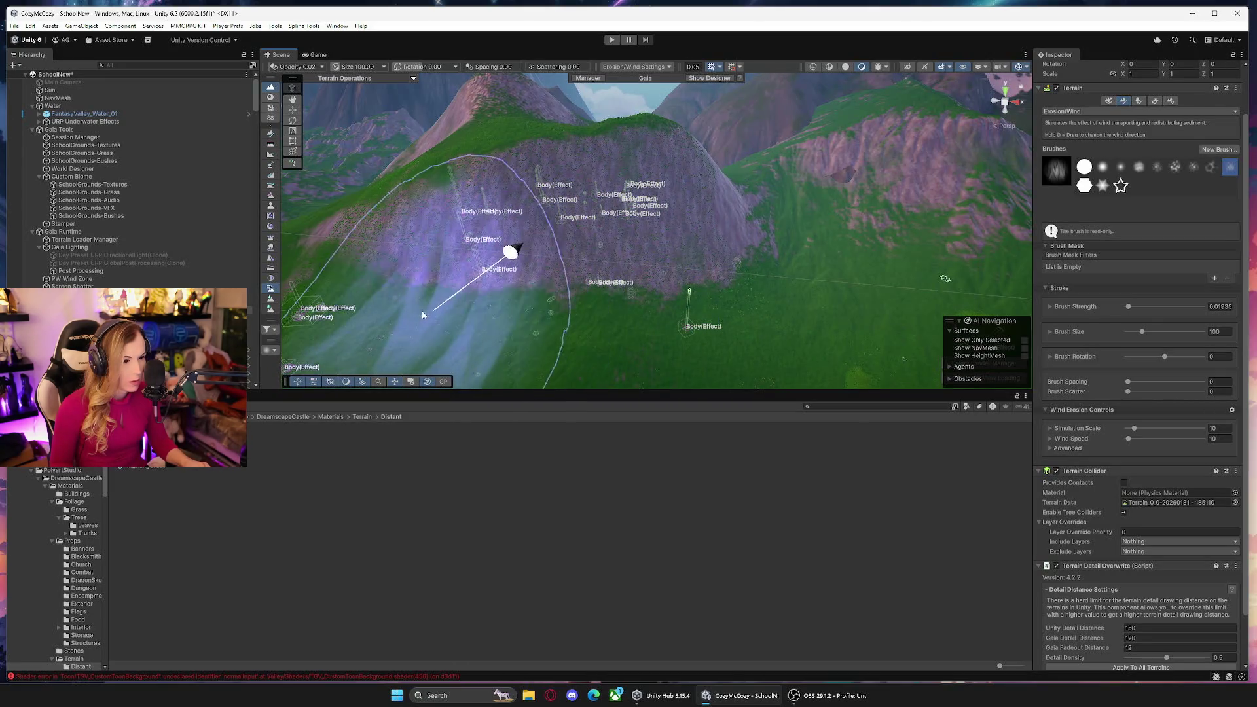
# Orbit around the purple mountain and switch back to Raise or Lower Terrain.
pyautogui.moveTo(420, 312); pyautogui.dragTo(552, 281)
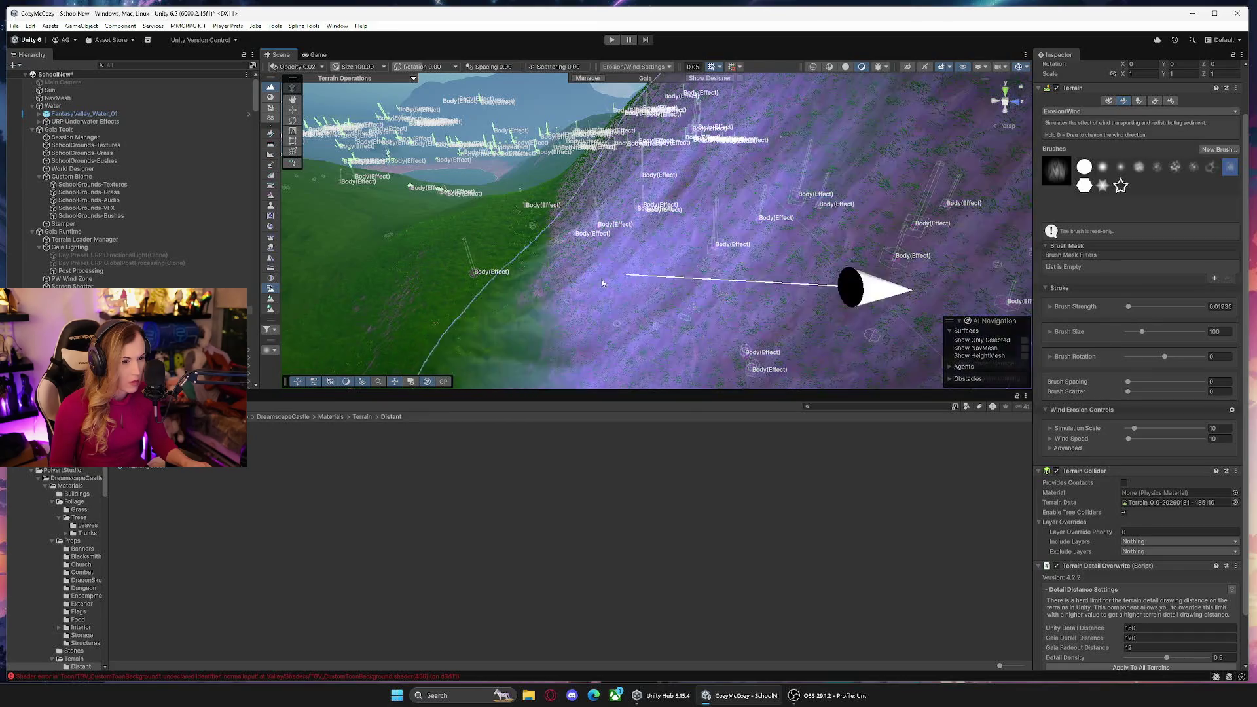
pyautogui.moveTo(421, 308)
pyautogui.mouseDown()
pyautogui.moveTo(589, 282)
pyautogui.moveTo(439, 289)
pyautogui.moveTo(707, 357)
pyautogui.moveTo(827, 308)
pyautogui.moveTo(736, 194)
pyautogui.mouseUp()
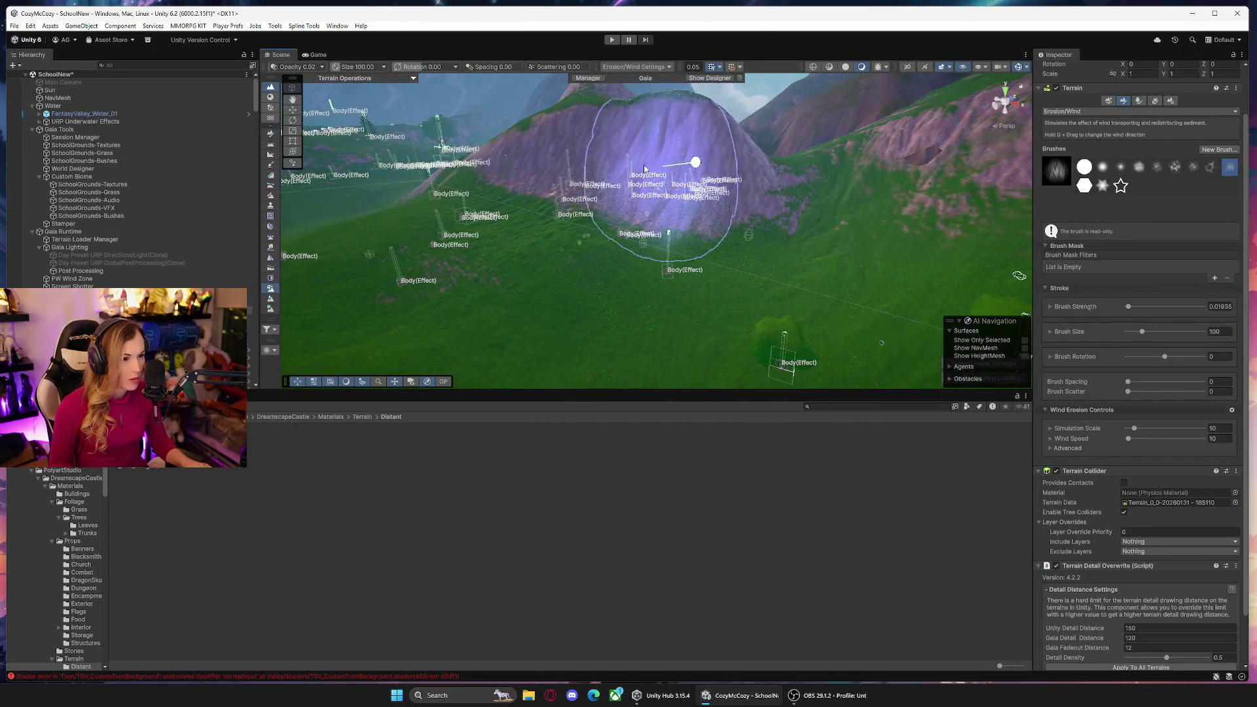
pyautogui.moveTo(658, 188)
pyautogui.mouseDown()
pyautogui.moveTo(646, 140)
pyautogui.moveTo(695, 170)
pyautogui.moveTo(834, 195)
pyautogui.moveTo(662, 186)
pyautogui.mouseUp()
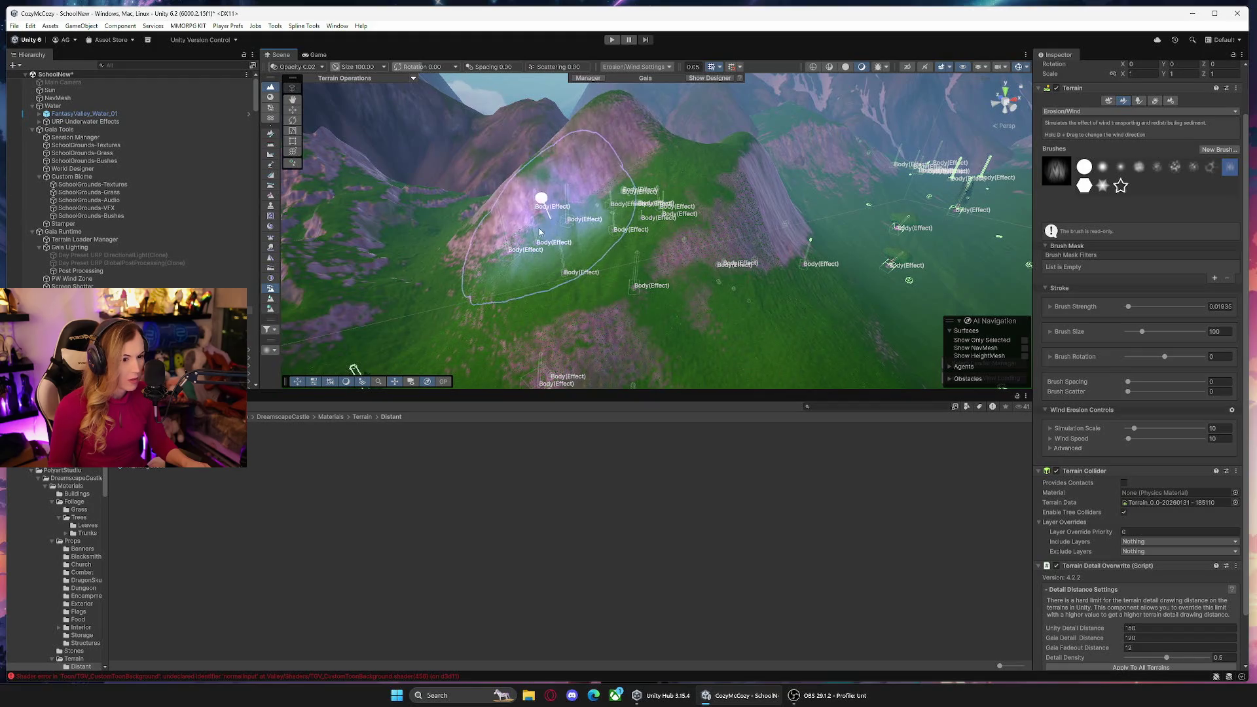
pyautogui.moveTo(685, 231)
pyautogui.mouseDown()
pyautogui.moveTo(674, 216)
pyautogui.moveTo(609, 216)
pyautogui.moveTo(845, 196)
pyautogui.mouseUp()
pyautogui.click(1084, 112)
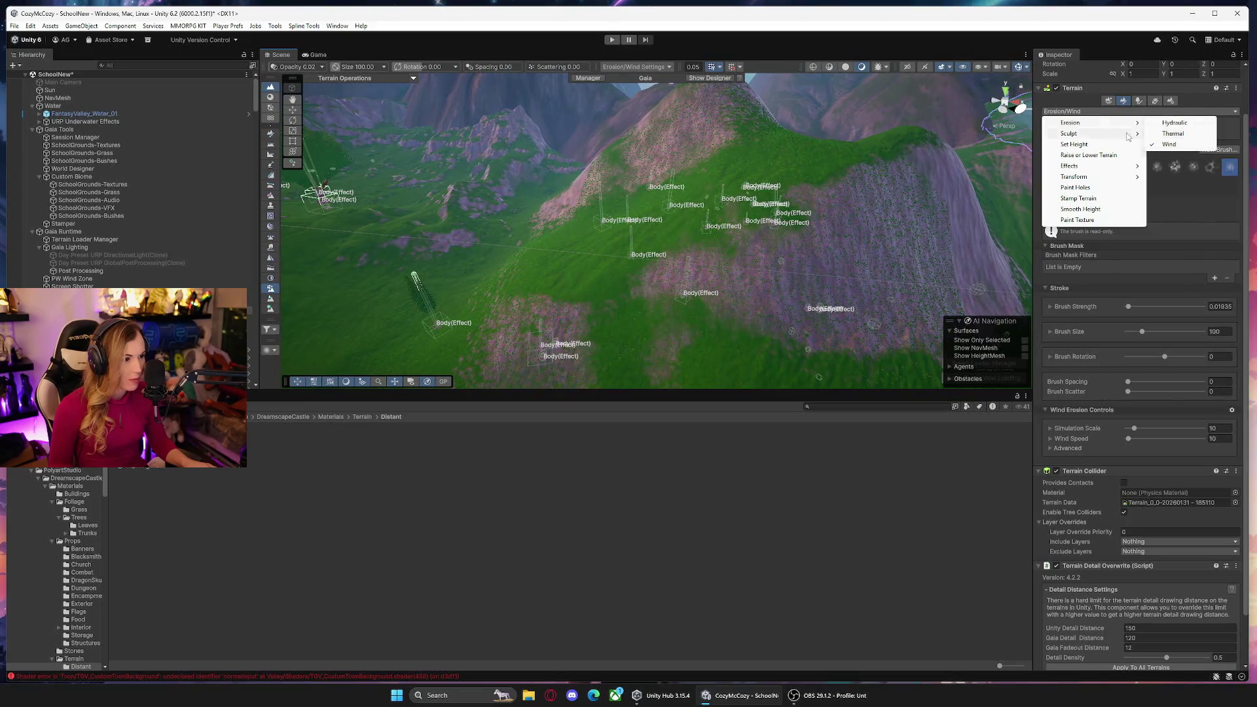
pyautogui.click(1089, 156)
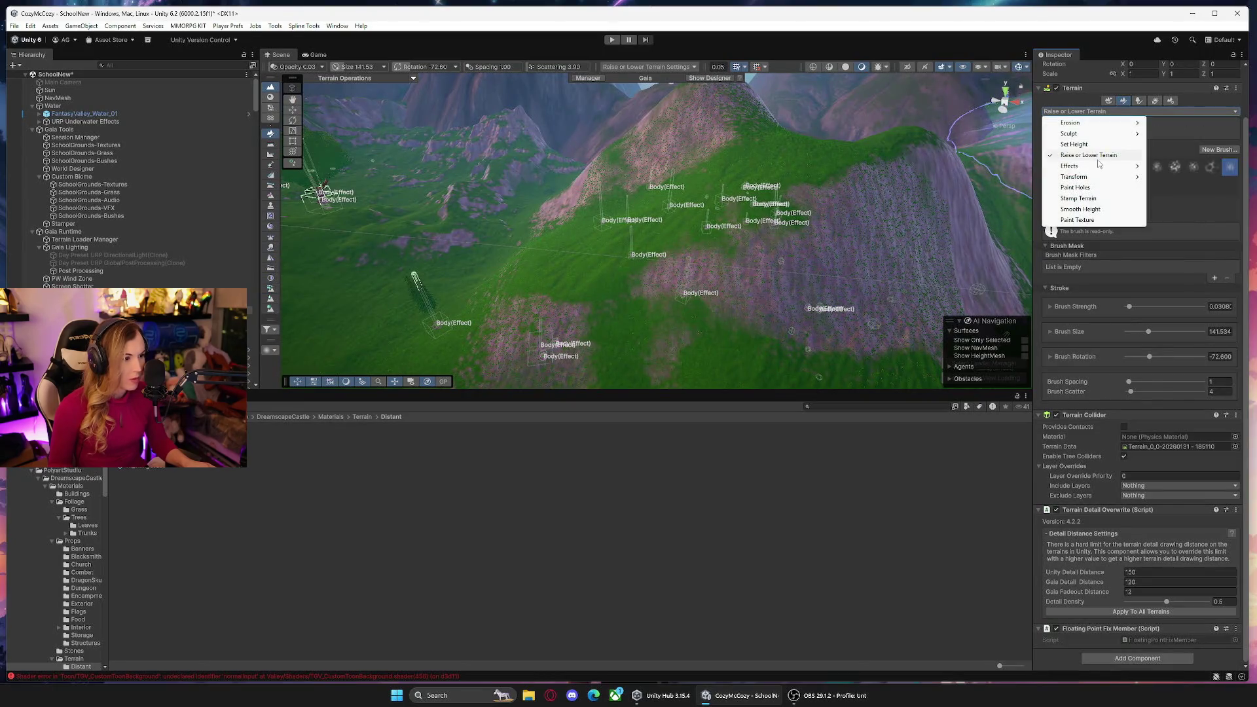
# Set Raise or Lower Terrain to brush strength 0.29 and rotation -159.
pyautogui.click(1098, 157)
pyautogui.moveTo(1136, 309); pyautogui.dragTo(1150, 308)
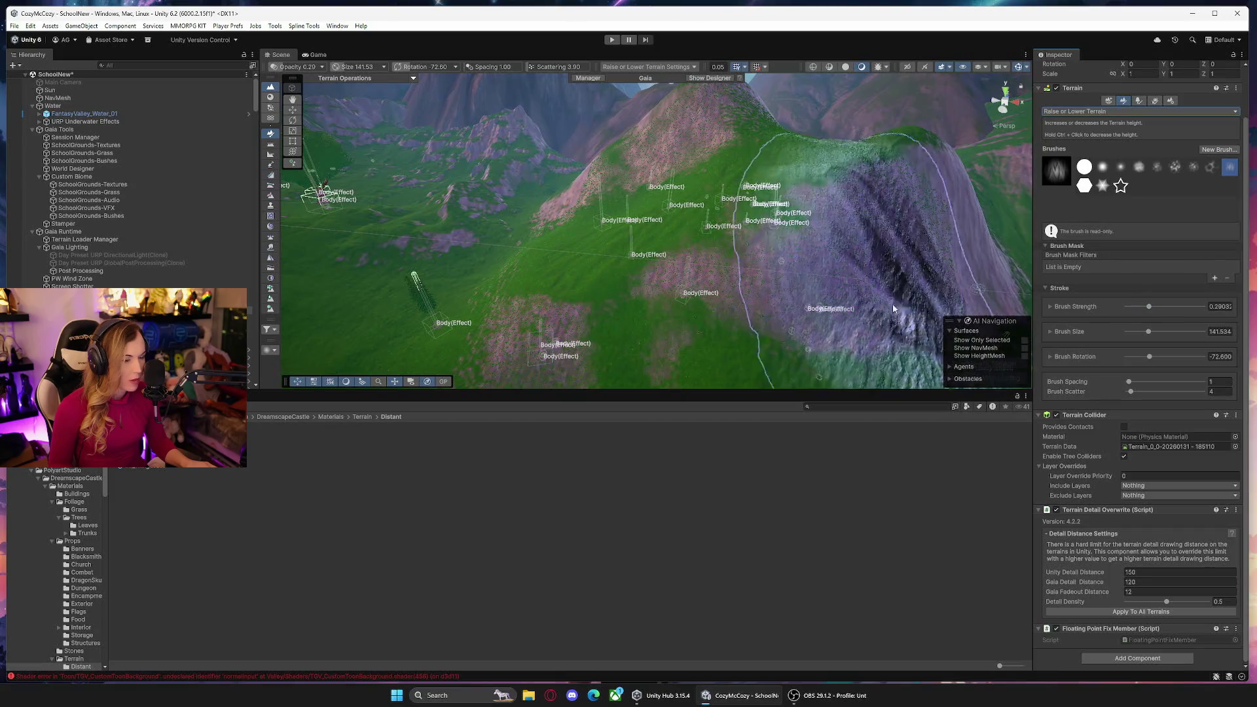
pyautogui.moveTo(892, 290)
pyautogui.mouseDown()
pyautogui.moveTo(618, 345)
pyautogui.moveTo(787, 328)
pyautogui.moveTo(655, 275)
pyautogui.moveTo(681, 277)
pyautogui.moveTo(752, 344)
pyautogui.moveTo(631, 345)
pyautogui.moveTo(572, 257)
pyautogui.mouseUp()
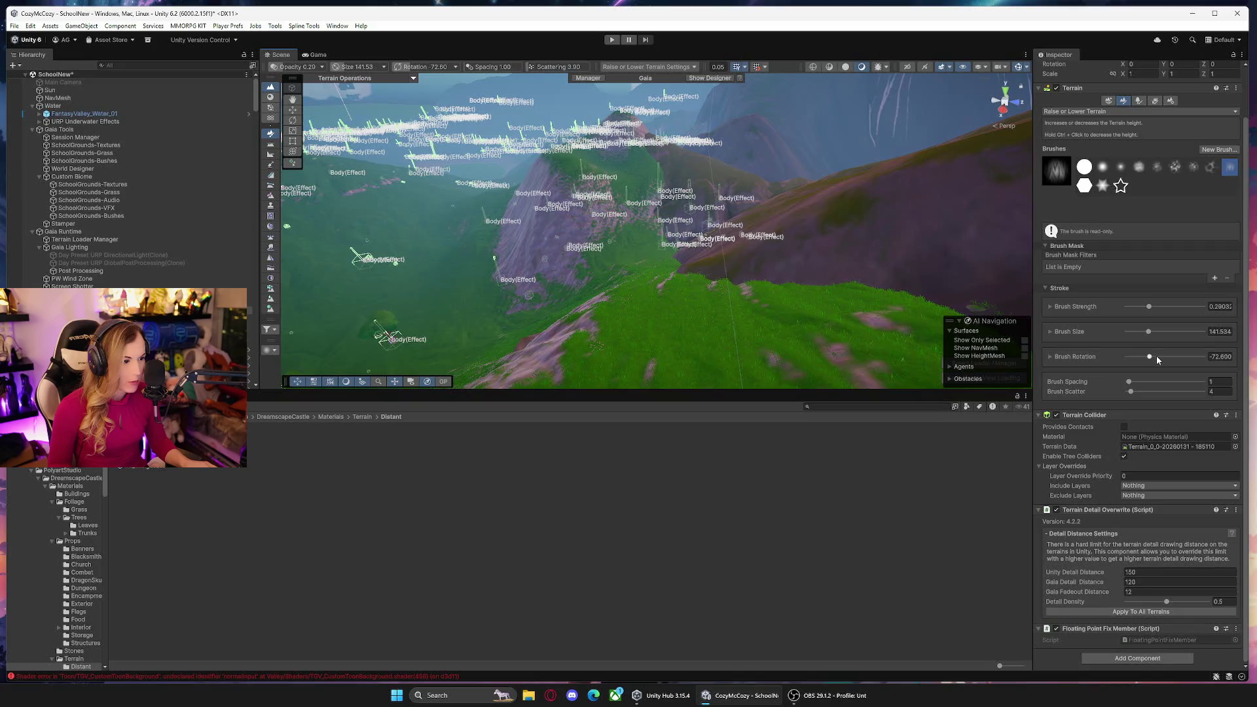
pyautogui.moveTo(1134, 359); pyautogui.dragTo(1130, 359)
pyautogui.moveTo(576, 238)
pyautogui.mouseDown()
pyautogui.moveTo(495, 349)
pyautogui.moveTo(598, 357)
pyautogui.moveTo(649, 262)
pyautogui.mouseUp()
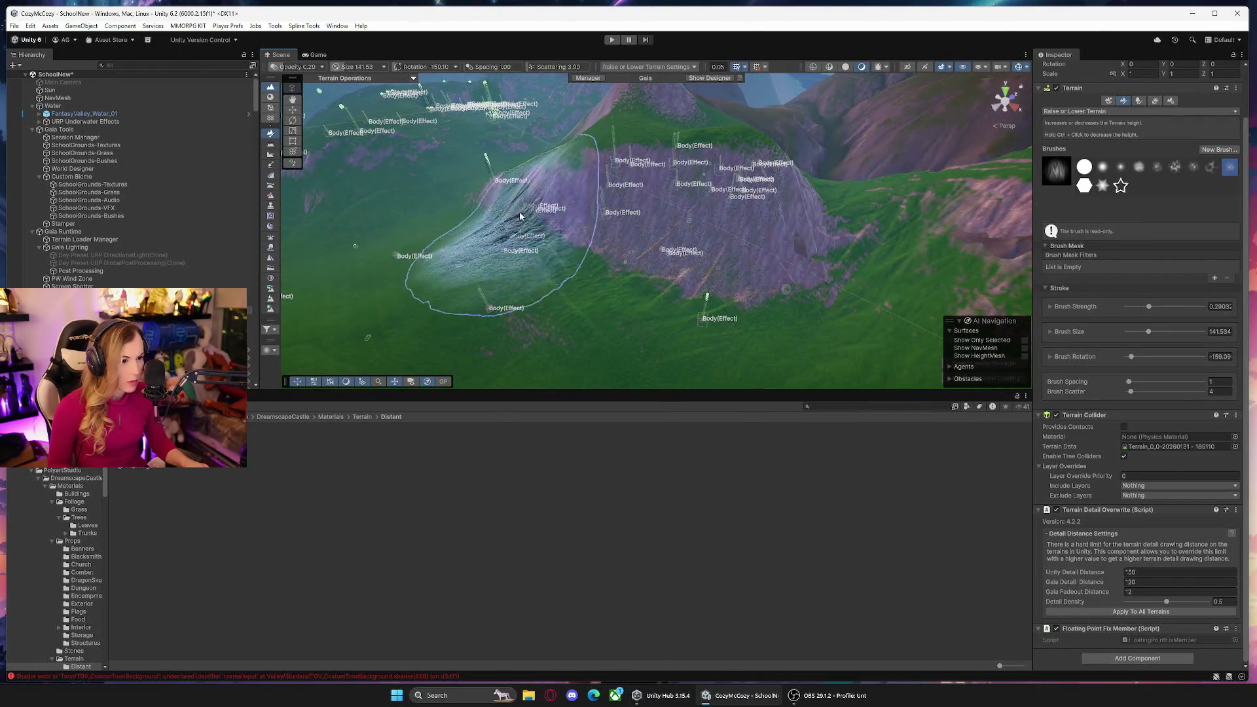
# Paint ridged rocky detail along the lit mountain slope.
pyautogui.moveTo(541, 205)
pyautogui.mouseDown()
pyautogui.moveTo(514, 309)
pyautogui.moveTo(621, 219)
pyautogui.mouseUp()
pyautogui.moveTo(564, 254); pyautogui.dragTo(450, 326)
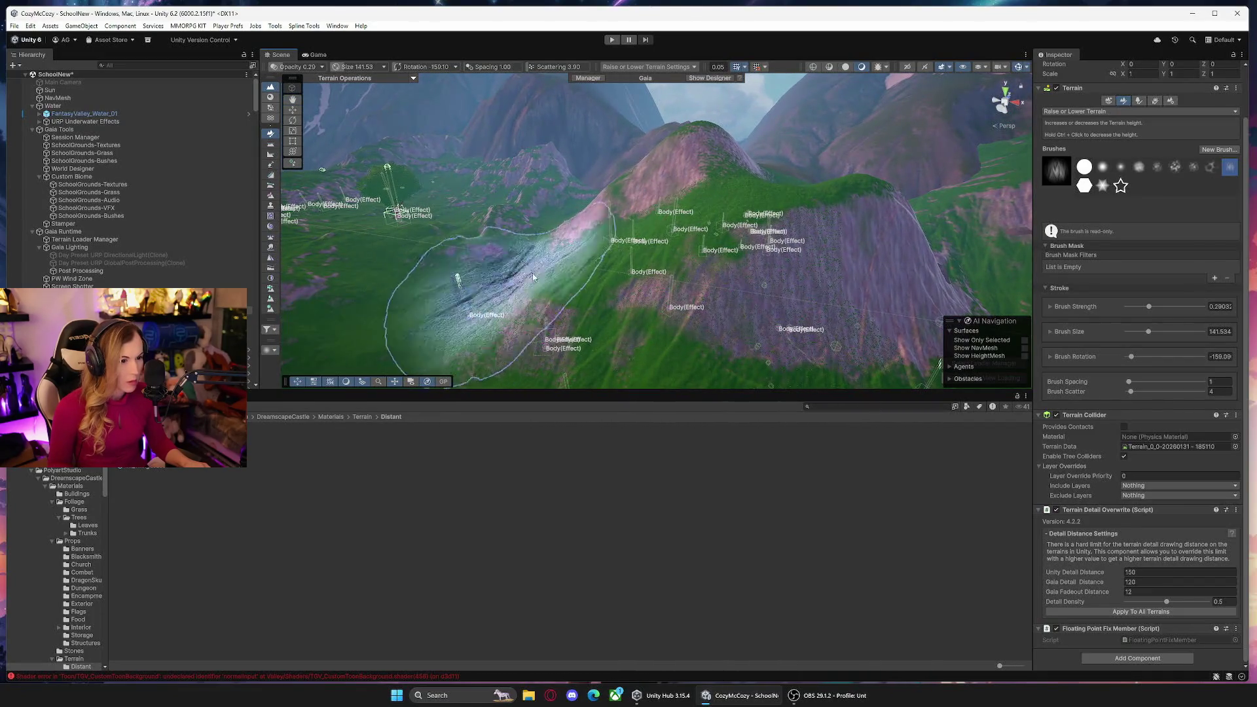
pyautogui.moveTo(577, 239)
pyautogui.mouseDown()
pyautogui.moveTo(710, 337)
pyautogui.moveTo(870, 336)
pyautogui.moveTo(917, 275)
pyautogui.moveTo(816, 269)
pyautogui.moveTo(599, 217)
pyautogui.mouseUp()
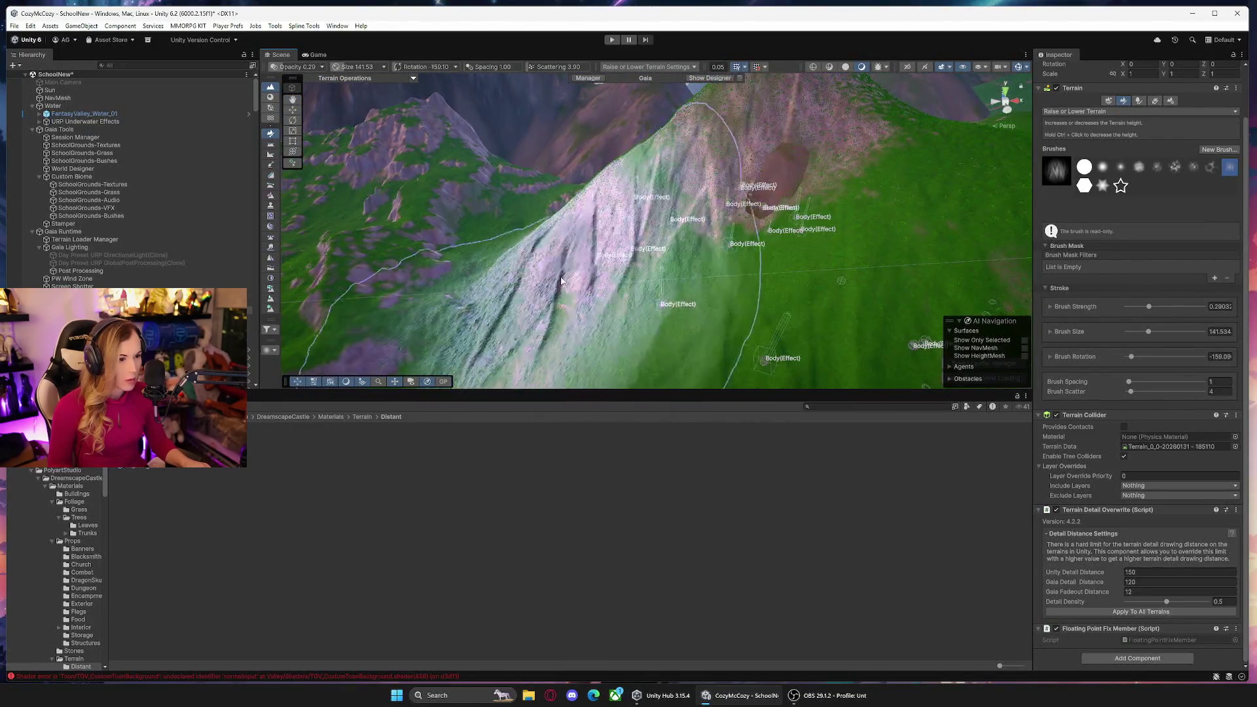
# Lower brush strength to 0.14 and switch to Hydraulic erosion.
pyautogui.moveTo(1154, 307); pyautogui.dragTo(1137, 309)
pyautogui.moveTo(627, 227)
pyautogui.mouseDown()
pyautogui.moveTo(871, 247)
pyautogui.moveTo(825, 262)
pyautogui.moveTo(983, 230)
pyautogui.mouseUp()
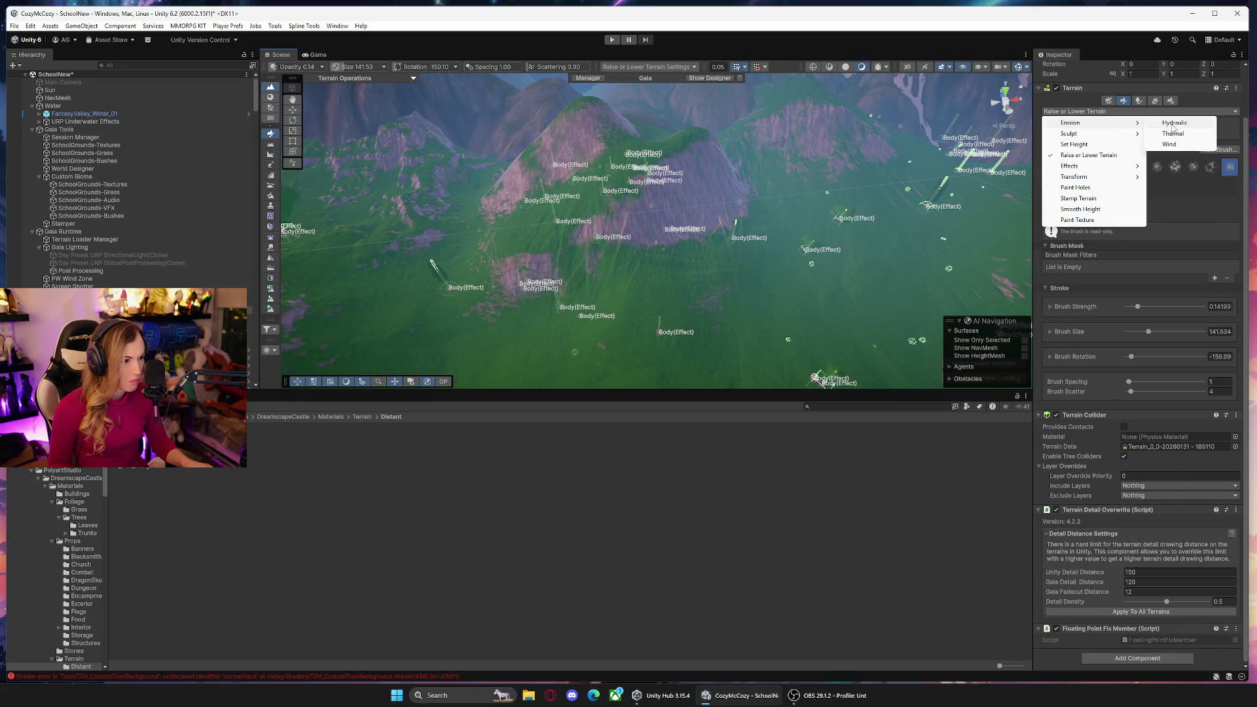
pyautogui.click(1173, 123)
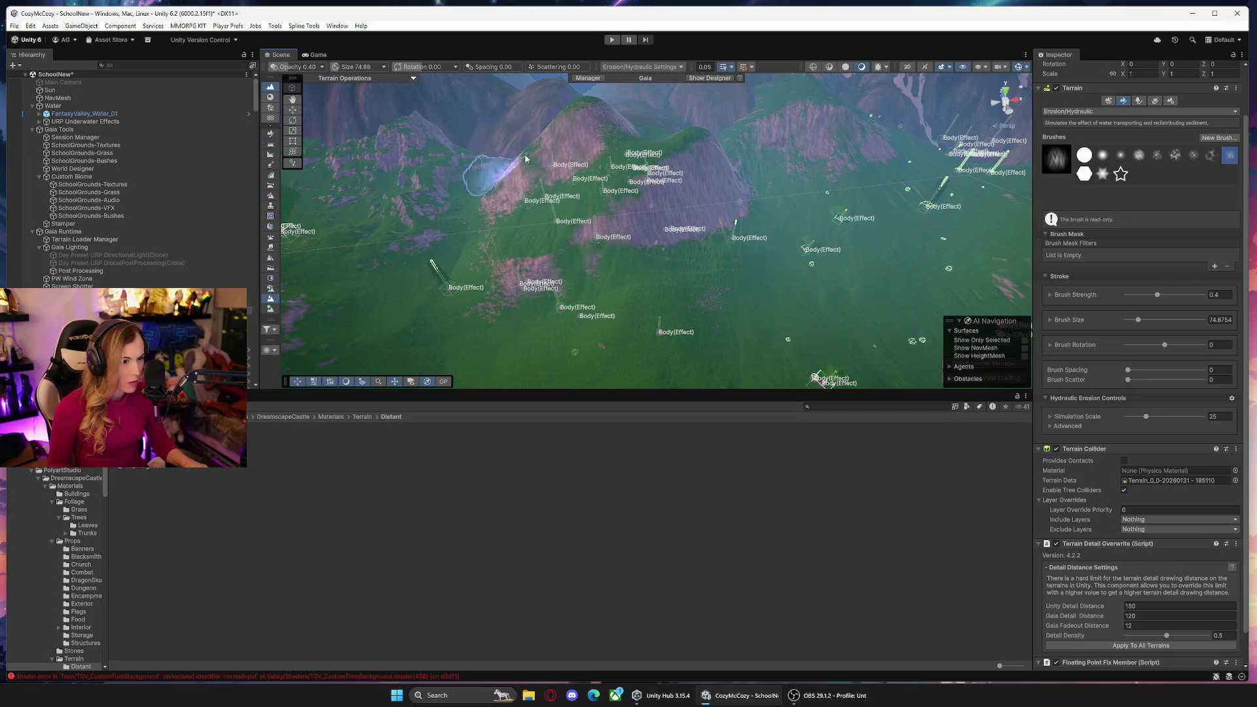
pyautogui.scroll(5, 794, 362)
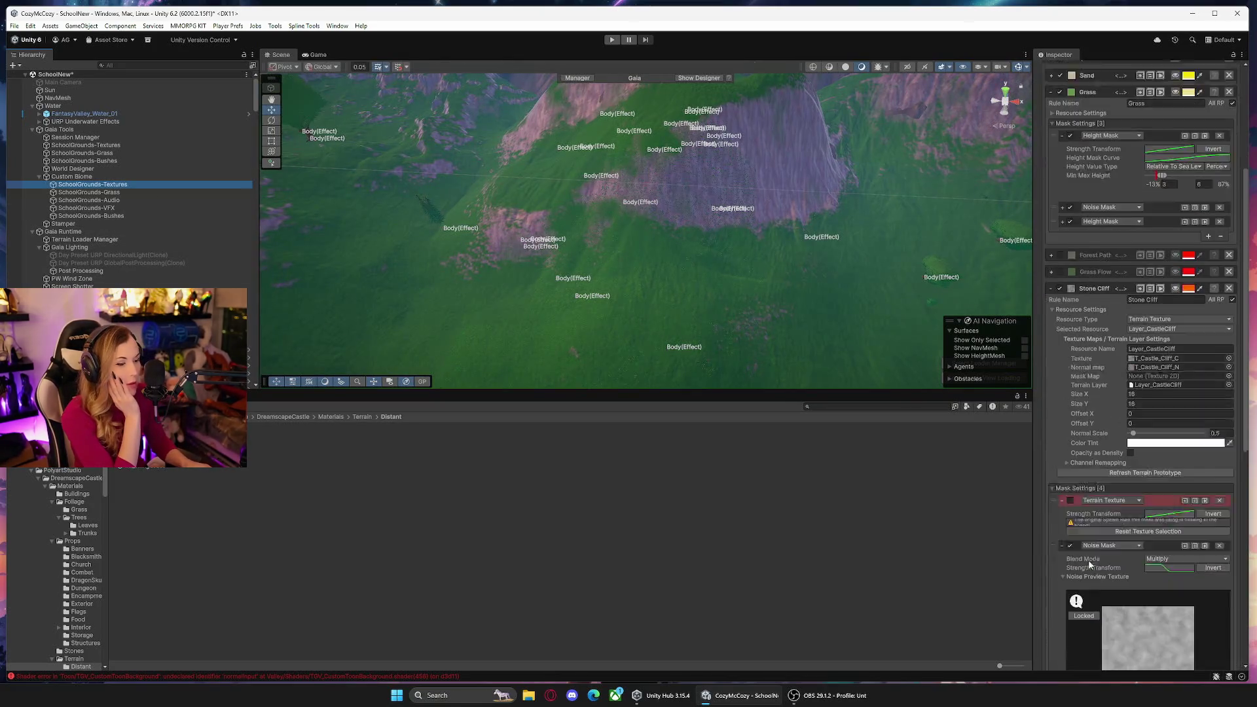
# Zoom out to the whole mountain and select the terrain on Hydraulic erosion.
pyautogui.scroll(-3, 1086, 549)
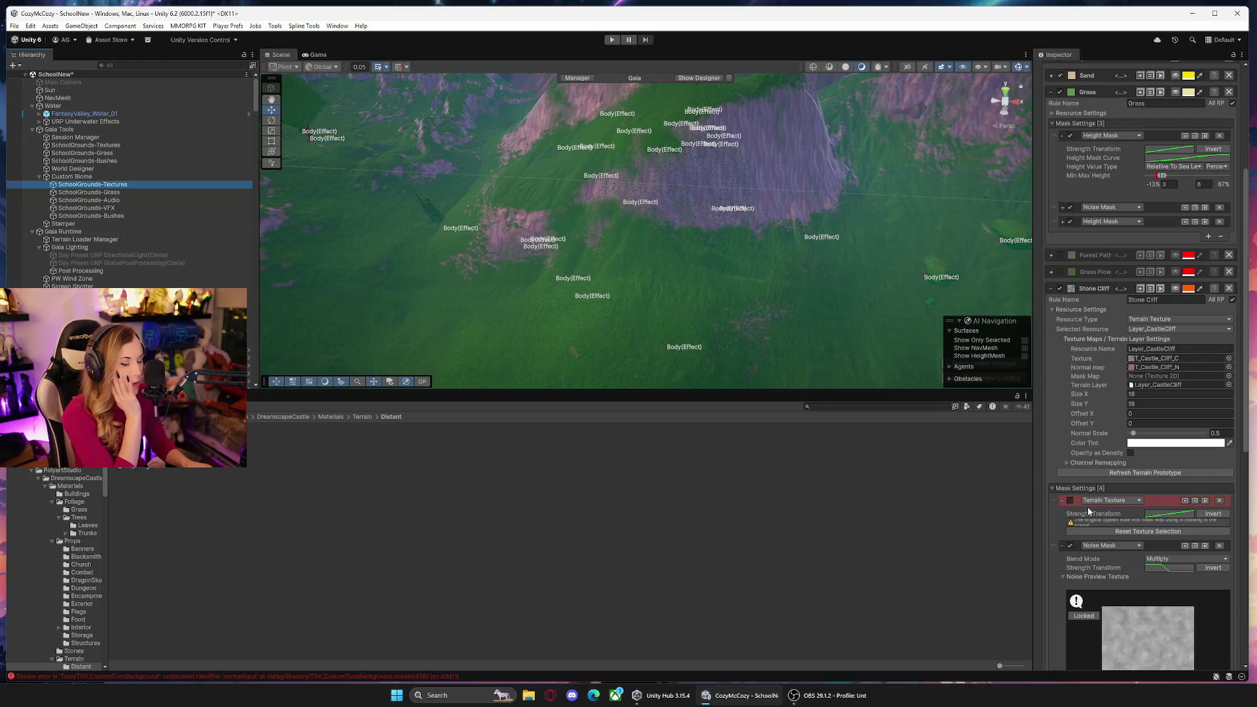
pyautogui.scroll(-3, 1089, 511)
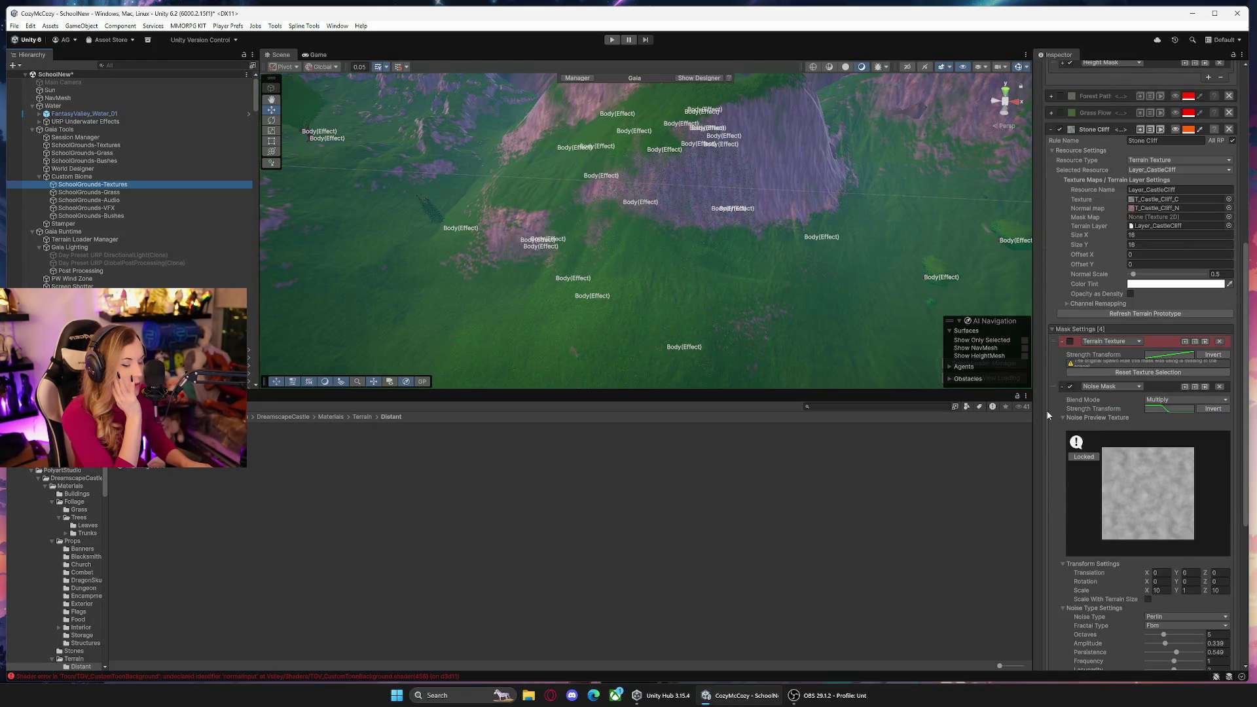
pyautogui.scroll(-5, 1056, 376)
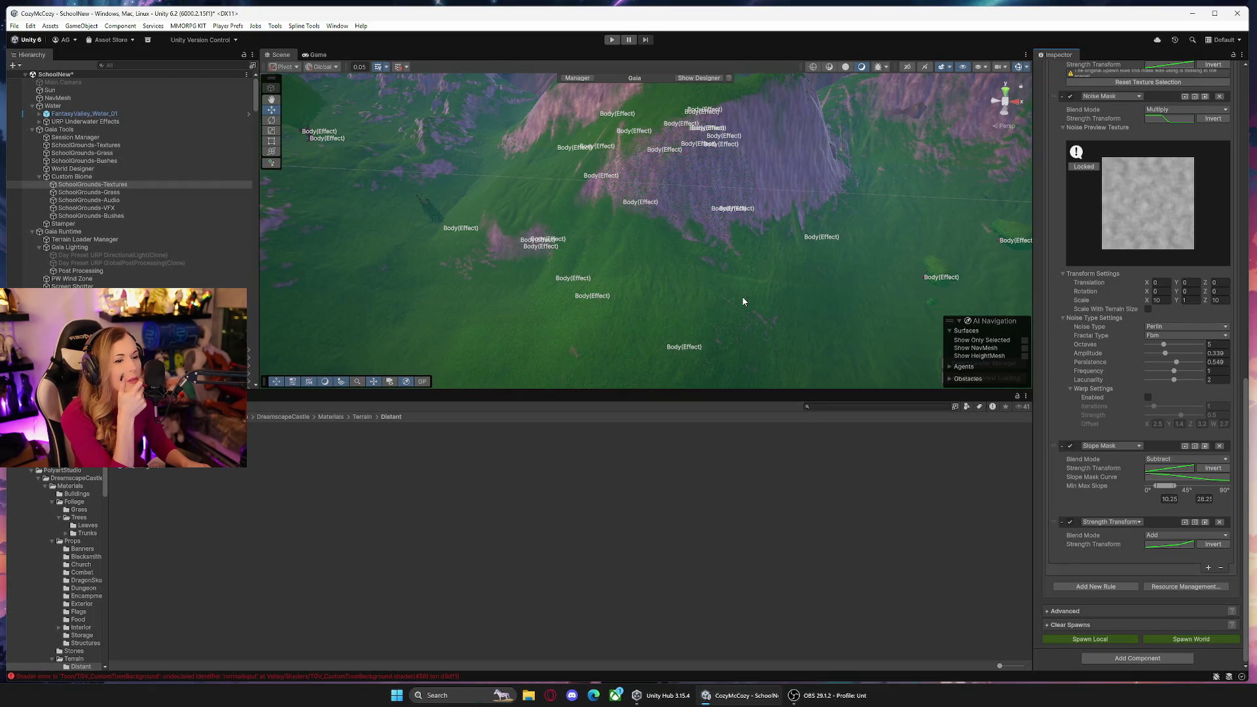
pyautogui.moveTo(778, 304)
pyautogui.mouseDown()
pyautogui.moveTo(797, 258)
pyautogui.moveTo(827, 271)
pyautogui.moveTo(844, 205)
pyautogui.moveTo(878, 280)
pyautogui.moveTo(790, 237)
pyautogui.moveTo(749, 247)
pyautogui.moveTo(777, 266)
pyautogui.moveTo(592, 225)
pyautogui.moveTo(640, 277)
pyautogui.moveTo(598, 281)
pyautogui.moveTo(458, 253)
pyautogui.moveTo(655, 247)
pyautogui.mouseUp()
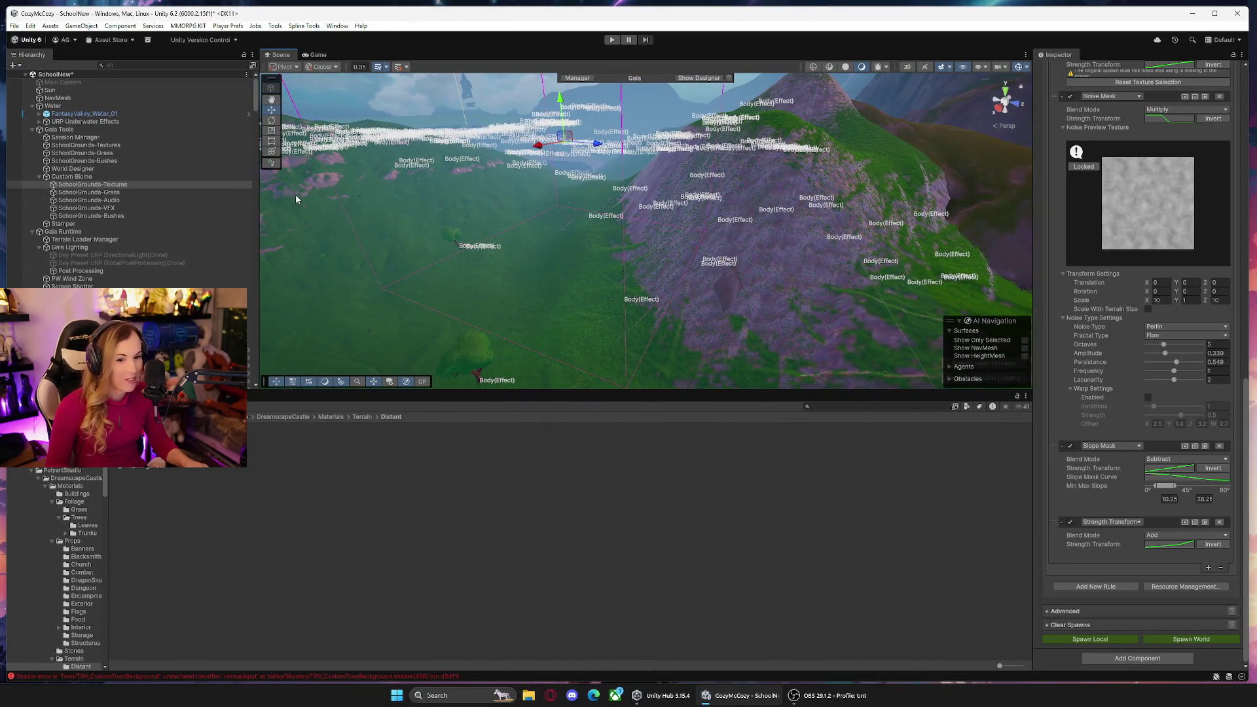
pyautogui.click(585, 268)
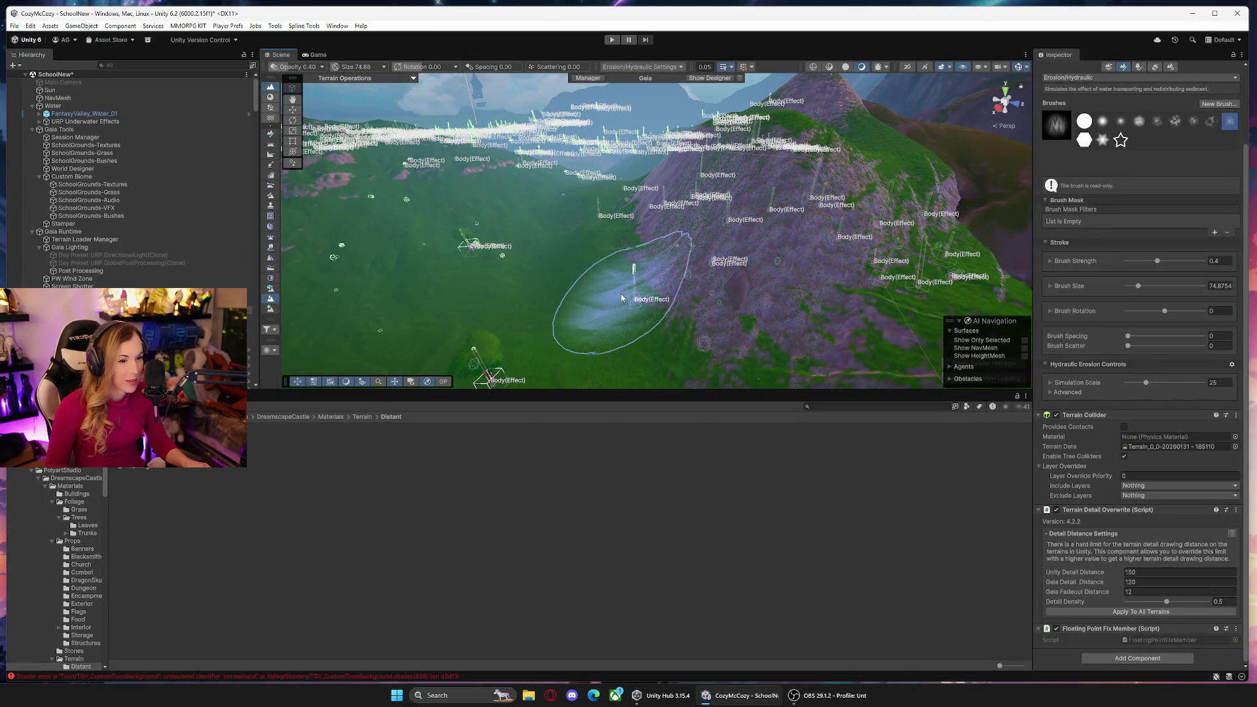
# Set brush strength to 0.78 and raise the hillside with Raise or Lower Terrain.
pyautogui.moveTo(1164, 260); pyautogui.dragTo(1186, 261)
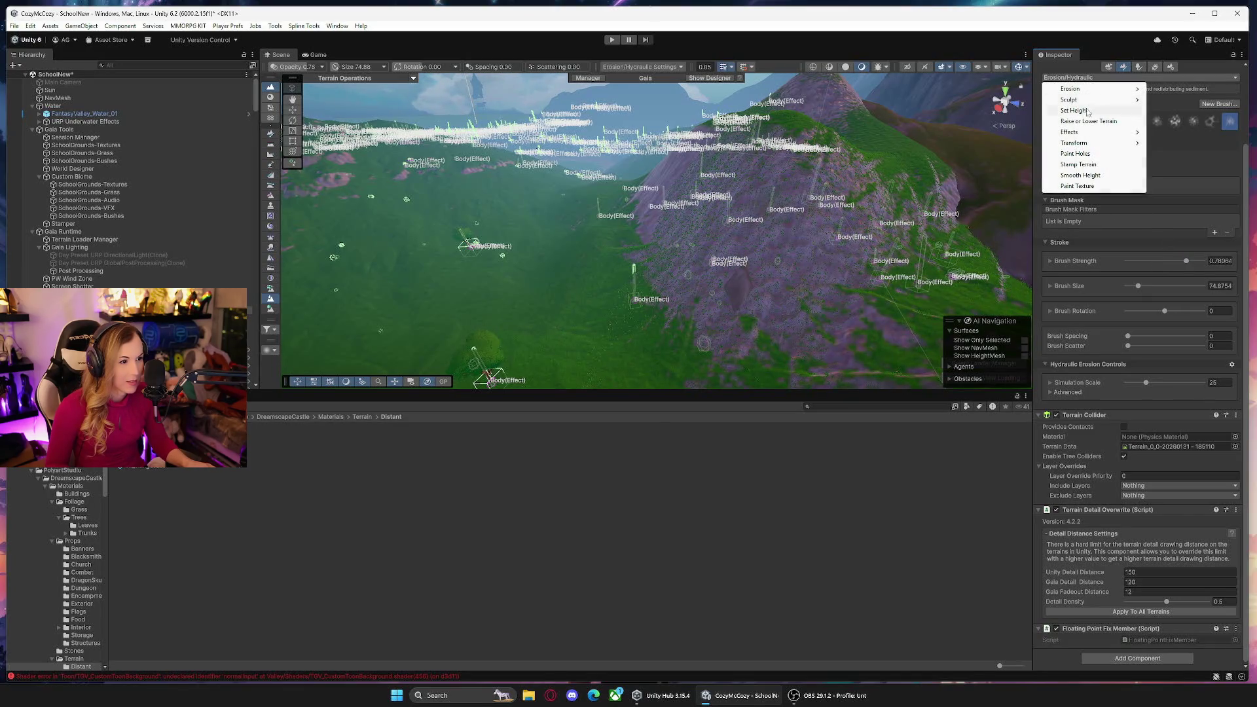
pyautogui.click(1089, 121)
pyautogui.moveTo(593, 315)
pyautogui.mouseDown()
pyautogui.moveTo(612, 252)
pyautogui.moveTo(702, 308)
pyautogui.moveTo(753, 258)
pyautogui.mouseUp()
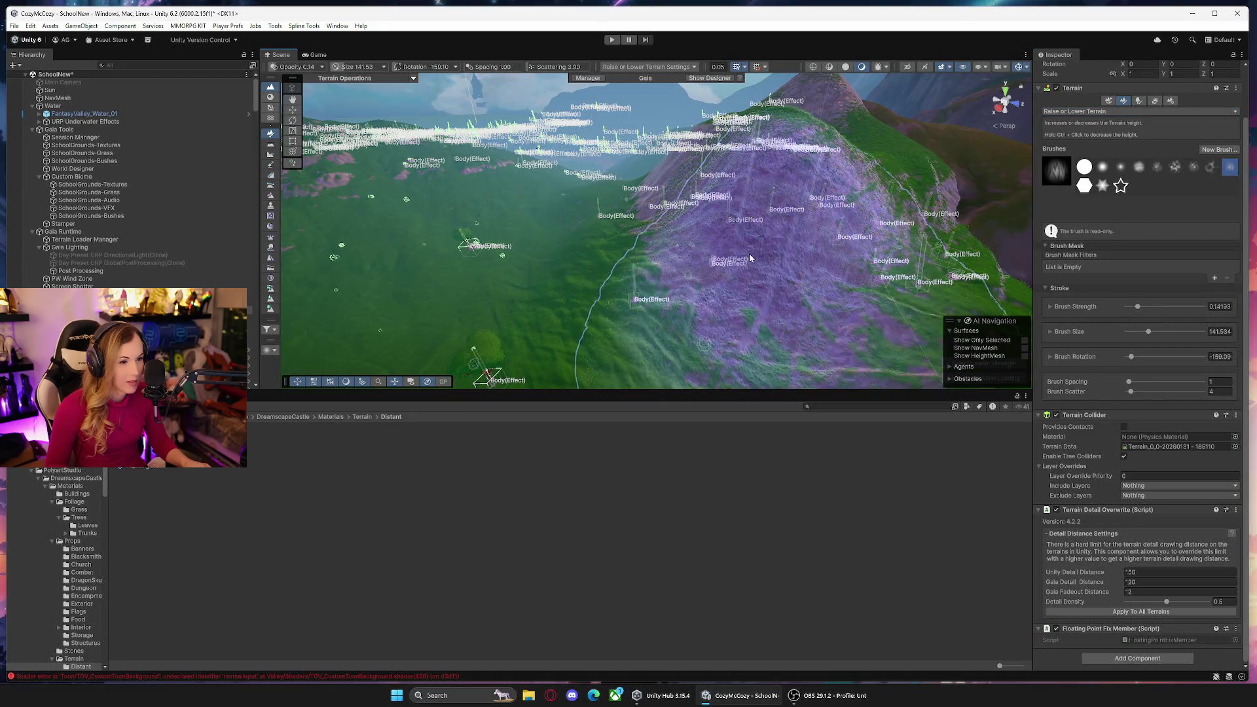
pyautogui.moveTo(561, 303)
pyautogui.mouseDown()
pyautogui.moveTo(441, 267)
pyautogui.moveTo(451, 301)
pyautogui.moveTo(513, 267)
pyautogui.moveTo(648, 249)
pyautogui.mouseUp()
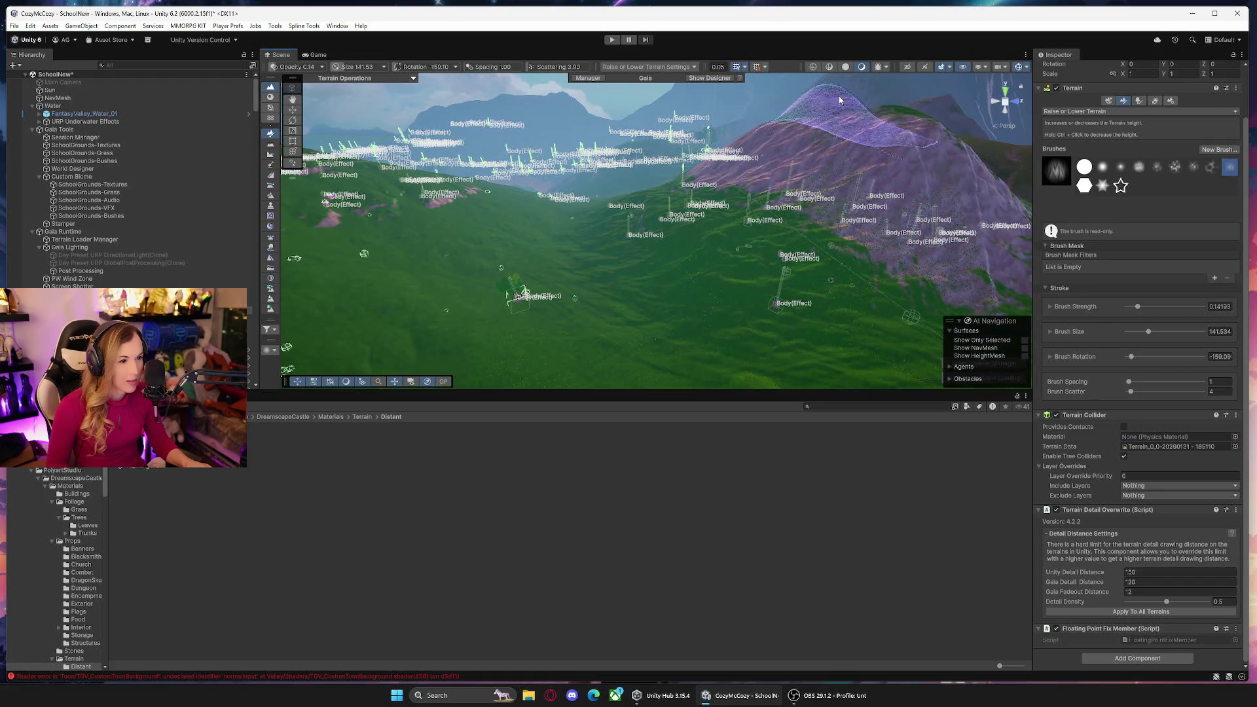
pyautogui.moveTo(917, 183)
pyautogui.mouseDown()
pyautogui.moveTo(816, 194)
pyautogui.moveTo(616, 267)
pyautogui.moveTo(661, 186)
pyautogui.moveTo(728, 158)
pyautogui.moveTo(649, 234)
pyautogui.moveTo(1151, 377)
pyautogui.mouseUp()
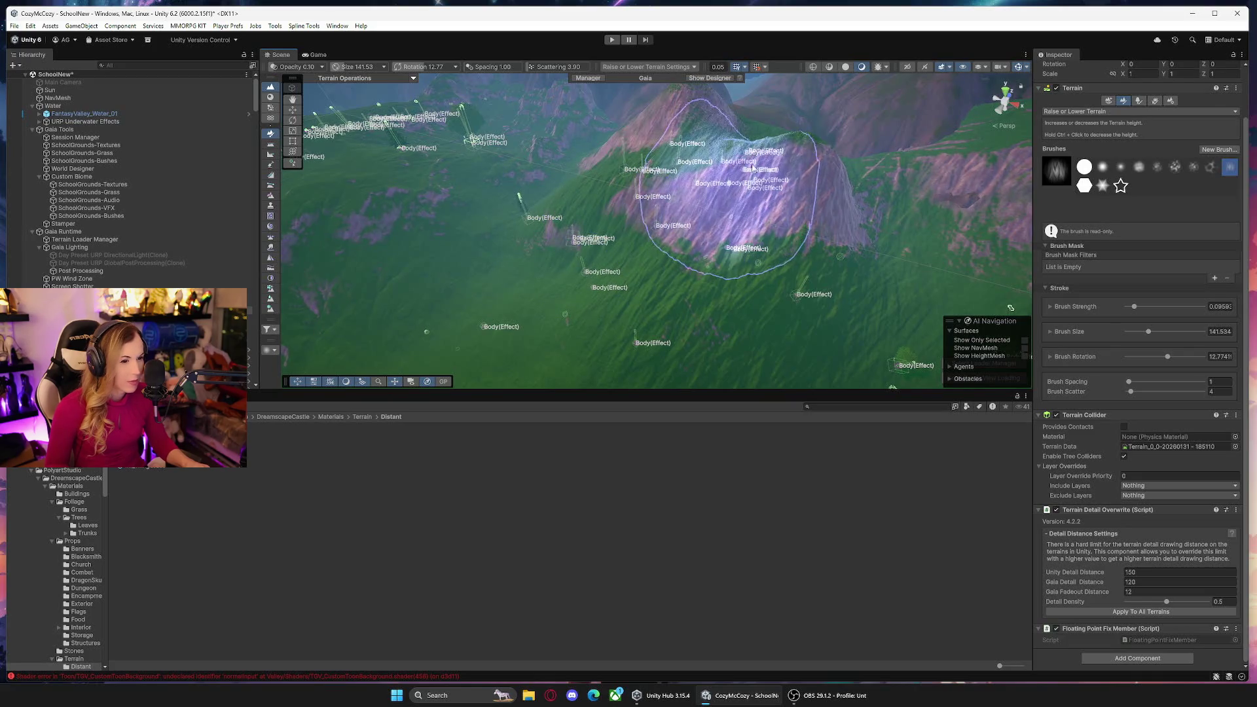
pyautogui.moveTo(873, 221); pyautogui.dragTo(699, 153)
pyautogui.moveTo(584, 180)
pyautogui.mouseDown()
pyautogui.moveTo(479, 231)
pyautogui.moveTo(608, 233)
pyautogui.mouseUp()
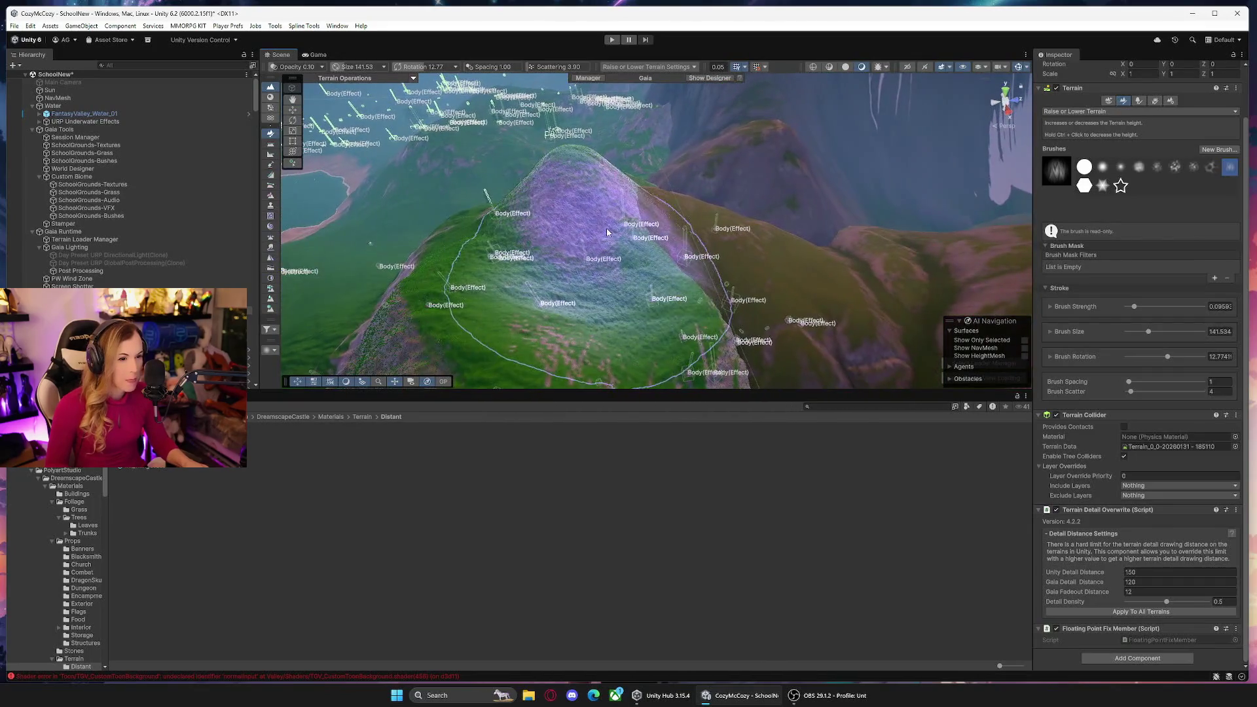
pyautogui.moveTo(706, 224); pyautogui.dragTo(950, 219)
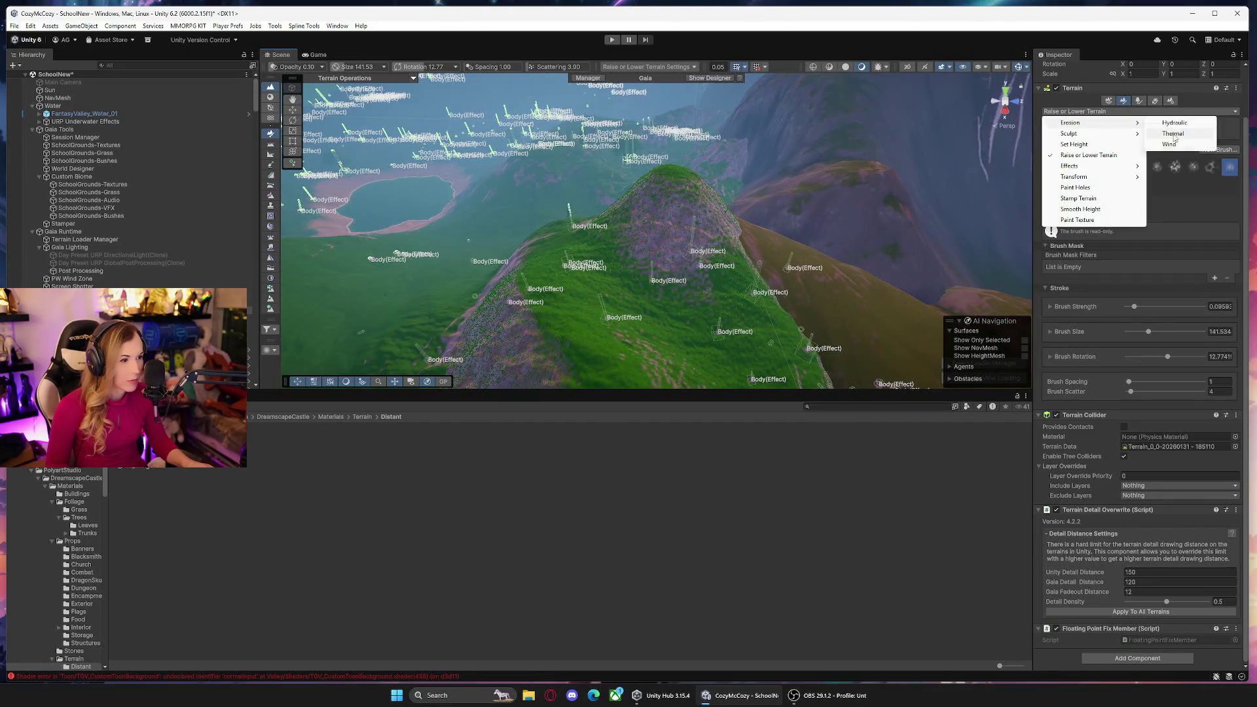
# Switch to Hydraulic erosion and survey the slopes, cliffs and lake.
pyautogui.click(1174, 123)
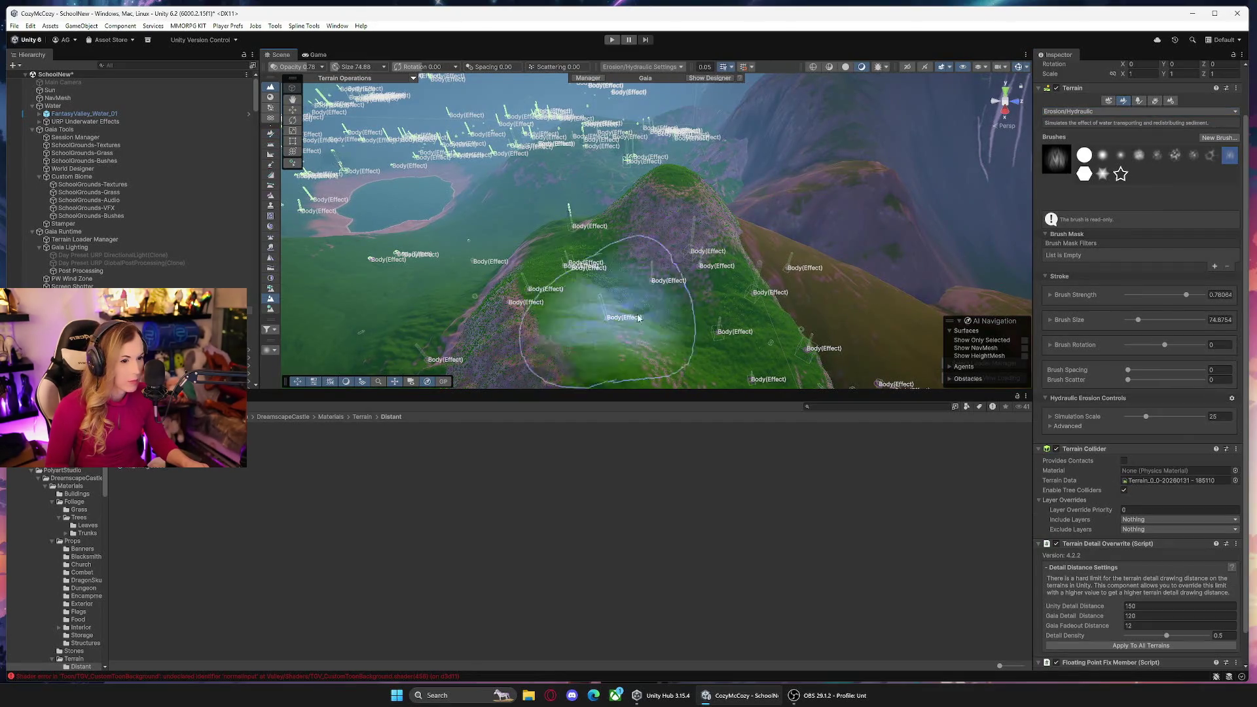
pyautogui.moveTo(526, 318); pyautogui.dragTo(370, 365)
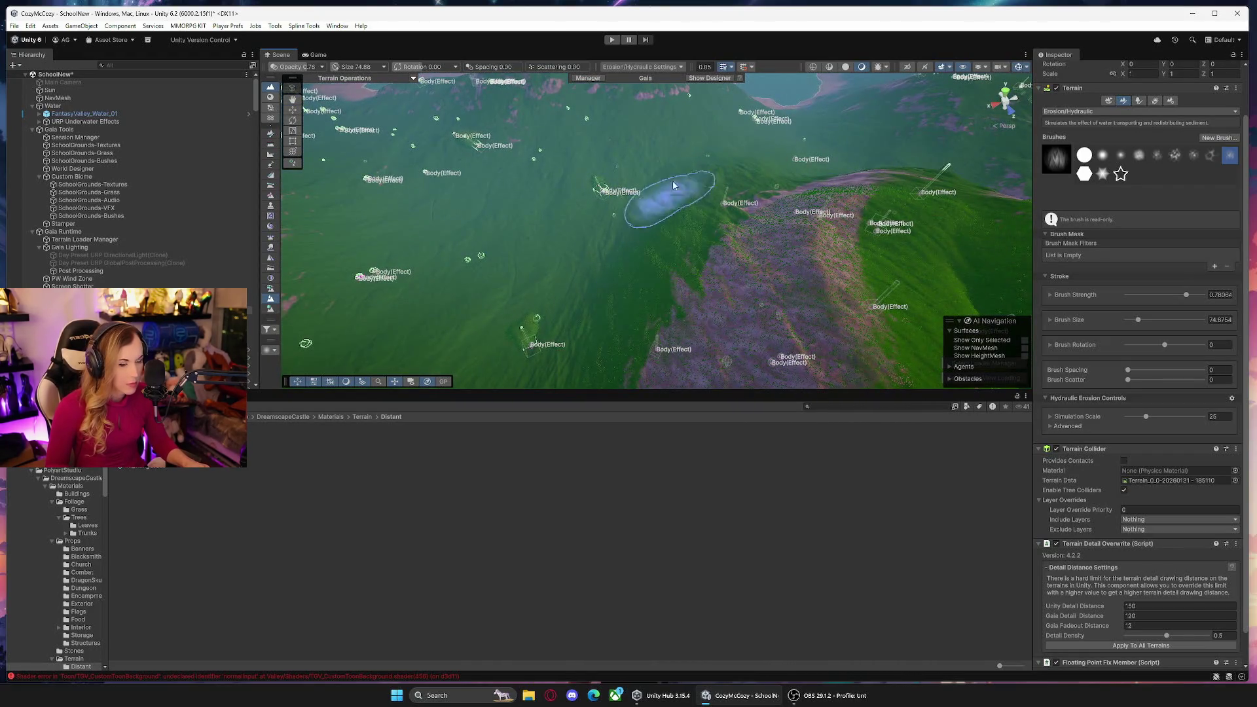
pyautogui.moveTo(583, 361)
pyautogui.mouseDown()
pyautogui.moveTo(517, 301)
pyautogui.moveTo(499, 336)
pyautogui.mouseUp()
pyautogui.moveTo(582, 294)
pyautogui.mouseDown()
pyautogui.moveTo(753, 262)
pyautogui.moveTo(1061, 237)
pyautogui.moveTo(736, 114)
pyautogui.mouseUp()
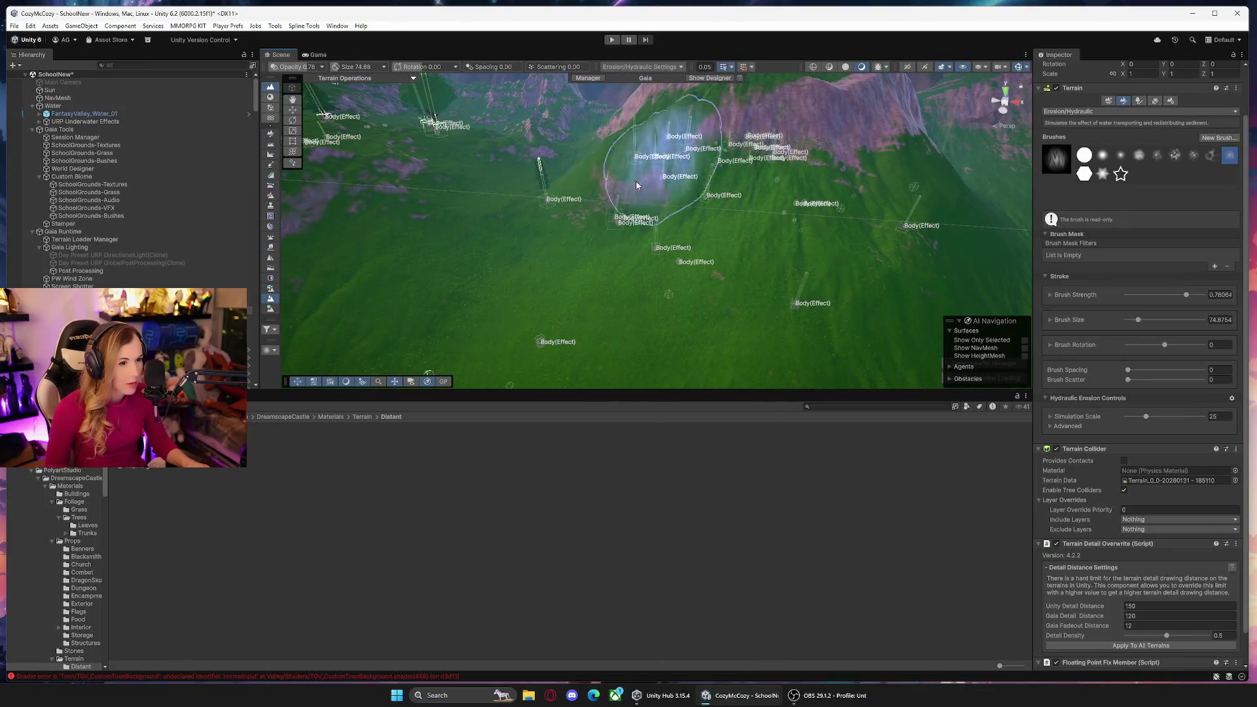
pyautogui.moveTo(597, 356)
pyautogui.mouseDown()
pyautogui.moveTo(815, 308)
pyautogui.moveTo(828, 324)
pyautogui.moveTo(806, 330)
pyautogui.moveTo(707, 156)
pyautogui.mouseUp()
pyautogui.moveTo(536, 194)
pyautogui.mouseDown()
pyautogui.moveTo(561, 268)
pyautogui.moveTo(435, 210)
pyautogui.moveTo(393, 253)
pyautogui.moveTo(628, 191)
pyautogui.mouseUp()
pyautogui.moveTo(730, 168)
pyautogui.mouseDown()
pyautogui.moveTo(814, 252)
pyautogui.moveTo(816, 119)
pyautogui.moveTo(828, 219)
pyautogui.moveTo(686, 184)
pyautogui.moveTo(754, 171)
pyautogui.moveTo(799, 190)
pyautogui.mouseUp()
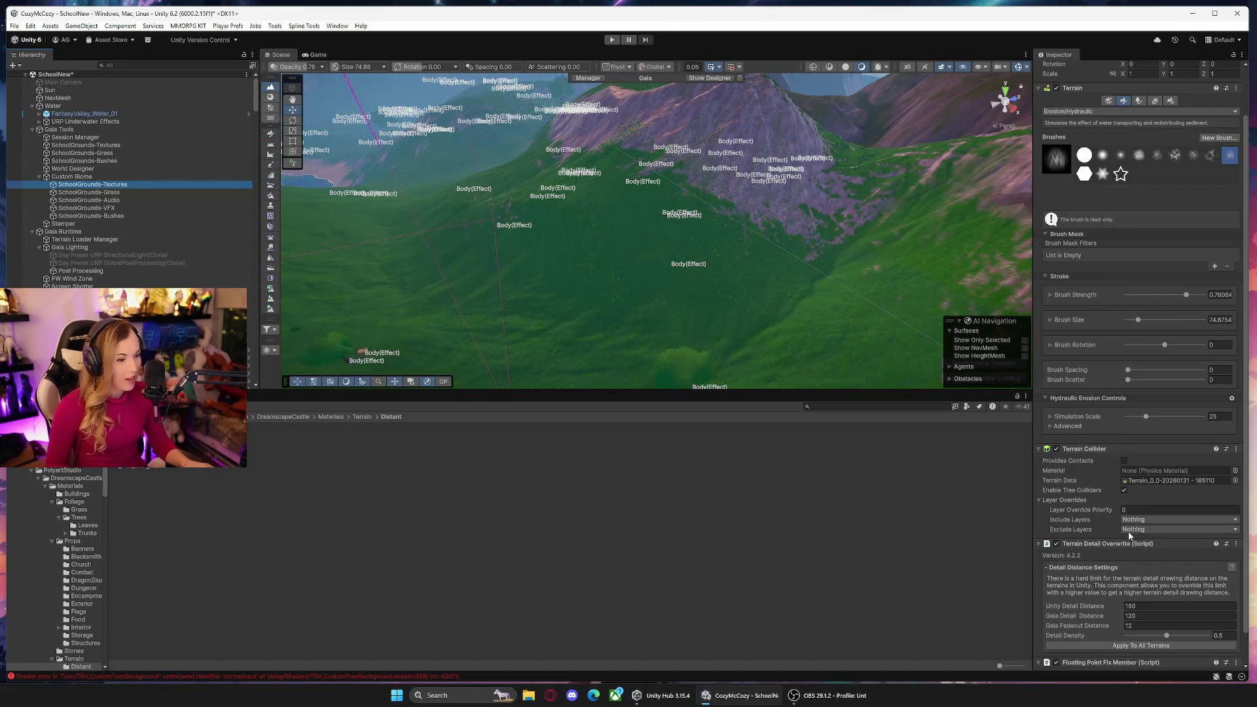
# Select the terrain and switch to Raise or Lower Terrain.
pyautogui.scroll(-10, 1083, 524)
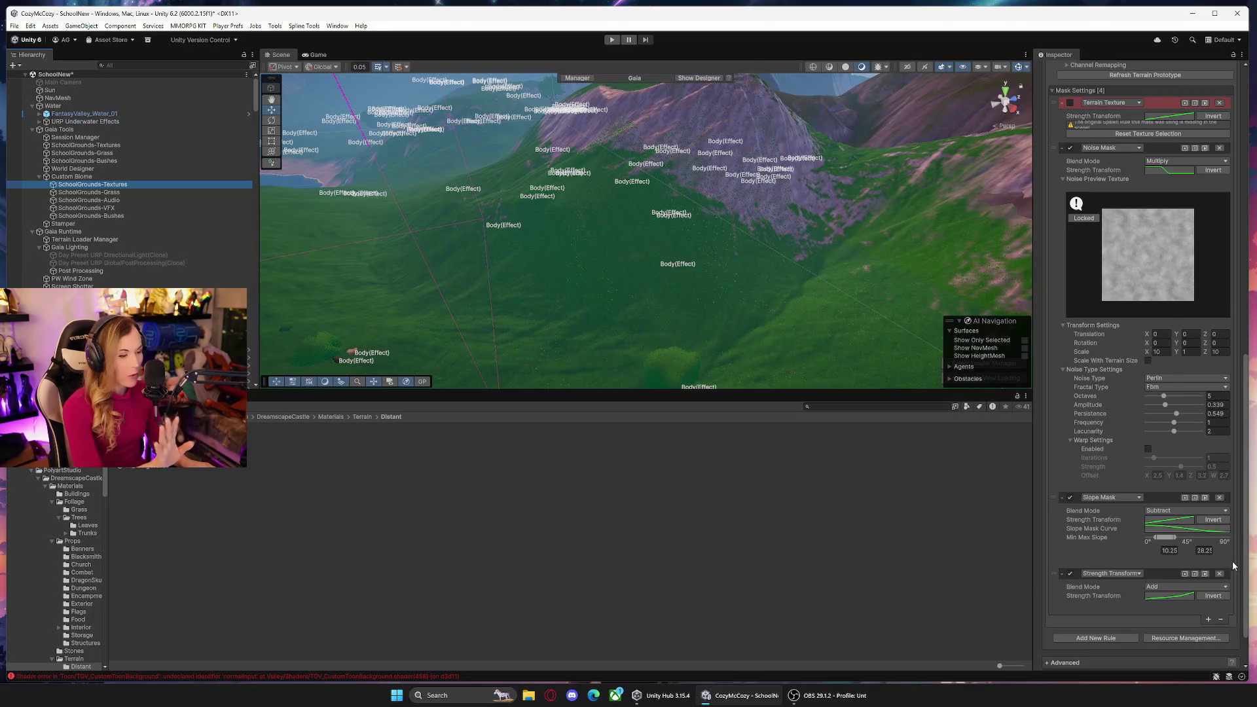
pyautogui.scroll(-2, 1234, 567)
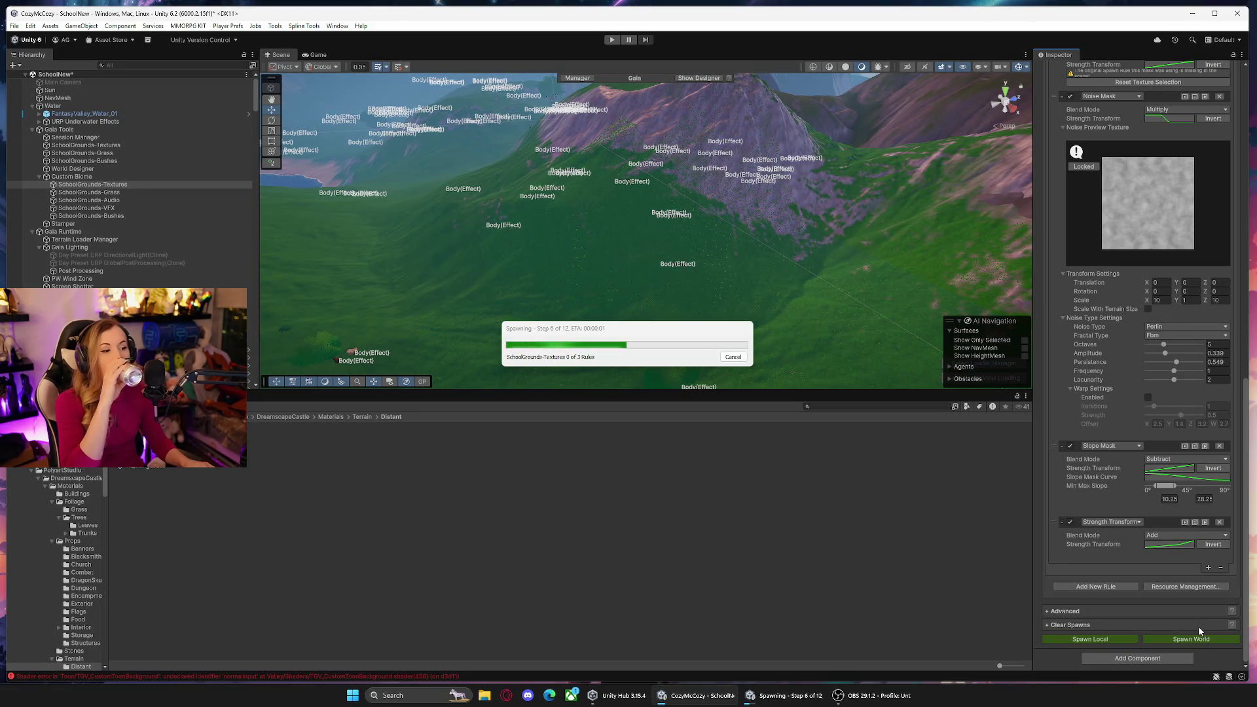
pyautogui.moveTo(801, 300); pyautogui.dragTo(908, 247)
pyautogui.click(740, 283)
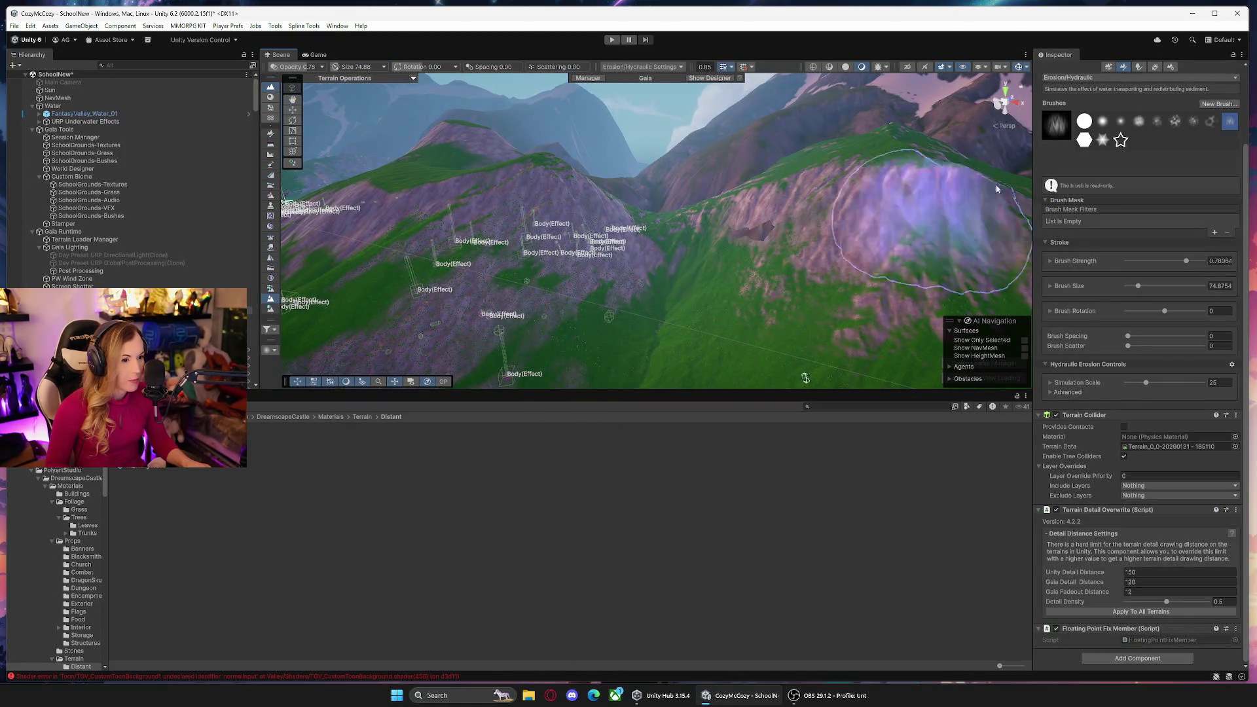
pyautogui.click(1090, 121)
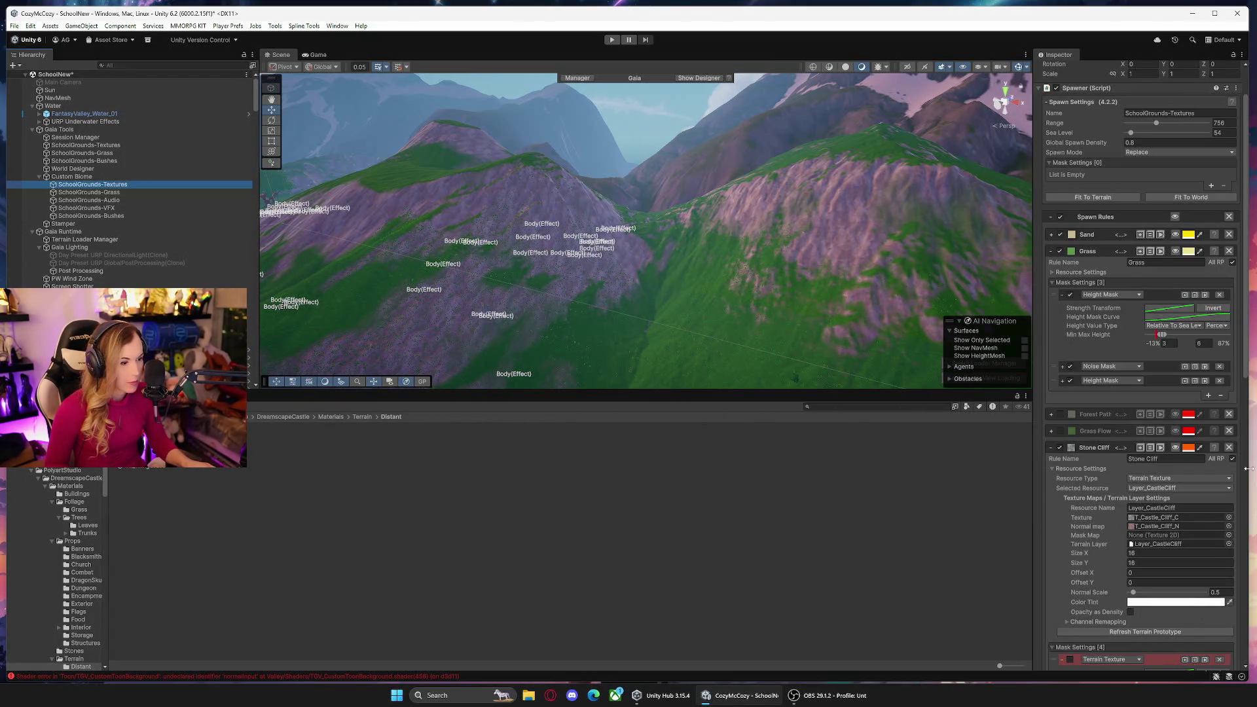
# Delete the Terrain Texture mask from the Stone Cliff rule's Mask Settings.
pyautogui.moveTo(1238, 370); pyautogui.dragTo(1239, 511)
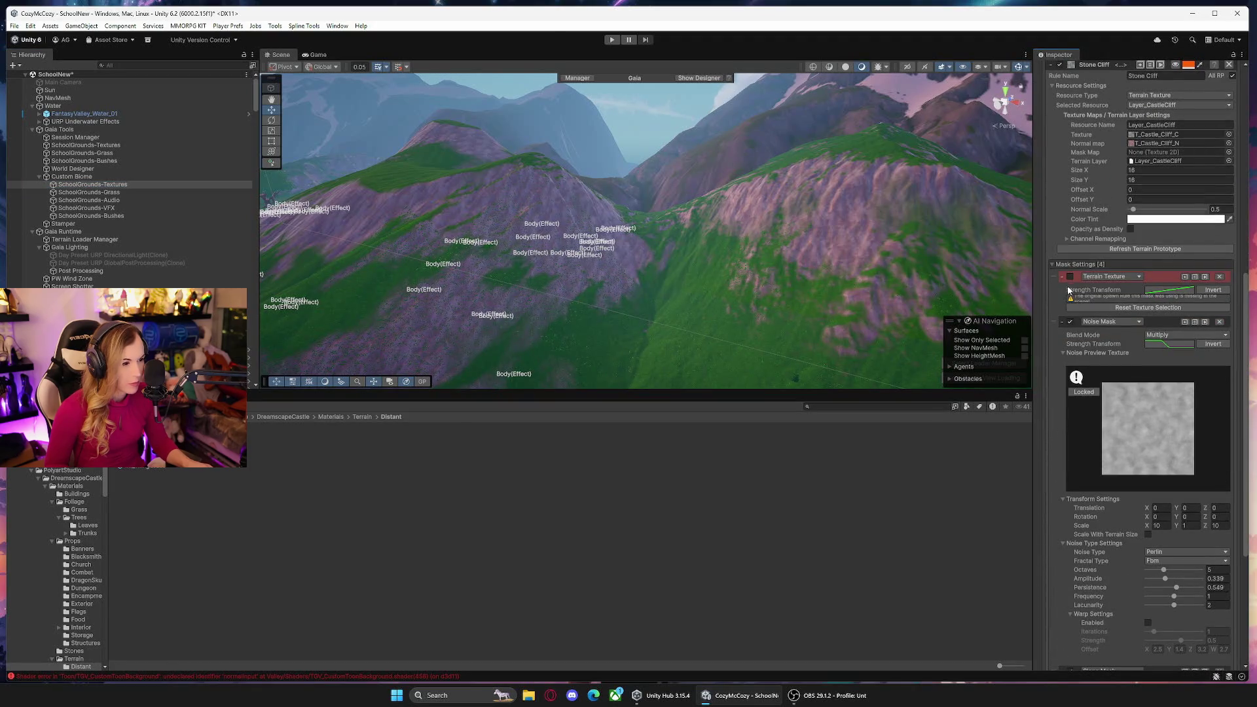
pyautogui.click(1222, 278)
pyautogui.moveTo(1246, 308); pyautogui.dragTo(1246, 393)
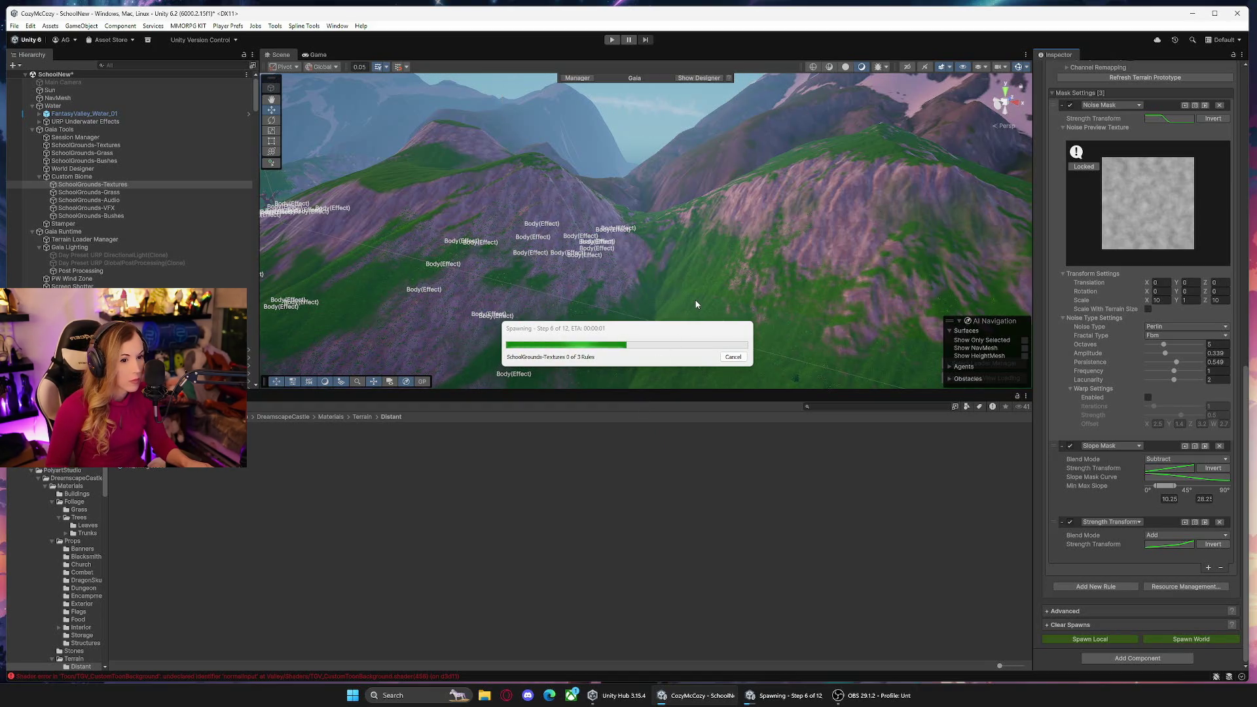
pyautogui.moveTo(727, 293)
pyautogui.mouseDown()
pyautogui.moveTo(803, 272)
pyautogui.moveTo(637, 299)
pyautogui.moveTo(575, 328)
pyautogui.moveTo(373, 313)
pyautogui.moveTo(645, 325)
pyautogui.moveTo(855, 315)
pyautogui.moveTo(632, 308)
pyautogui.moveTo(640, 292)
pyautogui.moveTo(164, 263)
pyautogui.mouseUp()
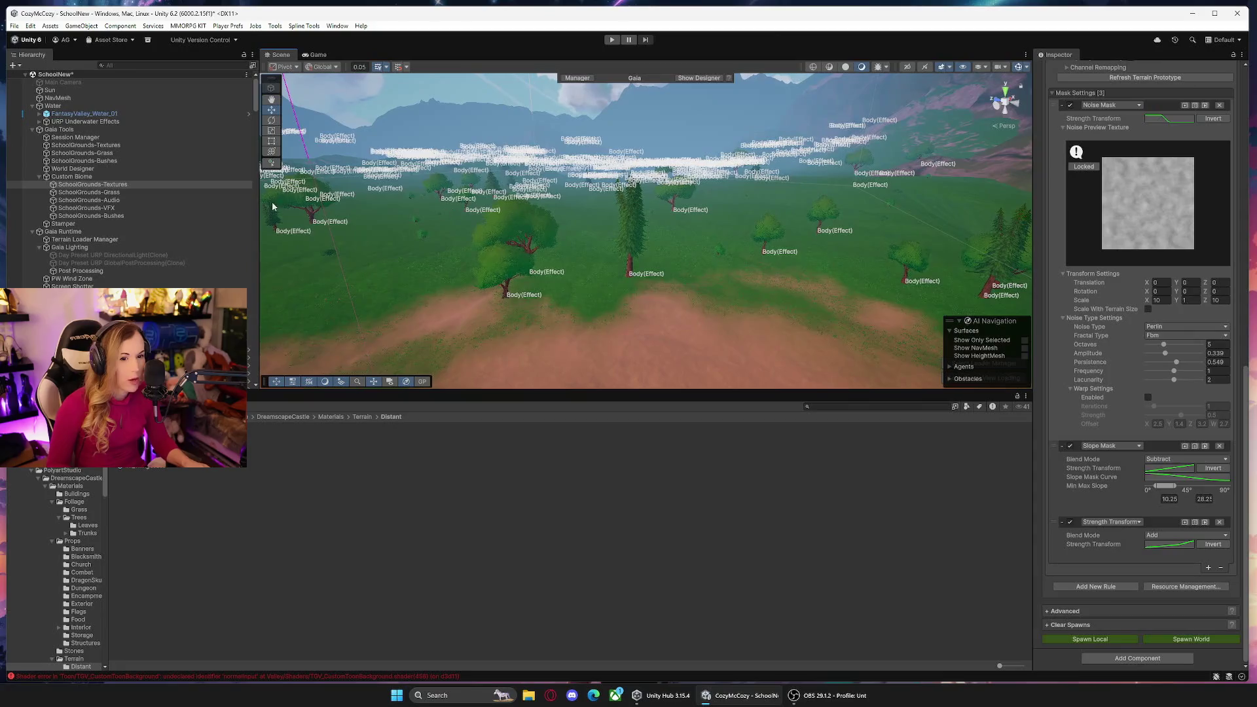
# With SchoolGrounds-Grass selected, clear spawned trees, terrain details and game objects from all terrains.
pyautogui.click(144, 193)
pyautogui.scroll(10, 1231, 491)
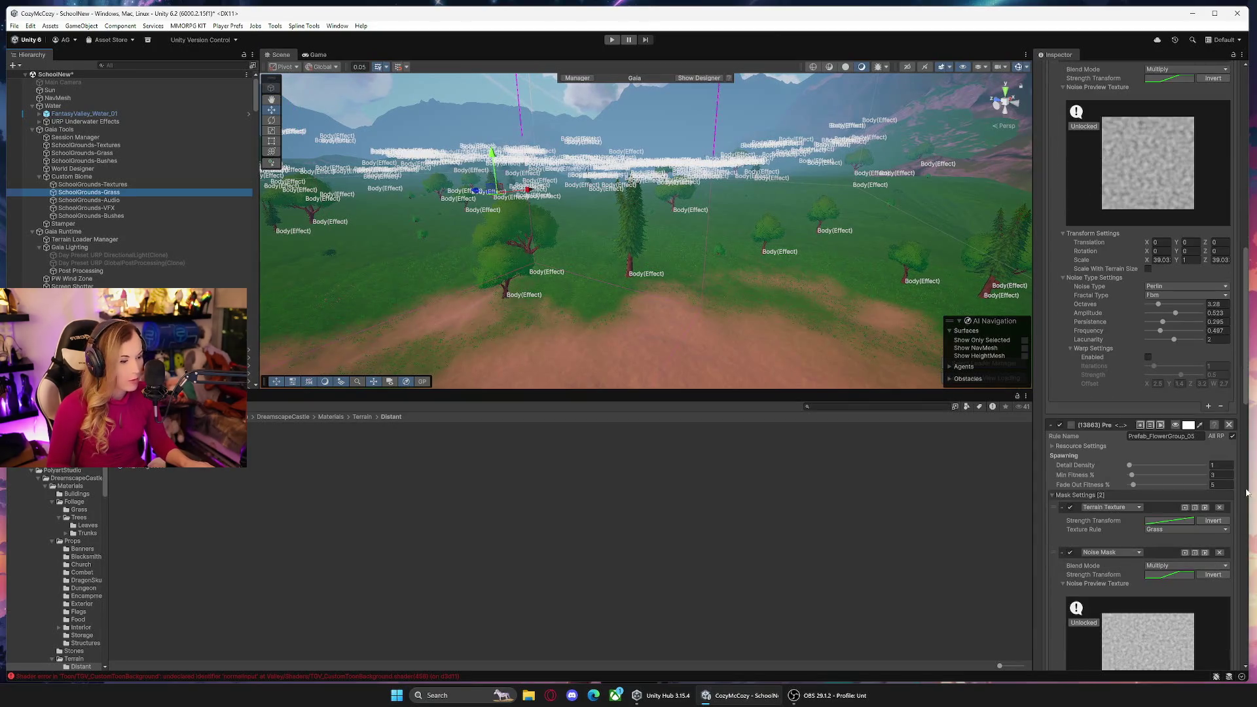
pyautogui.scroll(-10, 1231, 492)
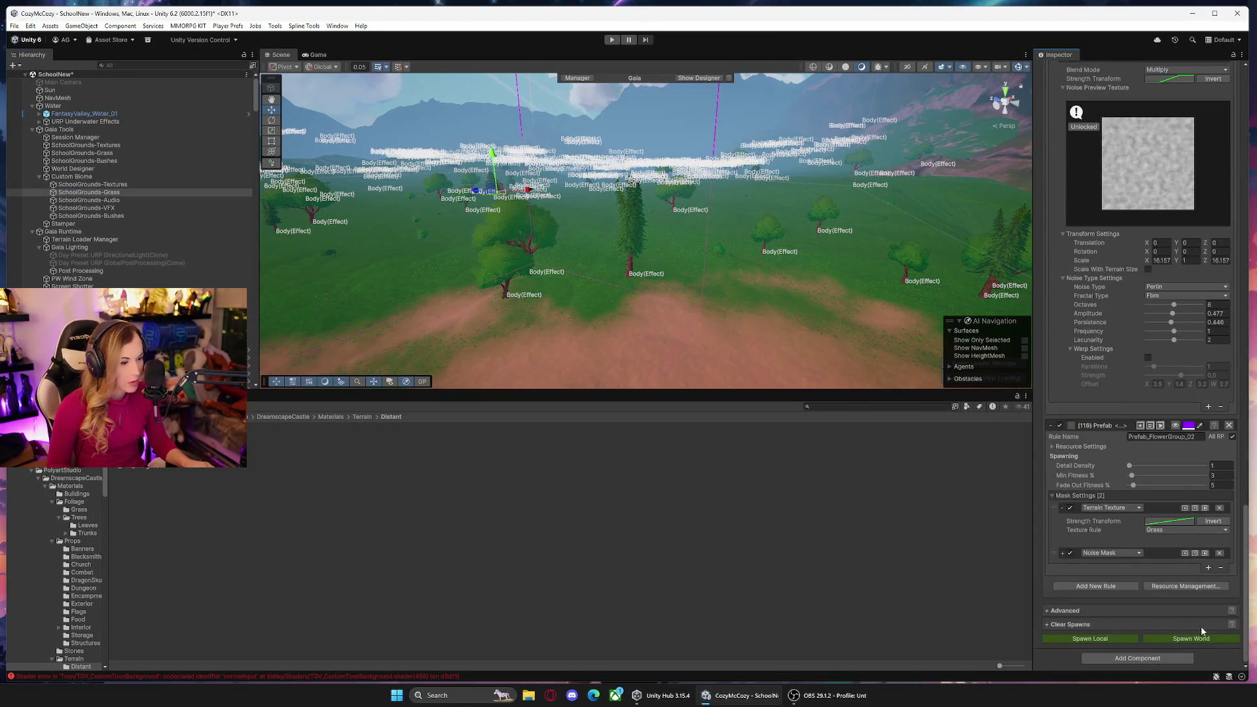
pyautogui.click(1061, 625)
pyautogui.scroll(-3, 1113, 609)
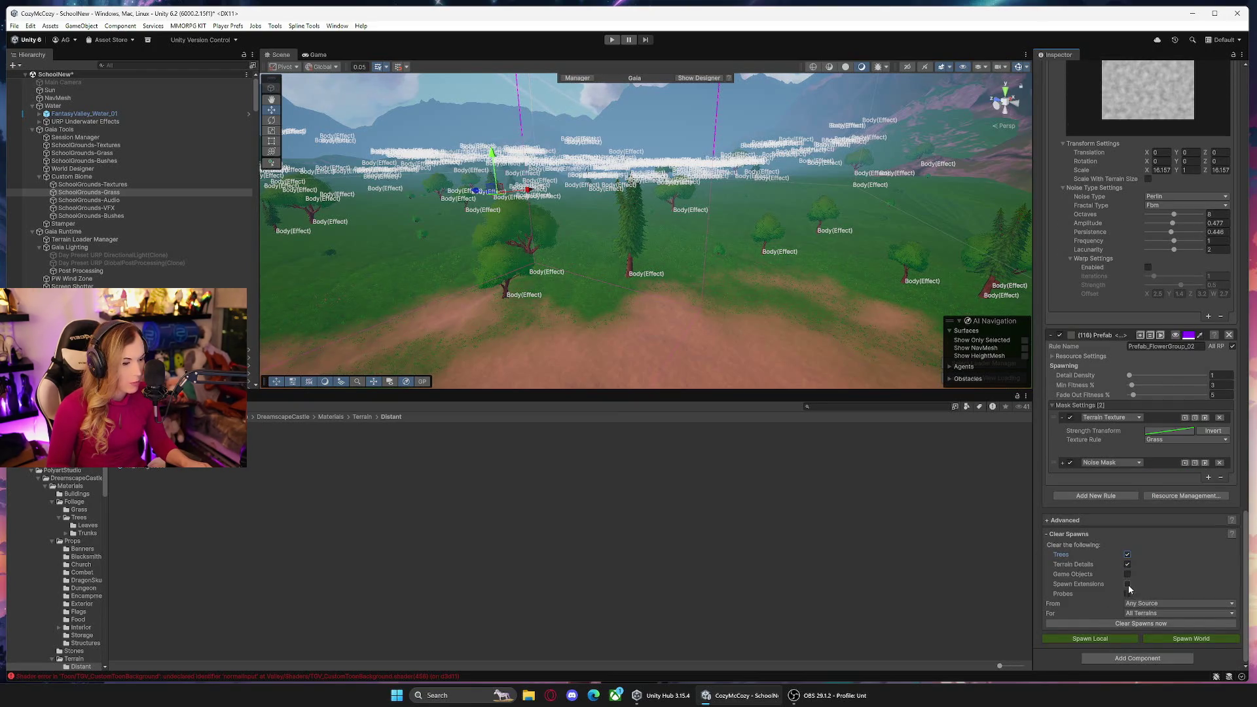
pyautogui.click(1158, 624)
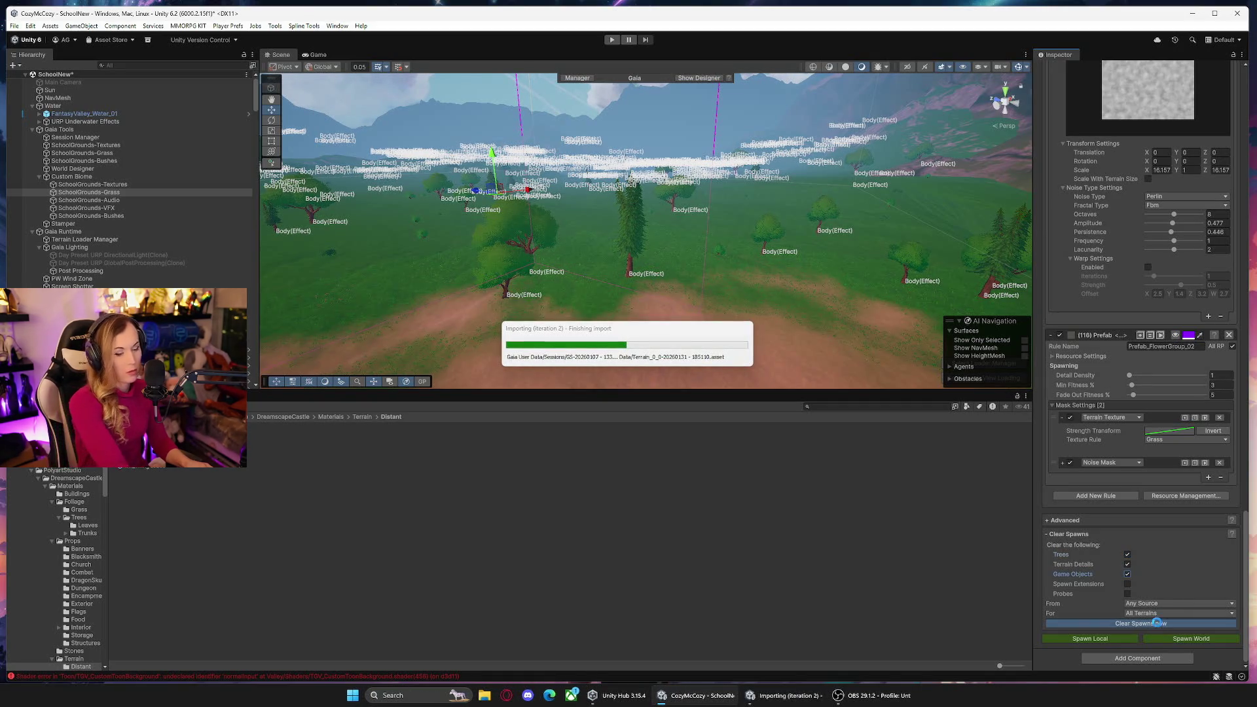
# Respawn the SchoolGrounds-Grass rules across the world, then select the SchoolGrounds-Bushes spawner.
pyautogui.click(1204, 638)
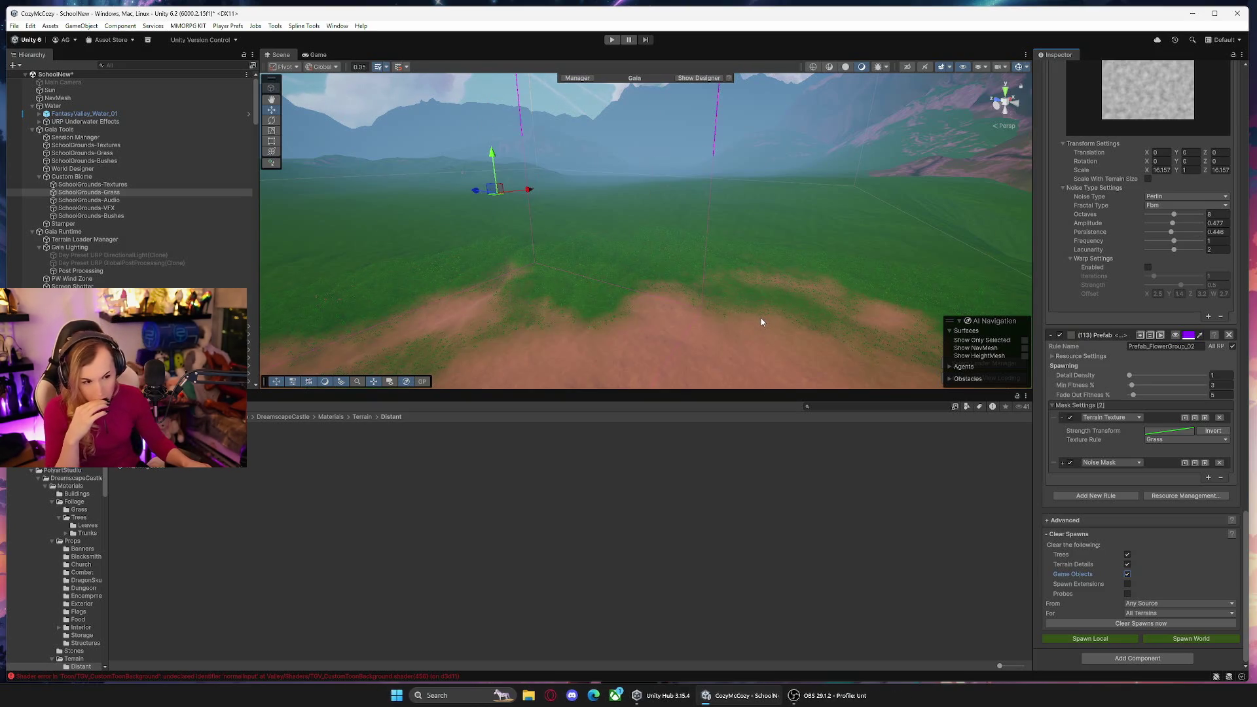
pyautogui.moveTo(771, 309)
pyautogui.mouseDown()
pyautogui.moveTo(640, 317)
pyautogui.moveTo(617, 281)
pyautogui.moveTo(533, 289)
pyautogui.moveTo(687, 293)
pyautogui.moveTo(668, 292)
pyautogui.mouseUp()
pyautogui.click(92, 216)
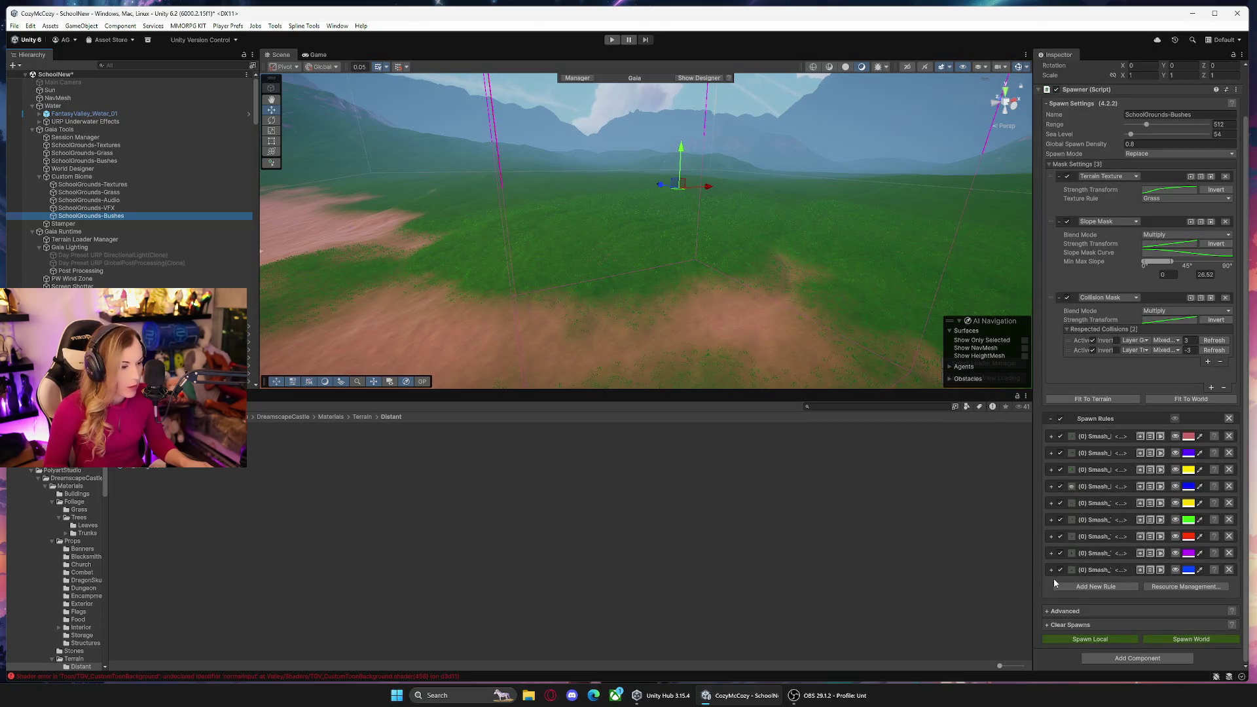
# Expand the Smash_Rock5 spawn rule and toggle the spawn rules visualisation off and on.
pyautogui.moveTo(1034, 563); pyautogui.dragTo(863, 570)
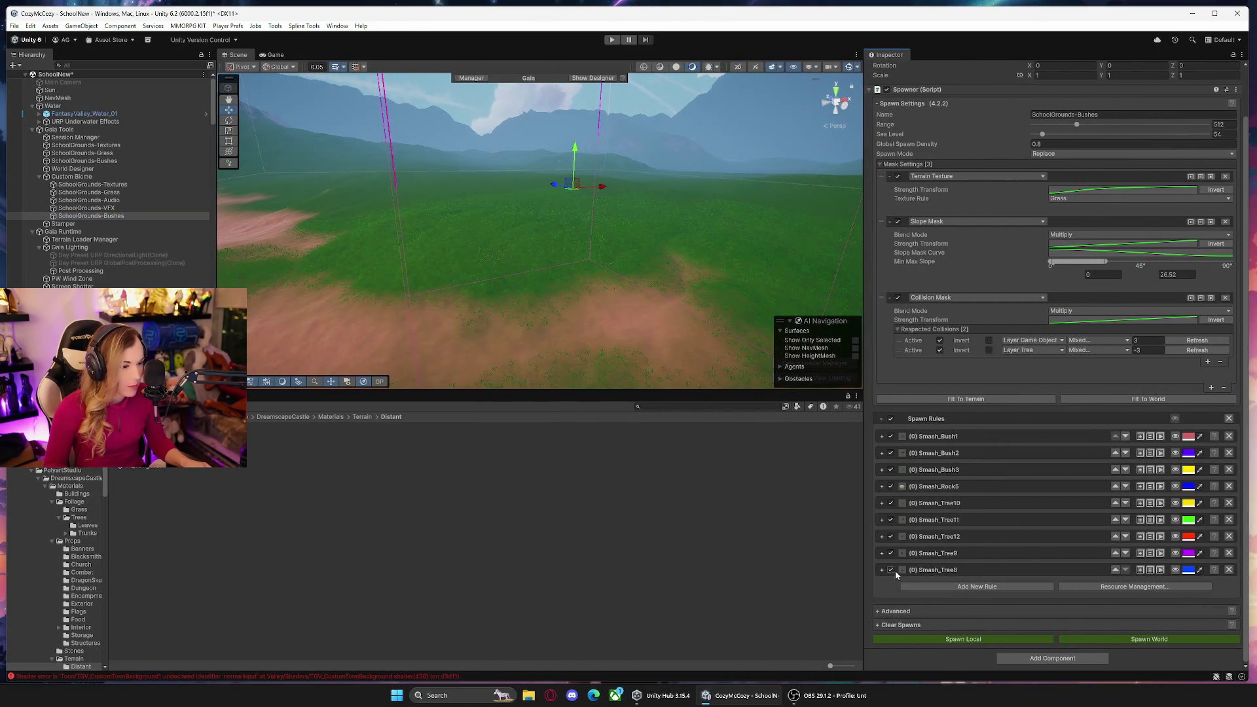
pyautogui.click(883, 487)
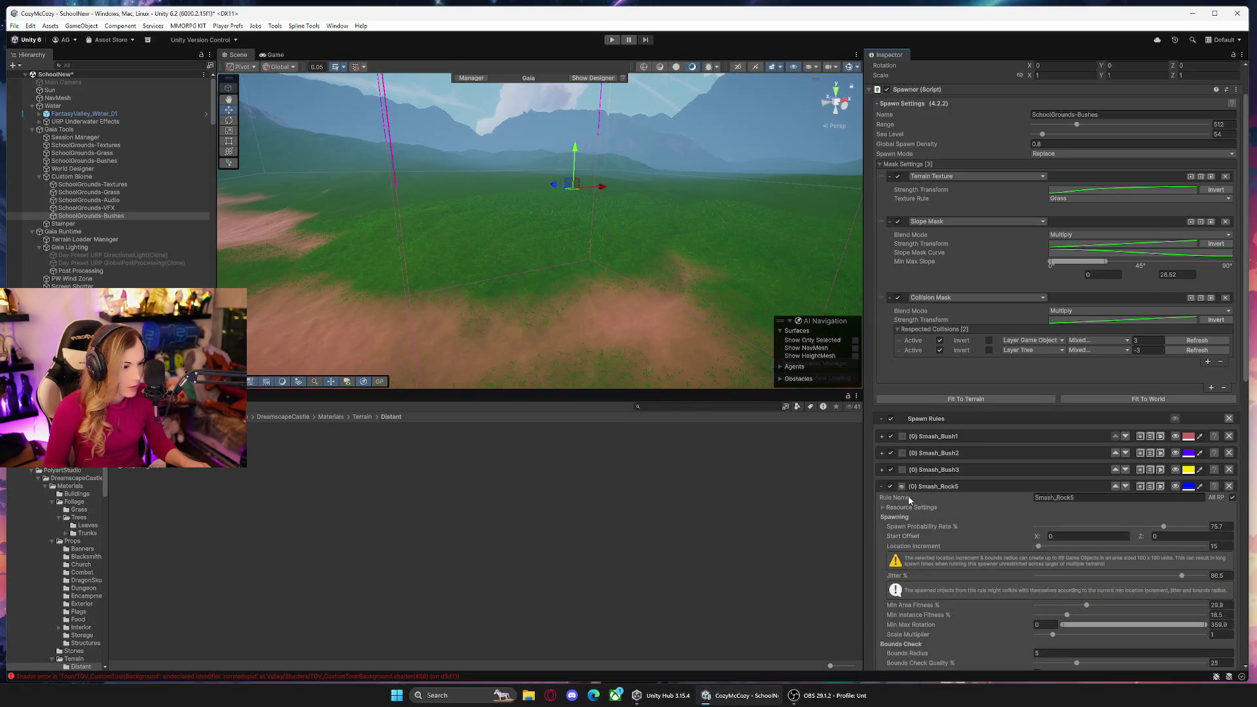
pyautogui.scroll(-5, 944, 500)
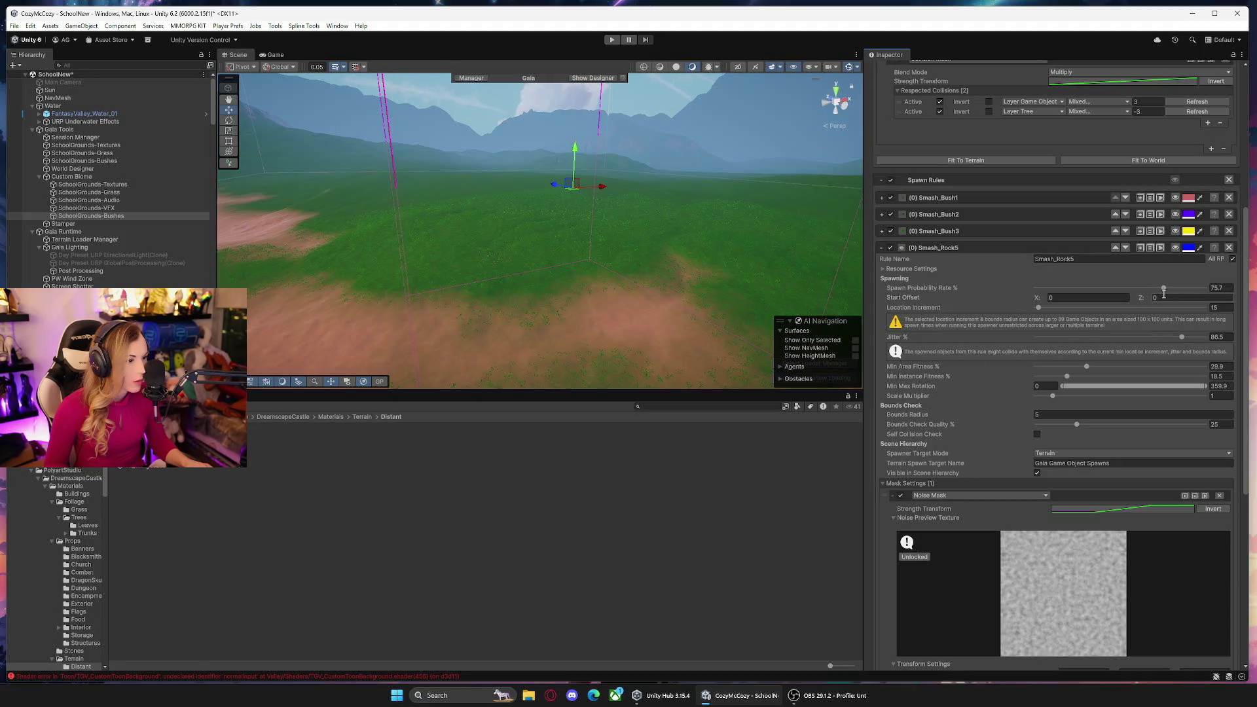
pyautogui.scroll(-3, 949, 414)
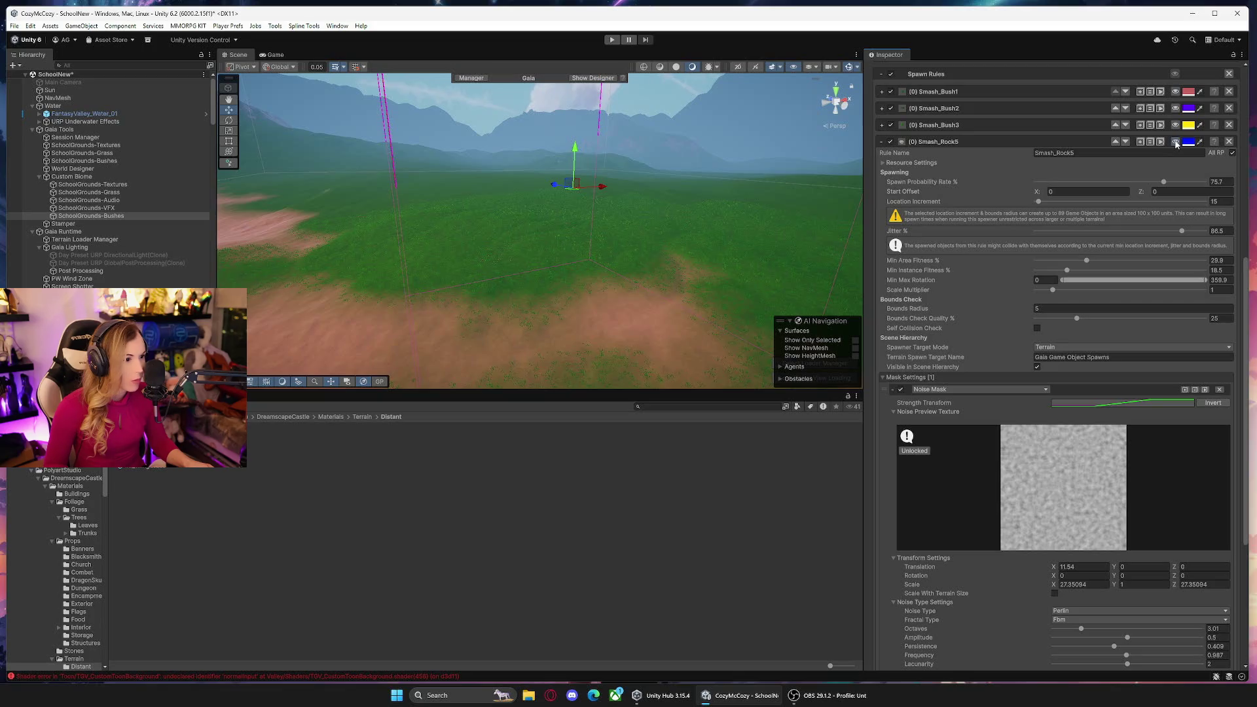
pyautogui.click(1177, 142)
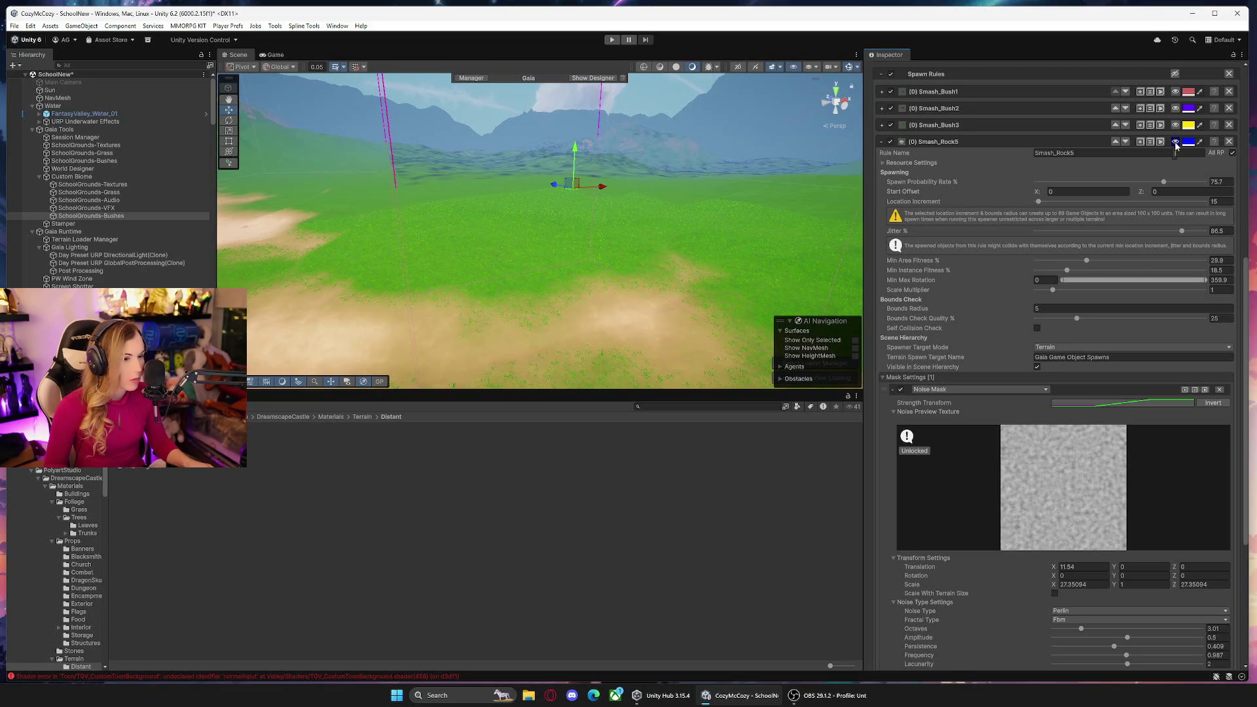
pyautogui.click(1177, 144)
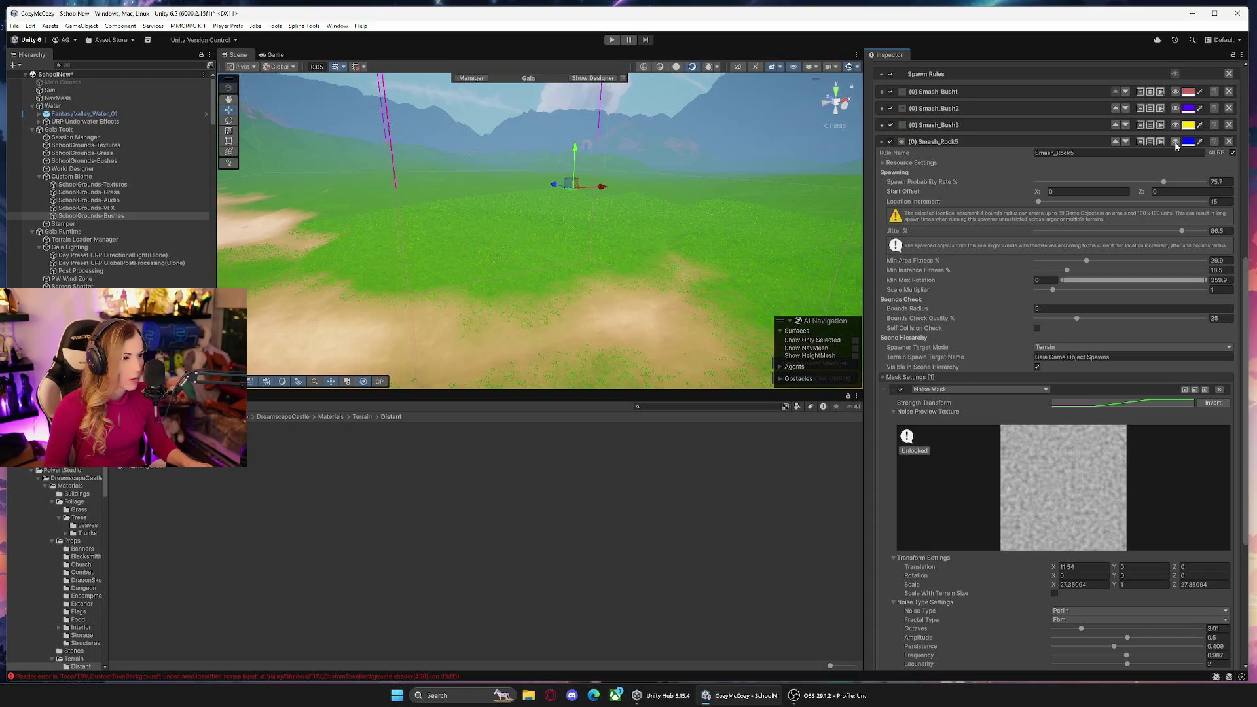
pyautogui.scroll(3, 1009, 226)
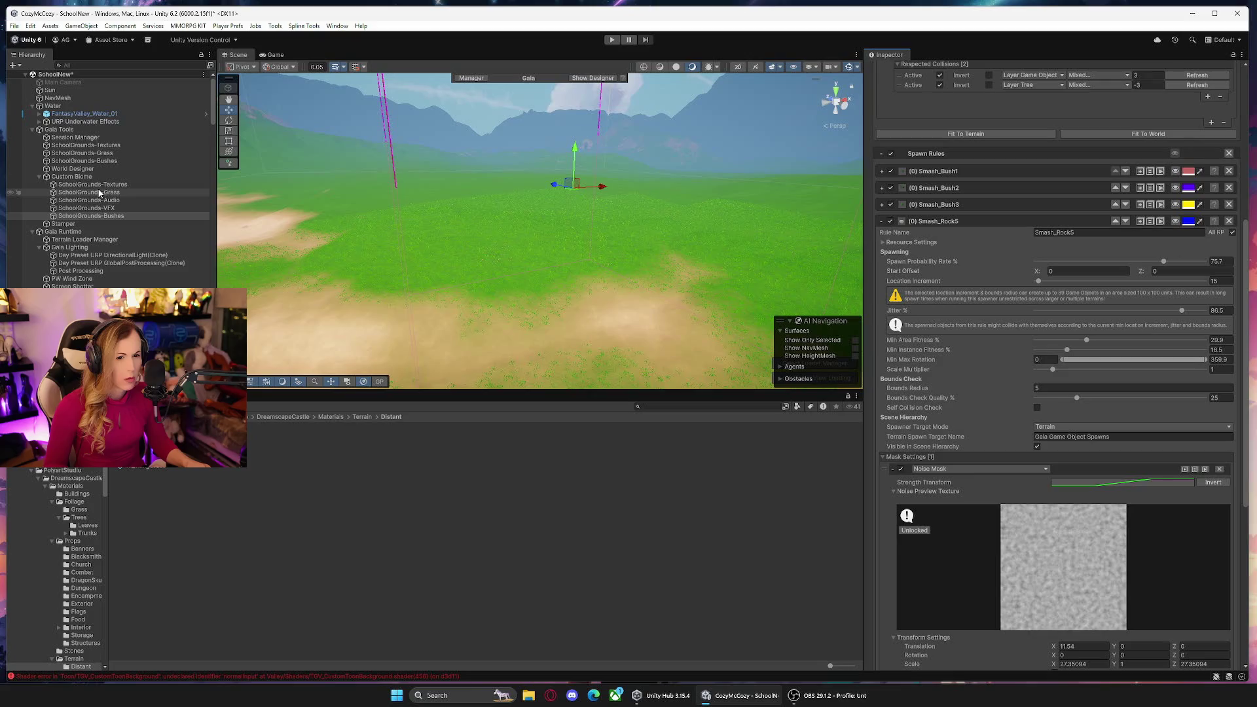
# Deactivate both Day Preset lighting clones in the Hierarchy.
pyautogui.click(102, 271)
pyautogui.click(111, 255)
pyautogui.keyDown('shift'); pyautogui.click(121, 263); pyautogui.keyUp('shift')
pyautogui.click(889, 69)
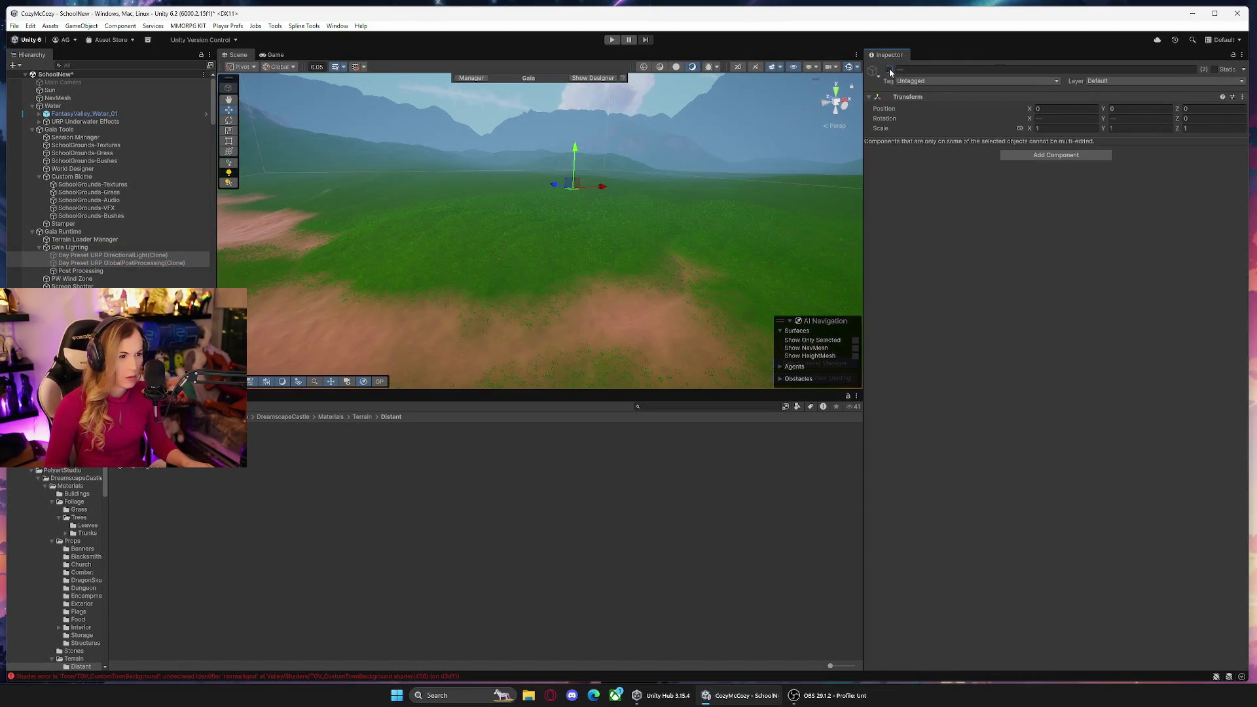
# Reselect SchoolGrounds-Bushes and show Smash_Rock5's noise mask as blue patches on the terrain.
pyautogui.click(92, 216)
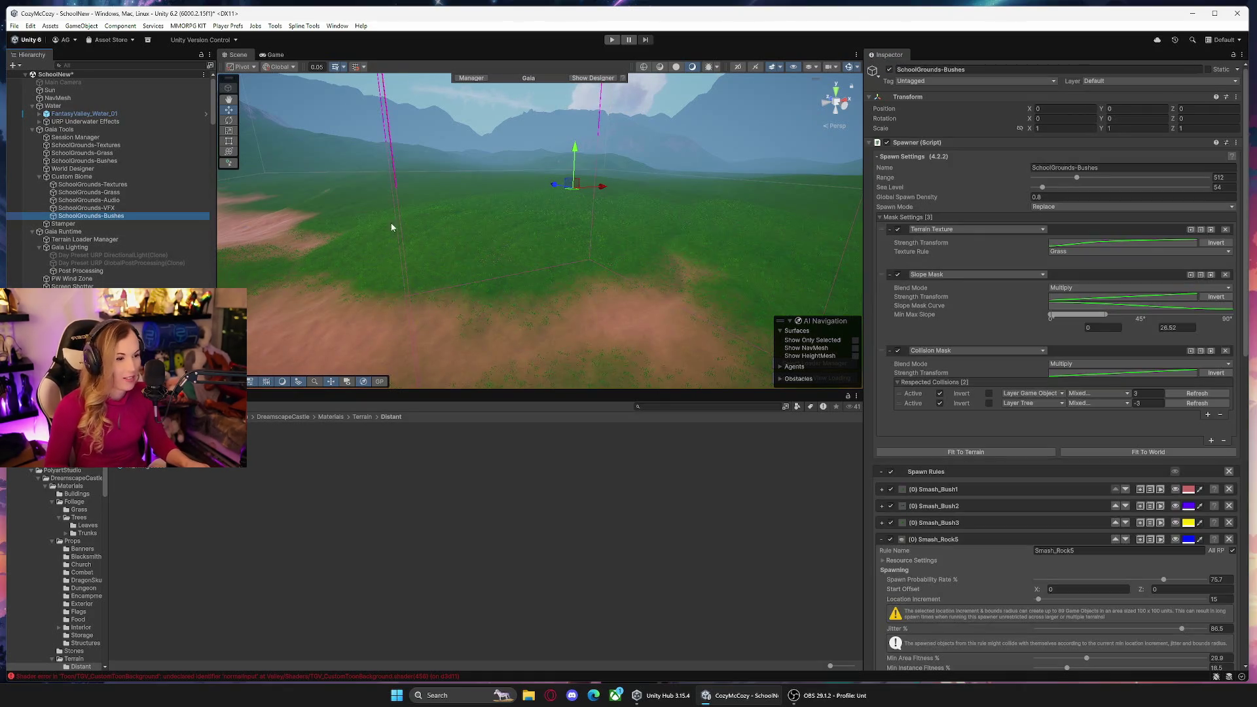
pyautogui.moveTo(1247, 216); pyautogui.dragTo(1246, 412)
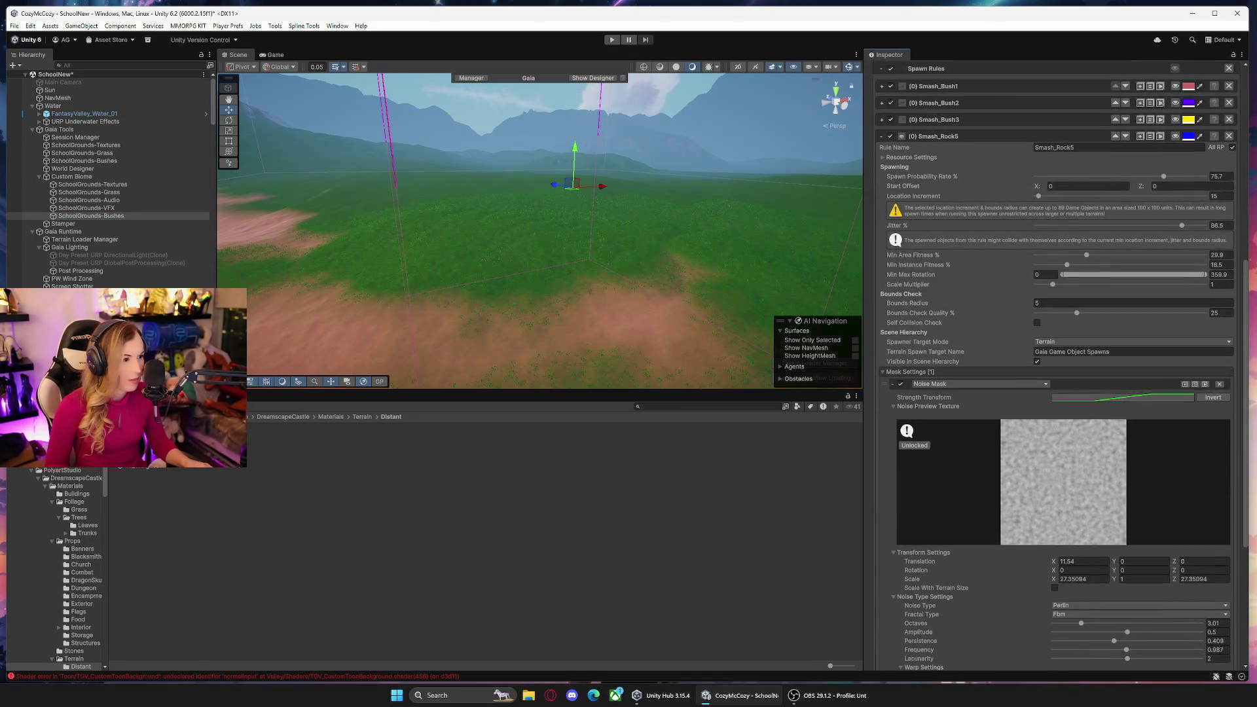
pyautogui.click(1176, 136)
pyautogui.moveTo(663, 239)
pyautogui.mouseDown()
pyautogui.moveTo(682, 211)
pyautogui.moveTo(678, 167)
pyautogui.moveTo(629, 196)
pyautogui.moveTo(491, 237)
pyautogui.moveTo(590, 242)
pyautogui.moveTo(579, 252)
pyautogui.mouseUp()
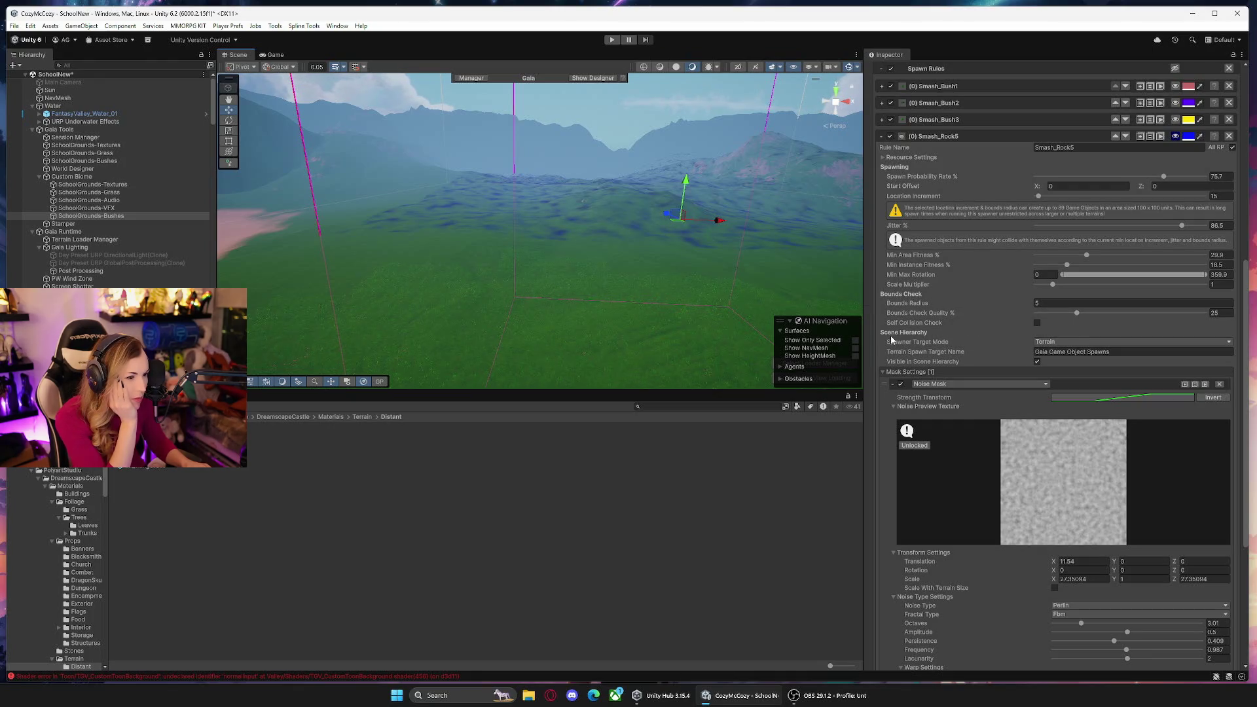
pyautogui.scroll(-3, 891, 335)
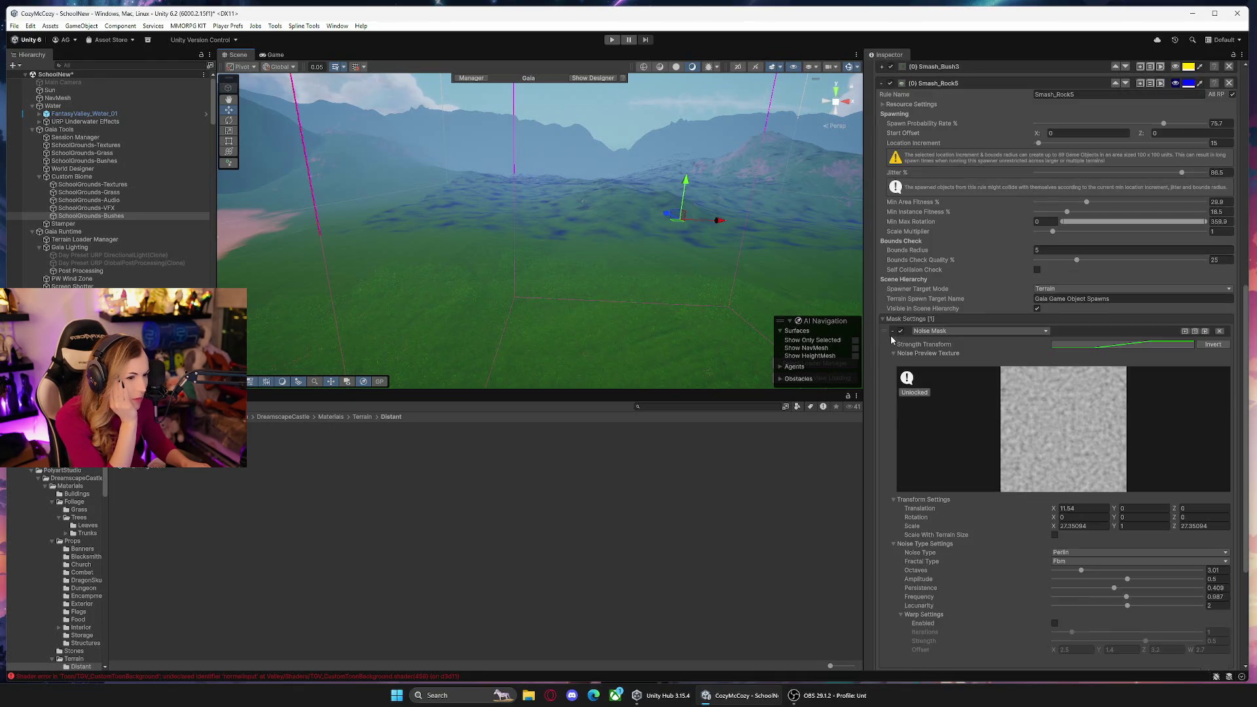
# Rescale the Smash_Rock5 noise mask to 13.37767 while viewing the terrain from above.
pyautogui.scroll(-2, 968, 315)
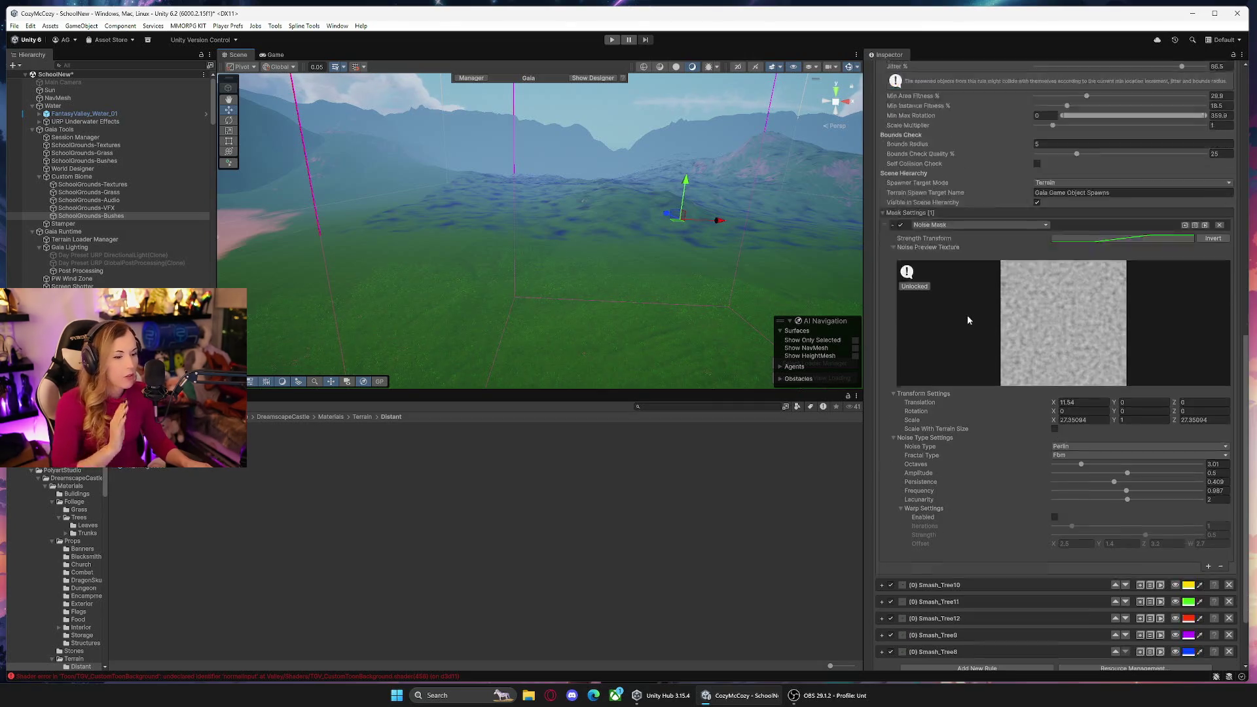
pyautogui.moveTo(655, 262)
pyautogui.mouseDown()
pyautogui.moveTo(617, 232)
pyautogui.moveTo(642, 308)
pyautogui.moveTo(595, 284)
pyautogui.moveTo(652, 269)
pyautogui.mouseUp()
pyautogui.moveTo(744, 173); pyautogui.dragTo(726, 207)
pyautogui.moveTo(629, 301); pyautogui.dragTo(651, 289)
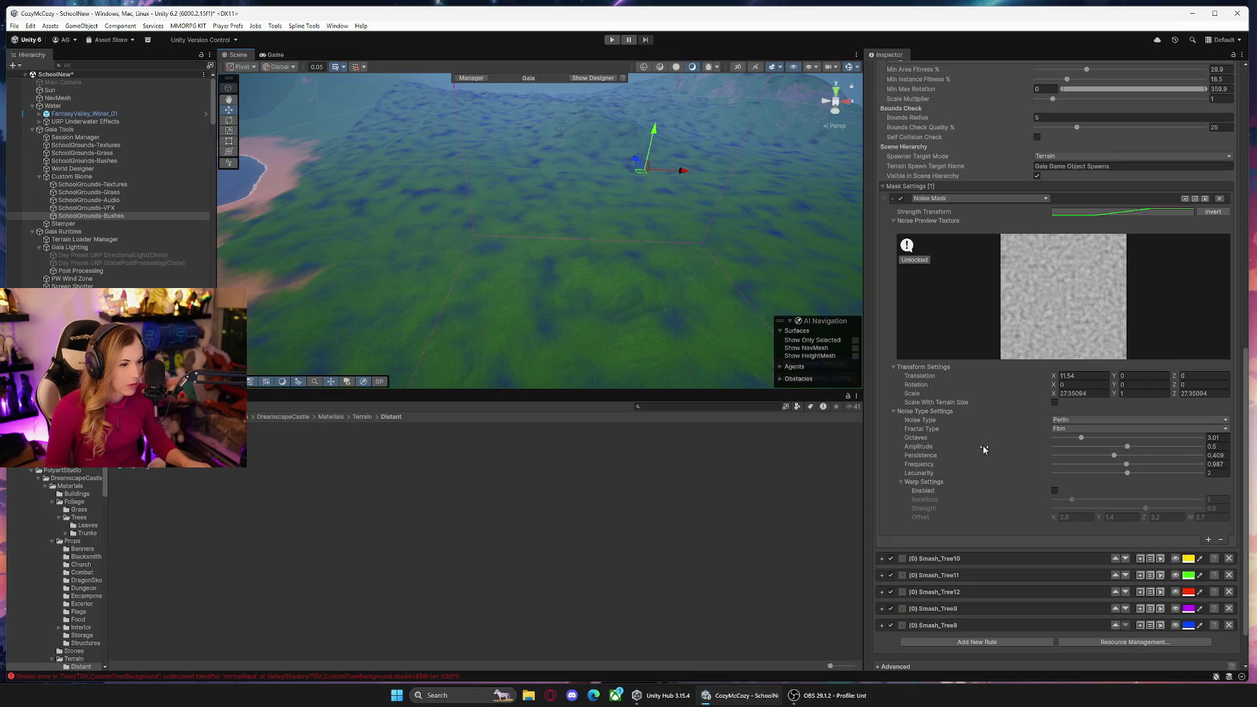
pyautogui.scroll(5, 1080, 297)
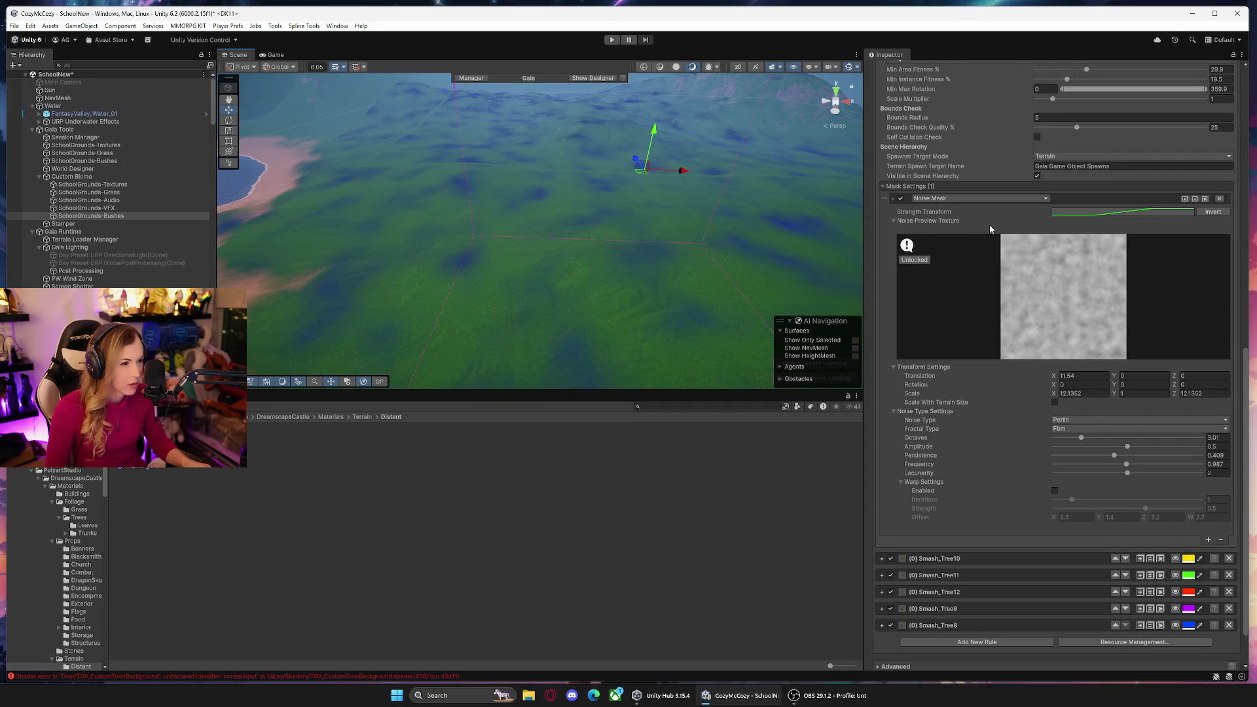
pyautogui.scroll(3, 868, 225)
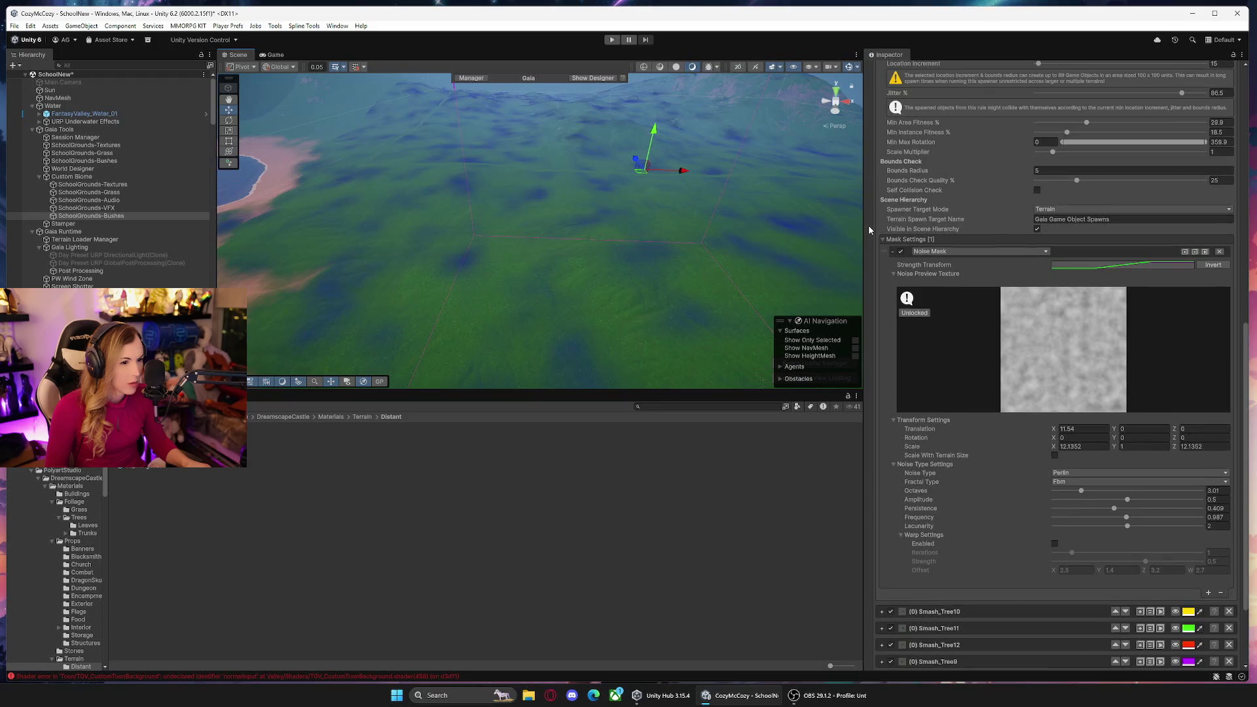
pyautogui.scroll(-3, 868, 229)
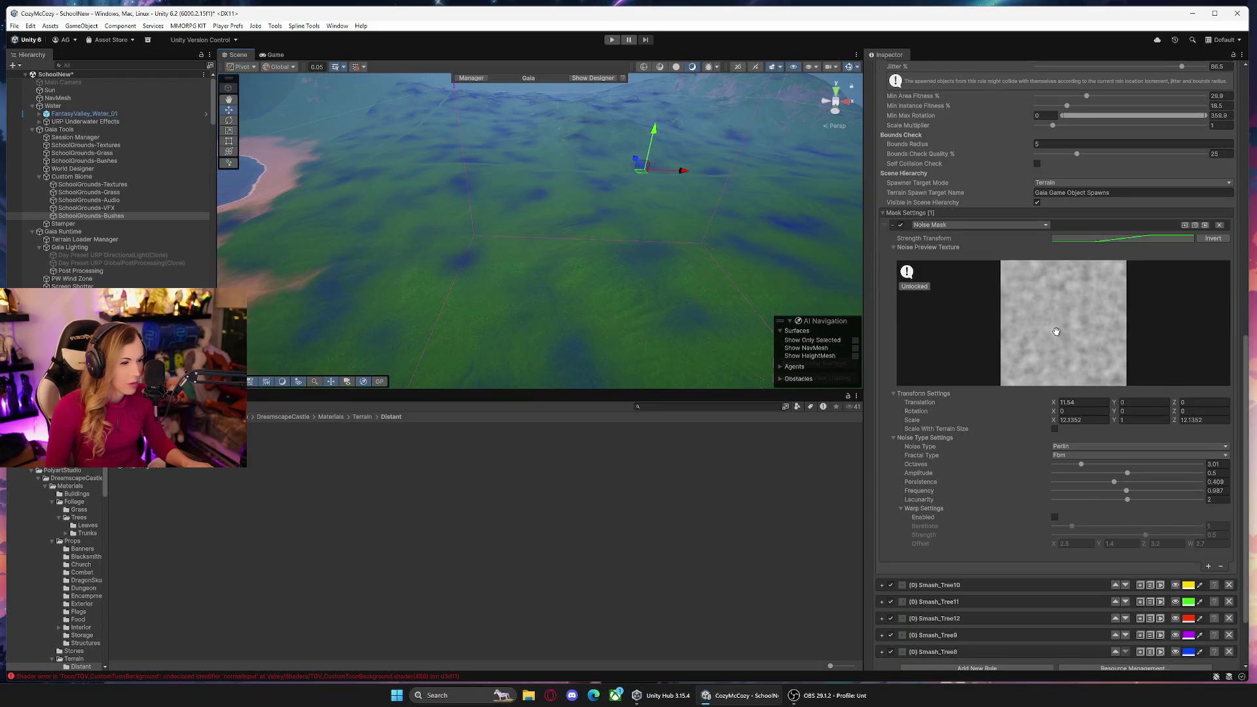
pyautogui.scroll(-3, 1055, 329)
pyautogui.scroll(-1, 1056, 329)
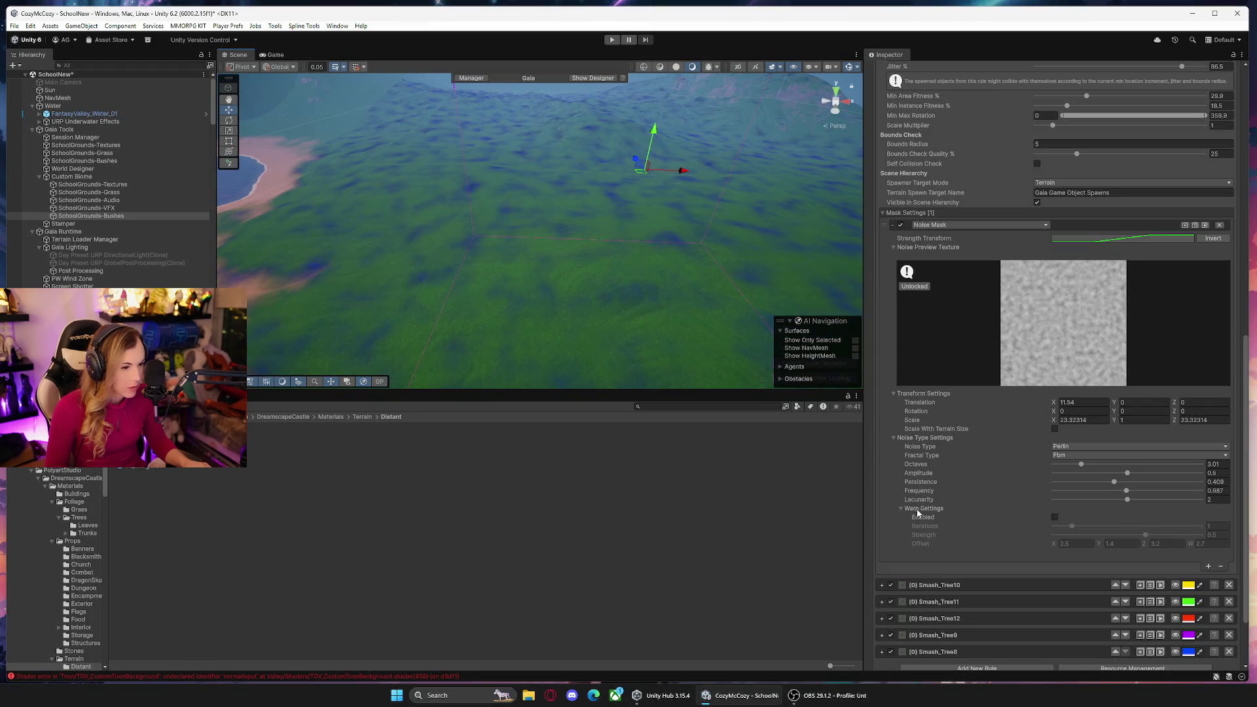
# Raise the noise mask octaves to 5.07, reshaping the blue rock patches.
pyautogui.moveTo(1081, 466); pyautogui.dragTo(1091, 465)
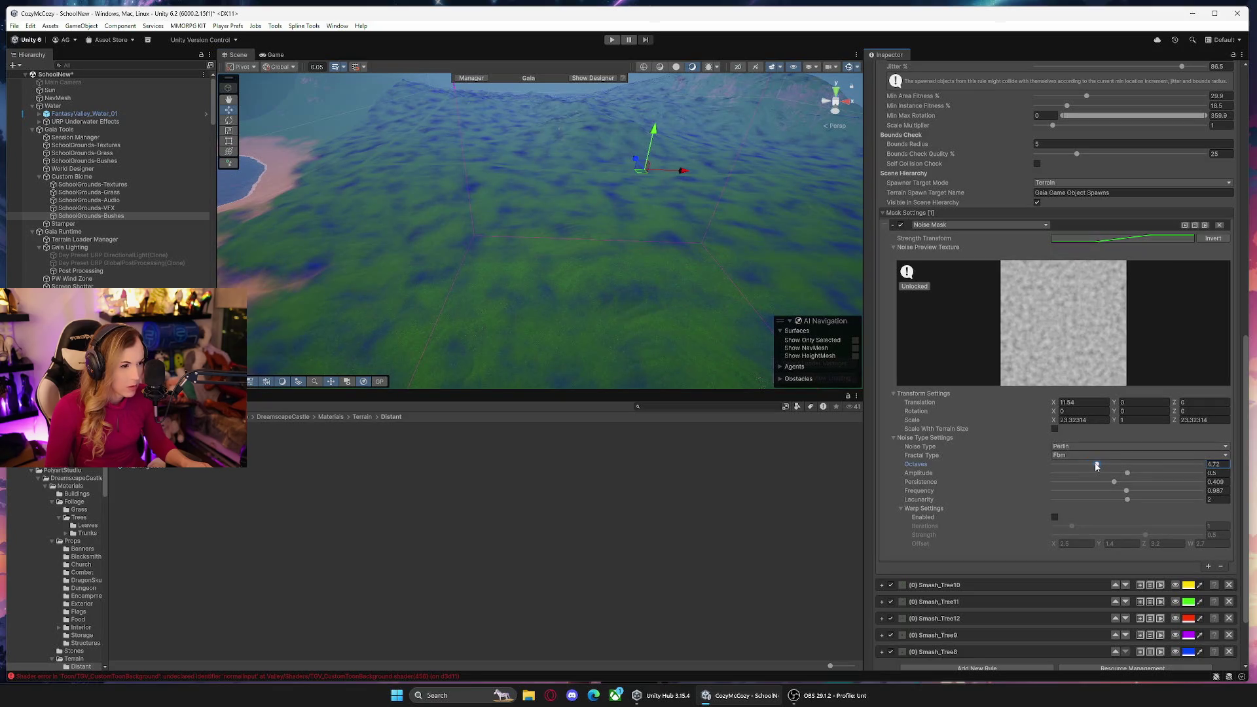
pyautogui.scroll(5, 1073, 327)
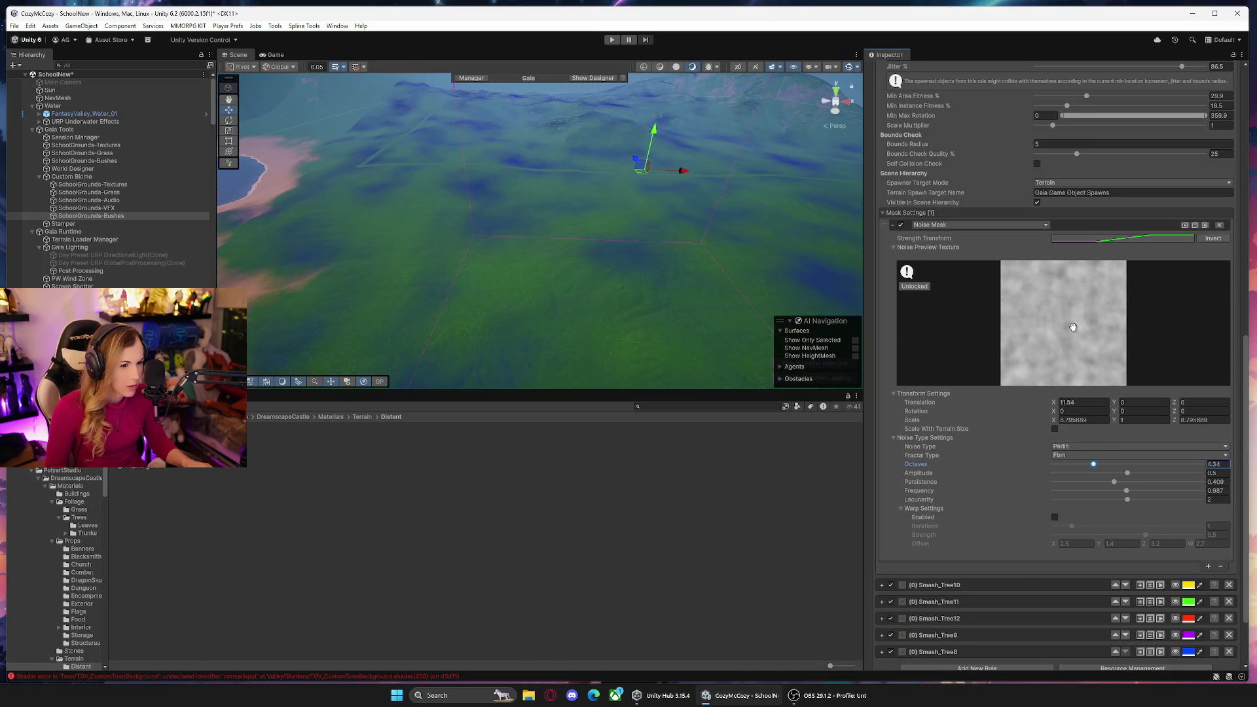
pyautogui.scroll(-2, 1072, 327)
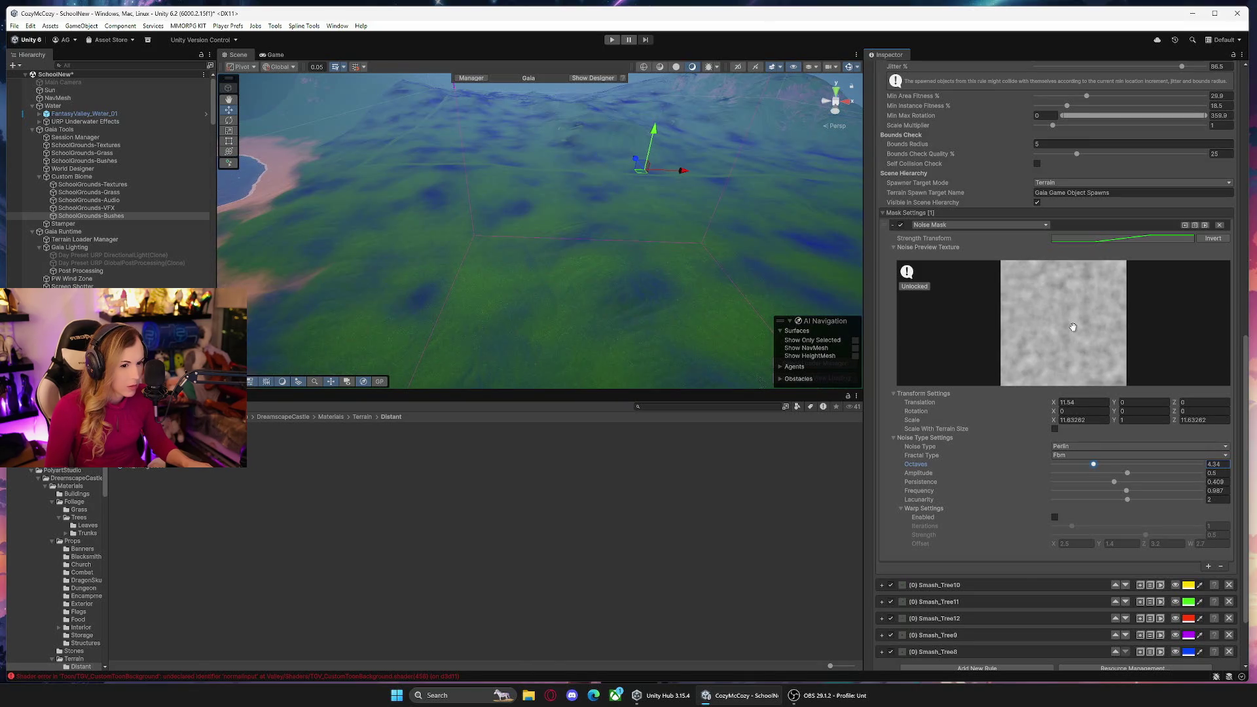
pyautogui.scroll(-1, 1073, 327)
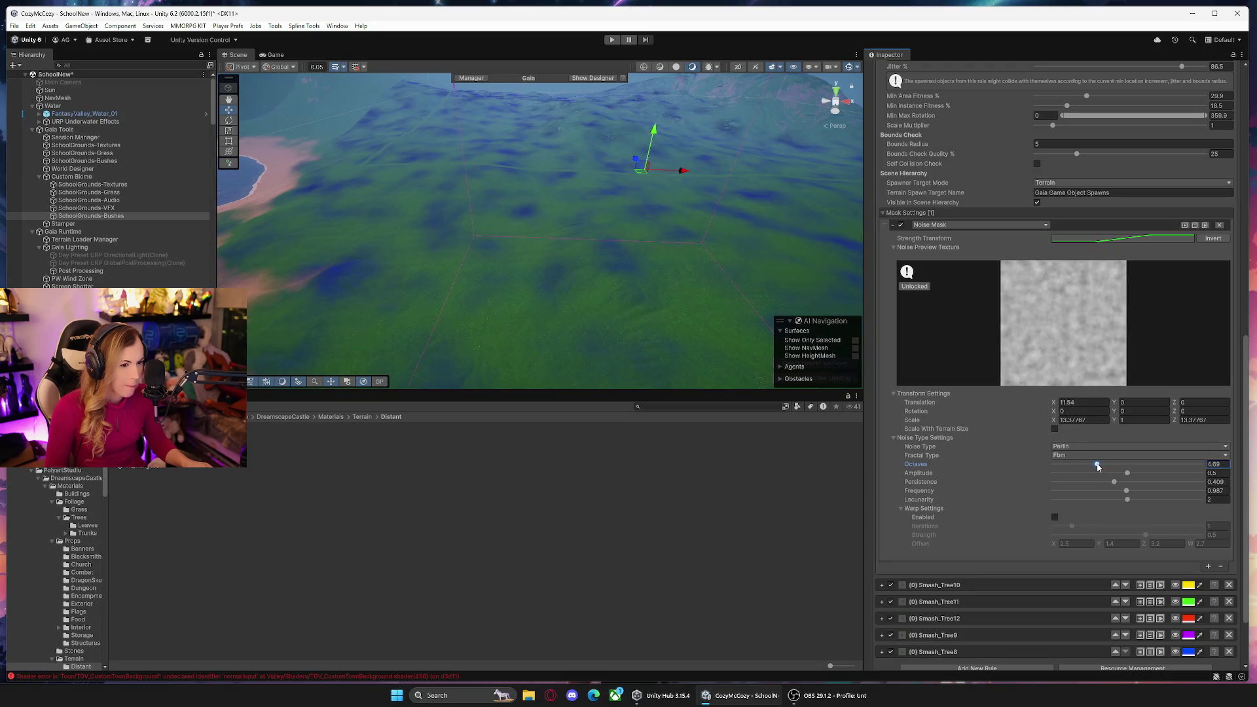
pyautogui.scroll(6, 968, 429)
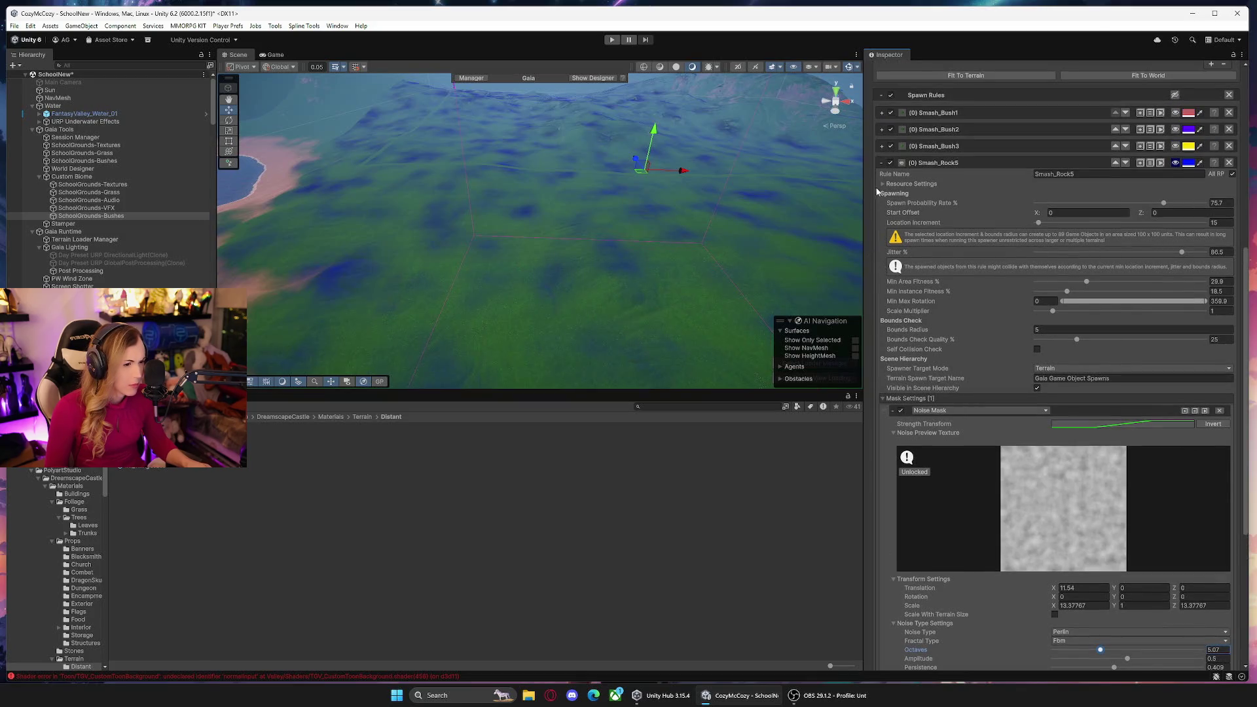
# Give Smash_Rock5 location increment 12 and minimum instance fitness 13%, then spawn SchoolGrounds-Bushes world-wide.
pyautogui.click(883, 184)
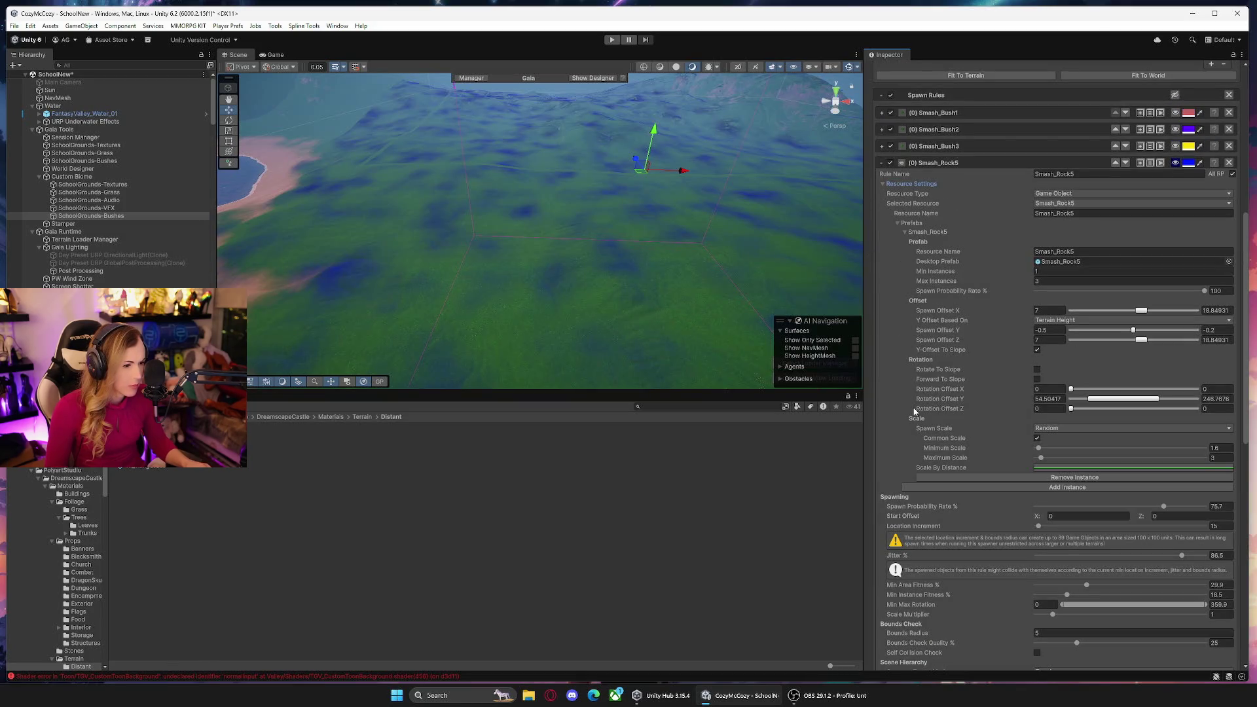
pyautogui.scroll(-2, 907, 412)
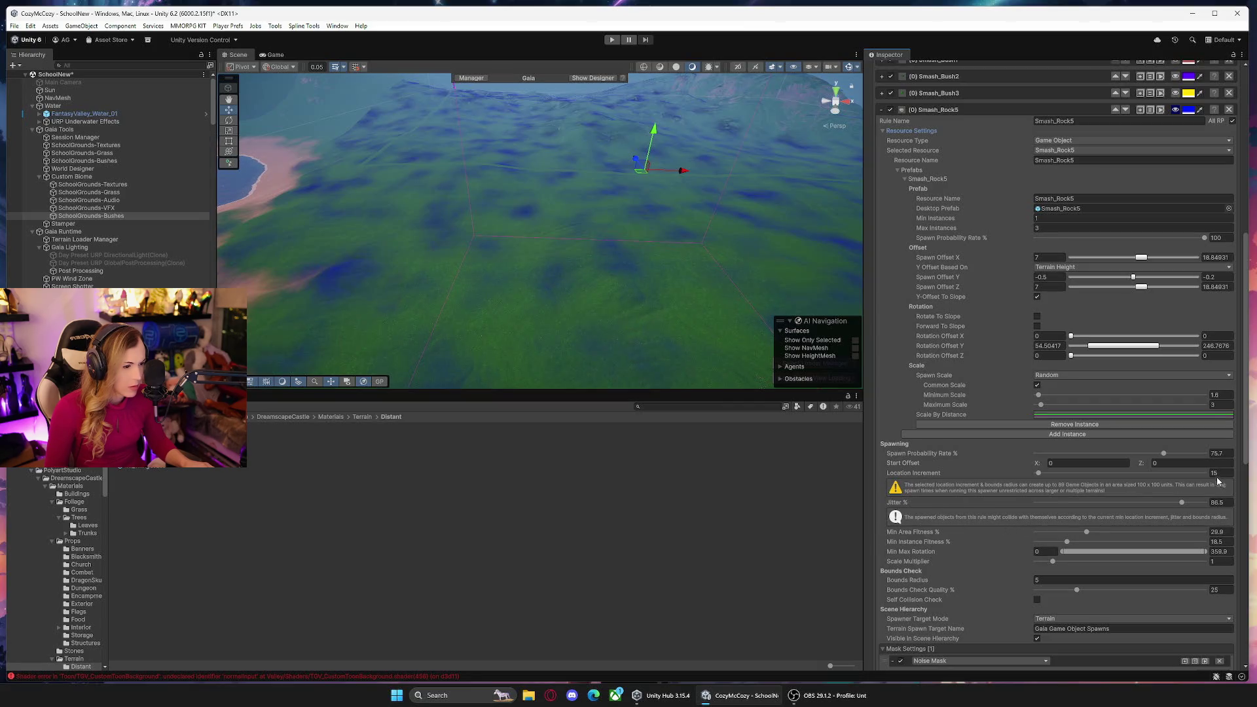
pyautogui.write('12')
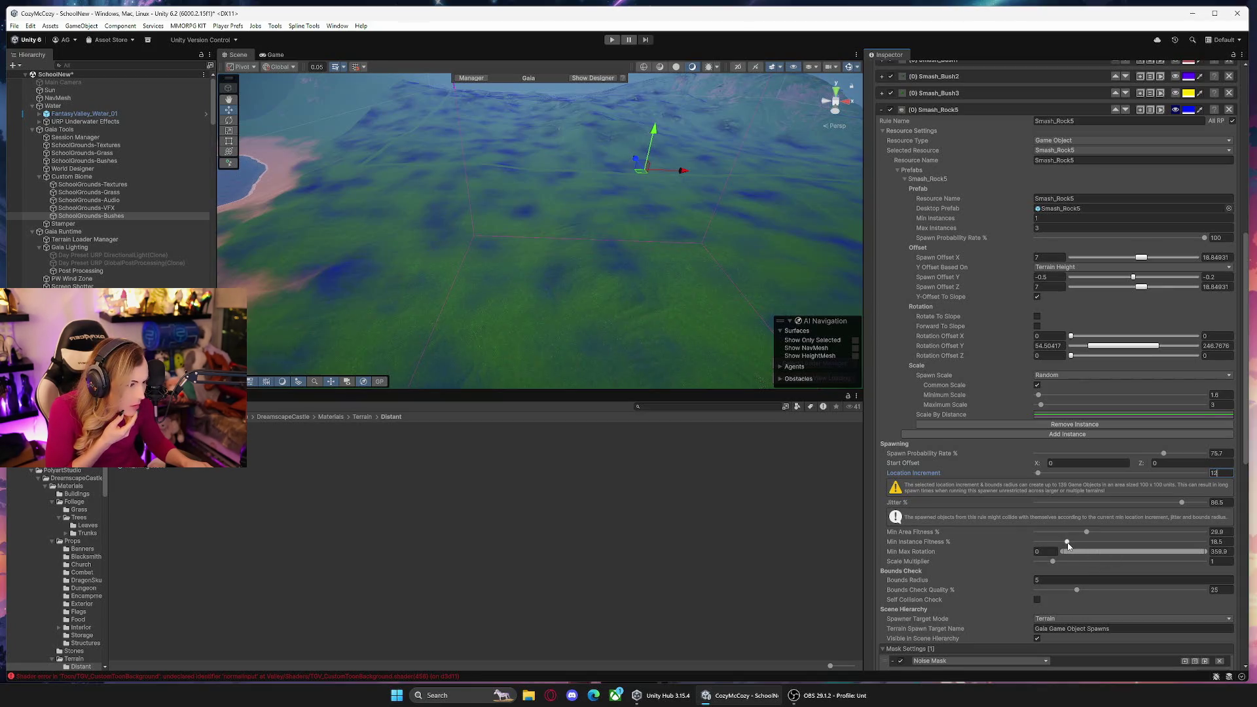
pyautogui.moveTo(920, 545)
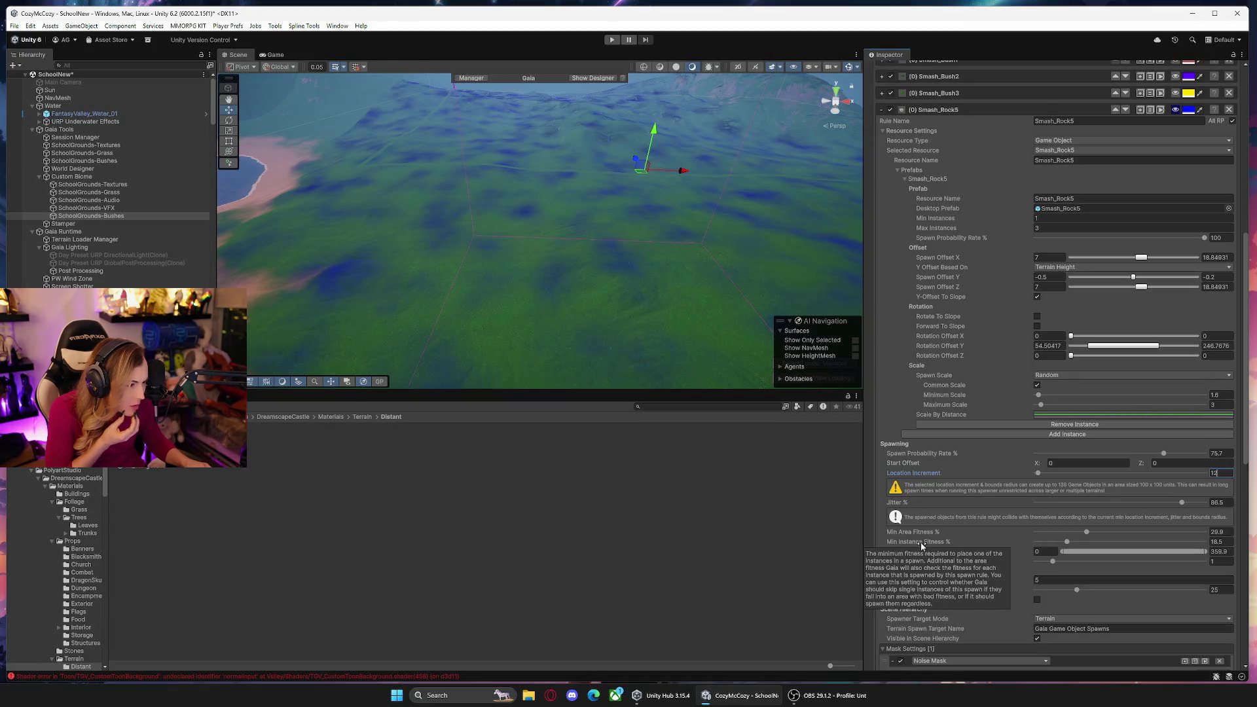
pyautogui.moveTo(1068, 544); pyautogui.dragTo(1065, 545)
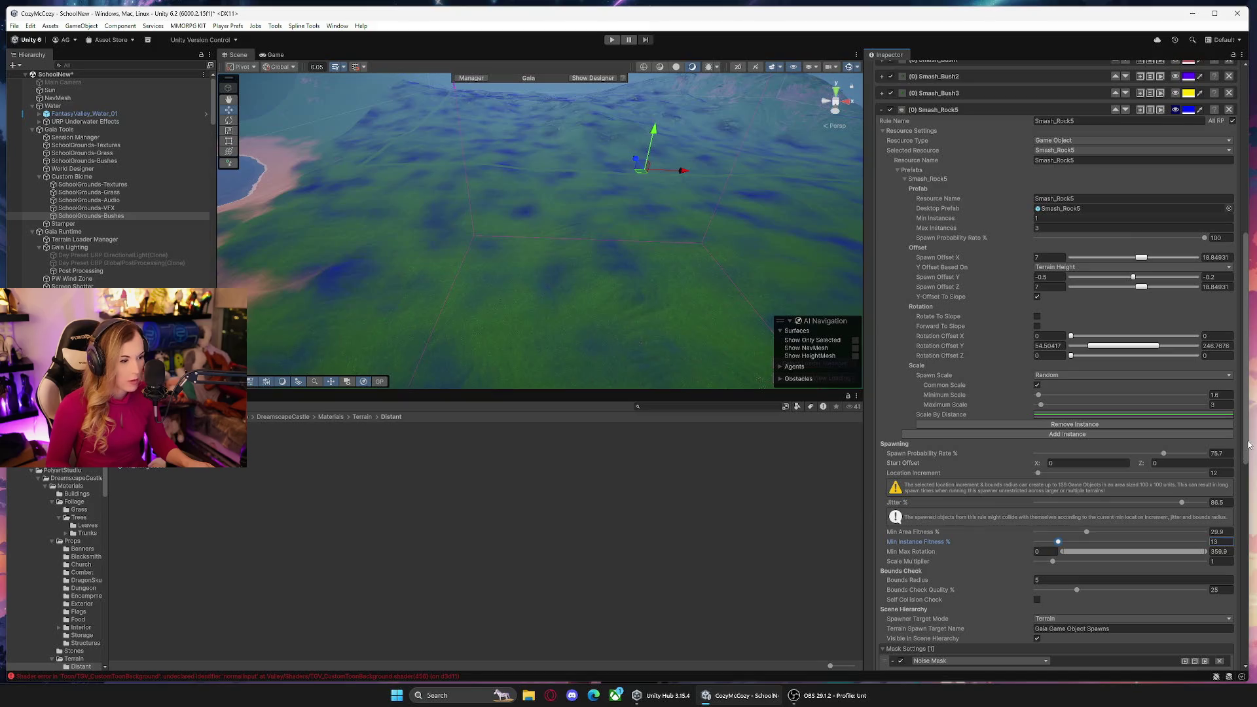
pyautogui.scroll(-10, 1249, 446)
pyautogui.click(1134, 639)
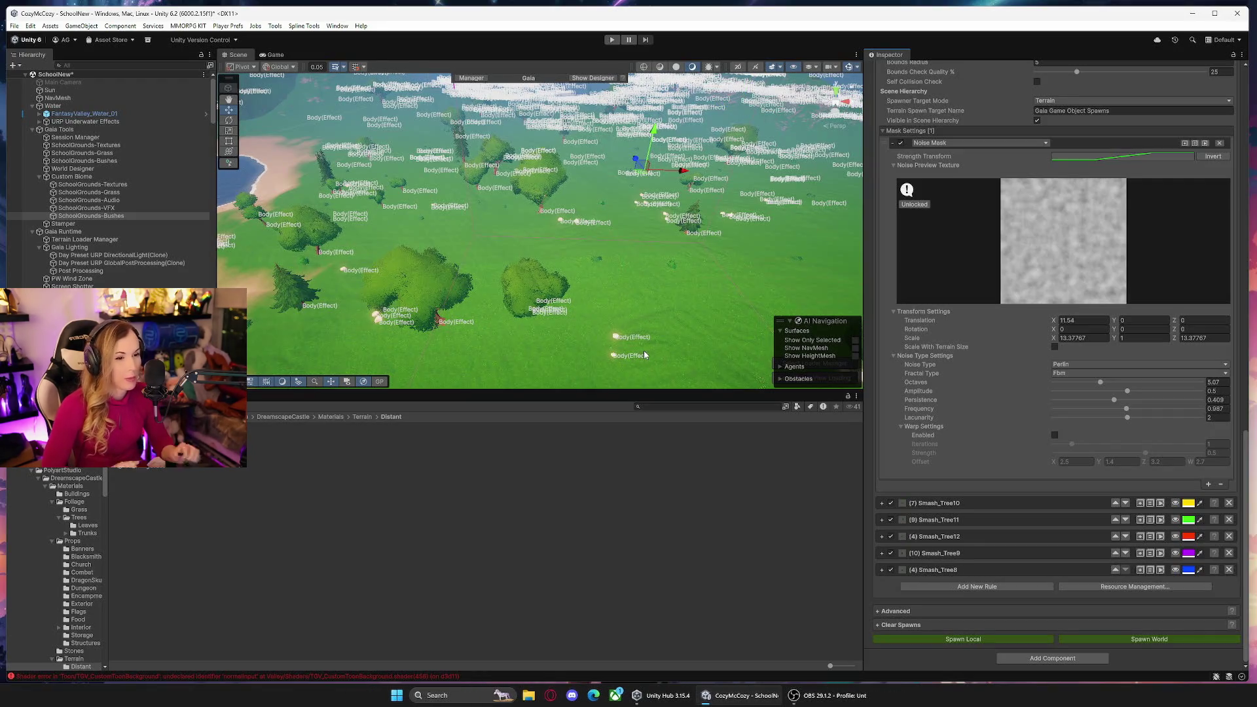
pyautogui.click(131, 256)
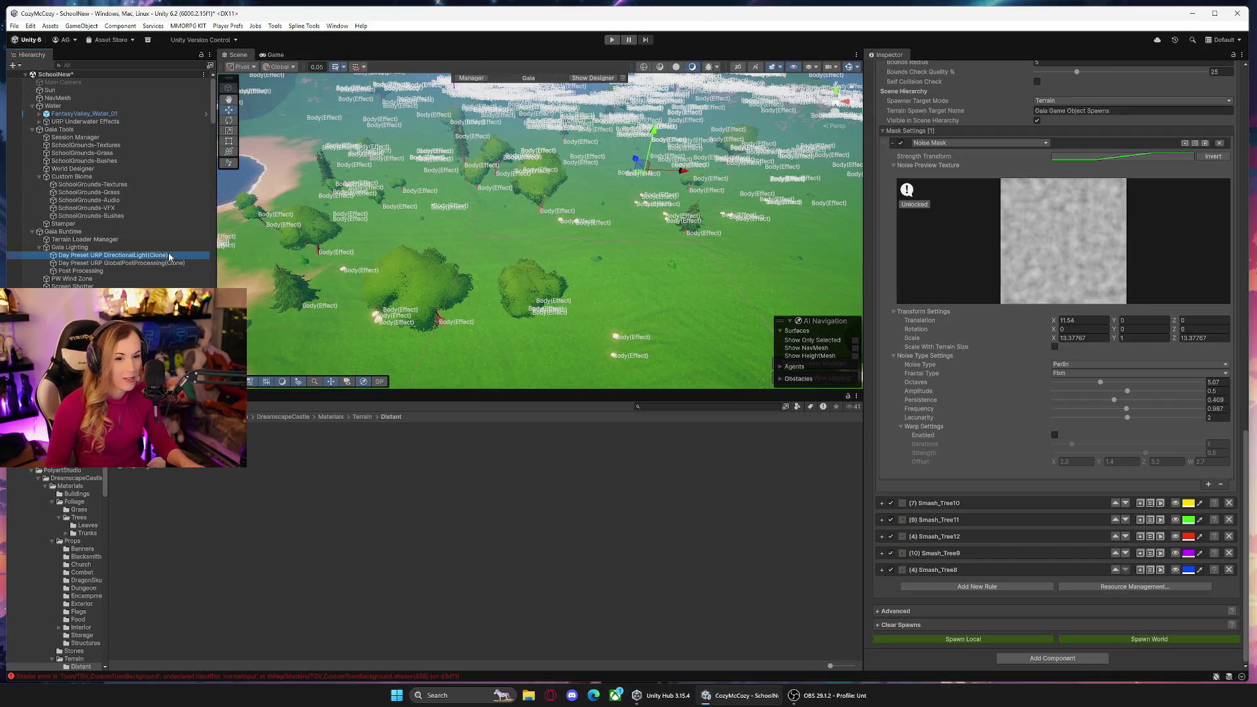
pyautogui.moveTo(518, 226)
pyautogui.mouseDown()
pyautogui.moveTo(477, 220)
pyautogui.moveTo(505, 196)
pyautogui.moveTo(495, 155)
pyautogui.moveTo(706, 129)
pyautogui.moveTo(623, 115)
pyautogui.moveTo(463, 211)
pyautogui.moveTo(298, 131)
pyautogui.moveTo(494, 190)
pyautogui.moveTo(413, 172)
pyautogui.moveTo(499, 181)
pyautogui.moveTo(658, 131)
pyautogui.moveTo(341, 164)
pyautogui.moveTo(554, 197)
pyautogui.mouseUp()
pyautogui.press('Up')
pyautogui.press('Up')
pyautogui.press('Up')
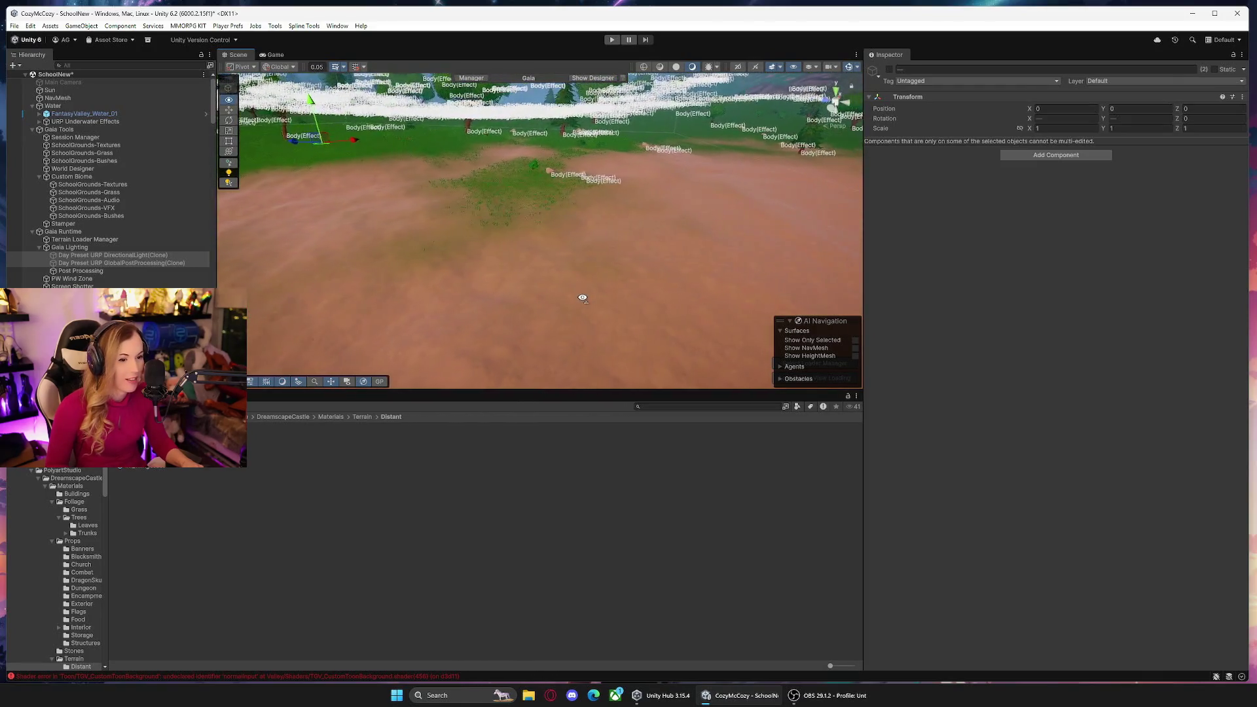
# Set the Smash_Rock5 noise mask to scale 16.90505 and 4 octaves, then fly down to the rocks.
pyautogui.click(121, 216)
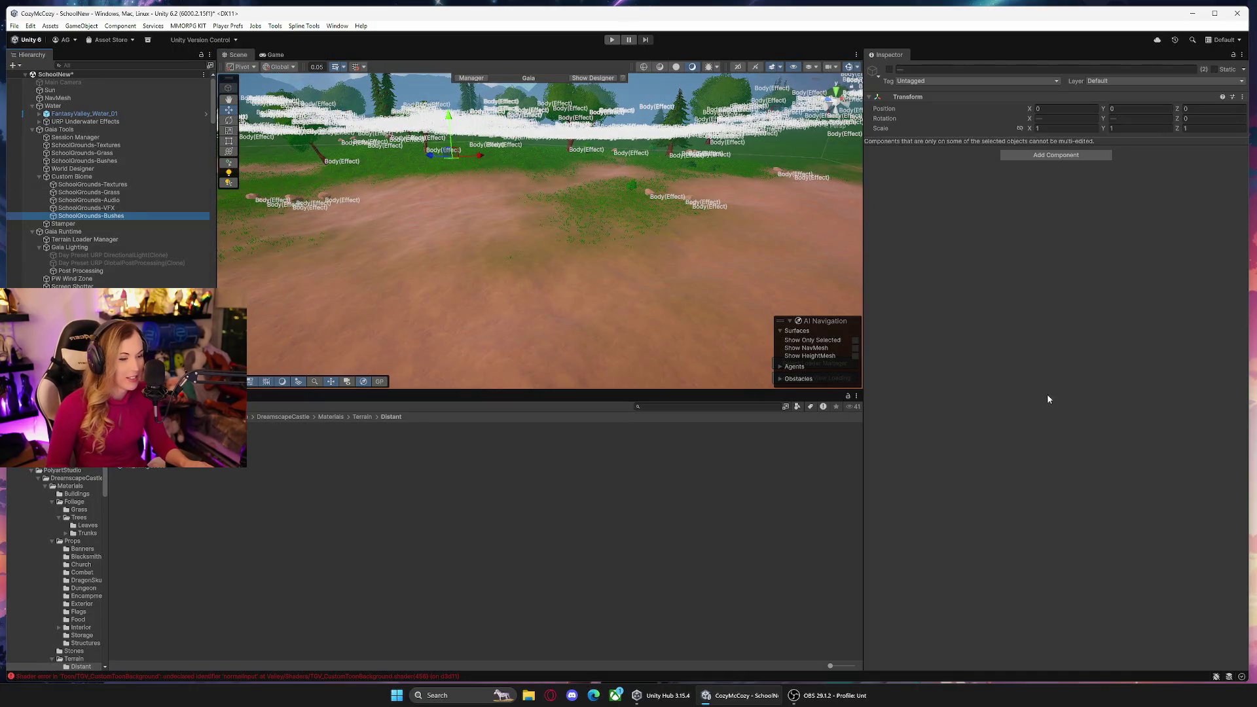
pyautogui.scroll(-12, 900, 418)
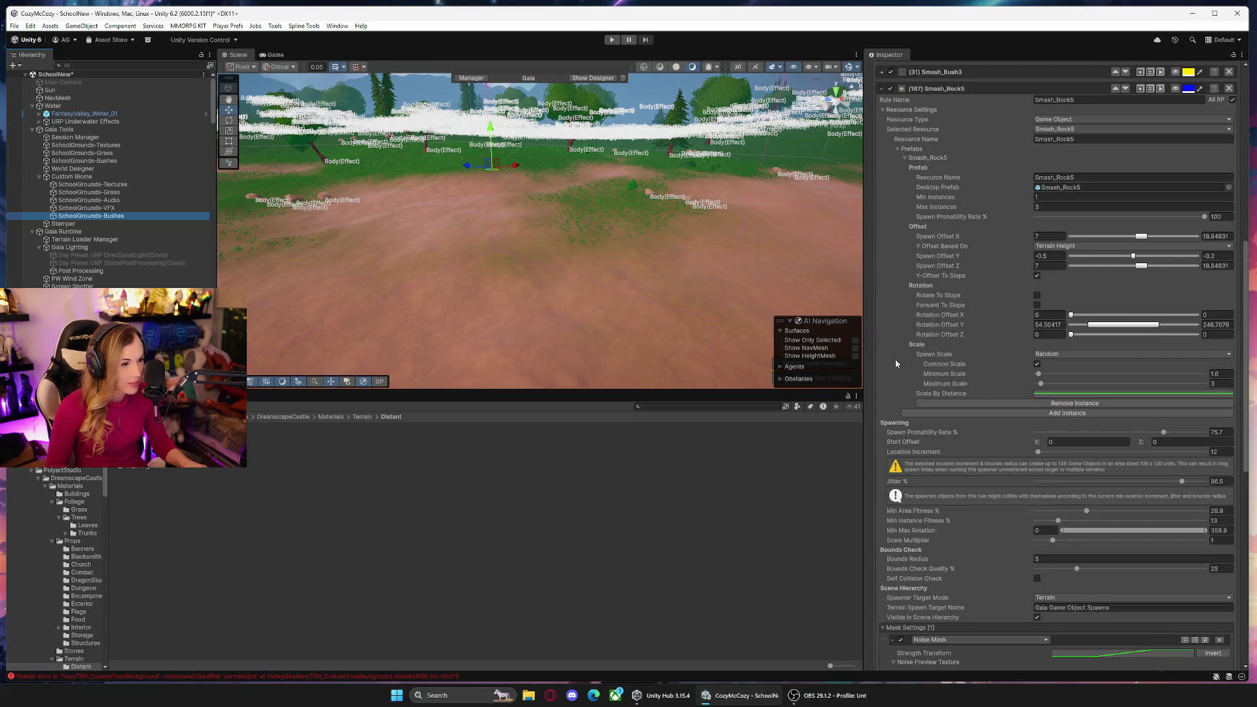
pyautogui.scroll(2, 895, 359)
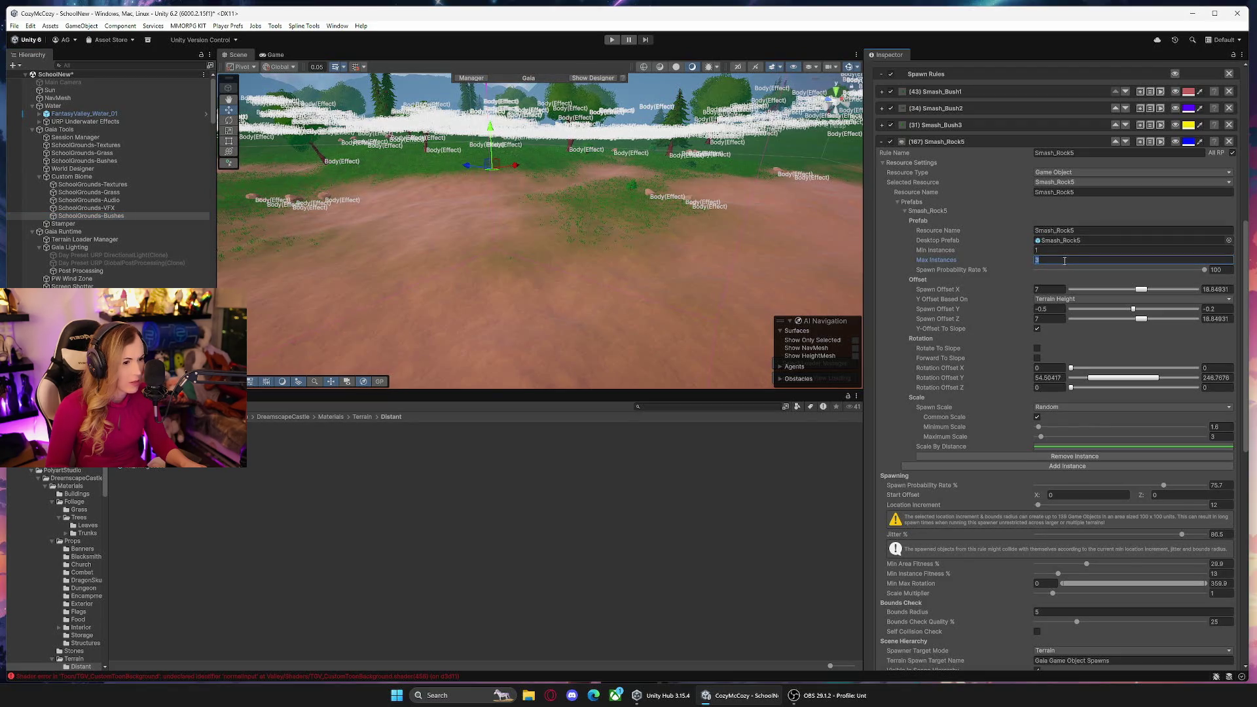
pyautogui.scroll(-15, 1245, 325)
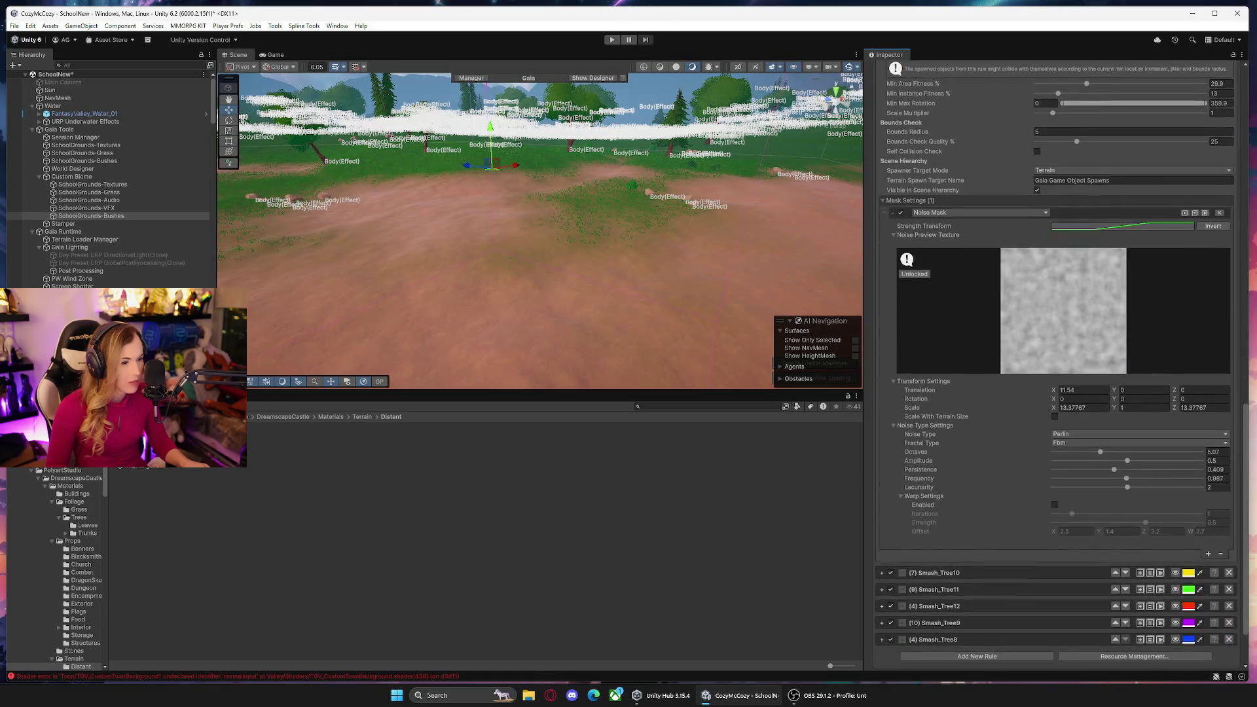
pyautogui.scroll(2, 1060, 370)
pyautogui.scroll(-2, 1060, 371)
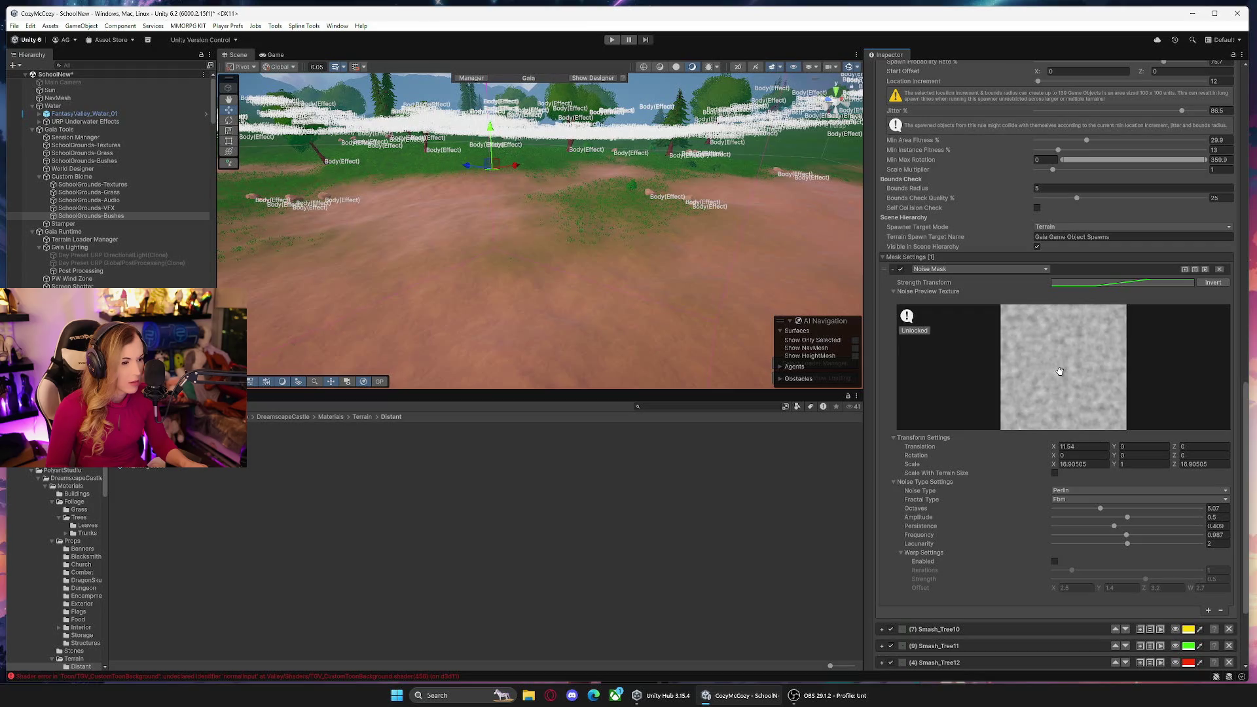
pyautogui.moveTo(1100, 512); pyautogui.dragTo(1091, 512)
pyautogui.scroll(-5, 882, 145)
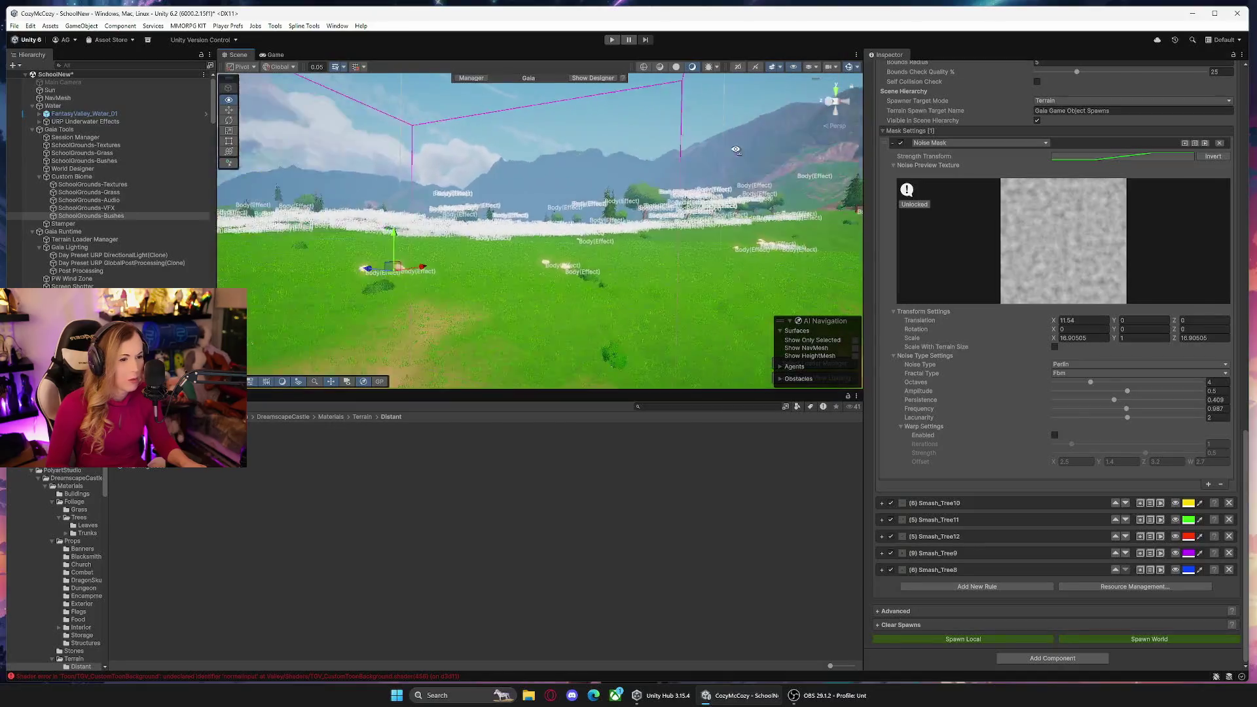
pyautogui.moveTo(576, 170)
pyautogui.mouseDown()
pyautogui.moveTo(597, 212)
pyautogui.moveTo(586, 215)
pyautogui.mouseUp()
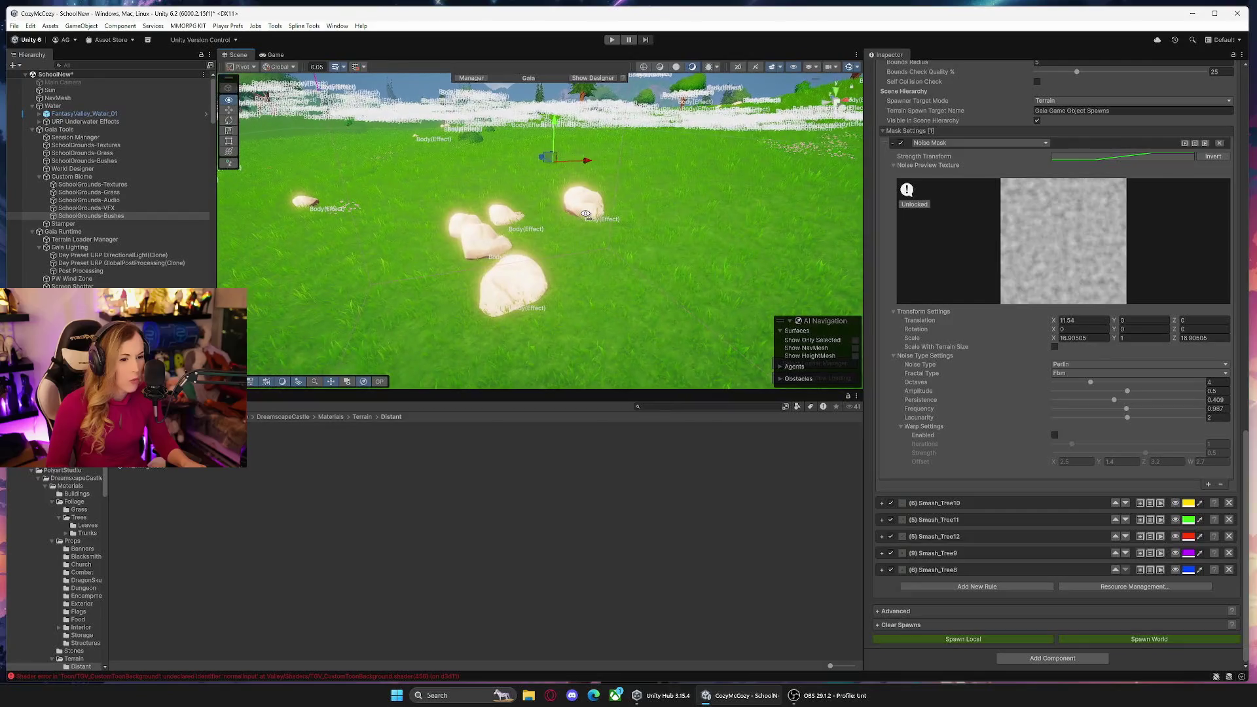
pyautogui.click(480, 242)
pyautogui.click(527, 284)
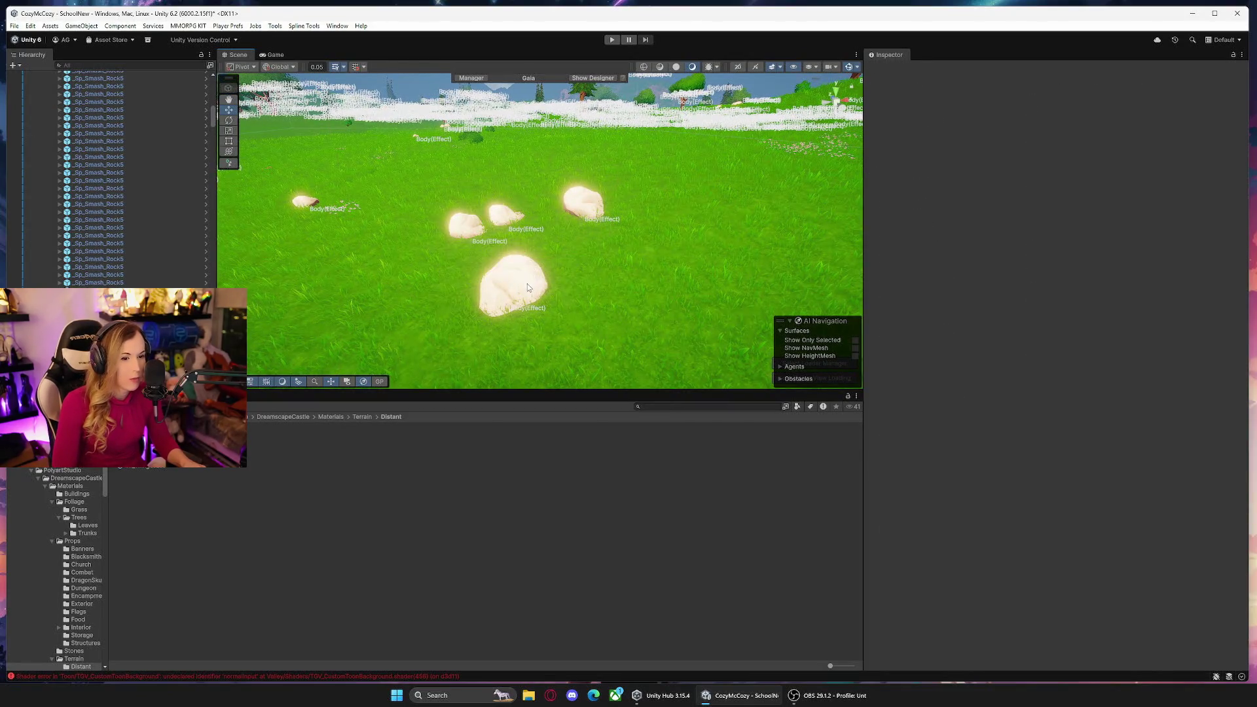
pyautogui.click(455, 232)
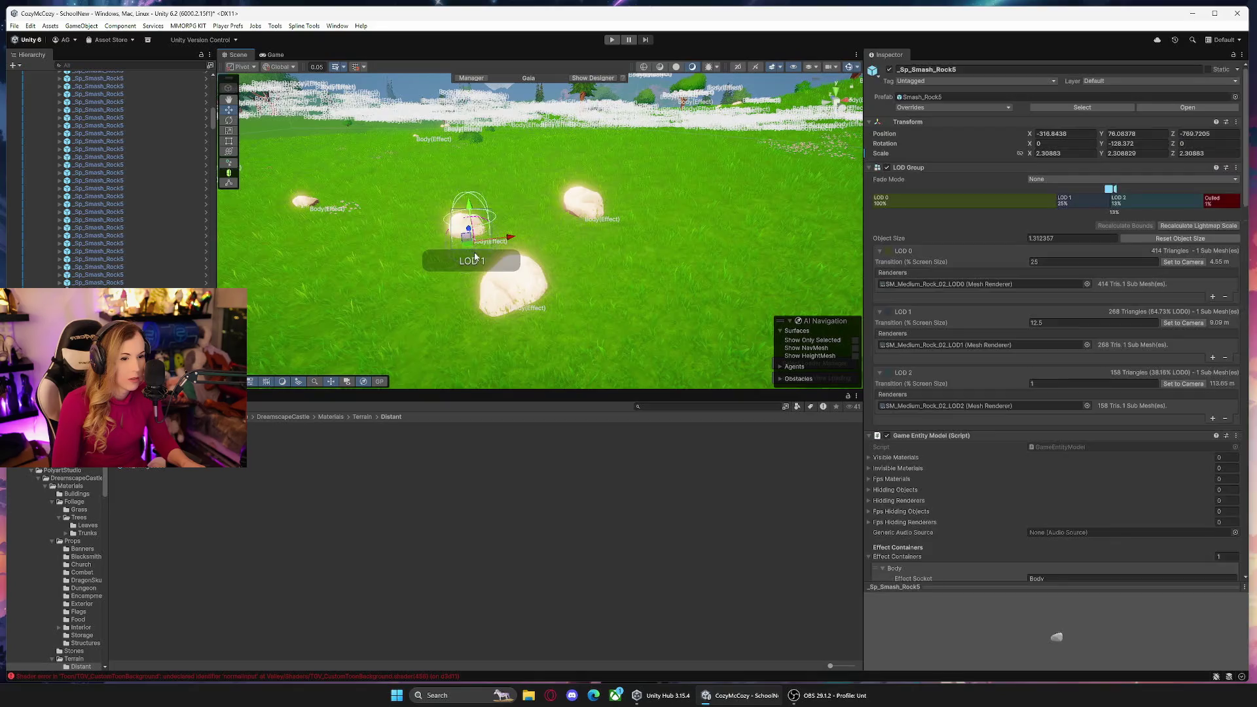
pyautogui.scroll(5, 458, 229)
pyautogui.scroll(-10, 720, 229)
pyautogui.moveTo(721, 248)
pyautogui.mouseDown()
pyautogui.moveTo(720, 184)
pyautogui.moveTo(591, 290)
pyautogui.mouseUp()
pyautogui.click(627, 248)
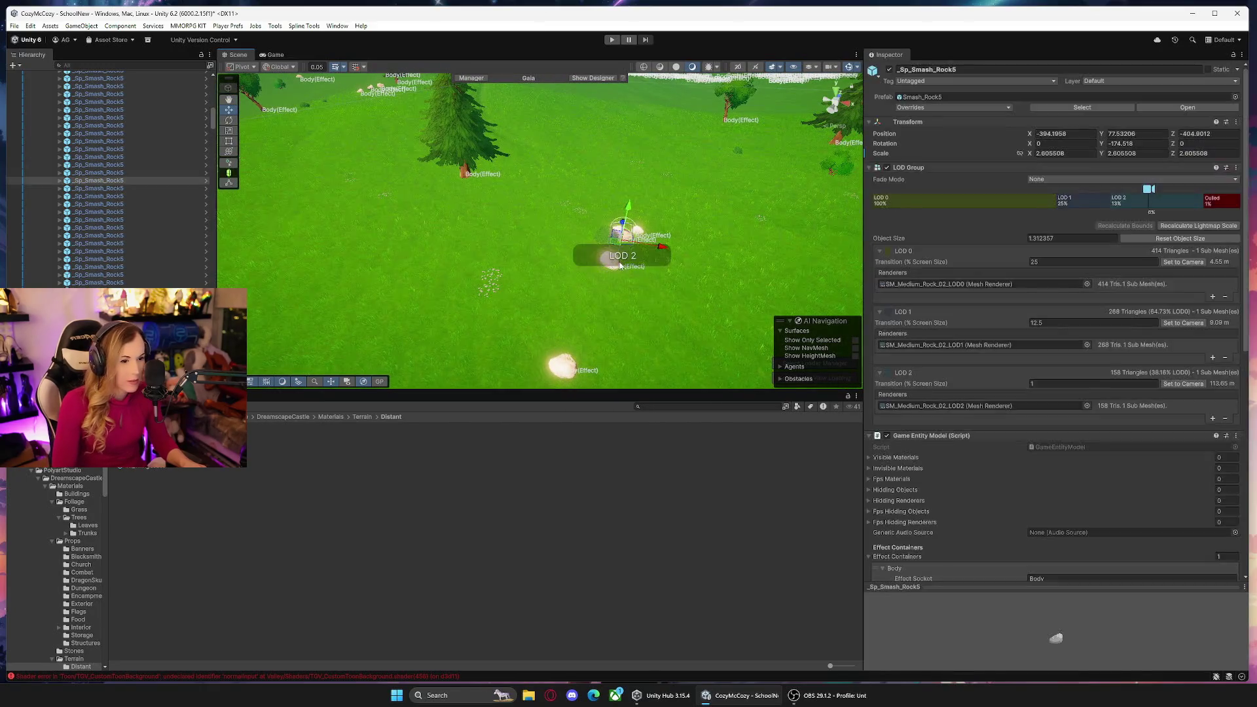
pyautogui.click(634, 257)
pyautogui.click(634, 257)
pyautogui.moveTo(634, 258)
pyautogui.mouseDown()
pyautogui.moveTo(479, 186)
pyautogui.moveTo(396, 194)
pyautogui.moveTo(414, 334)
pyautogui.moveTo(640, 214)
pyautogui.moveTo(472, 256)
pyautogui.moveTo(410, 241)
pyautogui.moveTo(443, 226)
pyautogui.moveTo(844, 212)
pyautogui.moveTo(775, 181)
pyautogui.moveTo(865, 286)
pyautogui.moveTo(1044, 236)
pyautogui.moveTo(890, 210)
pyautogui.moveTo(907, 227)
pyautogui.moveTo(979, 230)
pyautogui.moveTo(1131, 205)
pyautogui.moveTo(414, 251)
pyautogui.moveTo(751, 277)
pyautogui.moveTo(992, 211)
pyautogui.moveTo(1251, 193)
pyautogui.moveTo(1055, 225)
pyautogui.moveTo(654, 220)
pyautogui.mouseUp()
pyautogui.scroll(15, 98, 164)
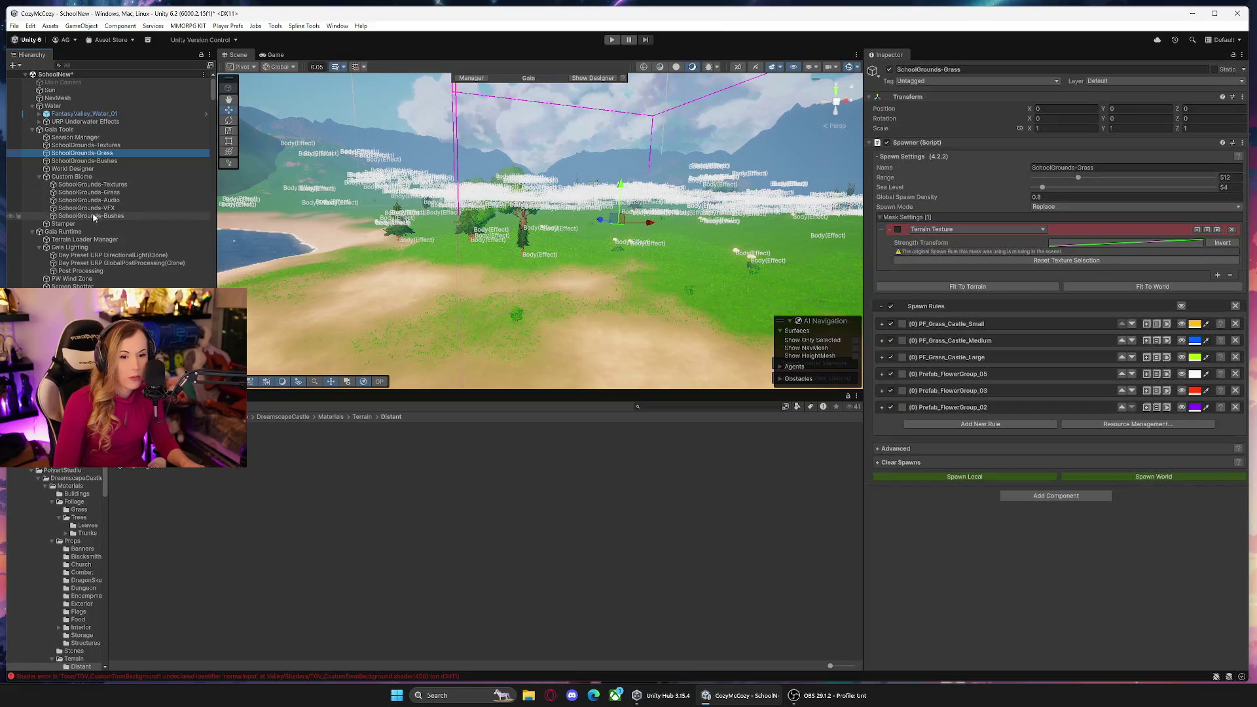
# Turn off the Day Preset URP DirectionalLight clone and check the global post-processing clone.
pyautogui.click(117, 256)
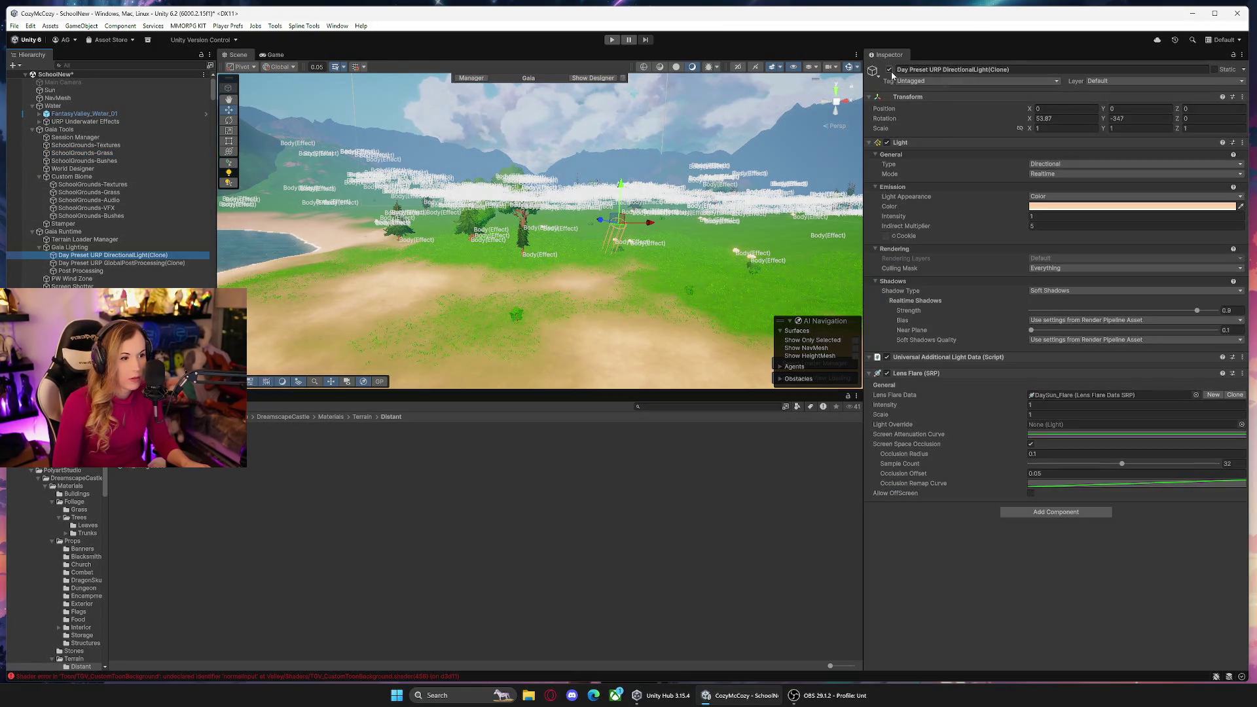
pyautogui.click(889, 69)
pyautogui.click(145, 264)
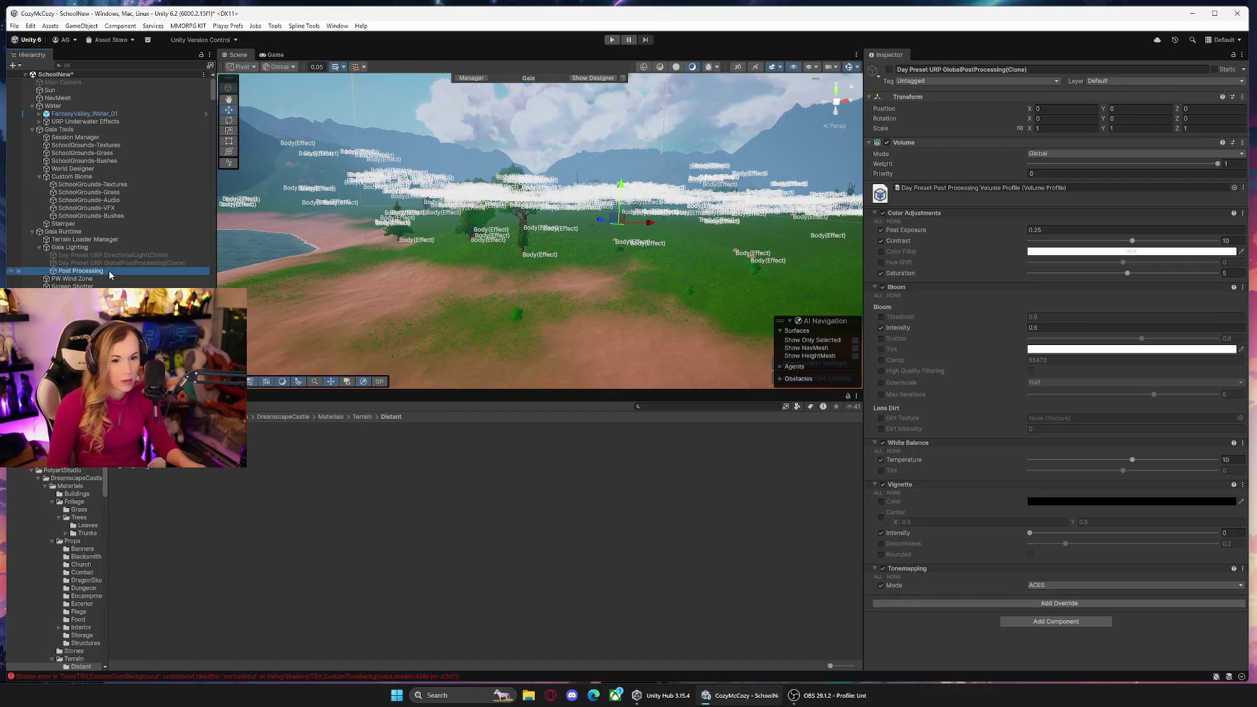
pyautogui.moveTo(595, 242)
pyautogui.mouseDown()
pyautogui.moveTo(637, 215)
pyautogui.moveTo(627, 202)
pyautogui.moveTo(644, 178)
pyautogui.mouseUp()
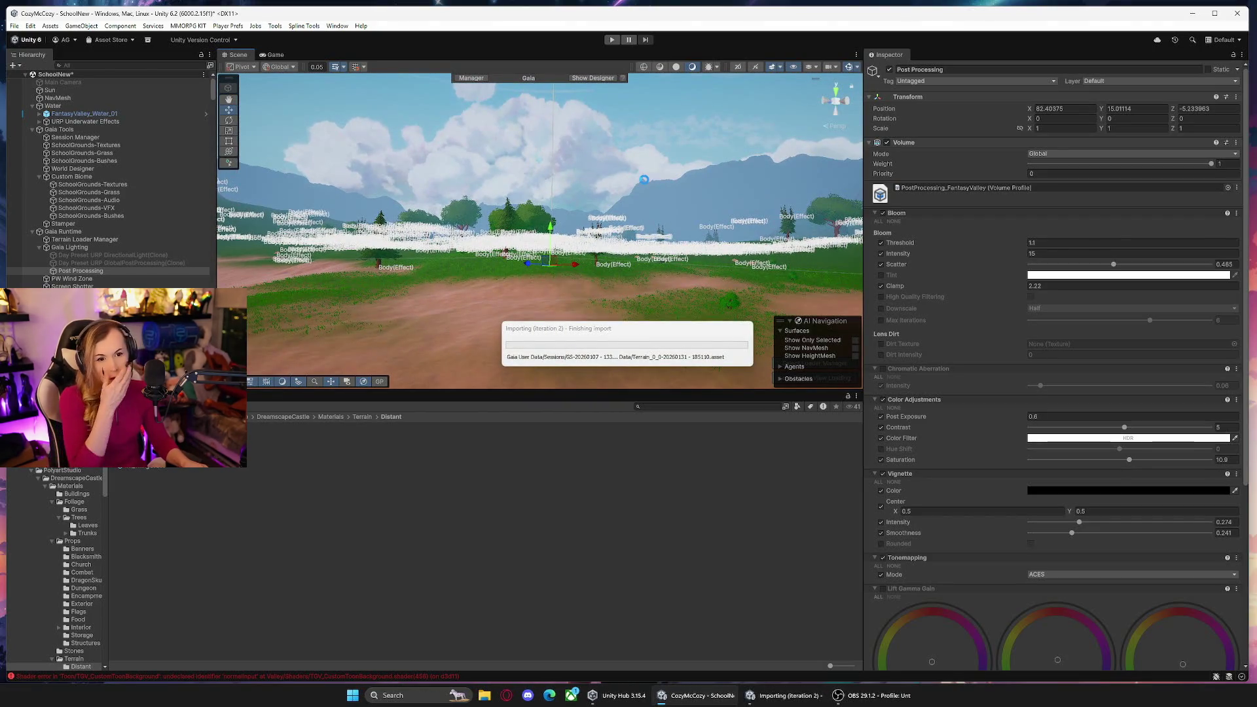
pyautogui.moveTo(646, 184)
pyautogui.mouseDown()
pyautogui.moveTo(665, 222)
pyautogui.moveTo(655, 283)
pyautogui.moveTo(482, 303)
pyautogui.moveTo(490, 310)
pyautogui.mouseUp()
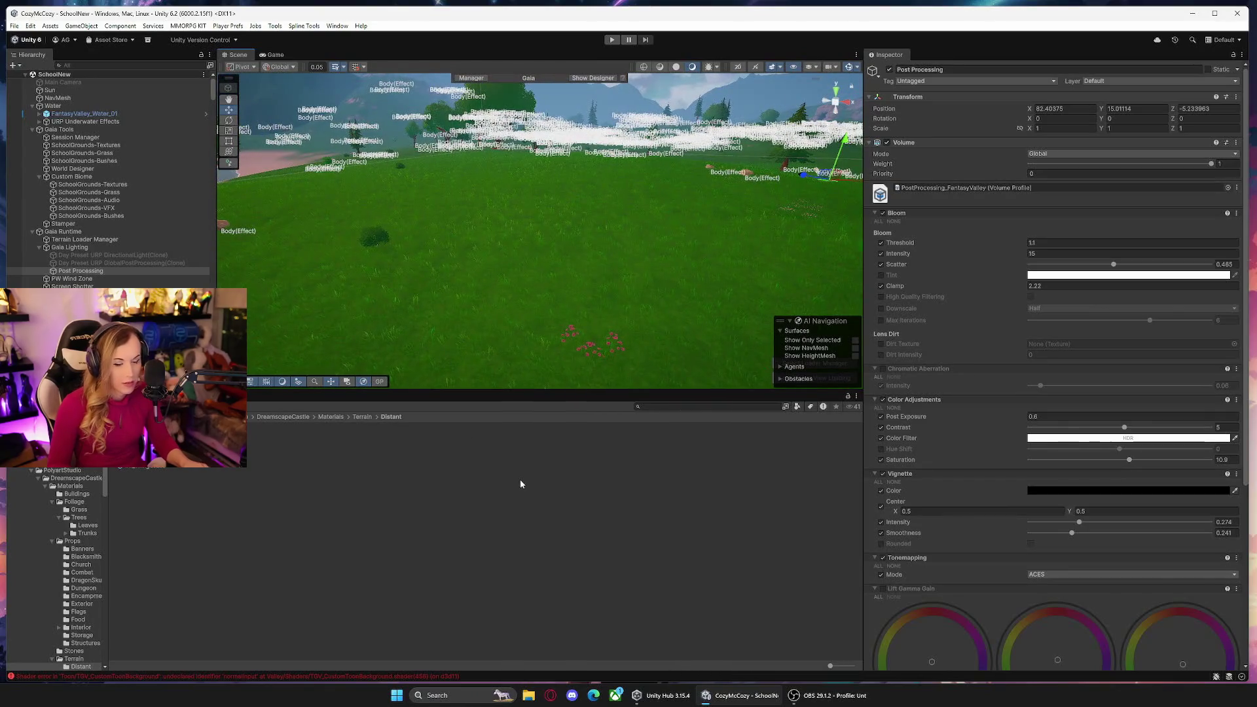
# Search 'spawnpo' and select the SpawnPosition object.
pyautogui.write('spawnpo')
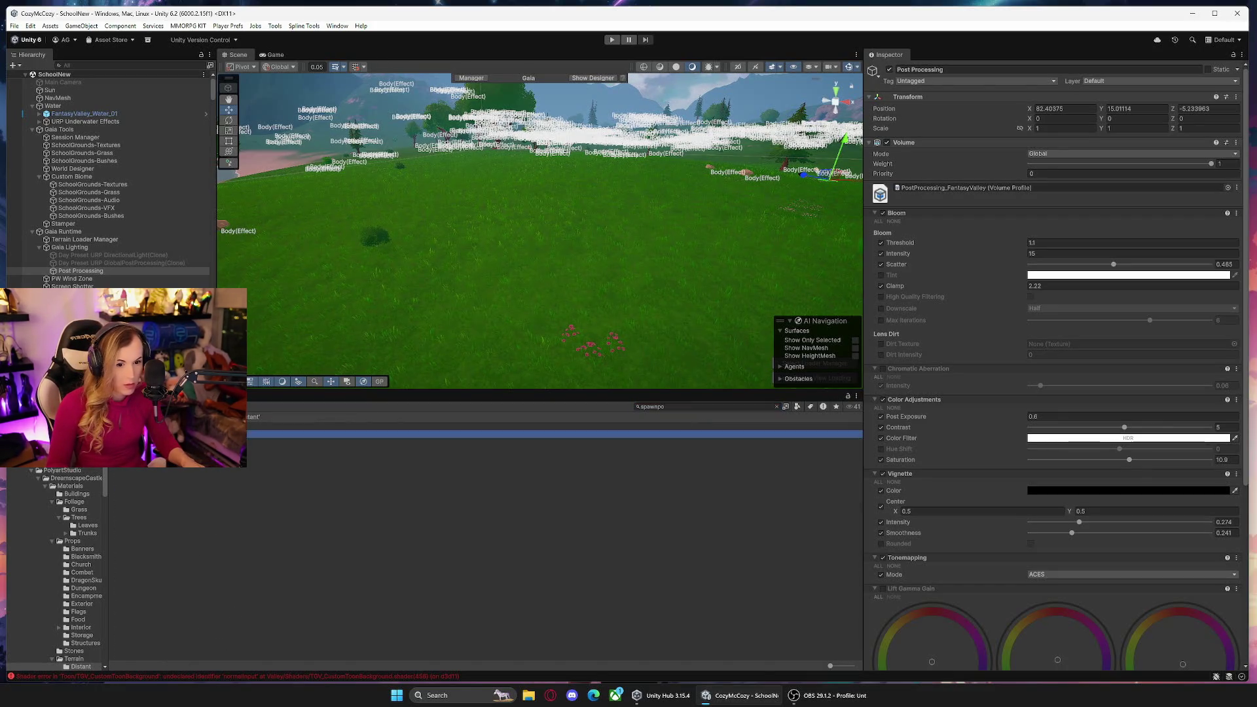
pyautogui.click(498, 281)
pyautogui.moveTo(526, 312)
pyautogui.mouseDown()
pyautogui.moveTo(780, 313)
pyautogui.moveTo(471, 326)
pyautogui.moveTo(678, 321)
pyautogui.mouseUp()
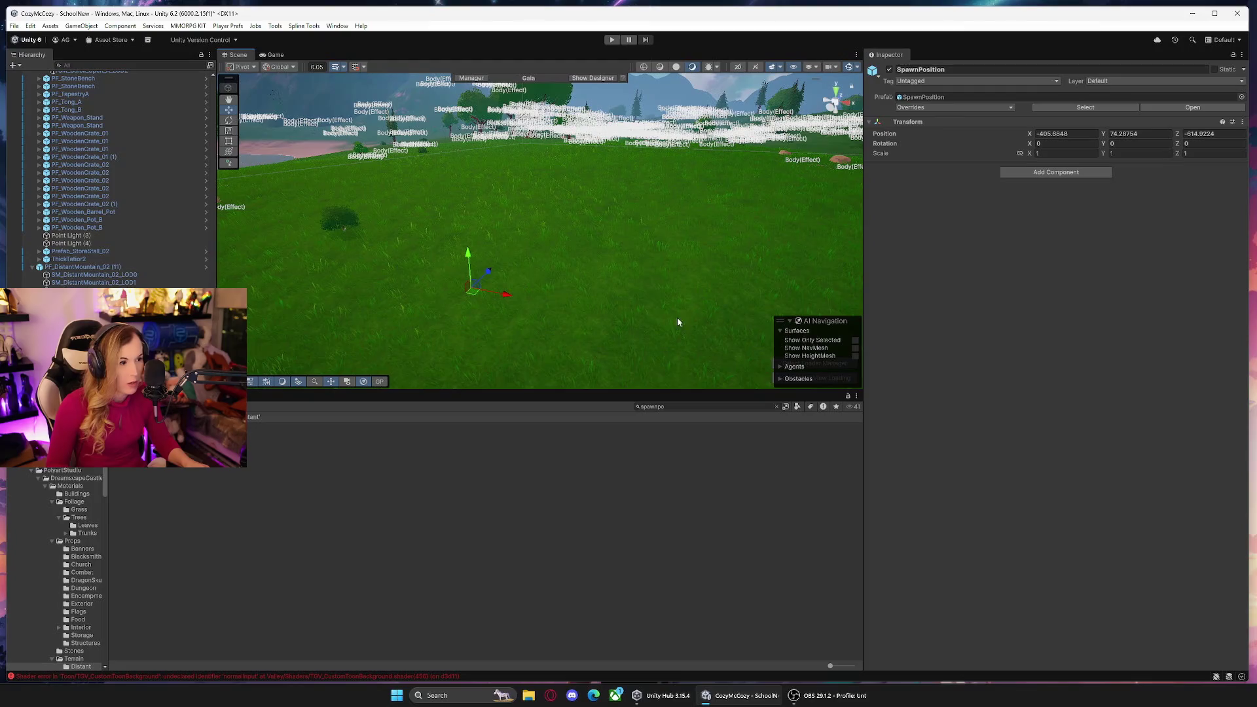
# Copy SpawnPosition's coordinates into School.asset's Start Position and Warp To Position.
pyautogui.rightClick(897, 135)
pyautogui.click(927, 192)
pyautogui.write('school')
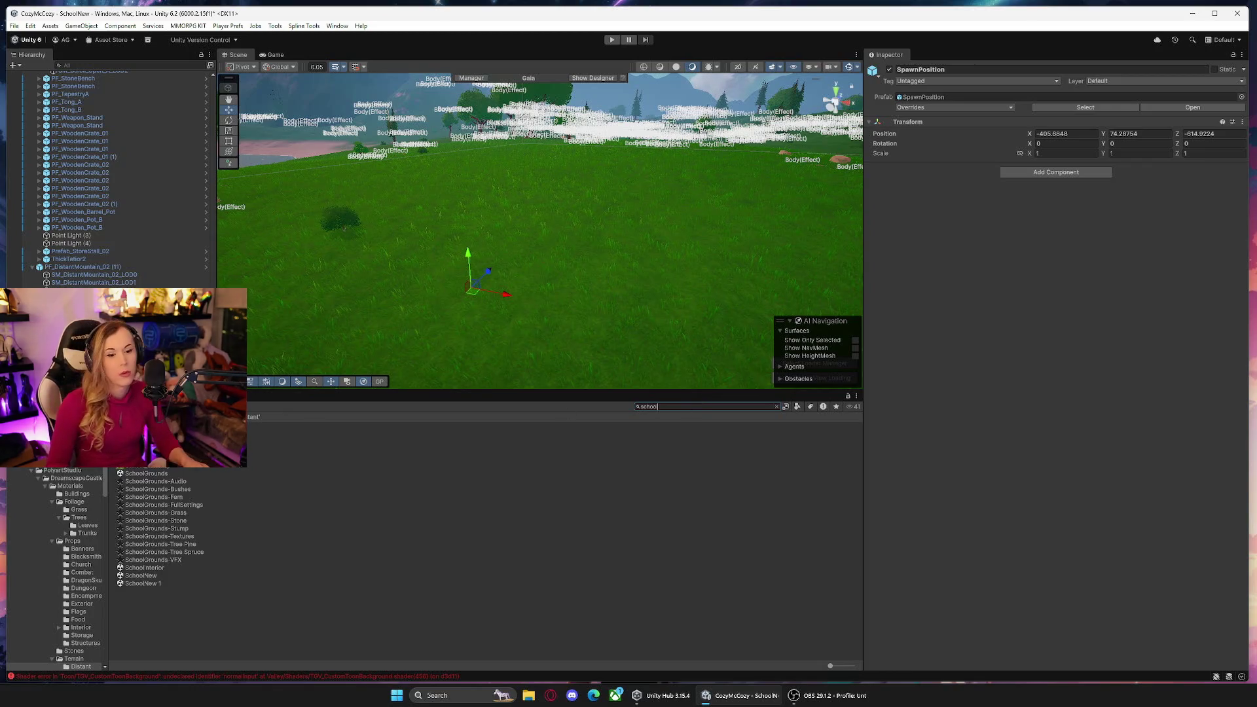
pyautogui.click(158, 449)
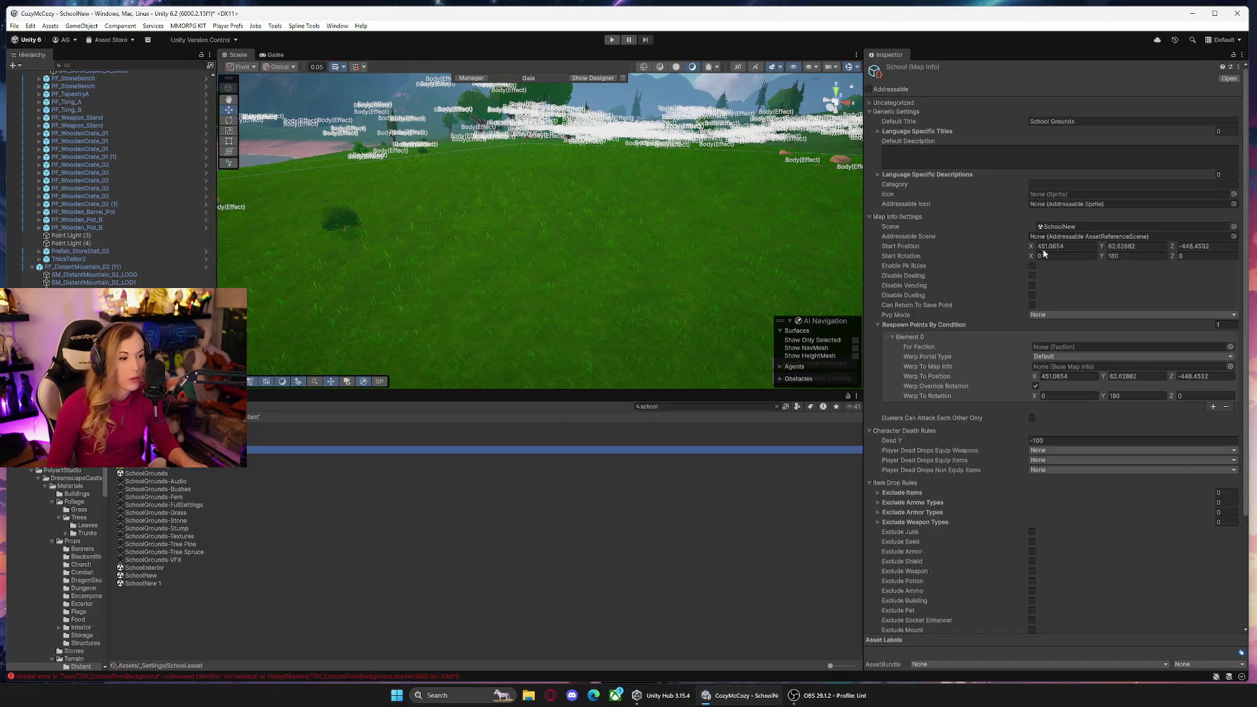
pyautogui.rightClick(908, 251)
pyautogui.click(948, 290)
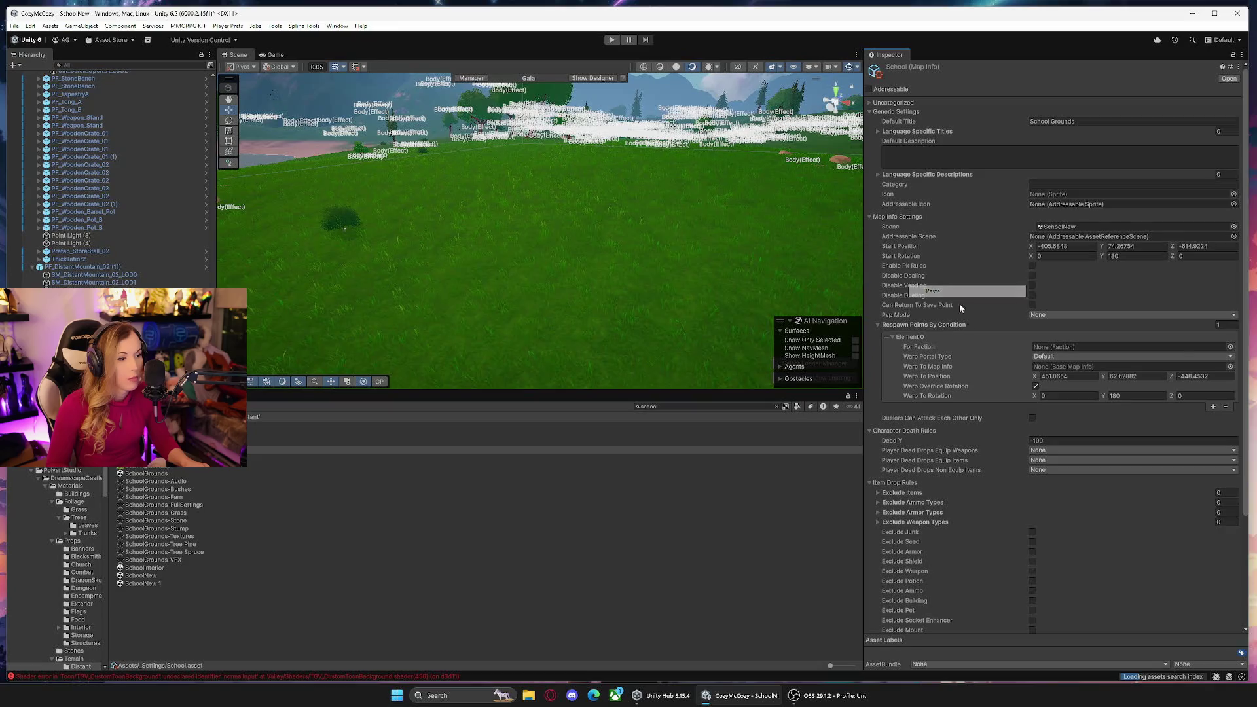
pyautogui.rightClick(936, 381)
pyautogui.click(971, 414)
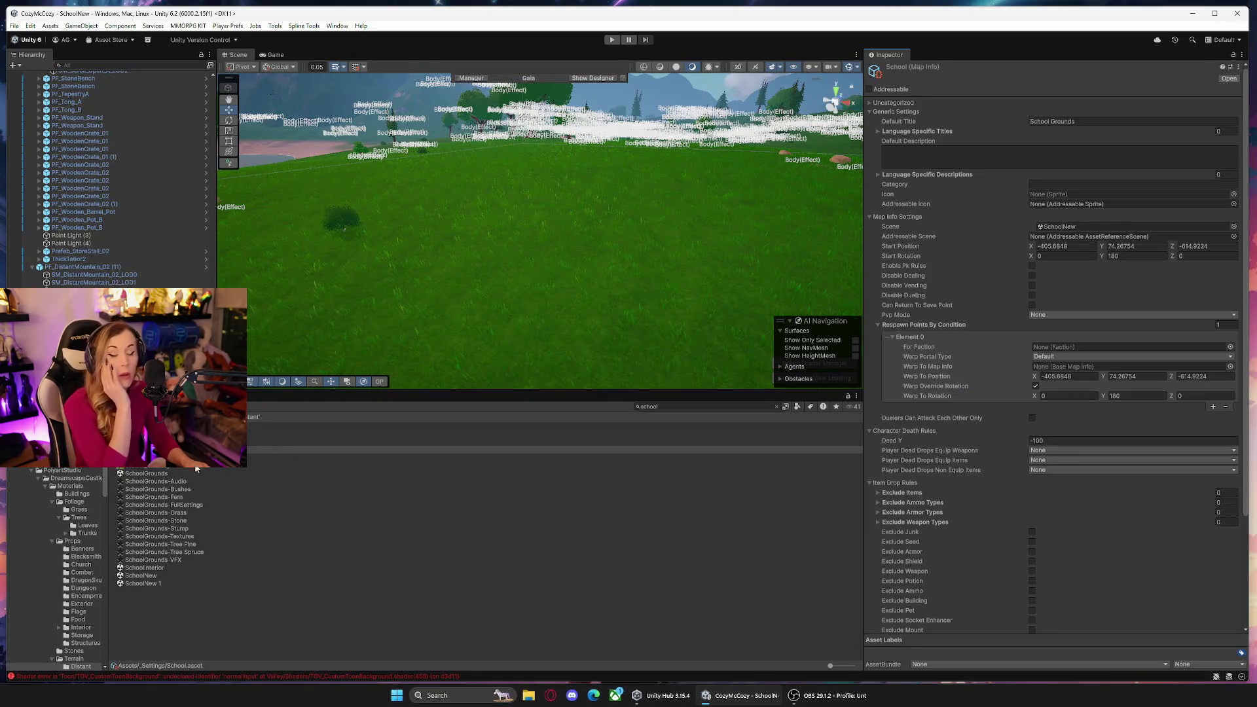
# Clear the Project search to browse the folders.
pyautogui.scroll(10, 26, 469)
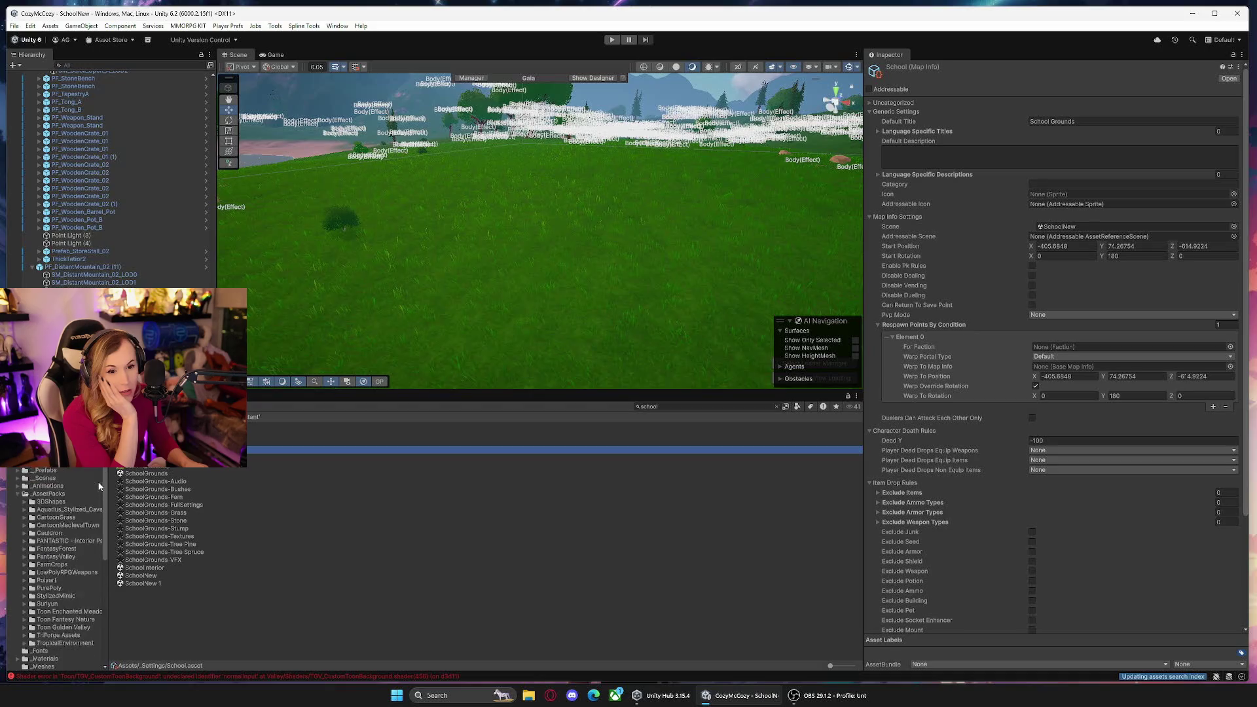
pyautogui.scroll(-3, 26, 502)
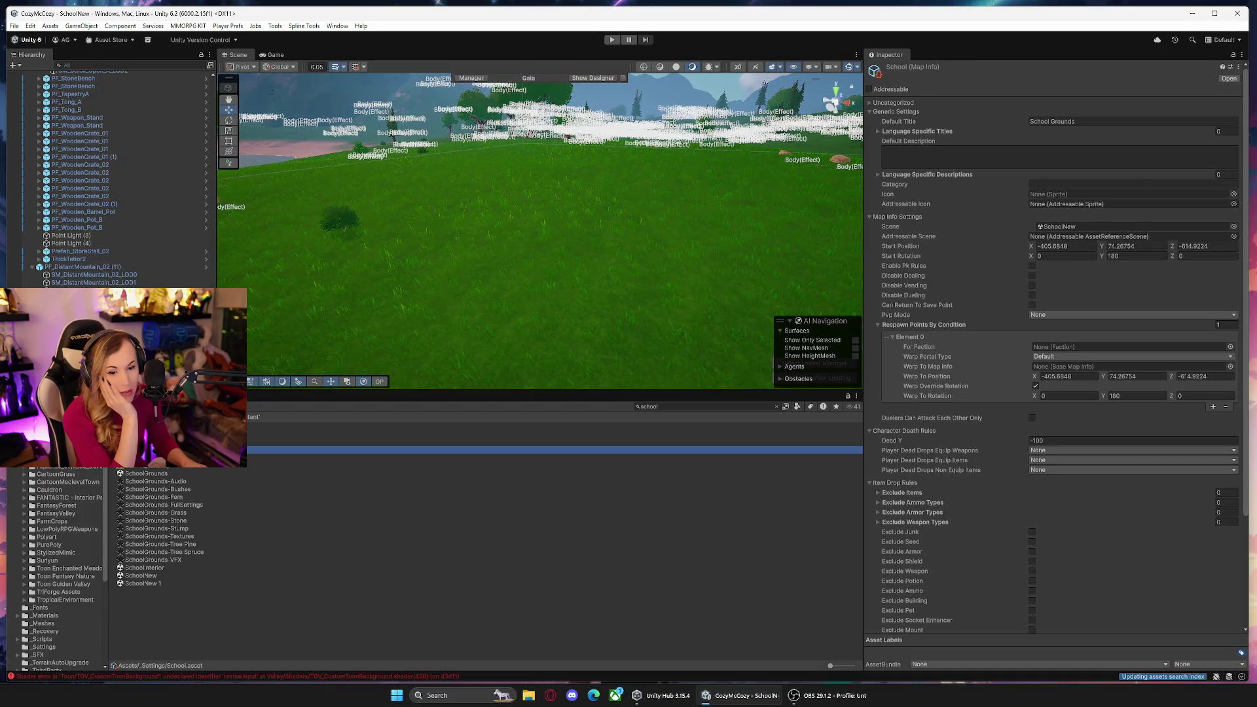
pyautogui.click(35, 484)
pyautogui.scroll(-6, 36, 478)
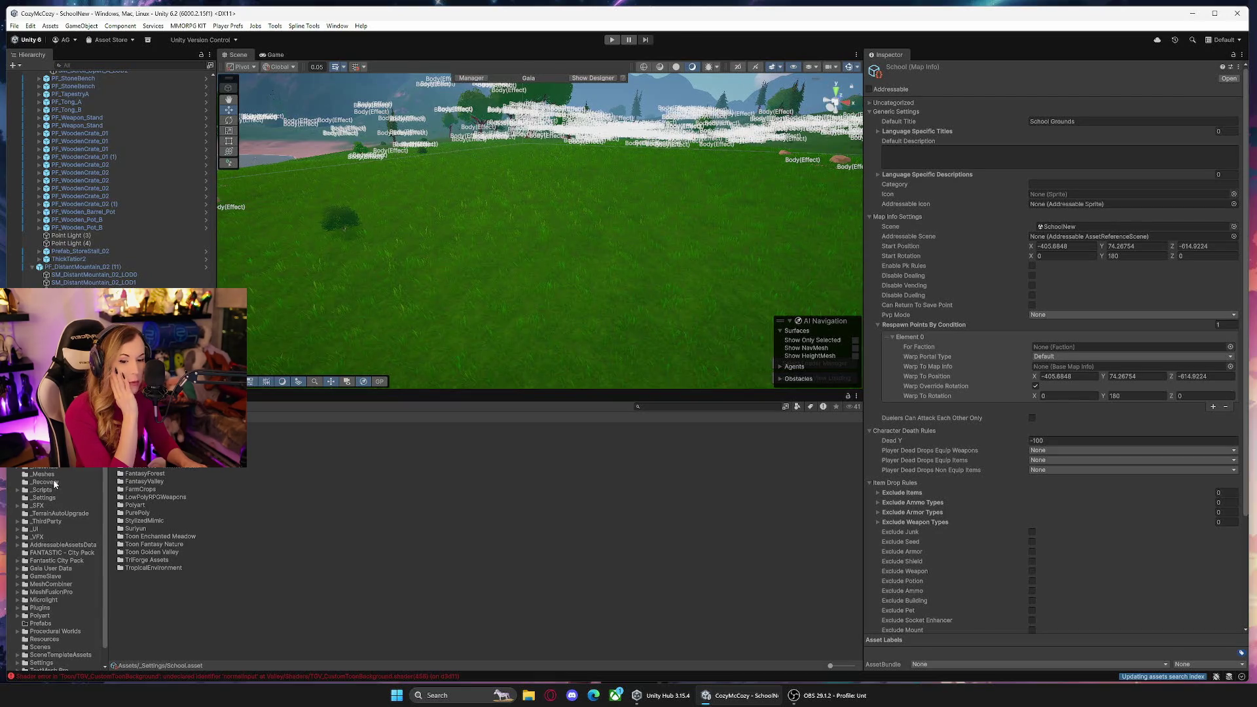
# Open the 00Init_SmashSurvival scene from the _Scenes folder.
pyautogui.scroll(3, 52, 498)
pyautogui.click(46, 494)
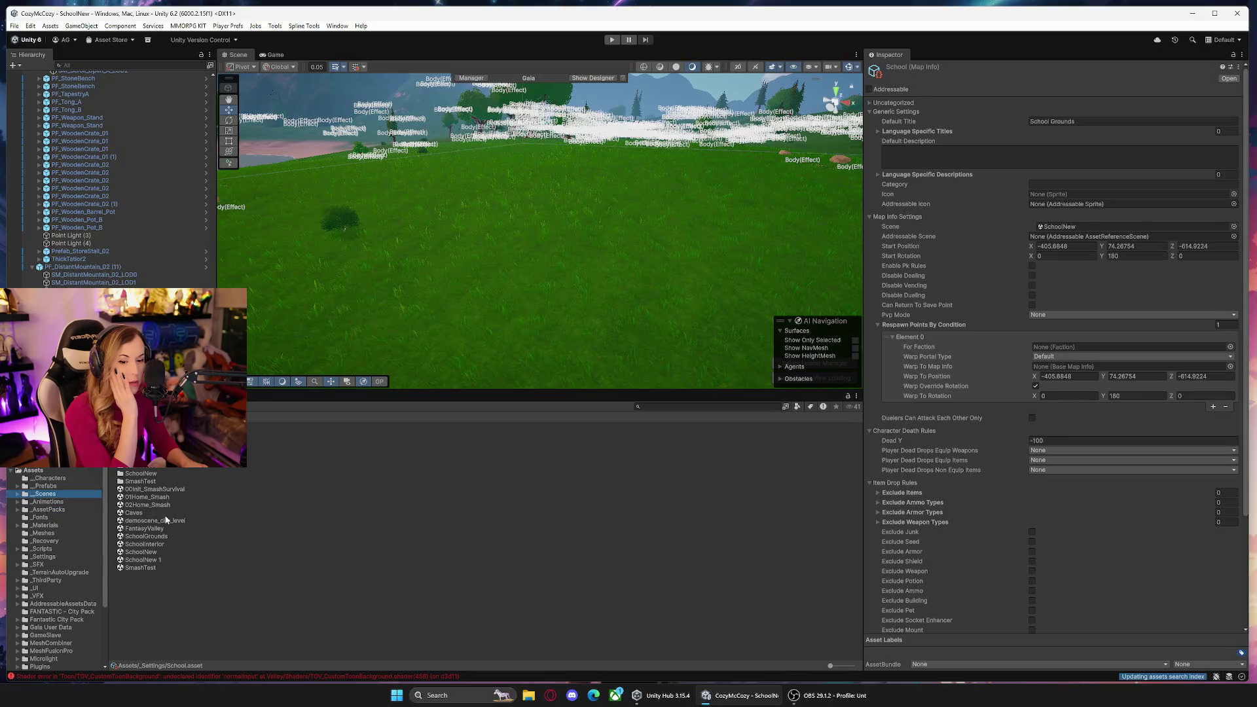
pyautogui.click(168, 489)
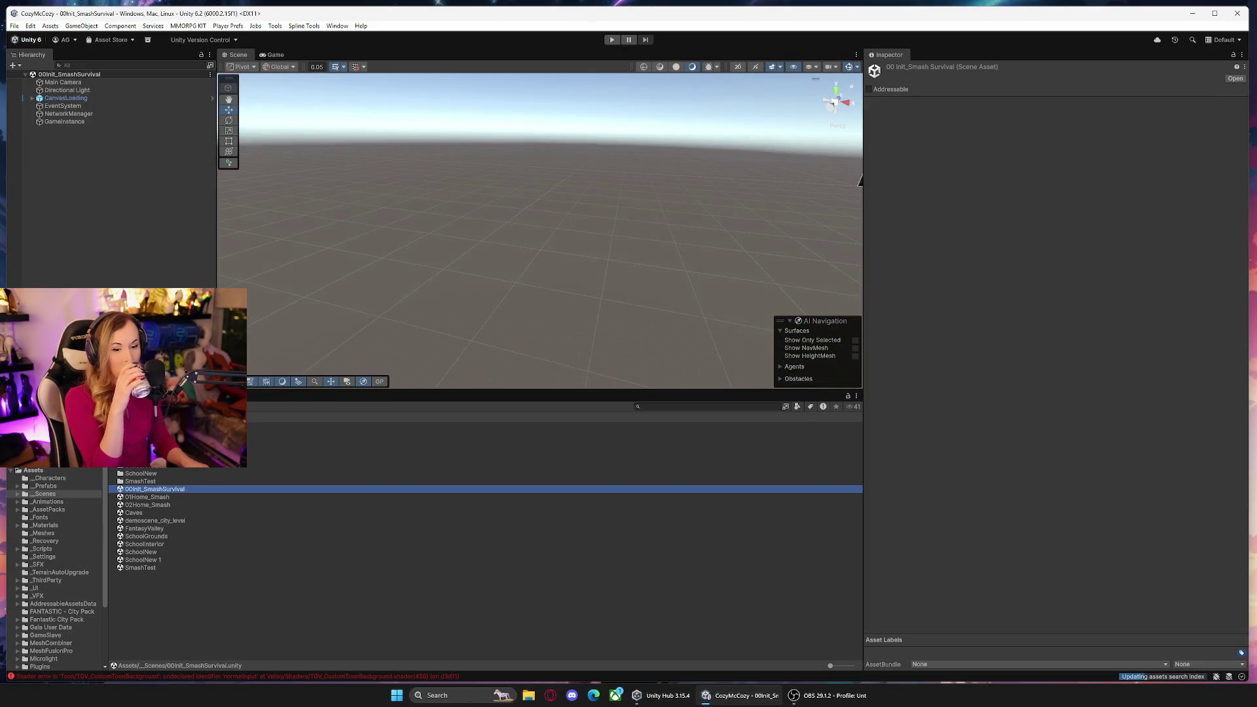
pyautogui.hotkey('ctrl', 'shift', 'c')
# Return to the Project panel and enter play mode to load the SchoolNew map.
pyautogui.hotkey('ctrl', '5')
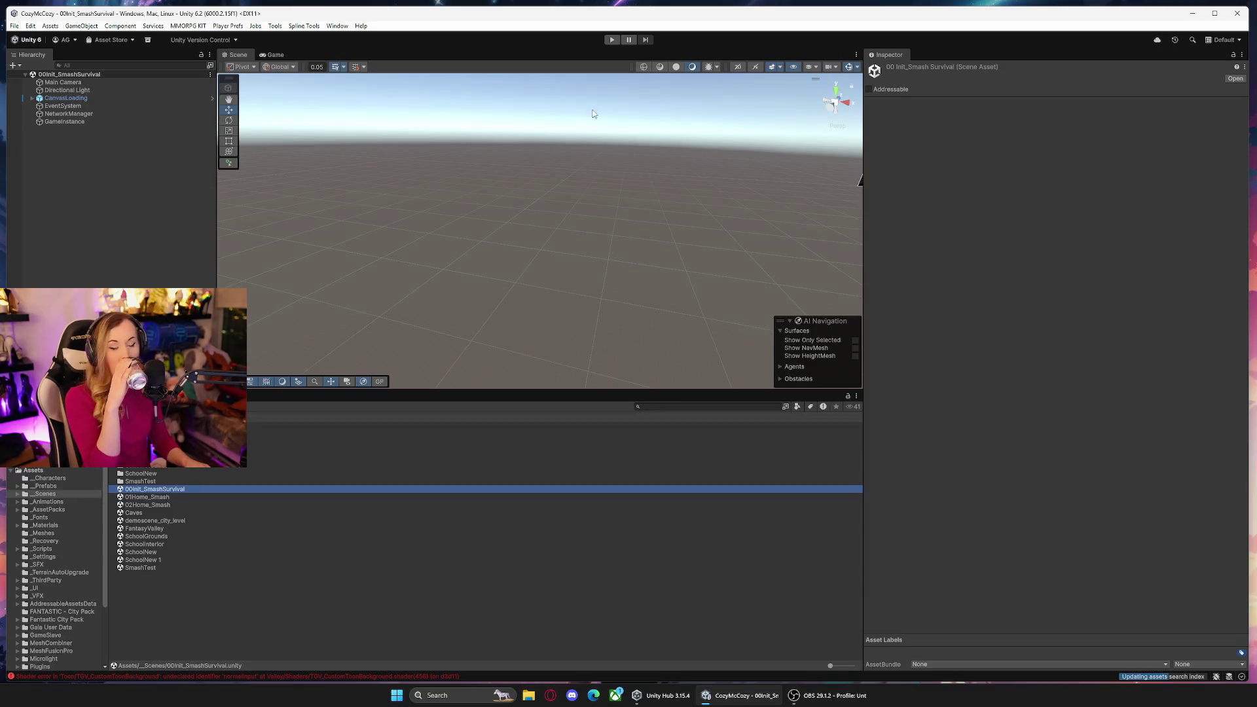
pyautogui.click(614, 39)
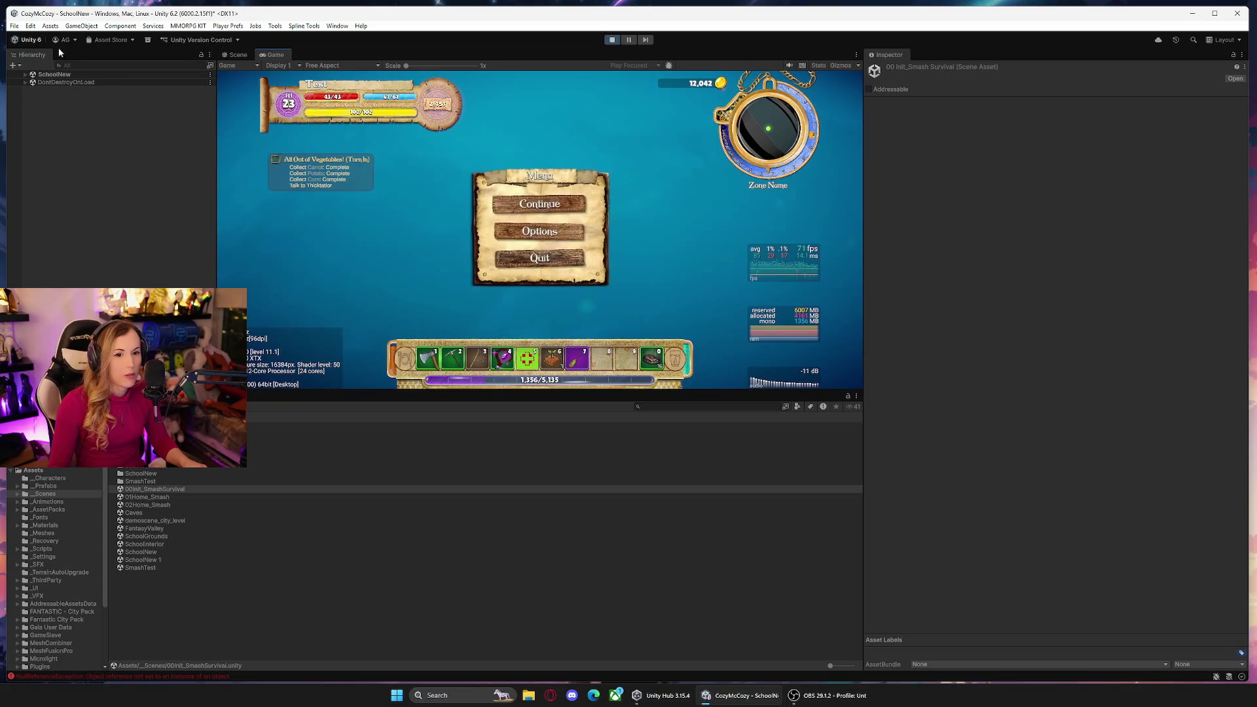
# Select the SmashRogue(Clone) player and respawn the passed-out character in game.
pyautogui.write('smashro')
pyautogui.click(132, 83)
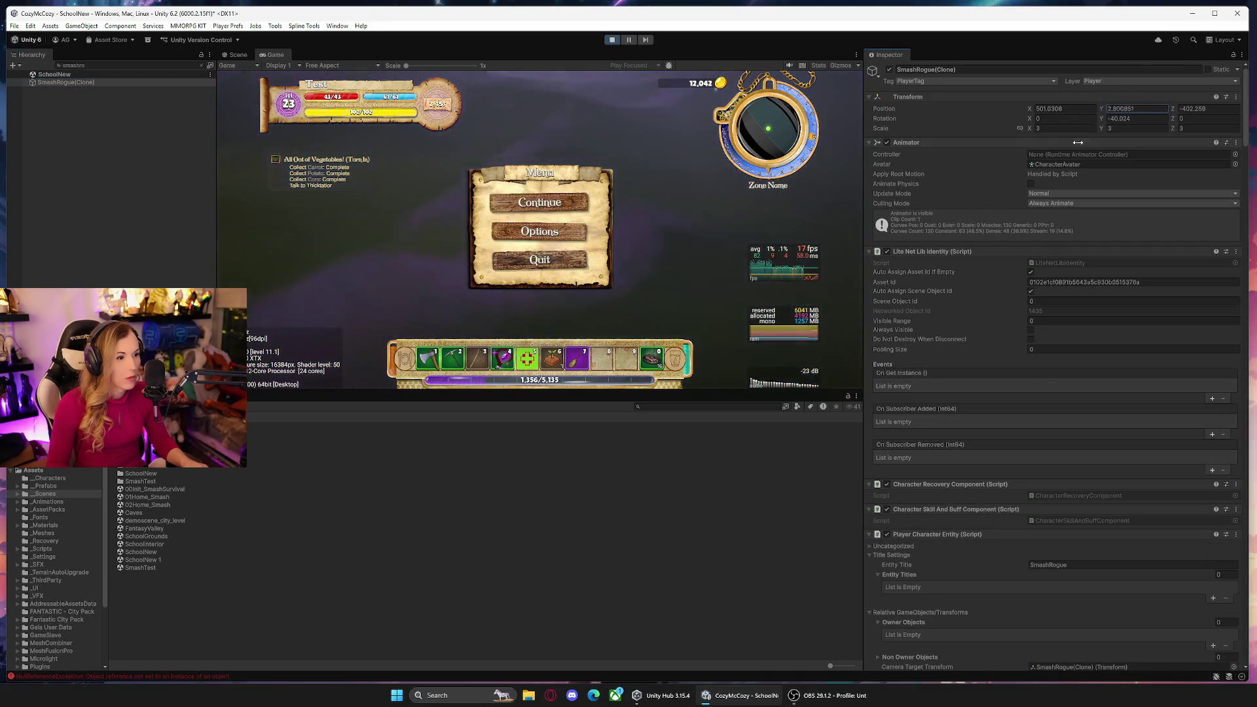
pyautogui.click(548, 205)
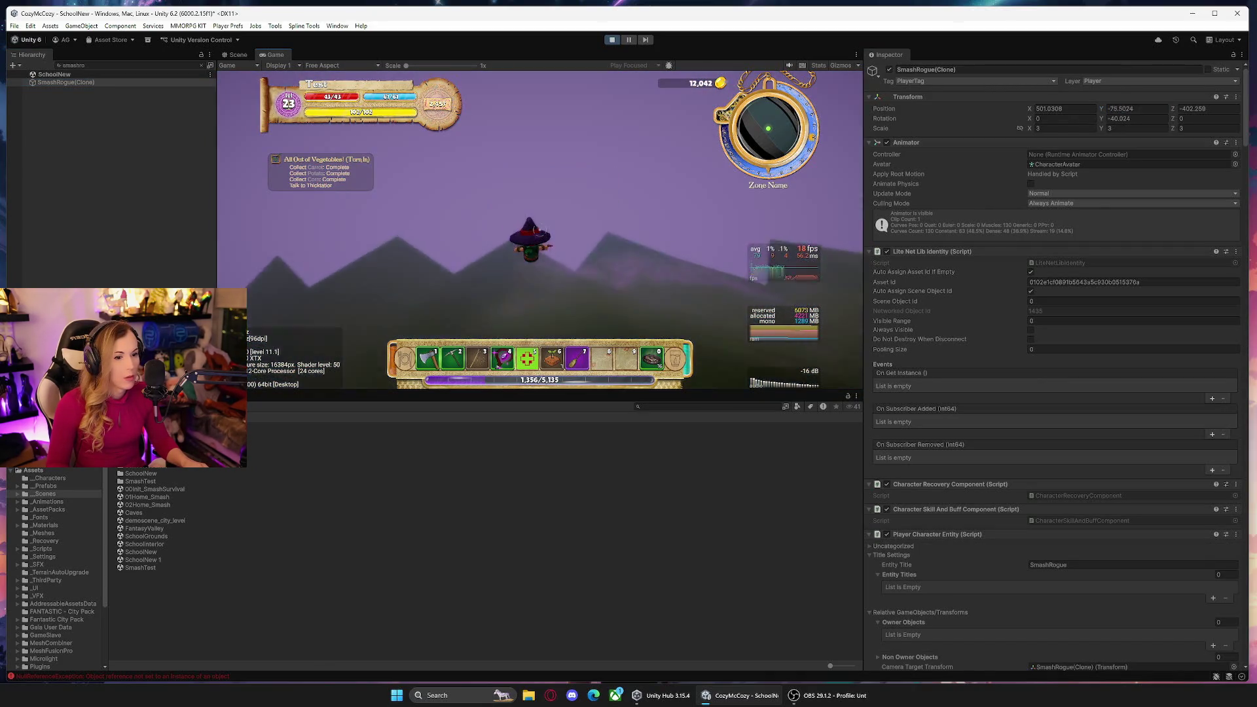
pyautogui.click(539, 275)
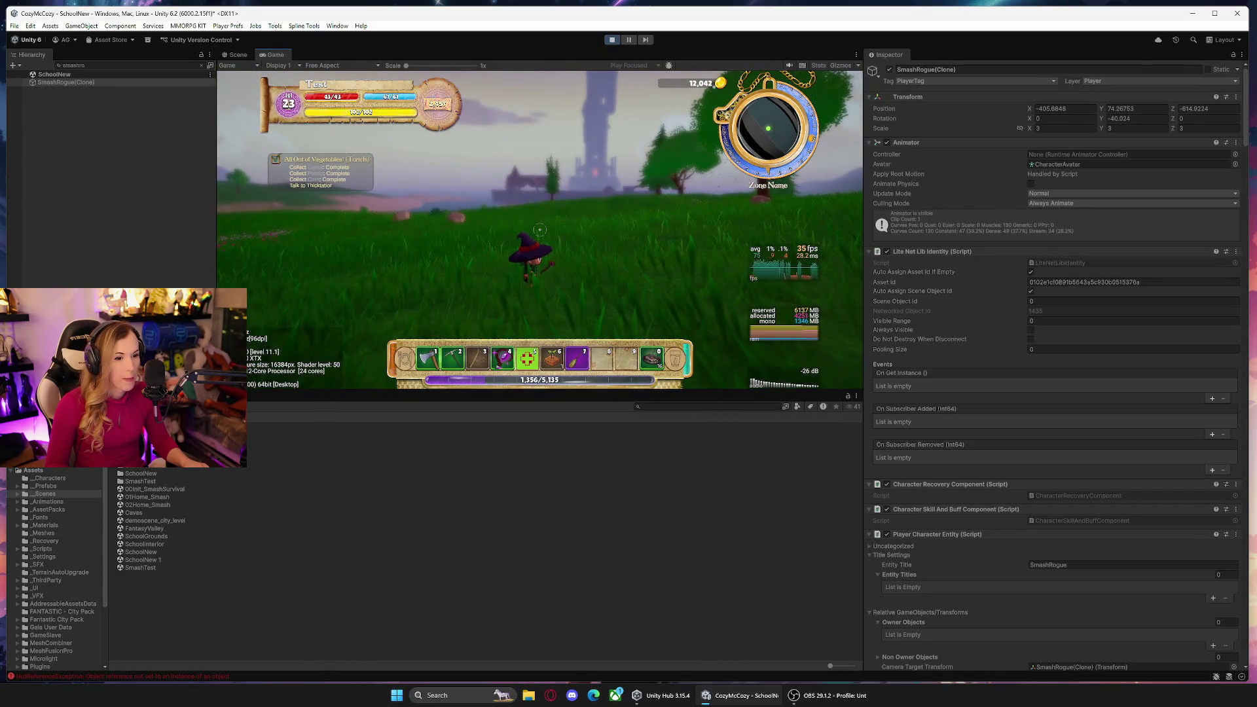
pyautogui.press('Escape')
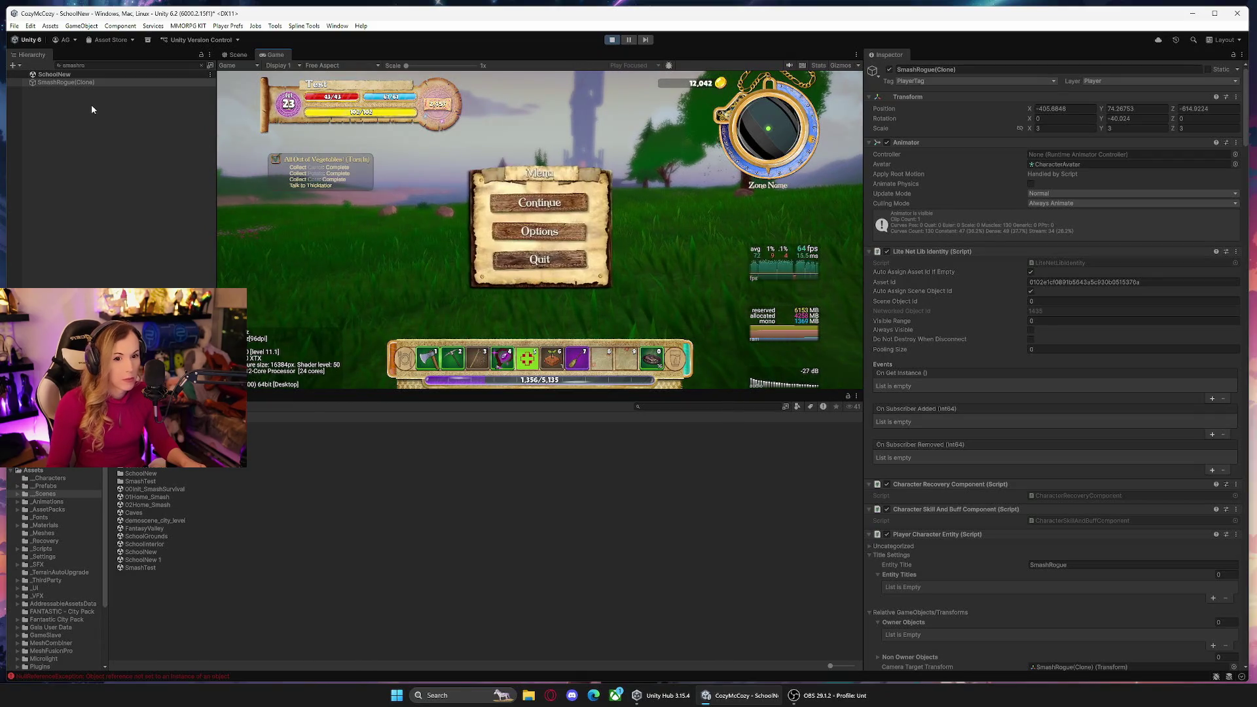
# Inspect the TriangleWallEntityLeft(Clone) and PoisonAreaDamageEntity(Clone) objects in the full Hierarchy.
pyautogui.click(201, 65)
pyautogui.click(103, 116)
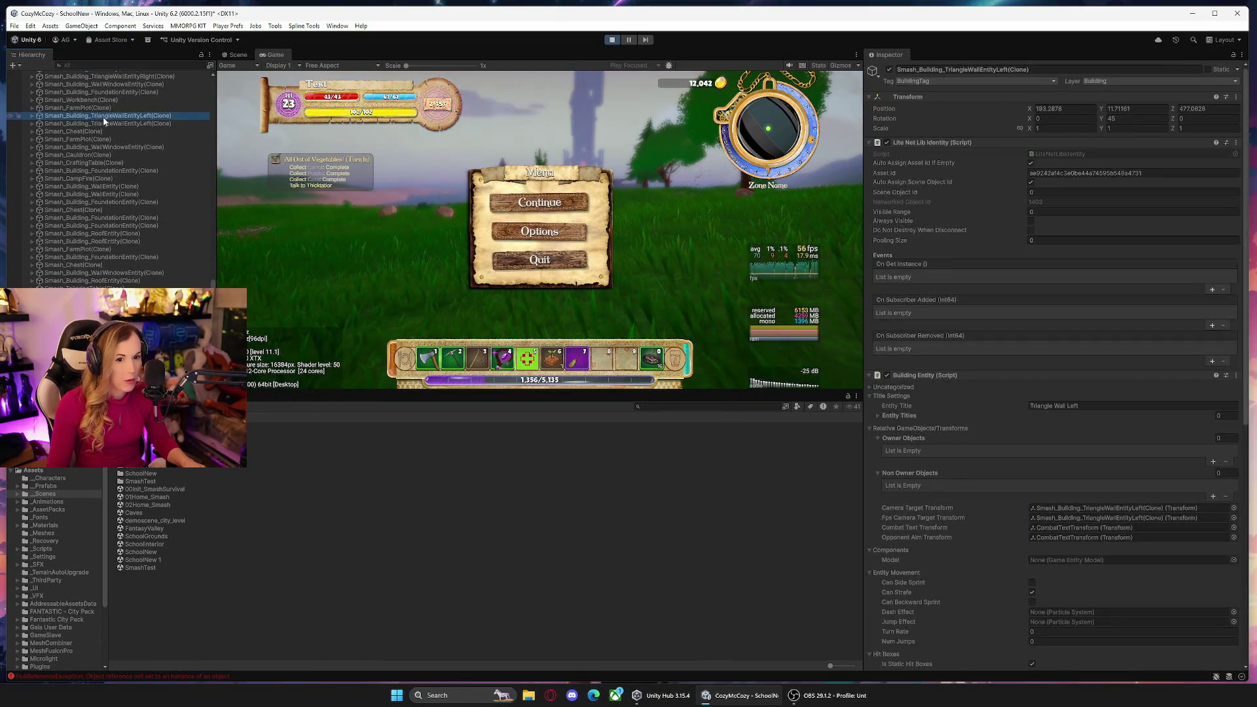
pyautogui.scroll(8, 142, 153)
pyautogui.click(135, 167)
pyautogui.click(547, 203)
# Maximize the Game view so the running game fills the editor.
pyautogui.press('Escape')
pyautogui.click(539, 210)
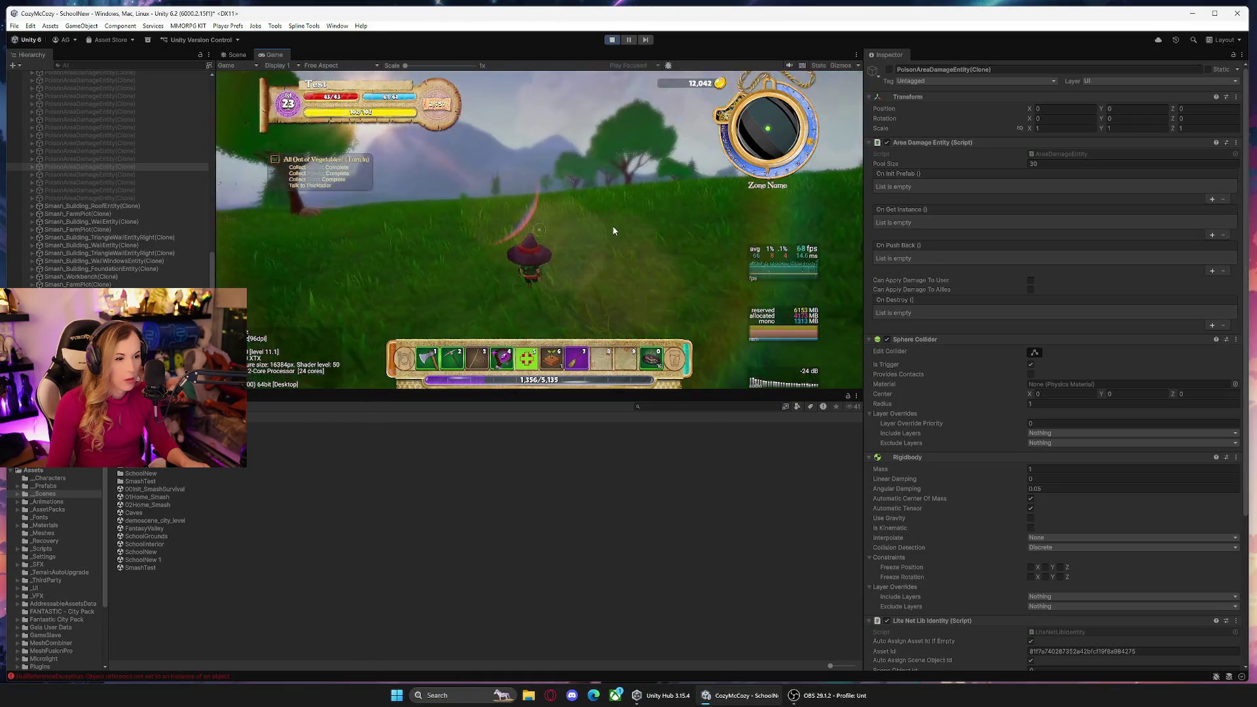
pyautogui.press('Escape')
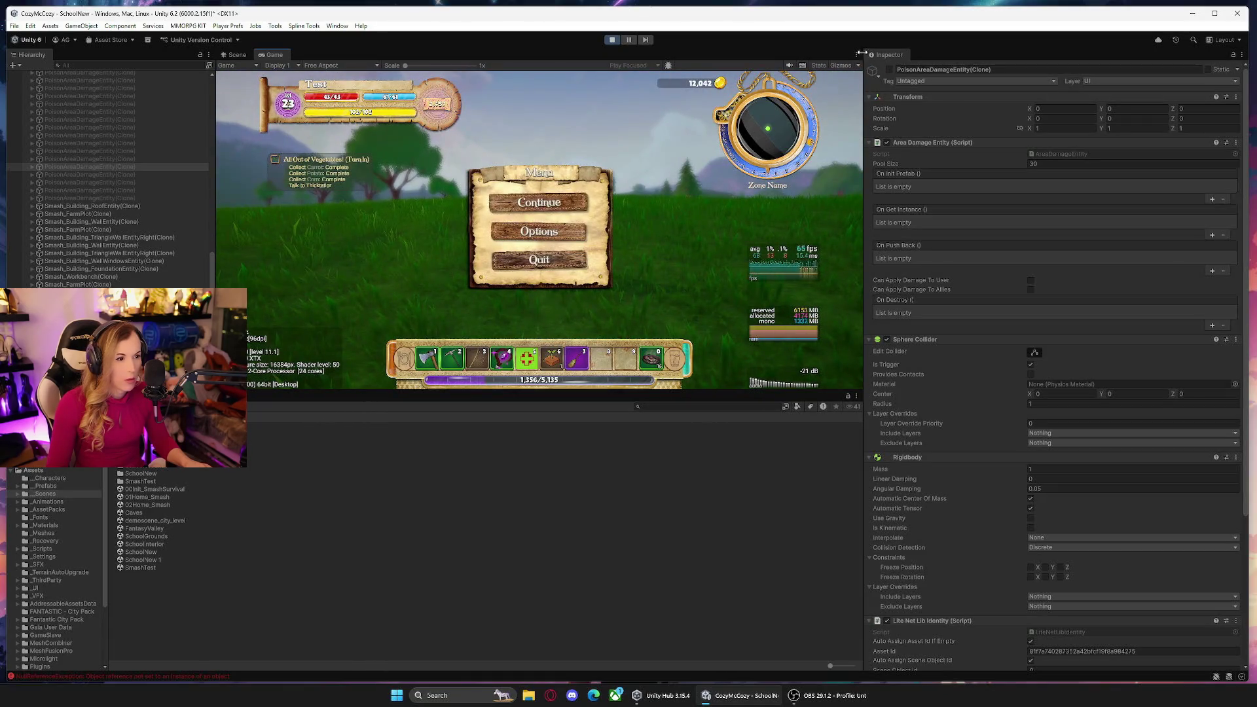
pyautogui.click(857, 56)
pyautogui.click(884, 91)
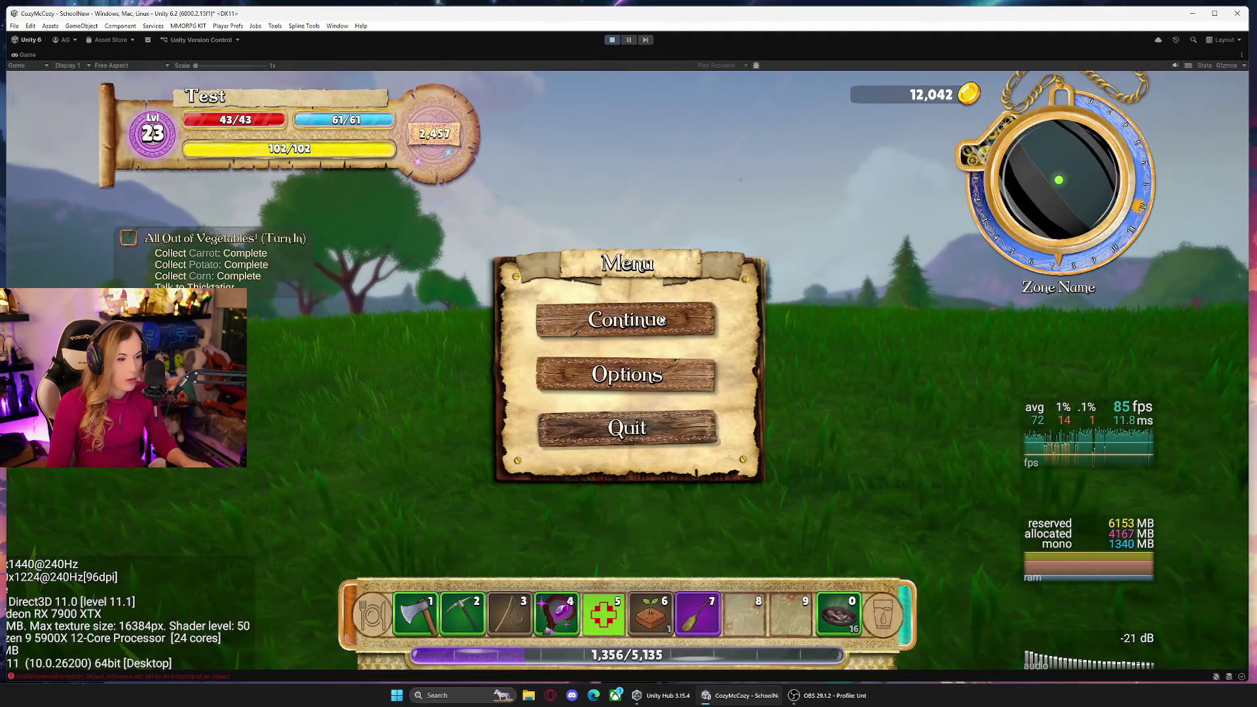
# Resume the paused playtest and head across the grassy school grounds toward the castle.
pyautogui.click(662, 320)
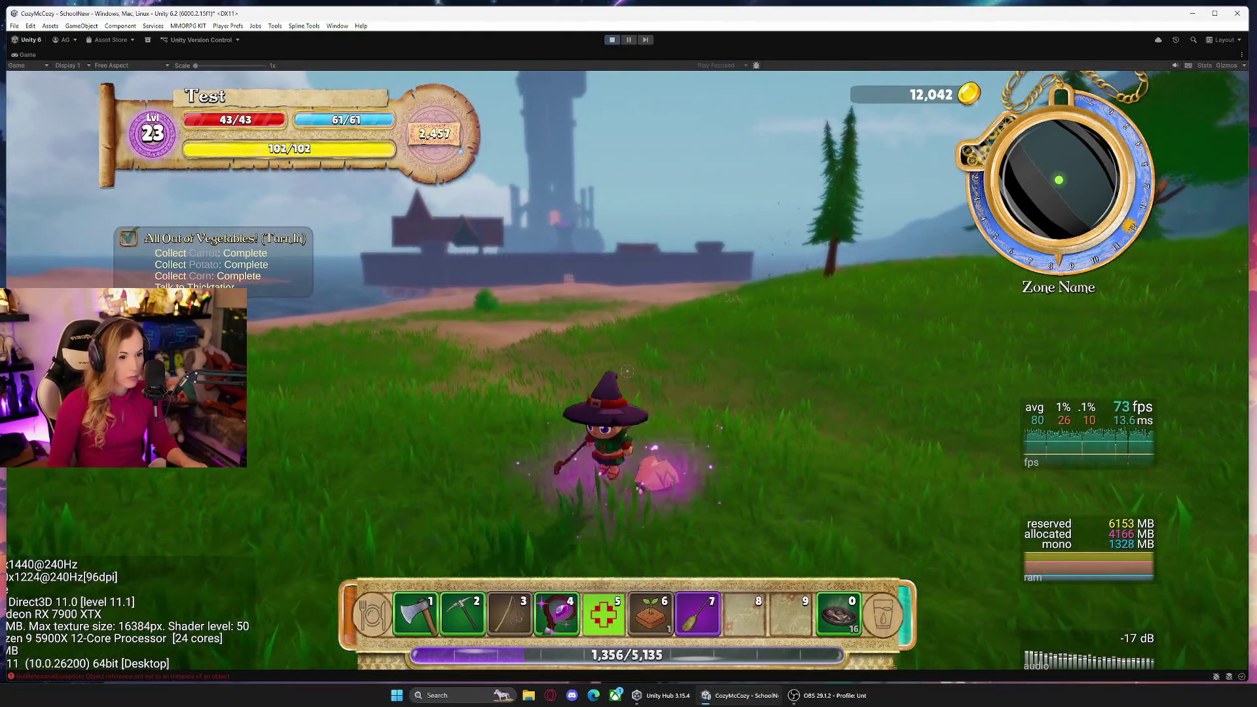
# Mount the broomstick with key 7, fly toward the castle, and do a barrel roll.
pyautogui.press('7')
pyautogui.press('w')
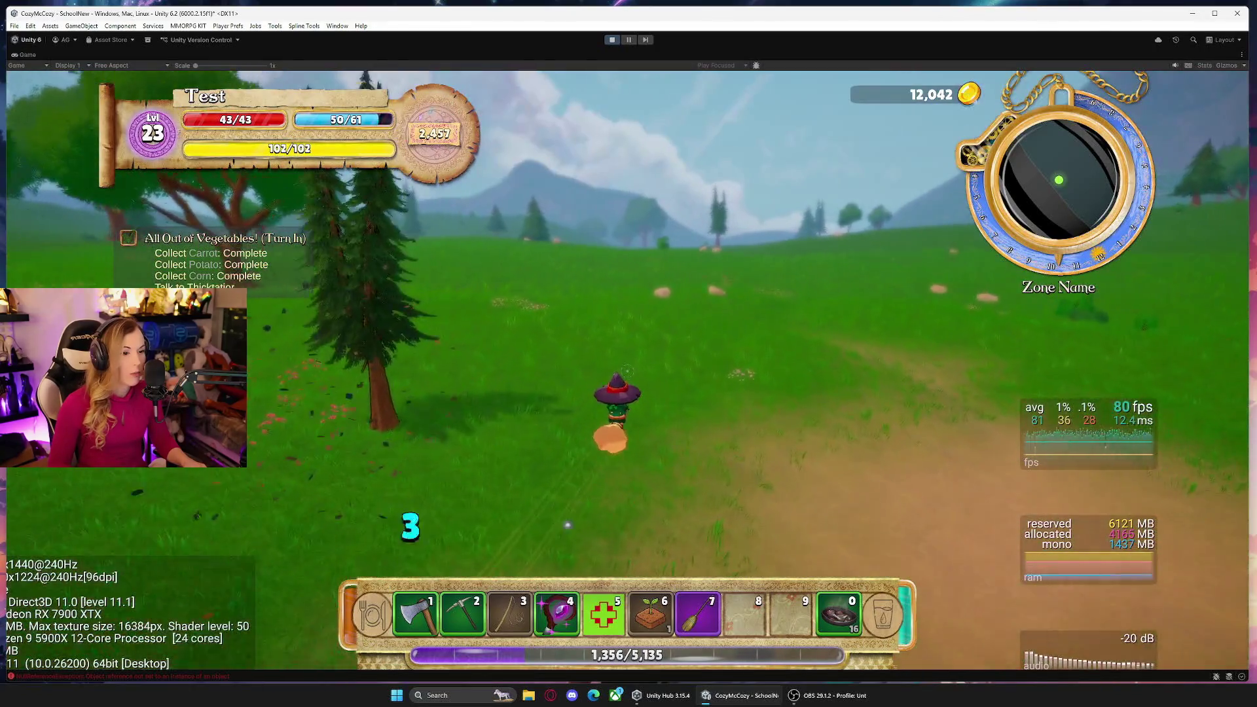
pyautogui.press('space')
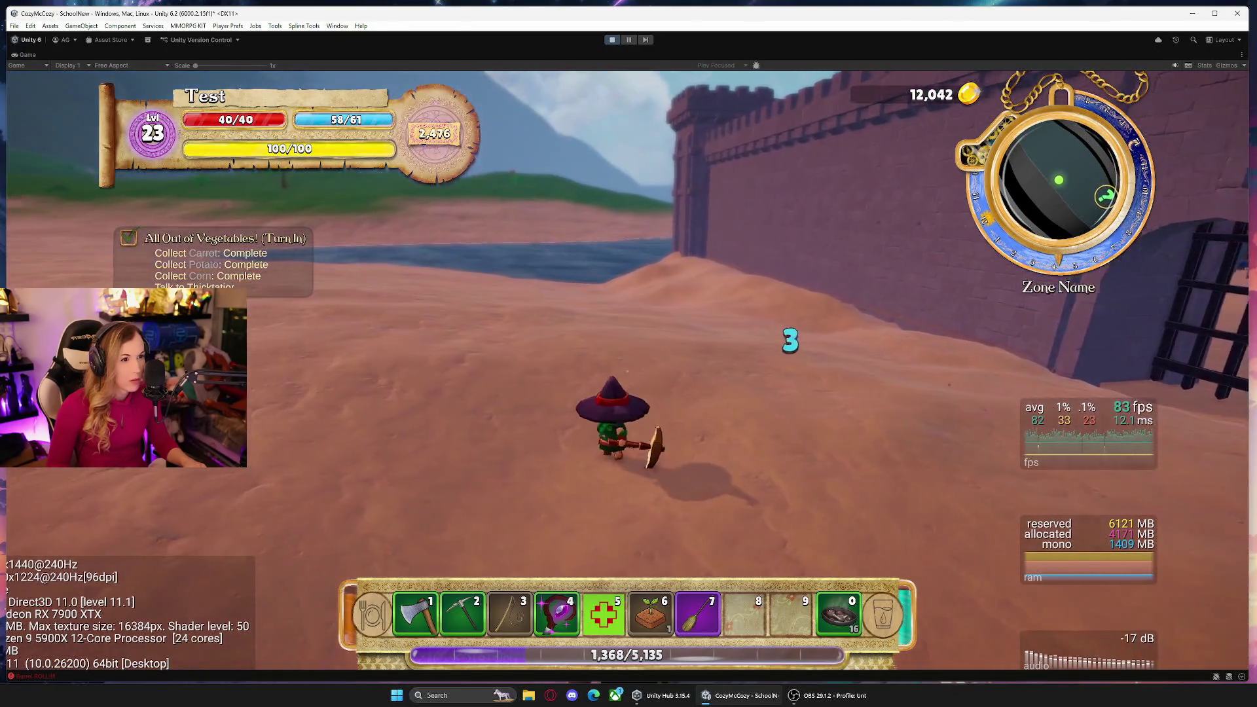
# Fly the broom up over the castle wall toward the house and face its stairs.
pyautogui.press('a')
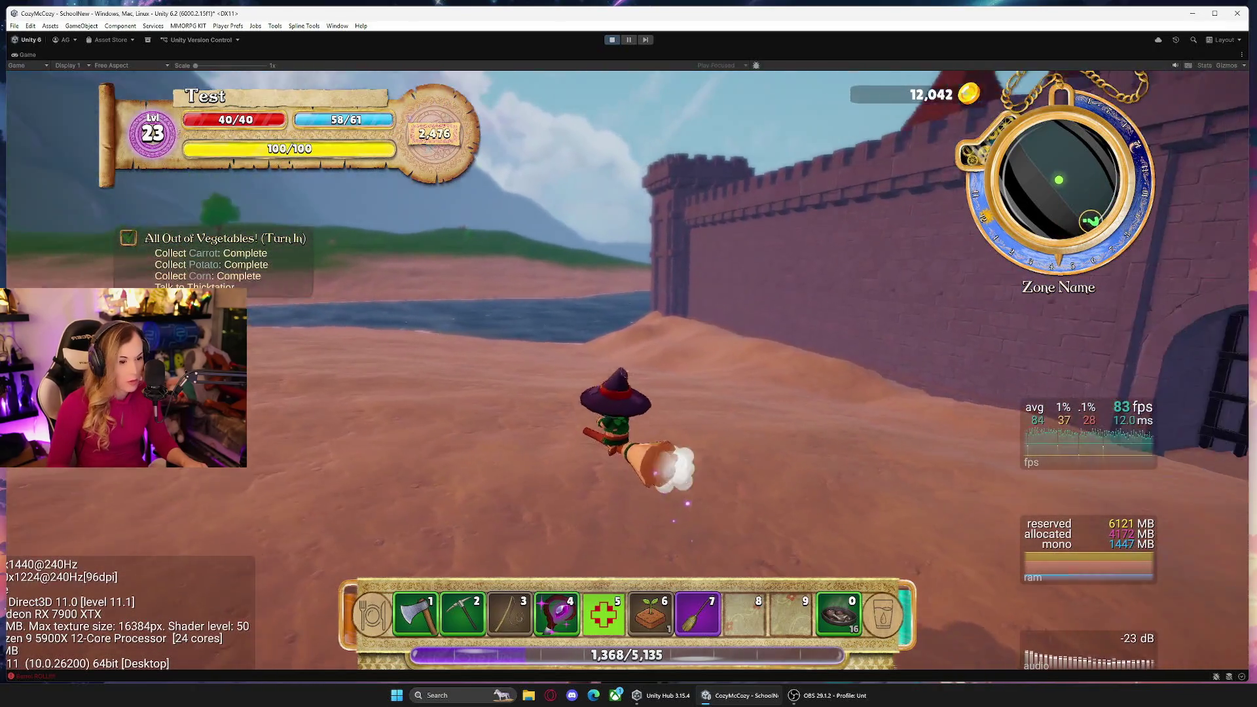
pyautogui.press('d')
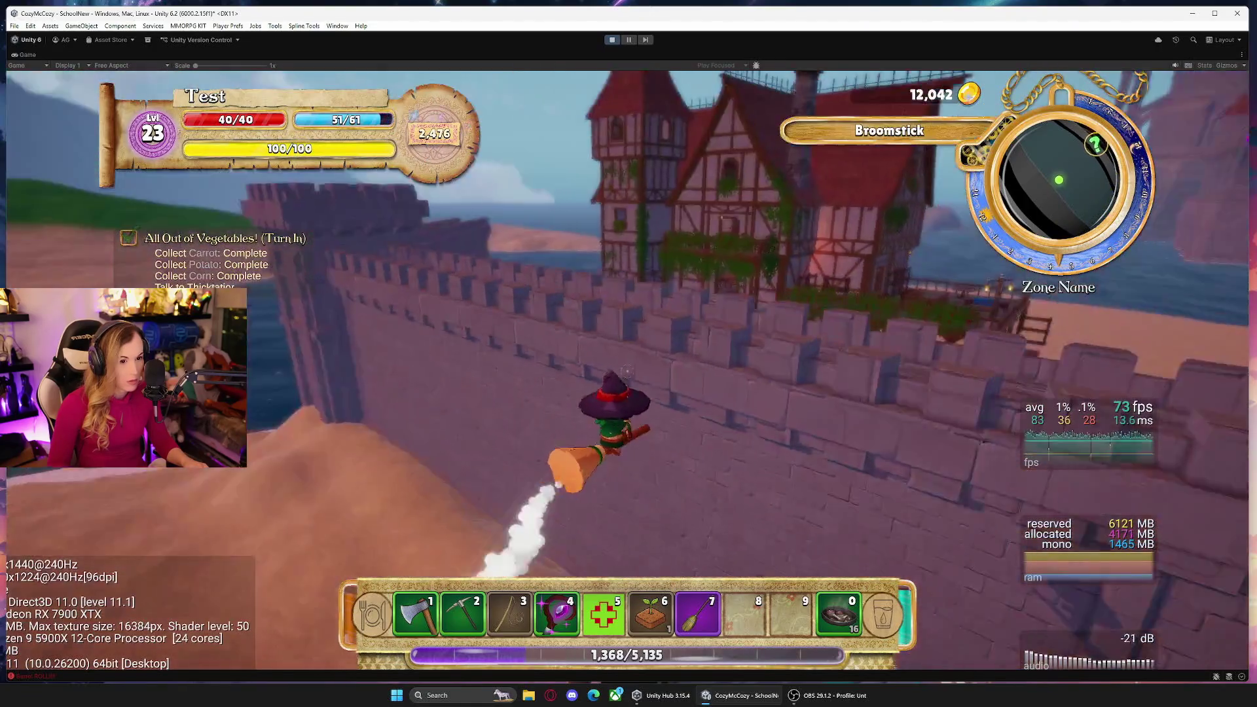
pyautogui.press('w')
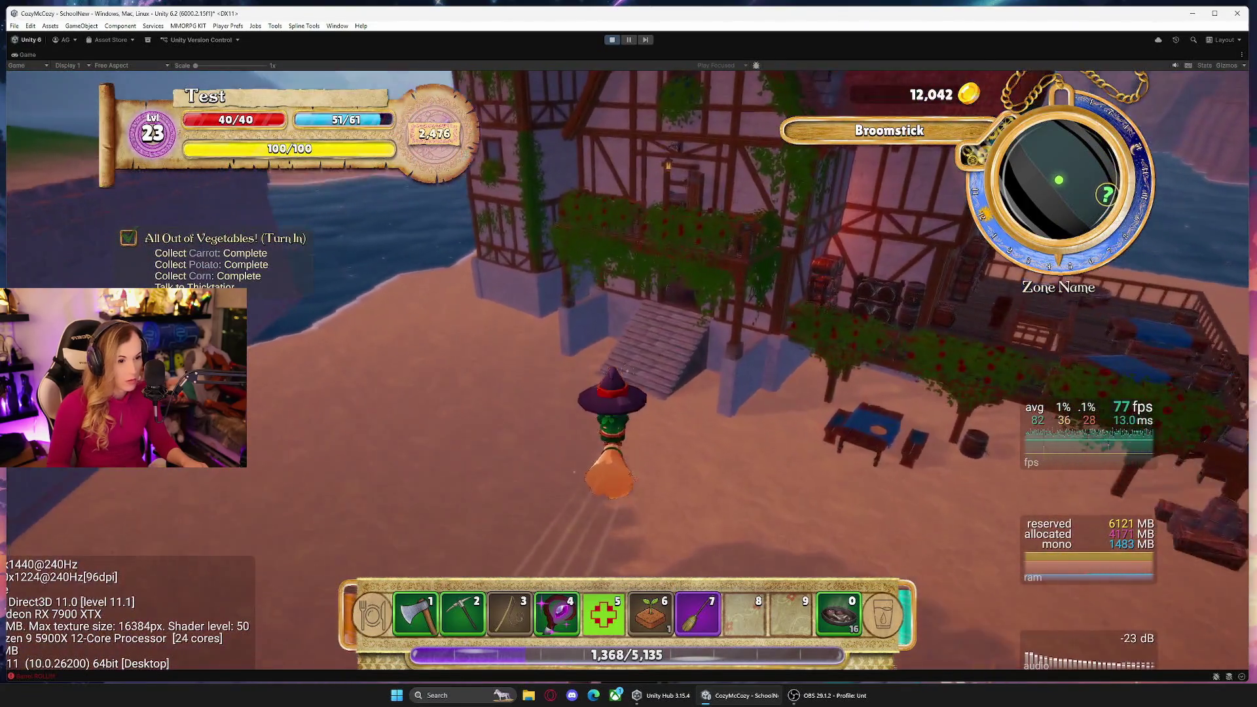
pyautogui.press('a')
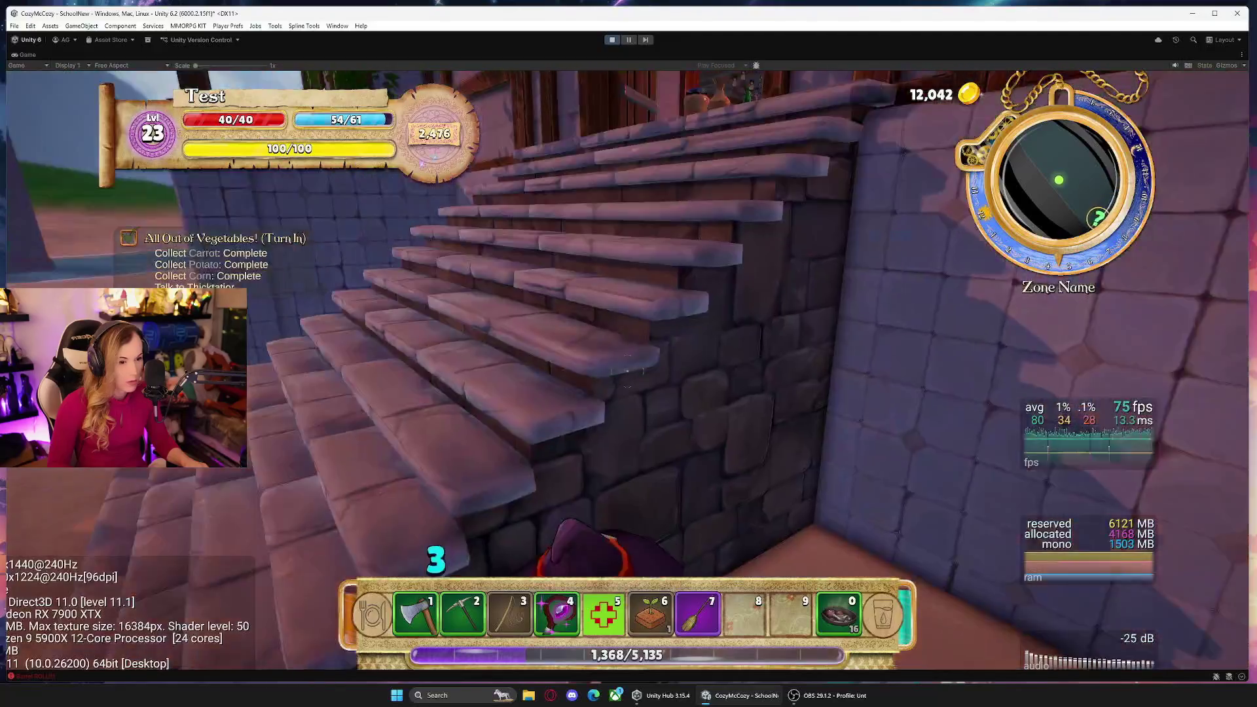
# Walk up into the tavern, look around its interior, then head toward the dwarf's shop.
pyautogui.press('w')
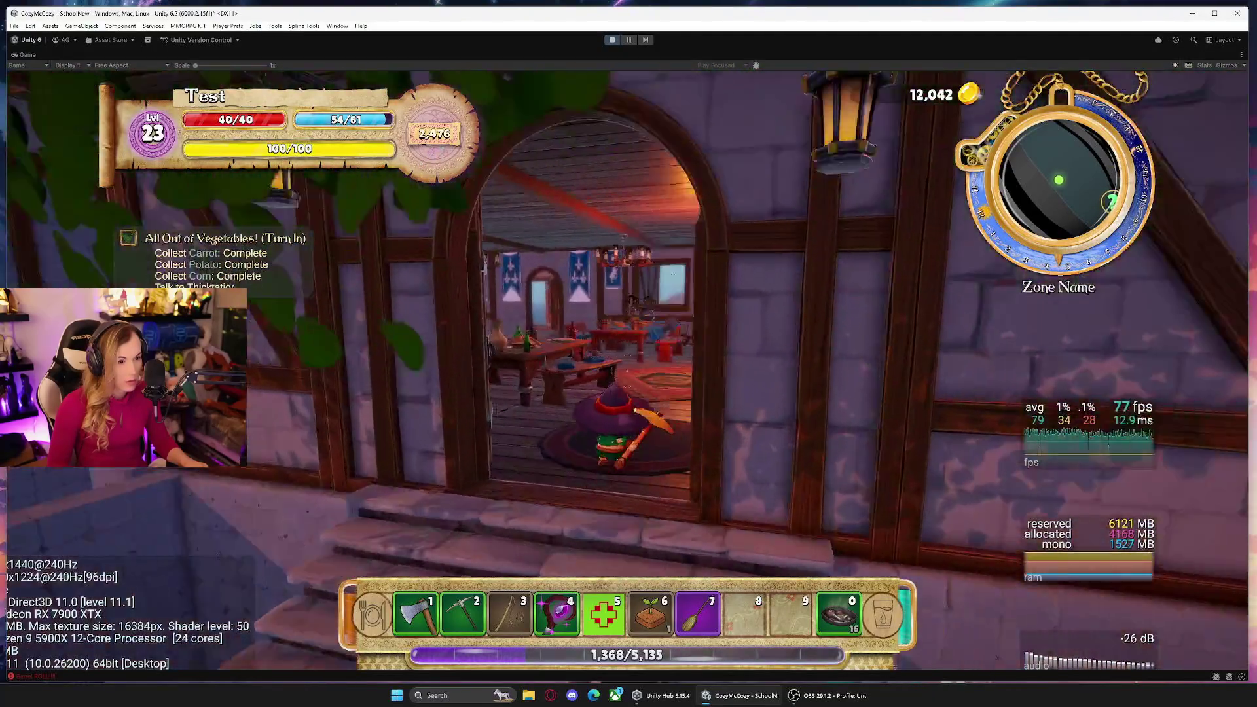
pyautogui.press('a')
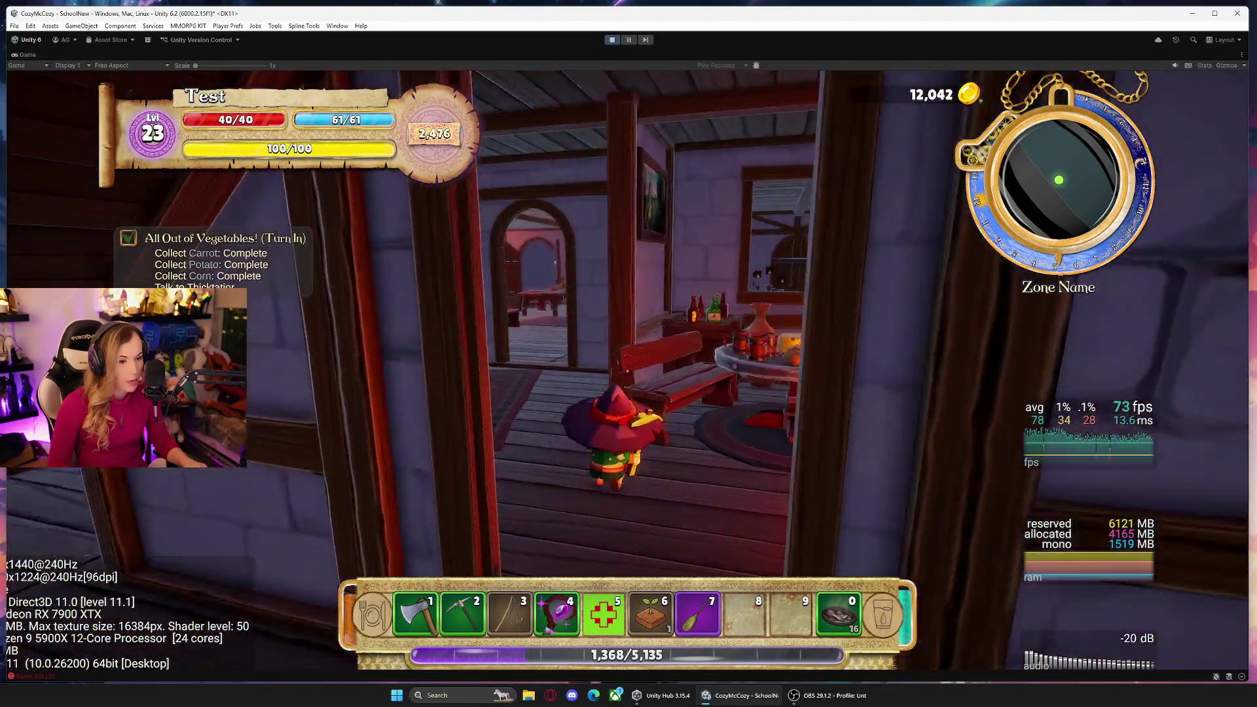
pyautogui.press('a')
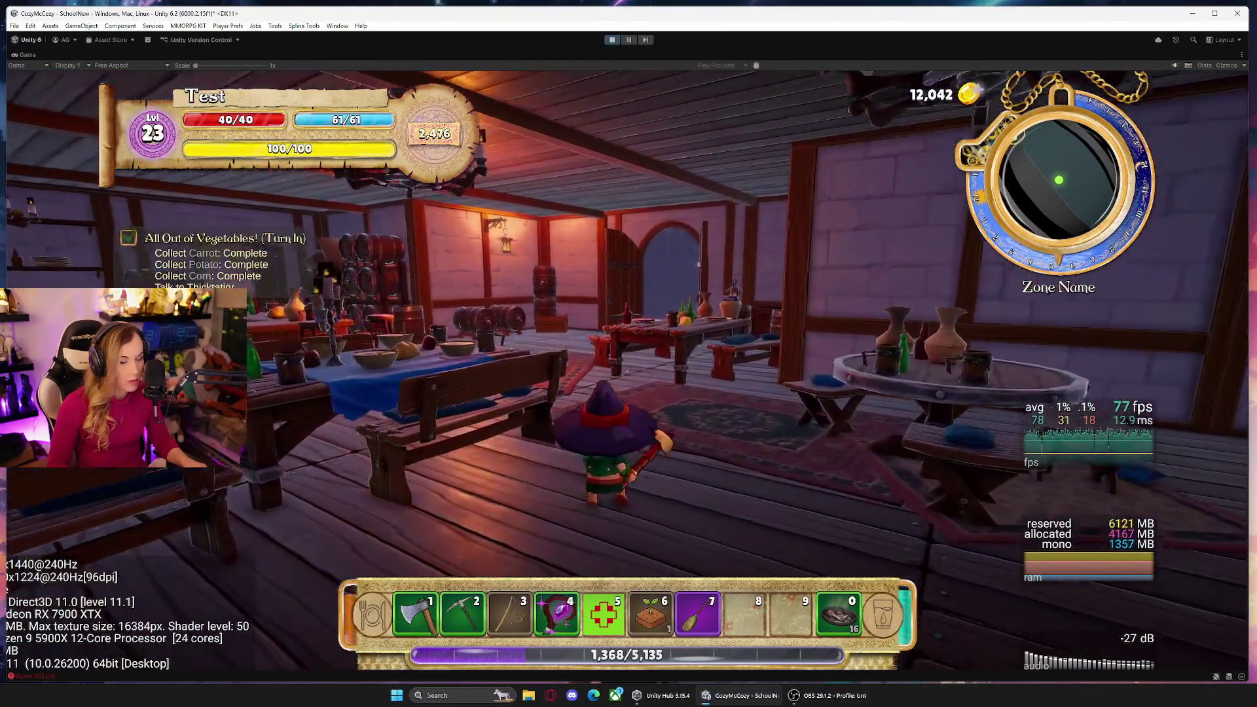
pyautogui.press('w')
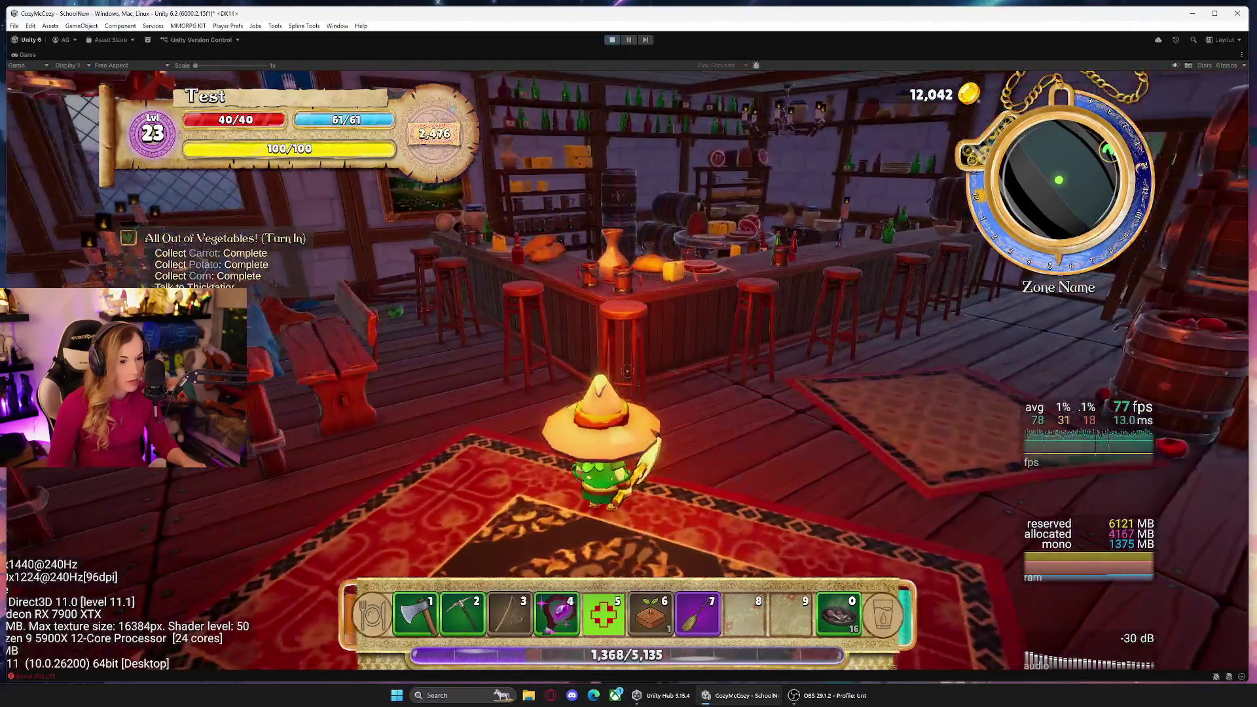
pyautogui.scroll(-3, 628, 371)
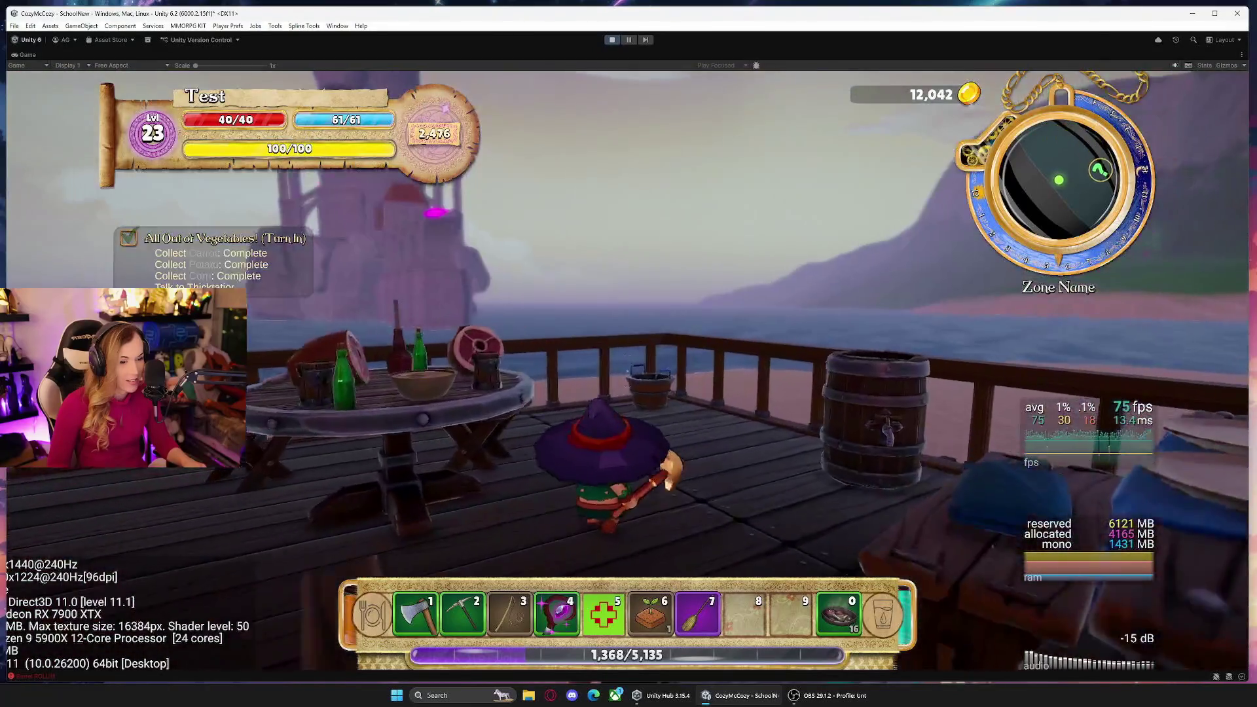
pyautogui.press('w')
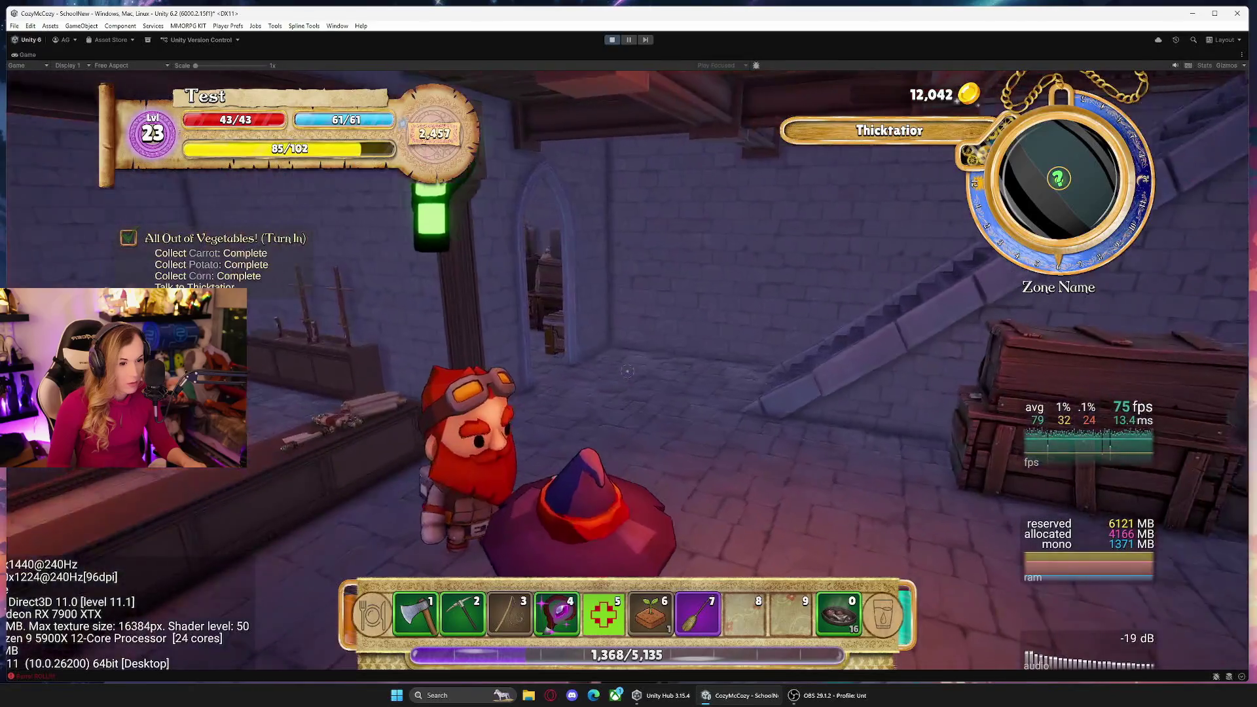
# Run from the dwarf's shop through the arches to the beach and back toward the castle wall.
pyautogui.press('w')
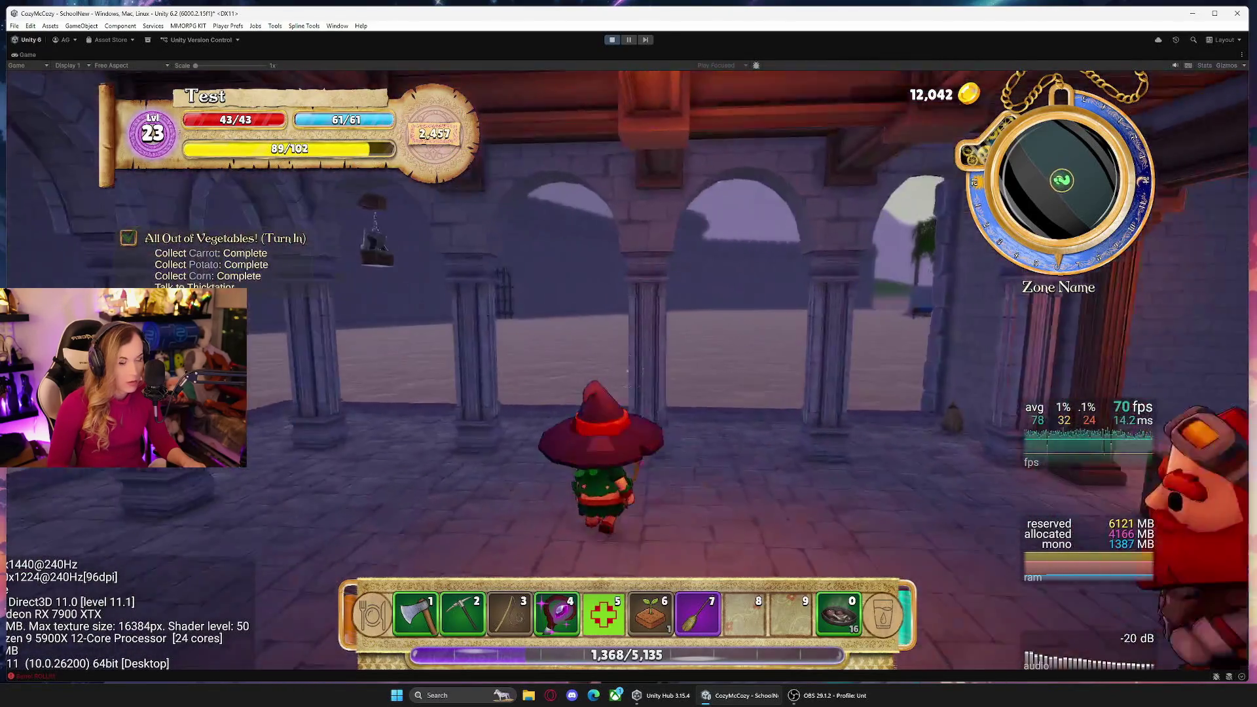
pyautogui.press('w')
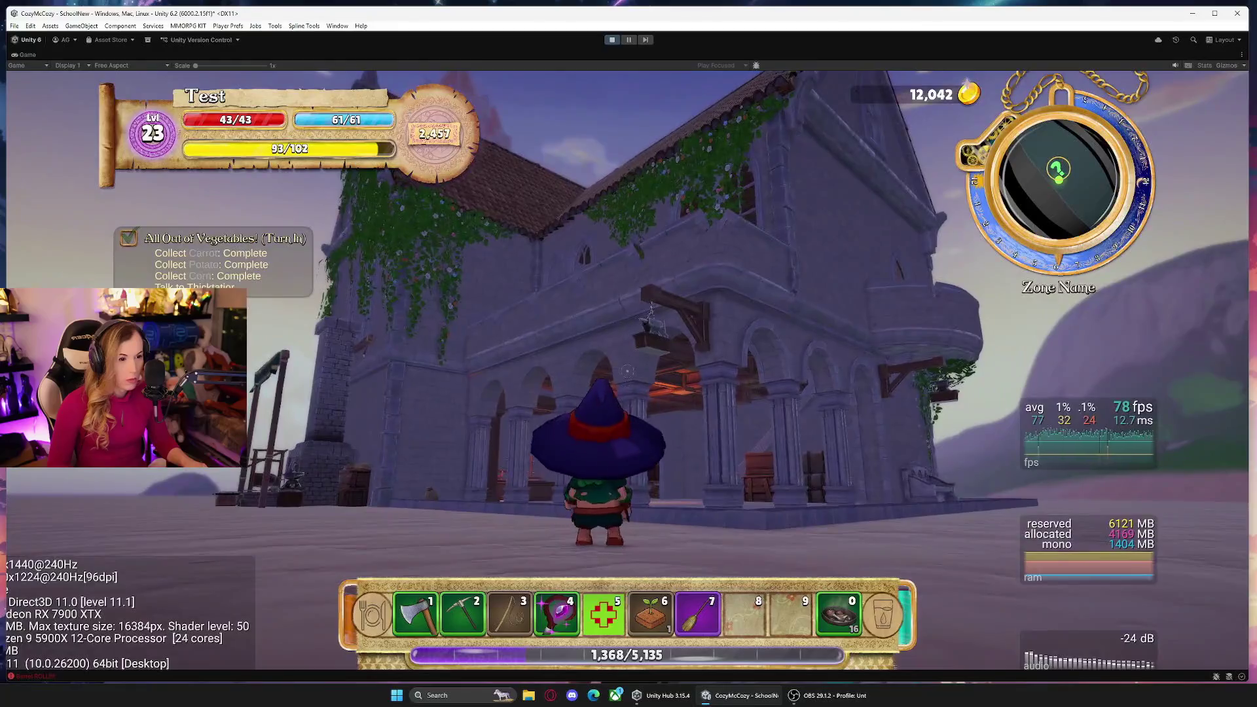
pyautogui.press('w')
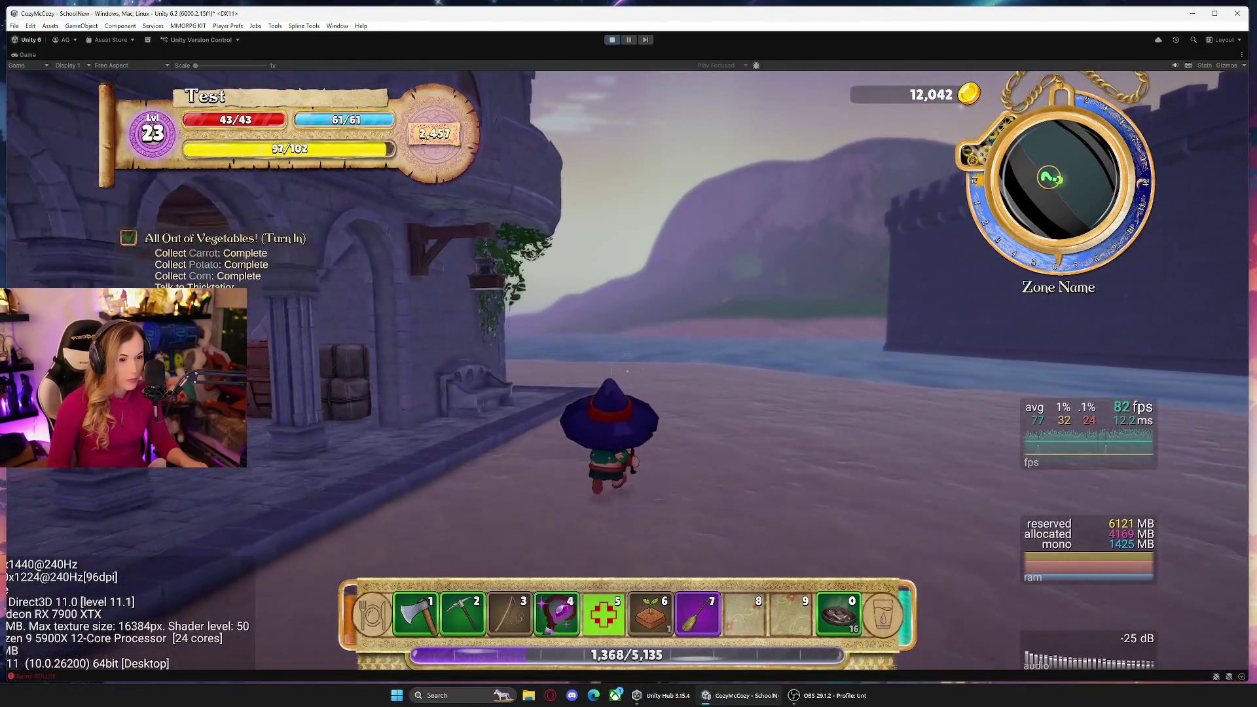
pyautogui.press('w')
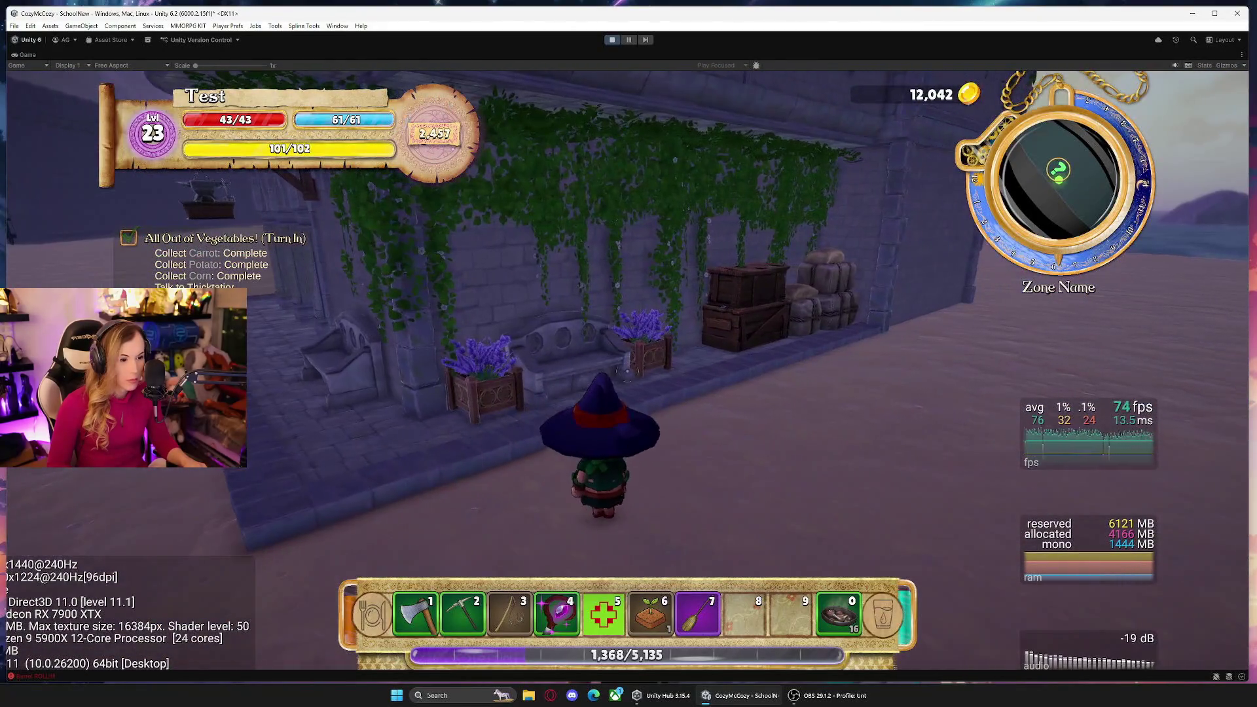
pyautogui.press('w')
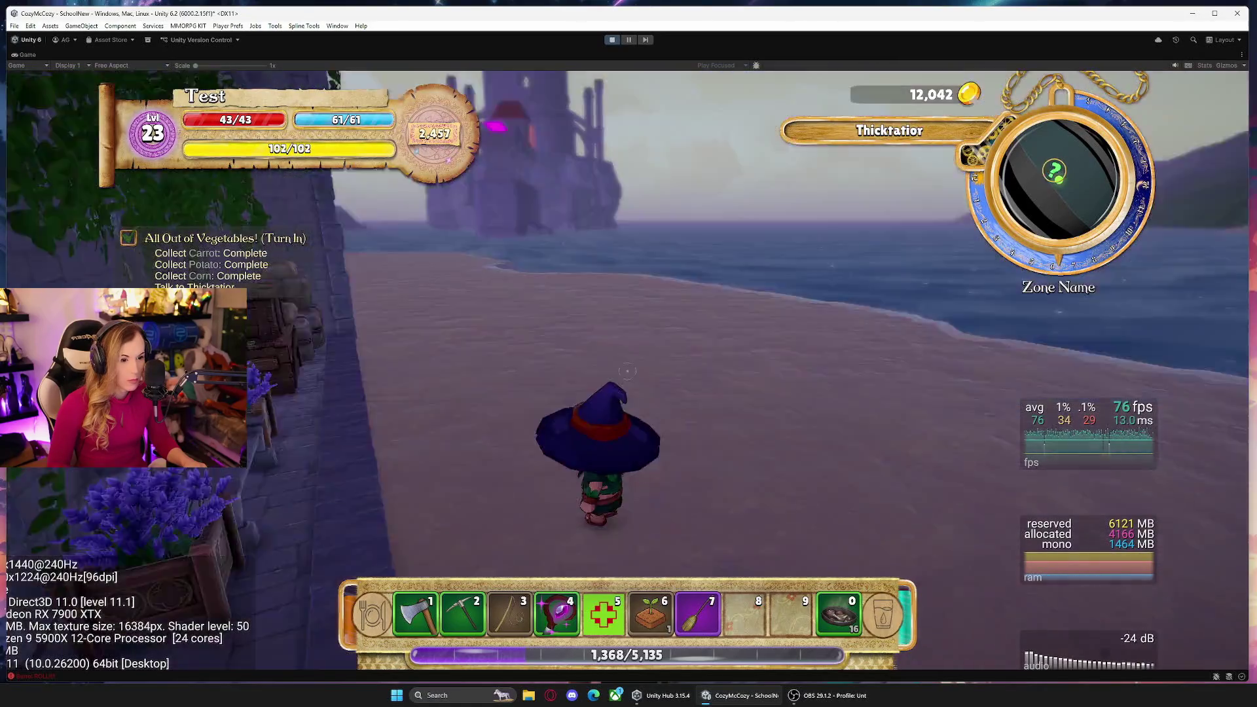
pyautogui.press('w')
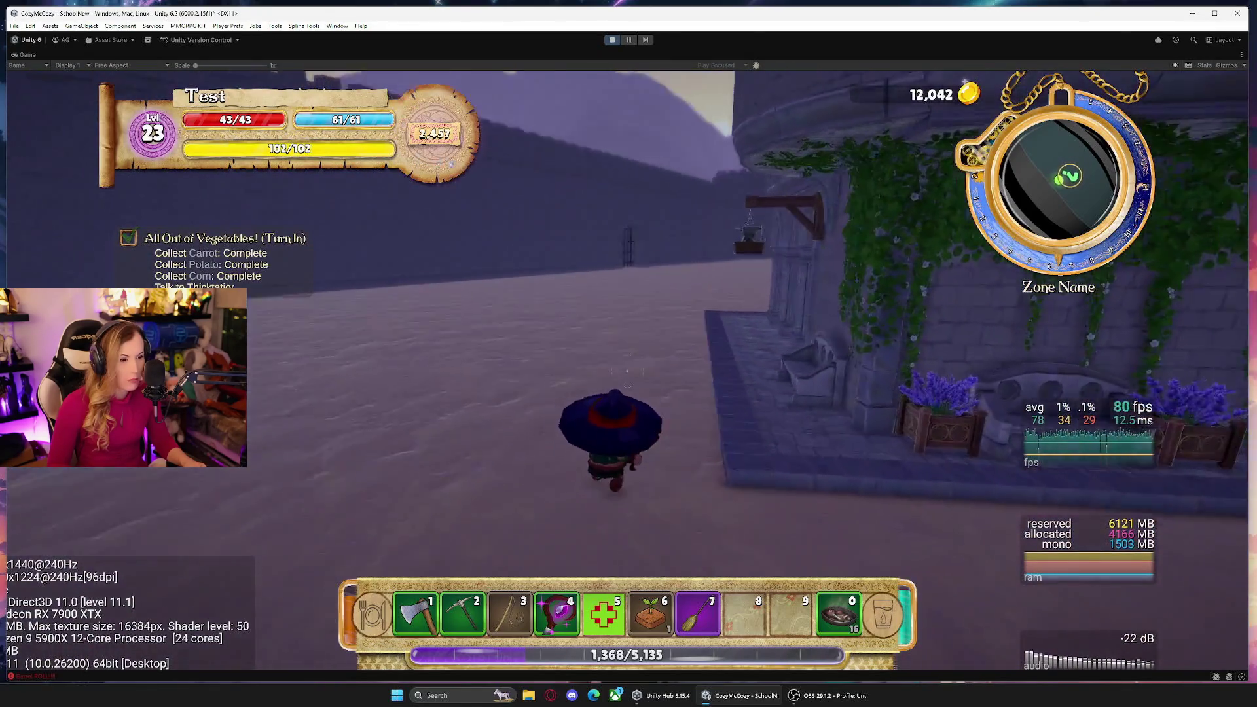
pyautogui.press('a')
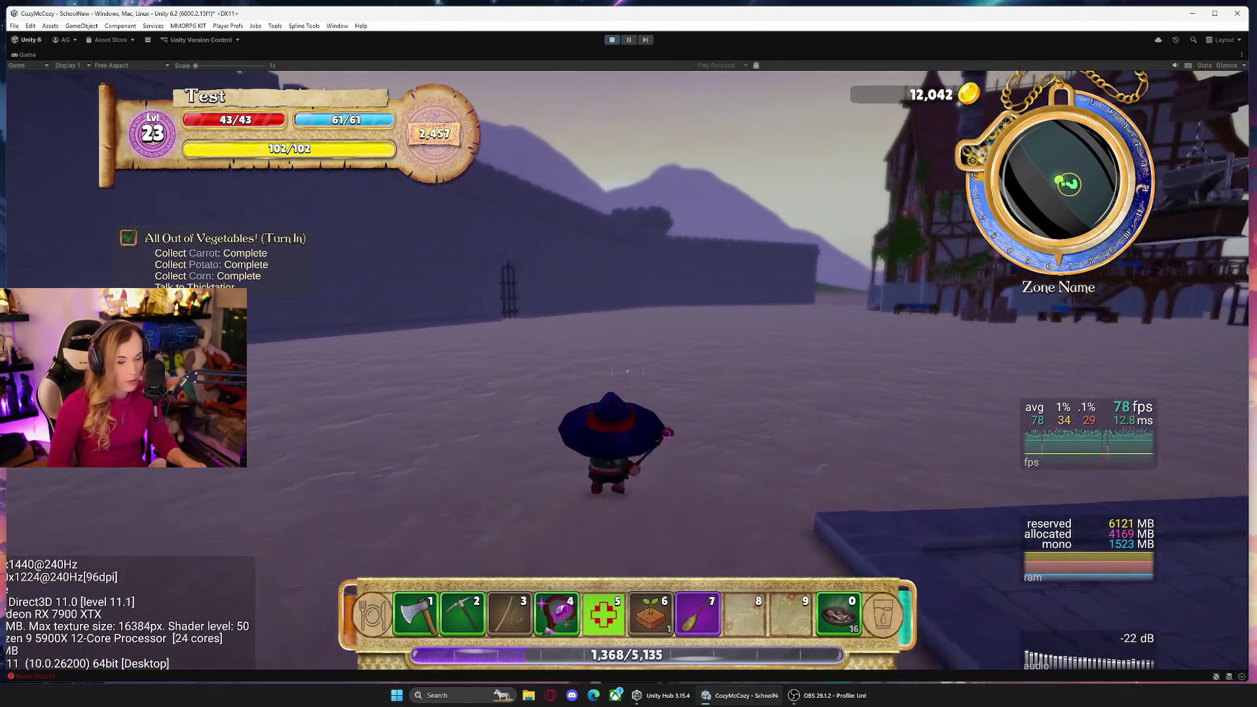
pyautogui.press('w')
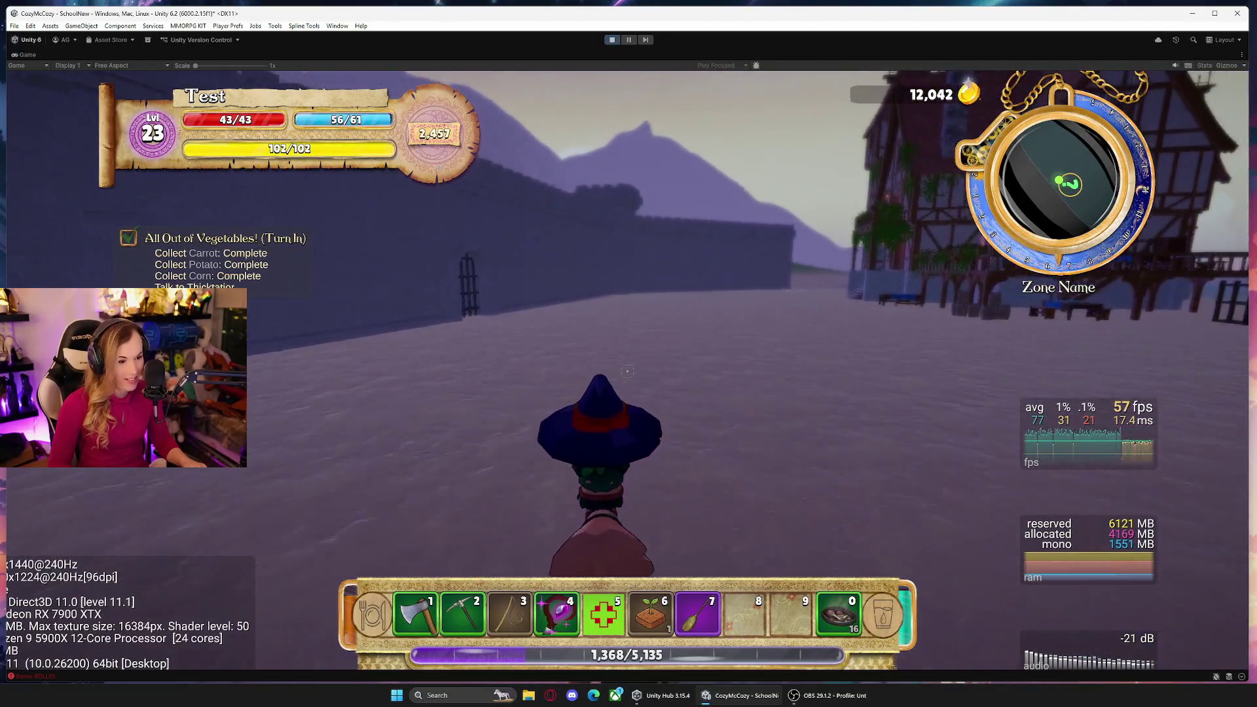
pyautogui.press('d')
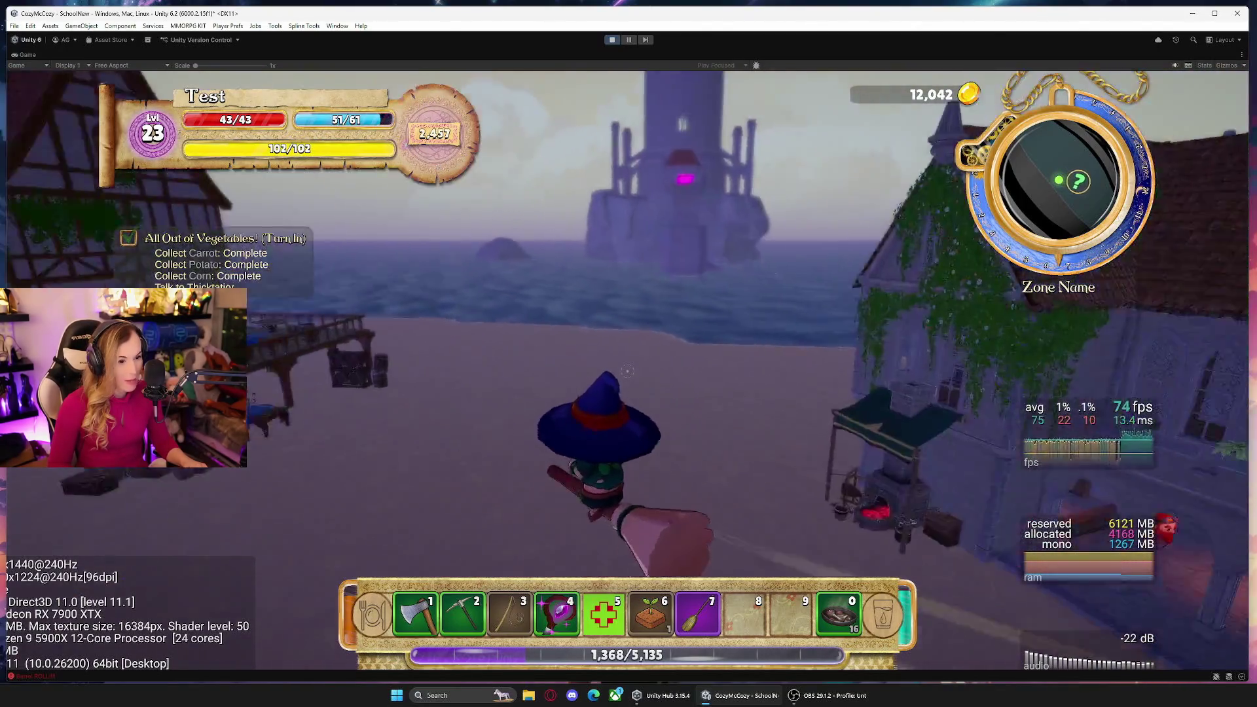
# Mount the broom and fly over the wall across the meadow toward the tall tower.
pyautogui.press('s')
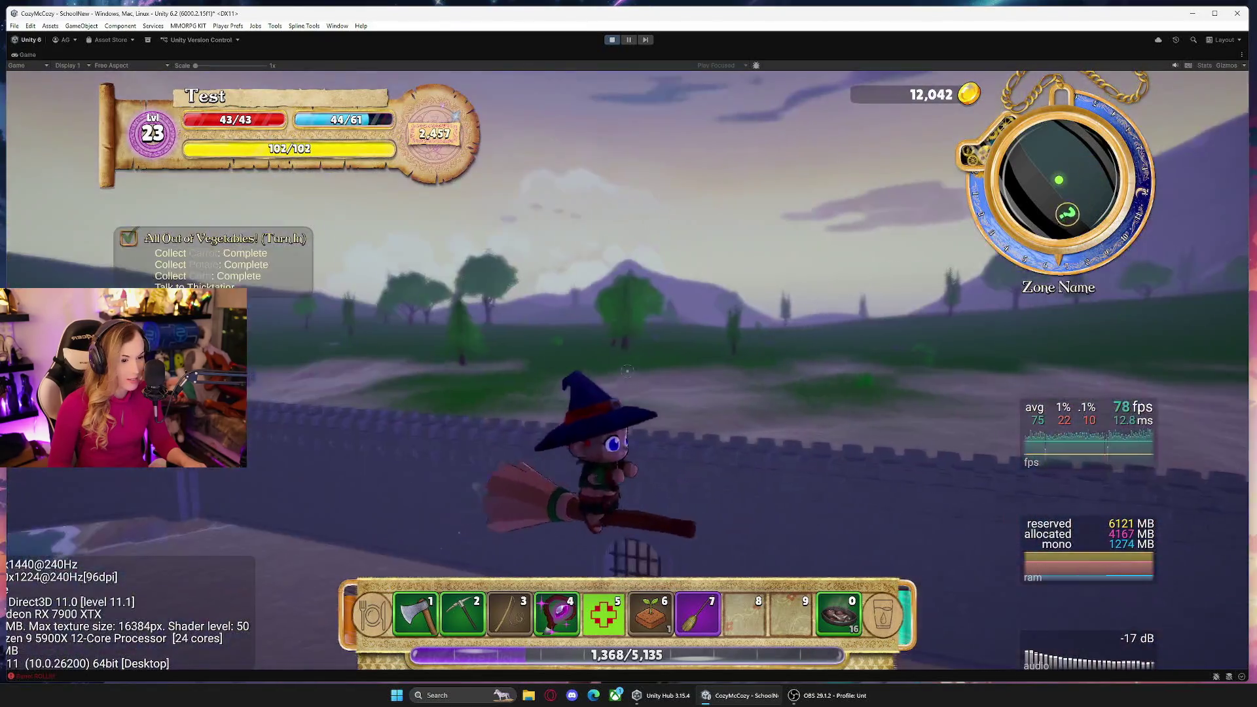
pyautogui.press('w')
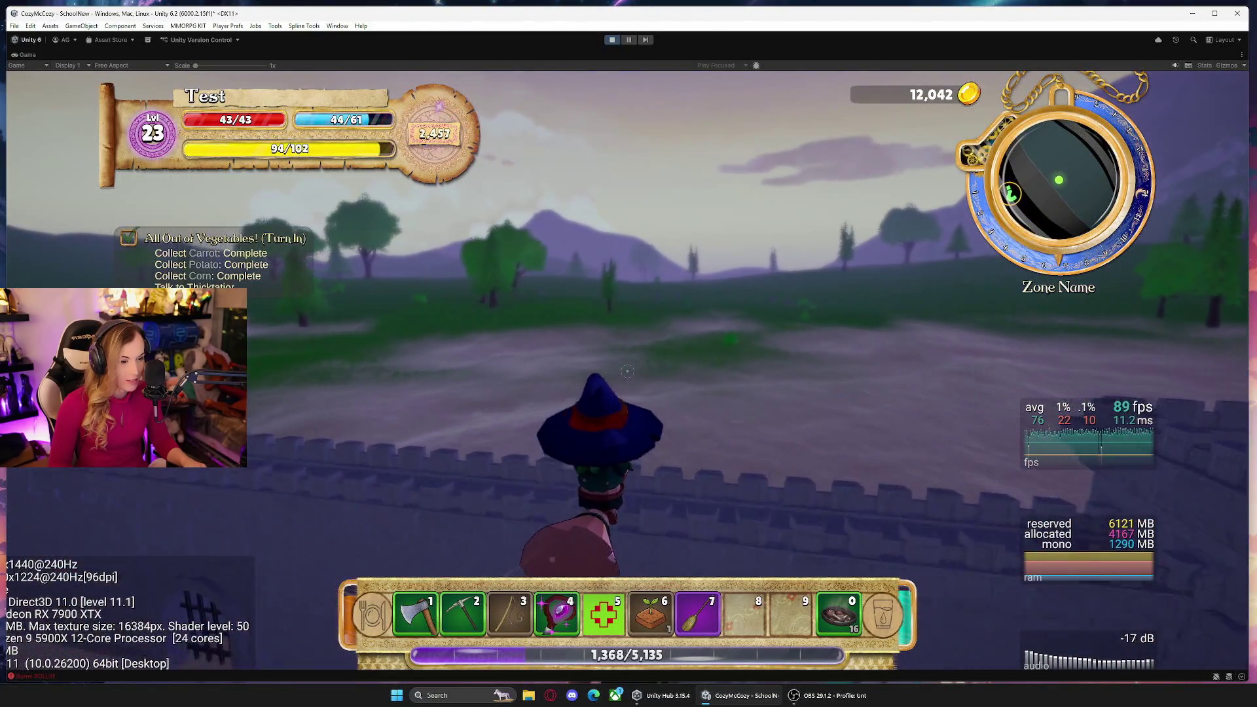
pyautogui.press('w')
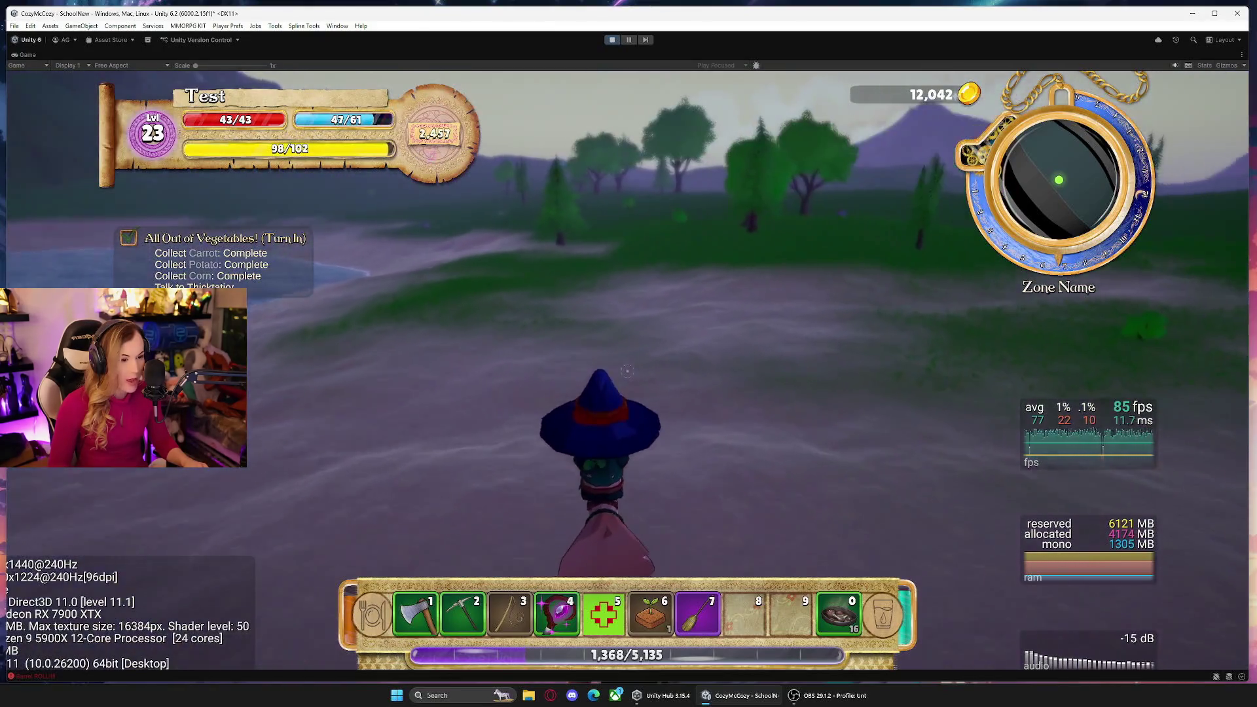
pyautogui.press('w')
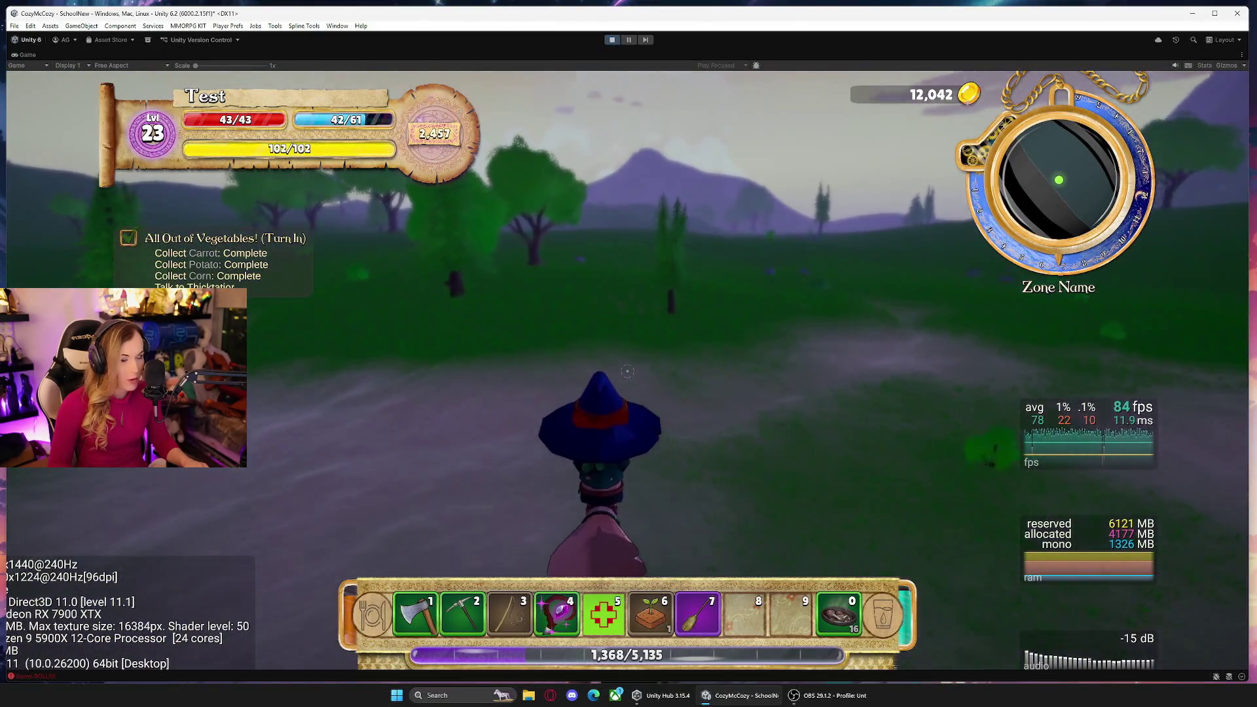
pyautogui.press('w')
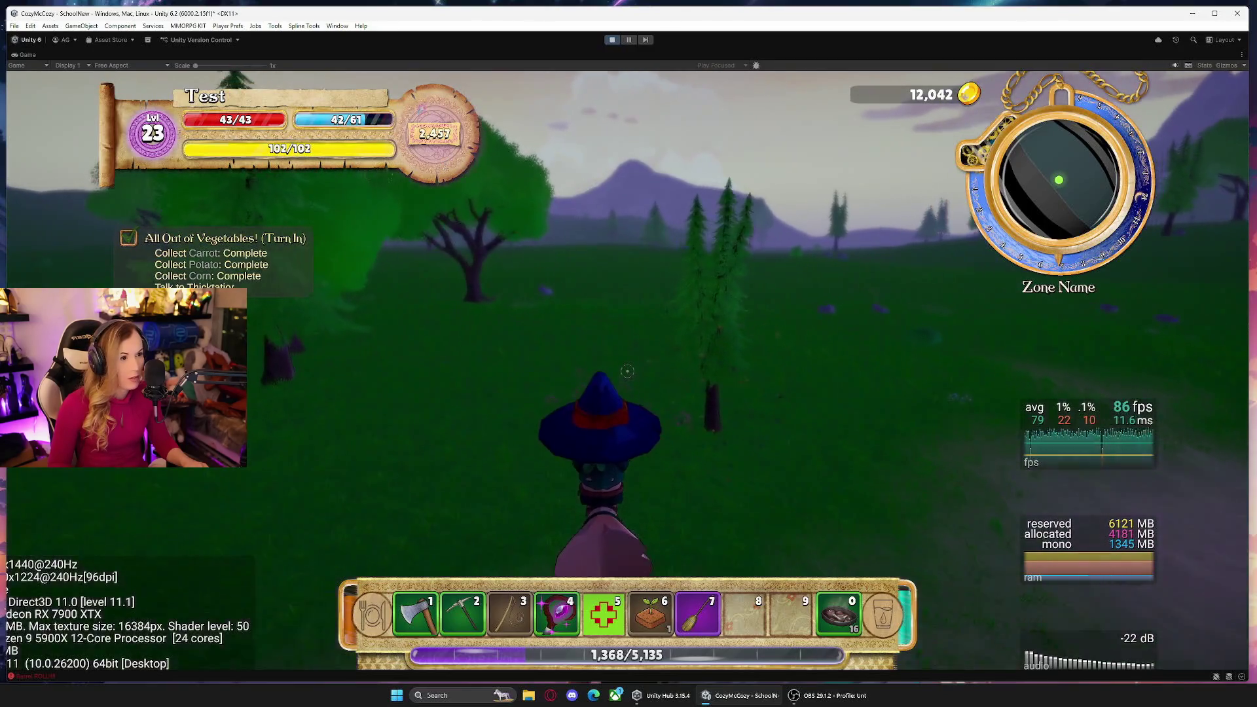
pyautogui.press('w')
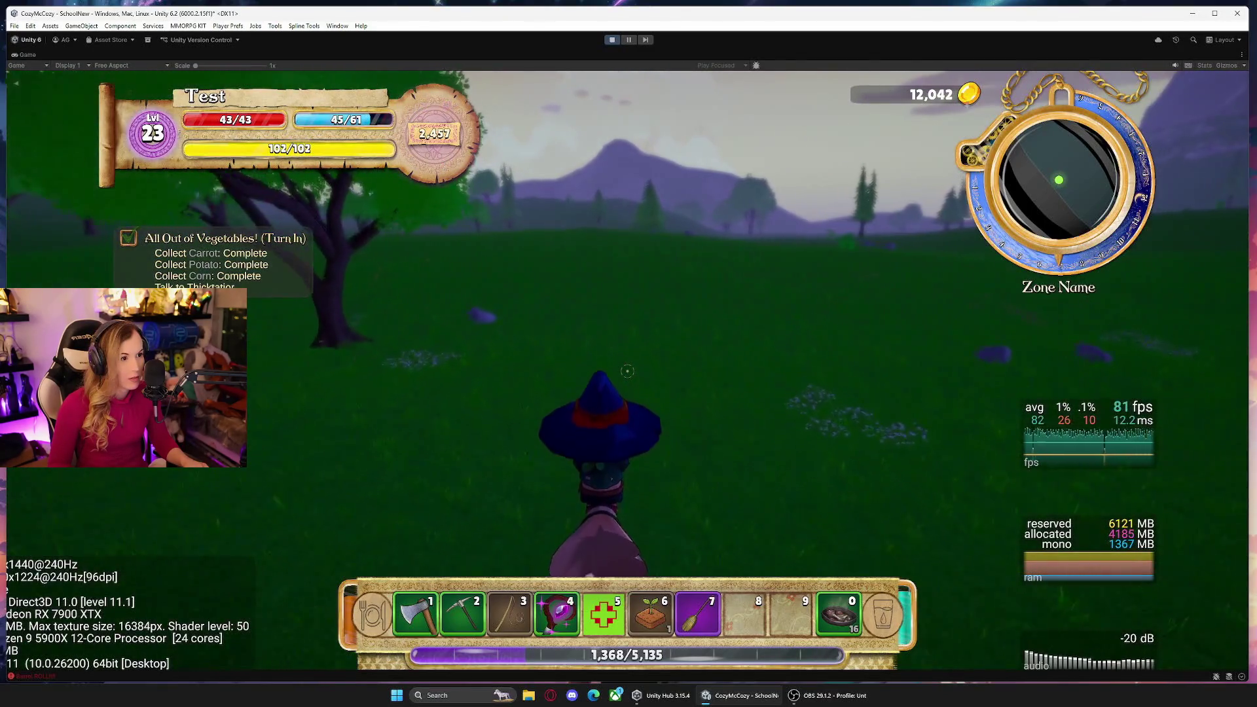
pyautogui.press('w')
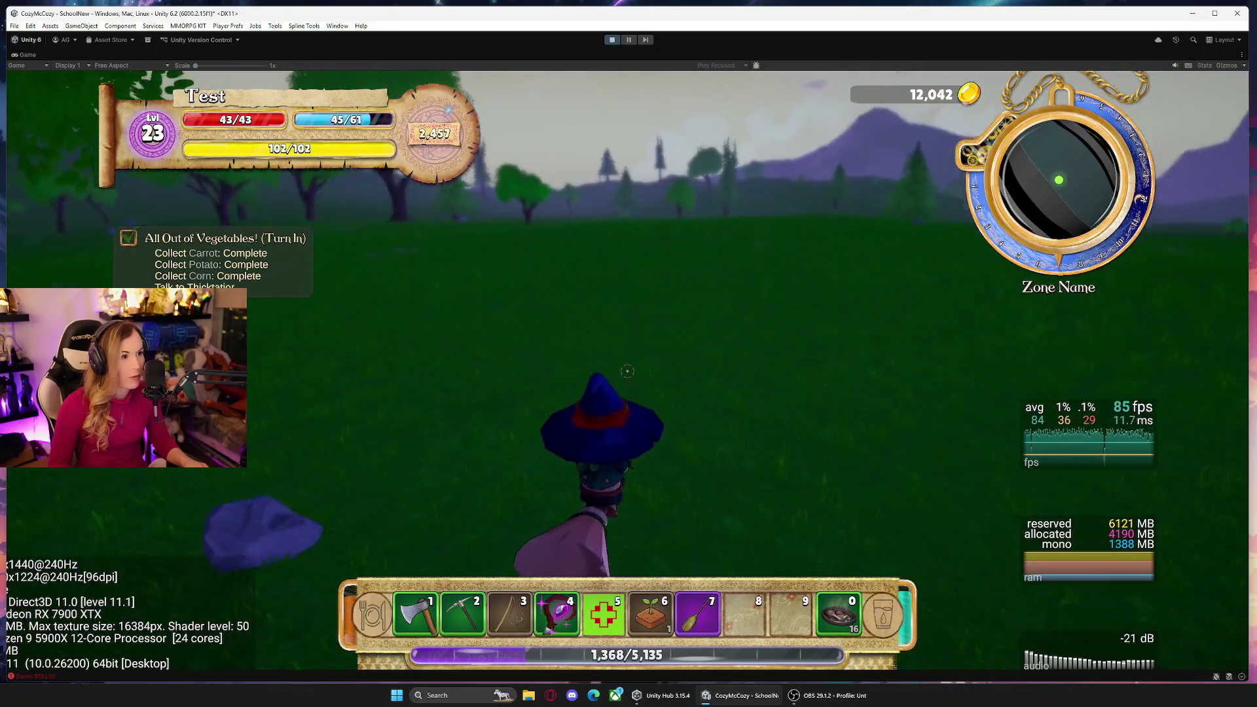
pyautogui.press('w')
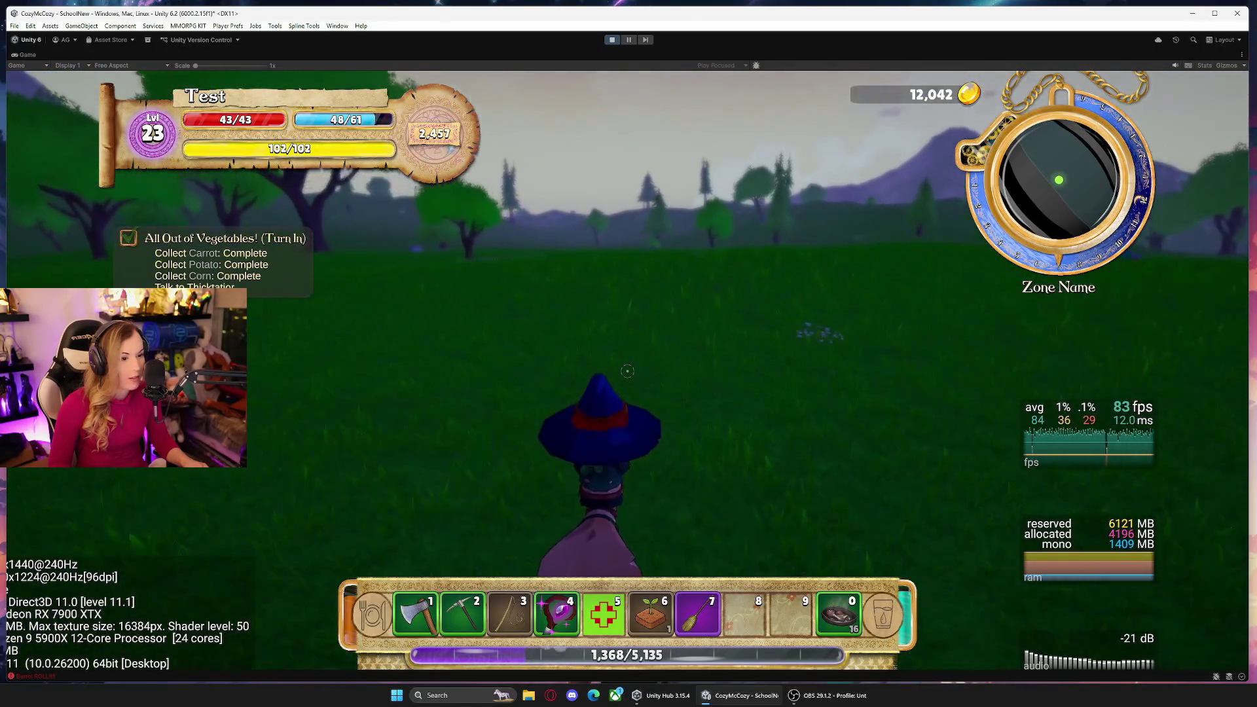
pyautogui.press('w')
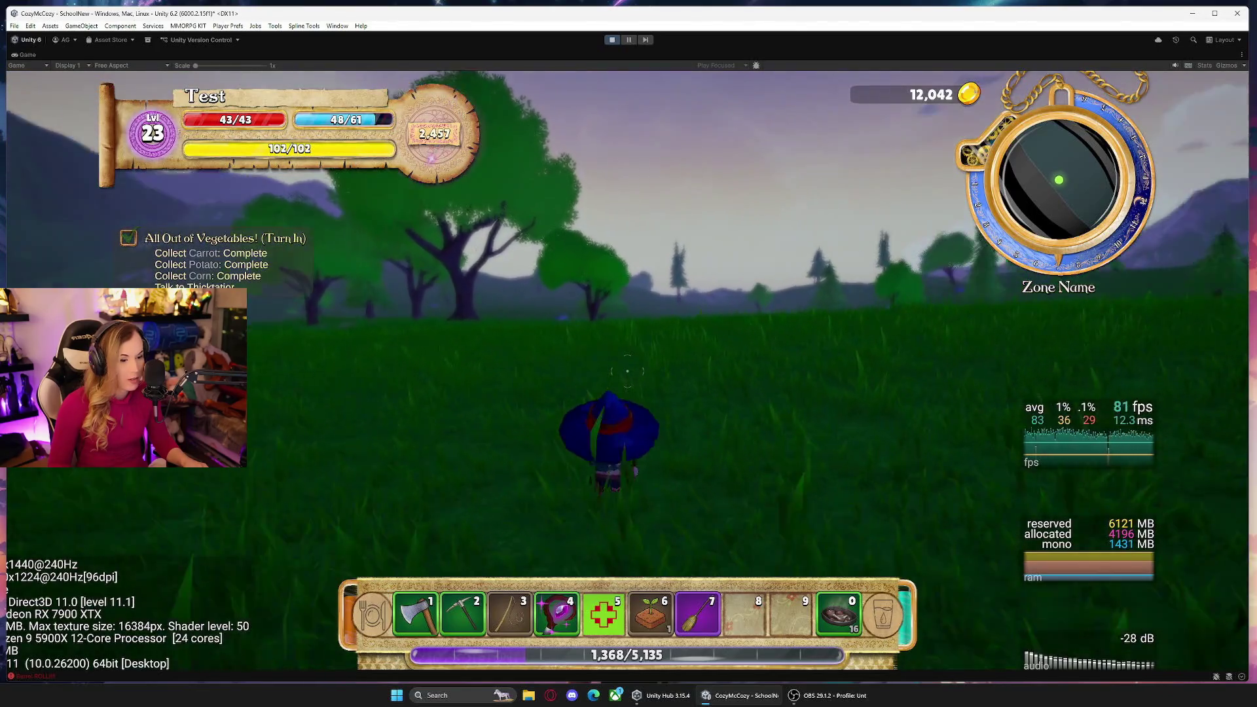
pyautogui.press('w')
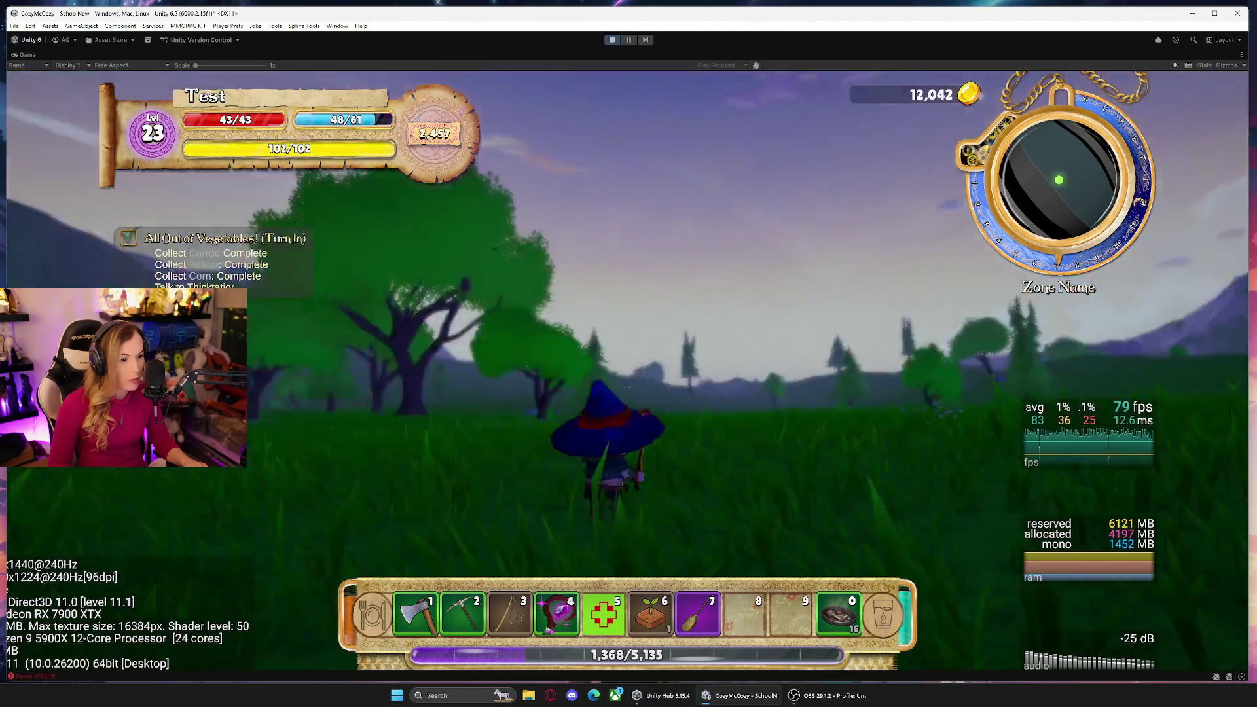
pyautogui.press('w')
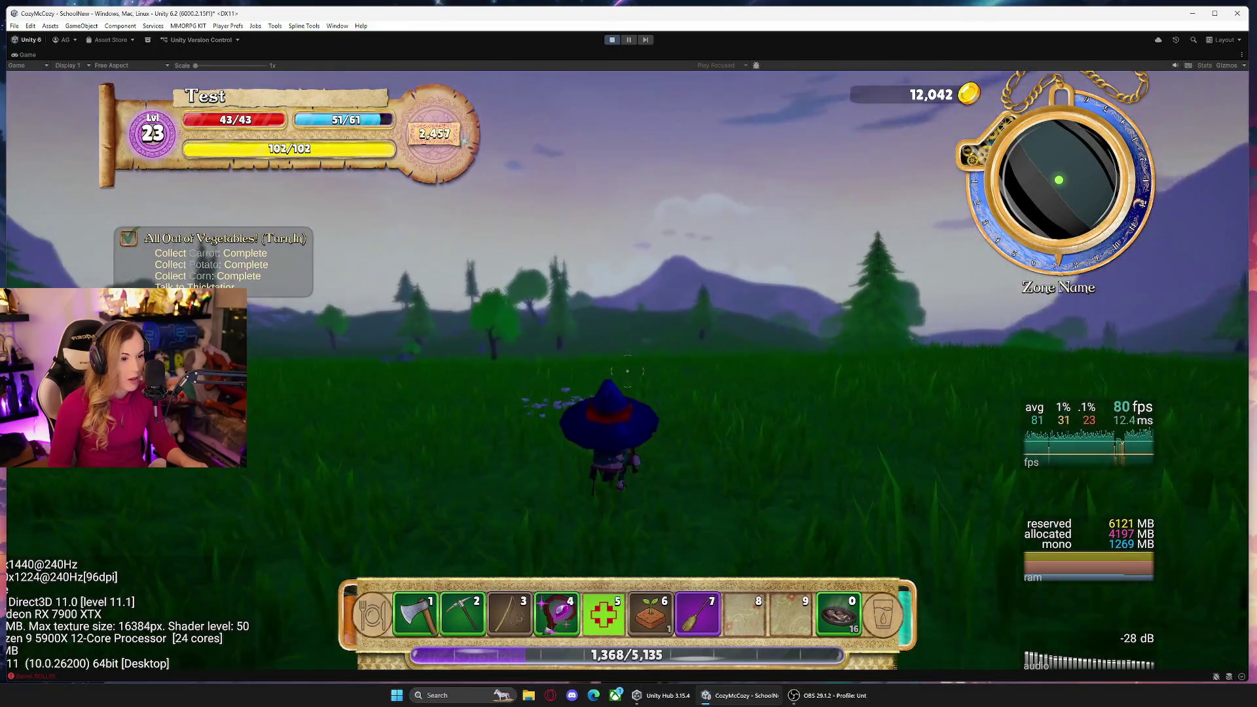
pyautogui.press('w')
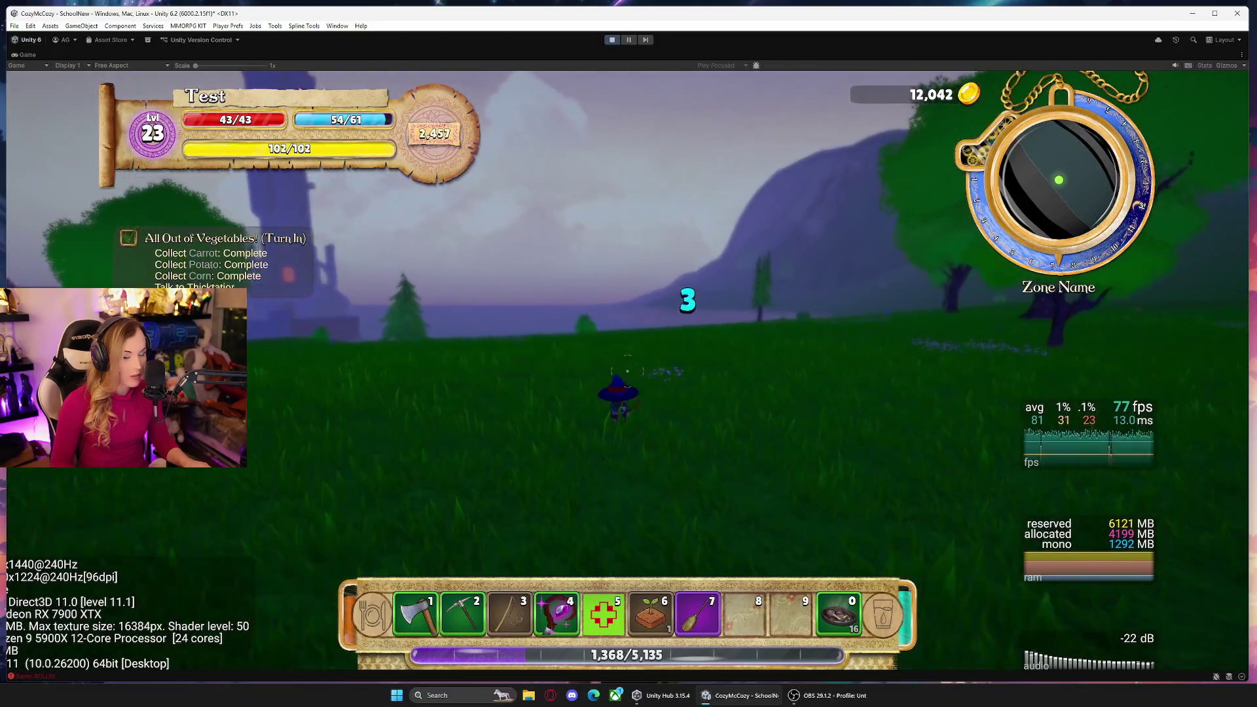
# Pause and resume the game, turn the camera toward the mountains, then pause again.
pyautogui.press('Escape')
pyautogui.click(623, 339)
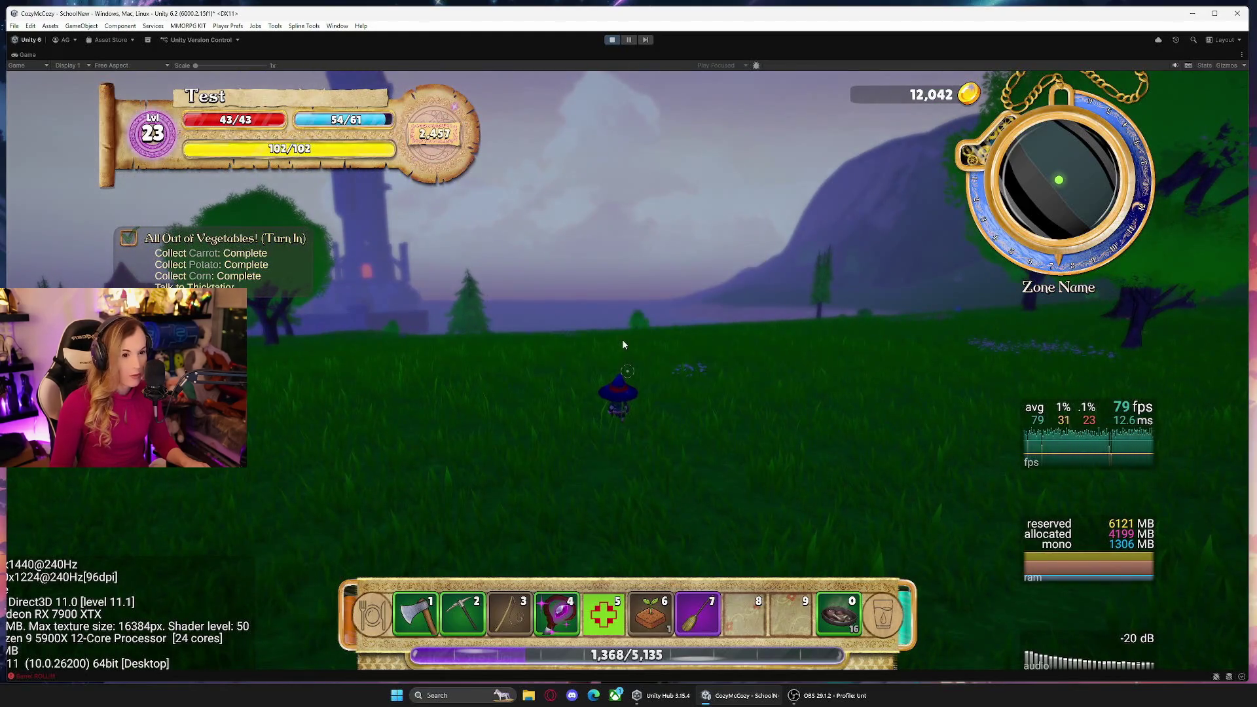
pyautogui.press('Escape')
pyautogui.click(624, 337)
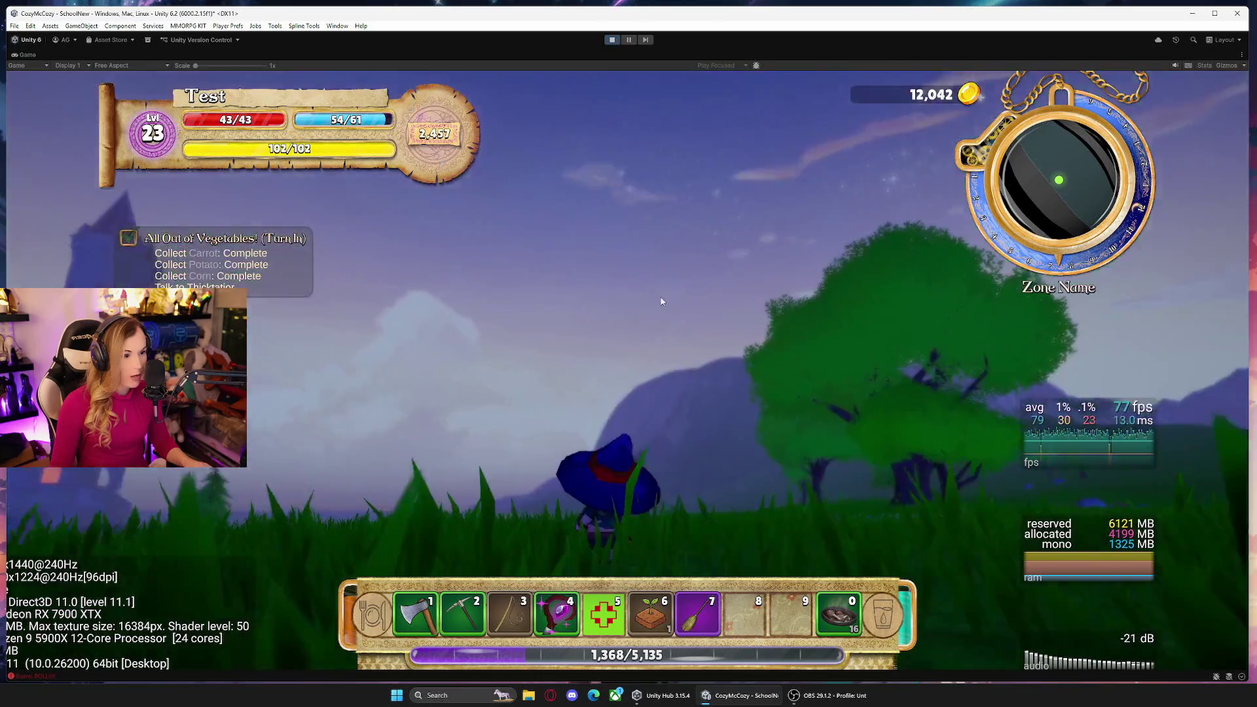
pyautogui.moveTo(604, 318); pyautogui.dragTo(458, 311)
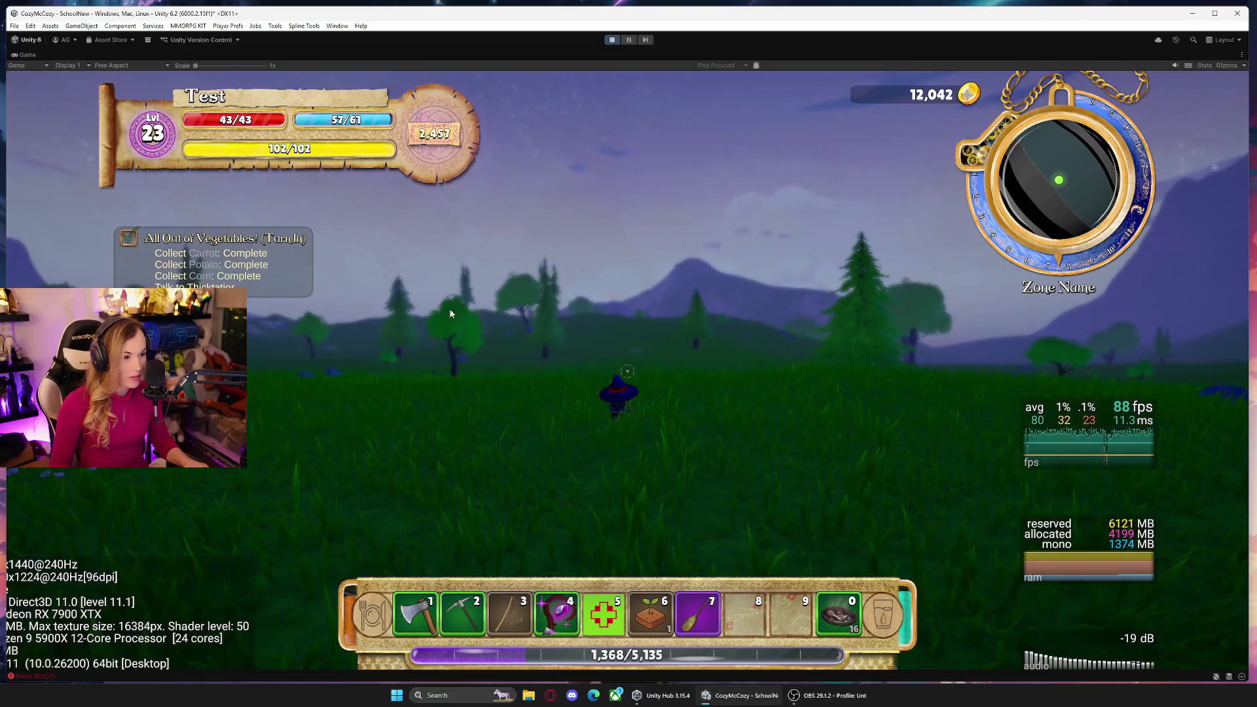
pyautogui.press('Escape')
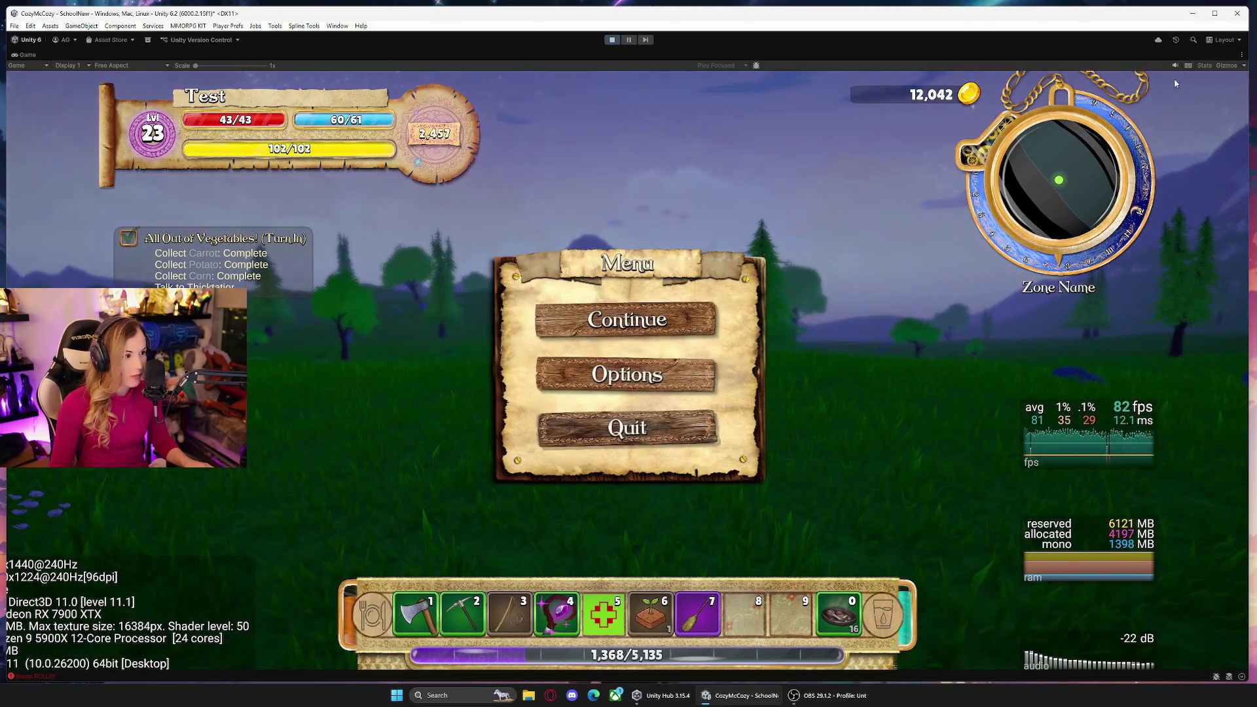
pyautogui.click(1245, 65)
# Restore the editor panels around the Game view and resize them to enlarge it.
pyautogui.click(1252, 76)
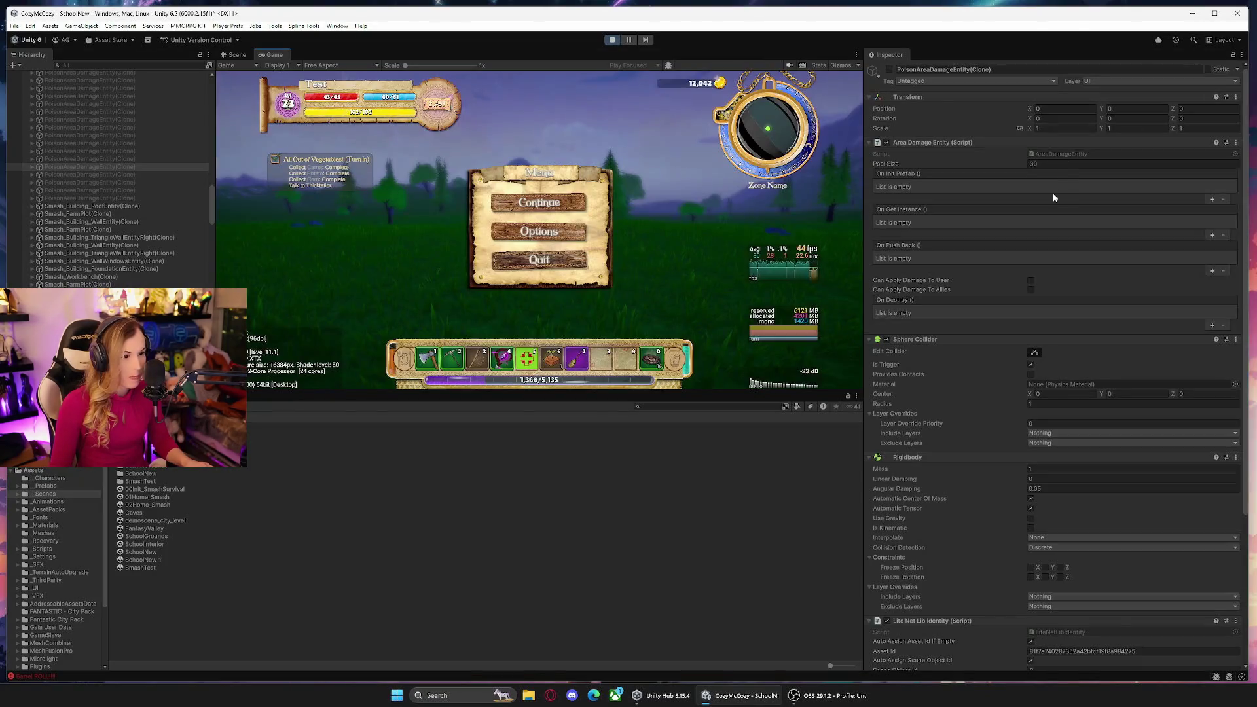
pyautogui.moveTo(362, 391)
pyautogui.mouseDown()
pyautogui.moveTo(367, 449)
pyautogui.moveTo(800, 504)
pyautogui.mouseUp()
pyautogui.moveTo(865, 433); pyautogui.dragTo(1121, 426)
pyautogui.moveTo(278, 340); pyautogui.dragTo(183, 340)
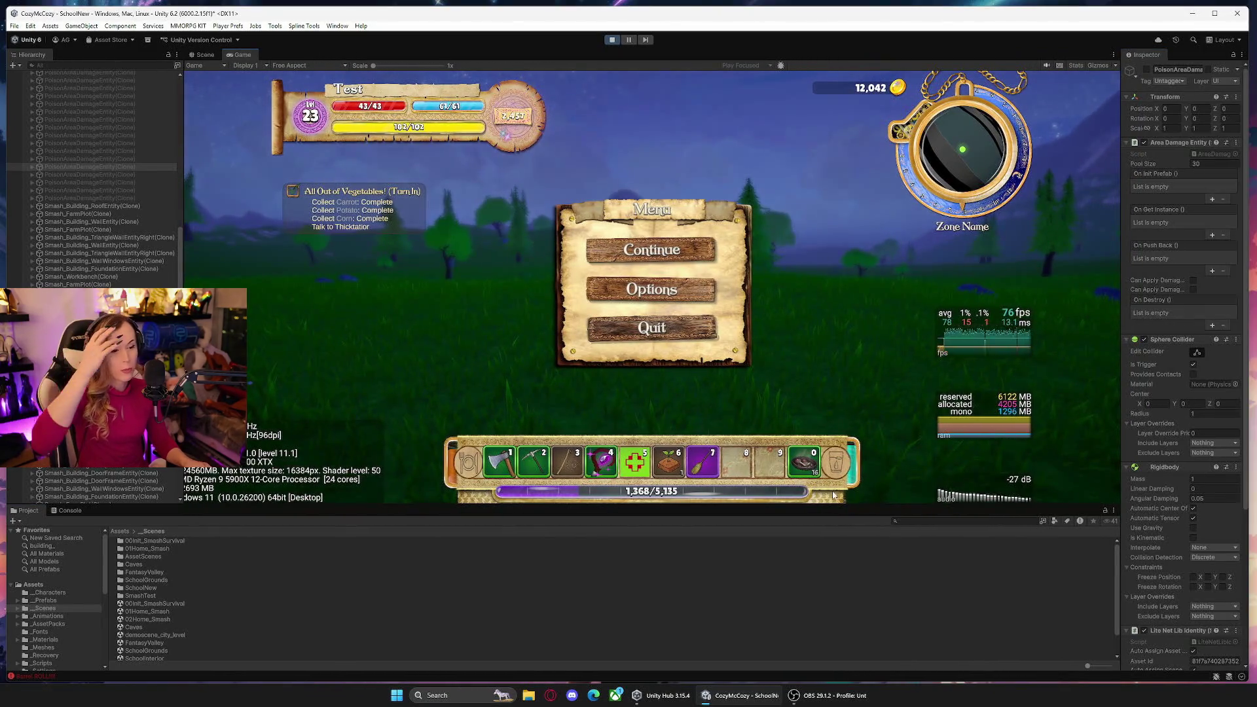
# Set SmashDayNightTimeUpdater's Seconds To One Day to 10 and resume playing.
pyautogui.click(940, 520)
pyautogui.write('smashday')
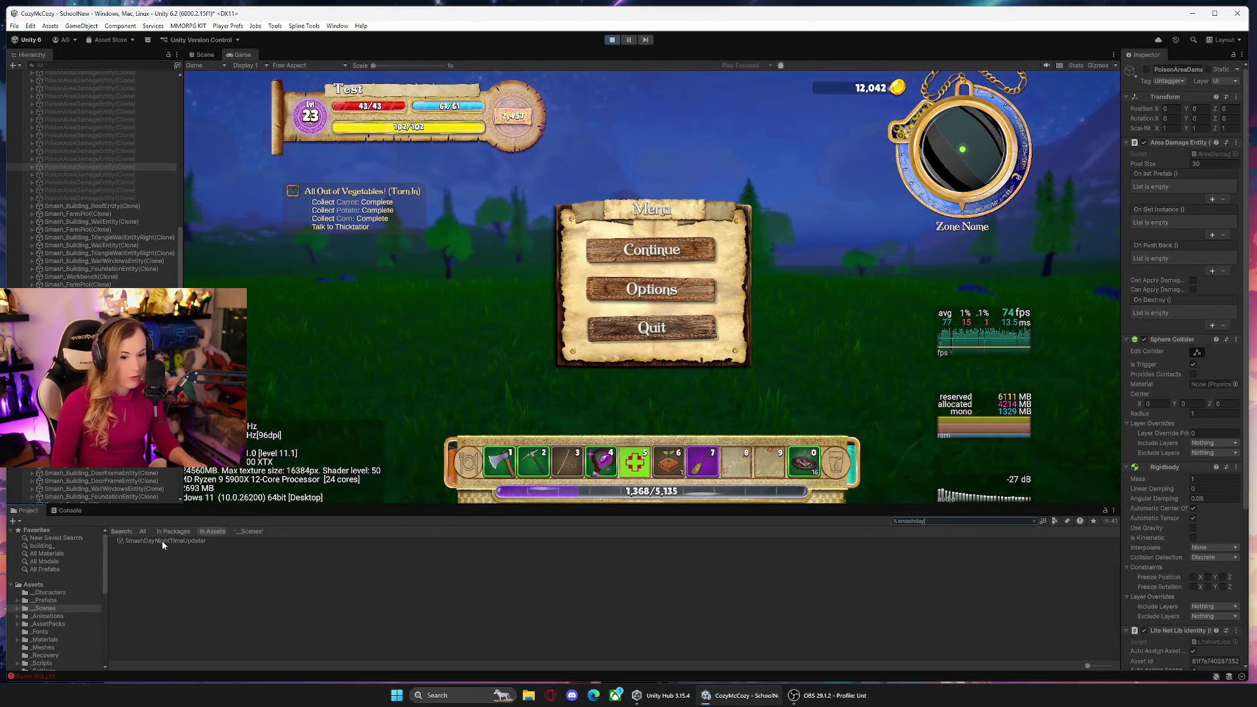
pyautogui.click(164, 541)
pyautogui.moveTo(1120, 363); pyautogui.dragTo(1062, 288)
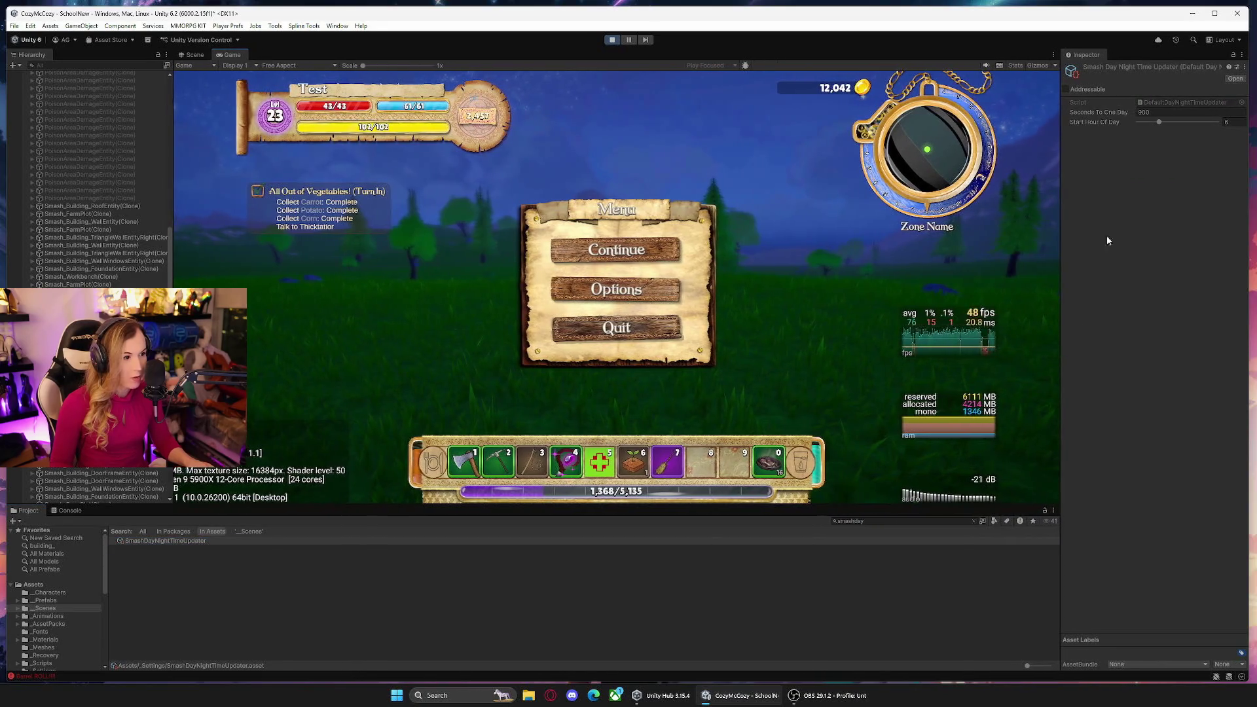
pyautogui.click(1176, 110)
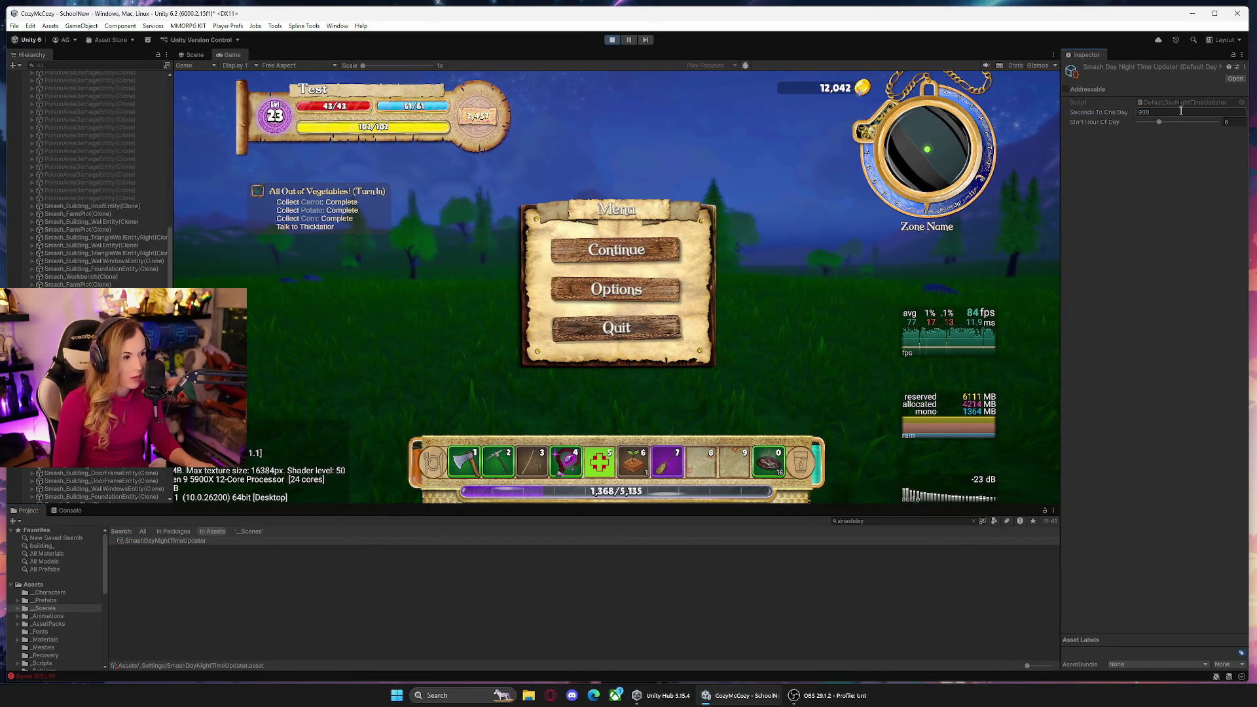
pyautogui.click(737, 227)
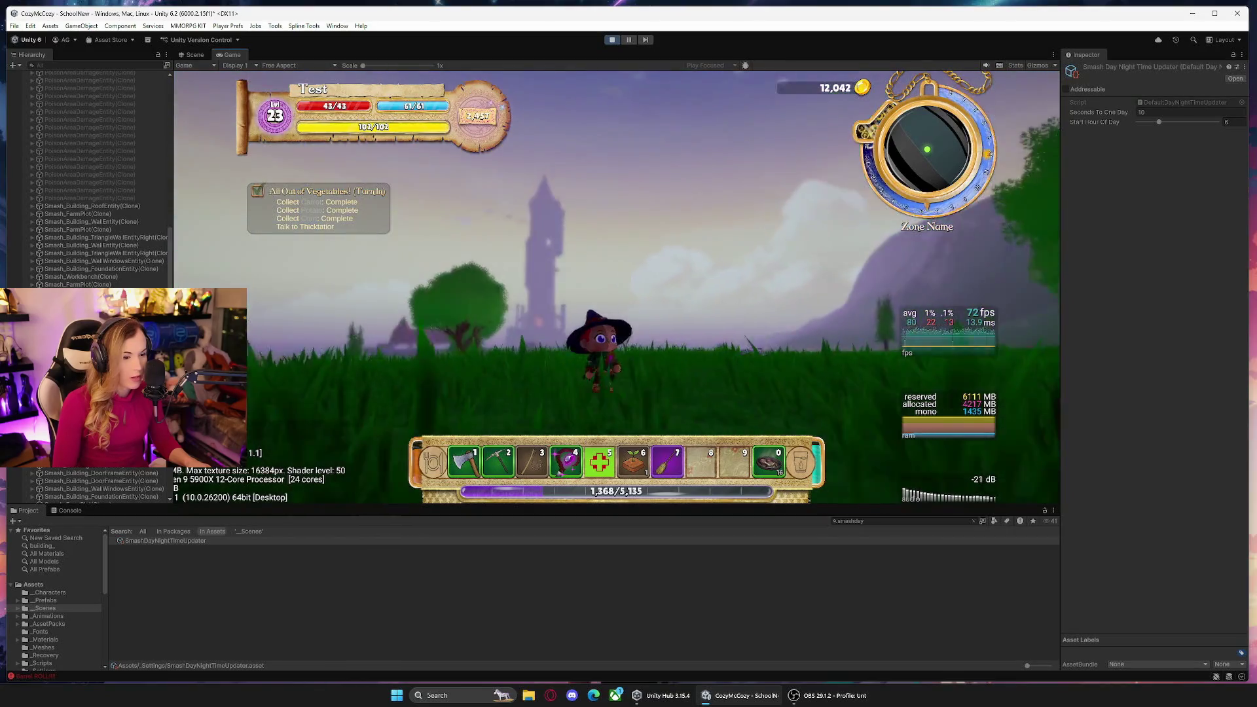
# Run forward while the sky cycles rapidly into night, then pause the game.
pyautogui.press('w')
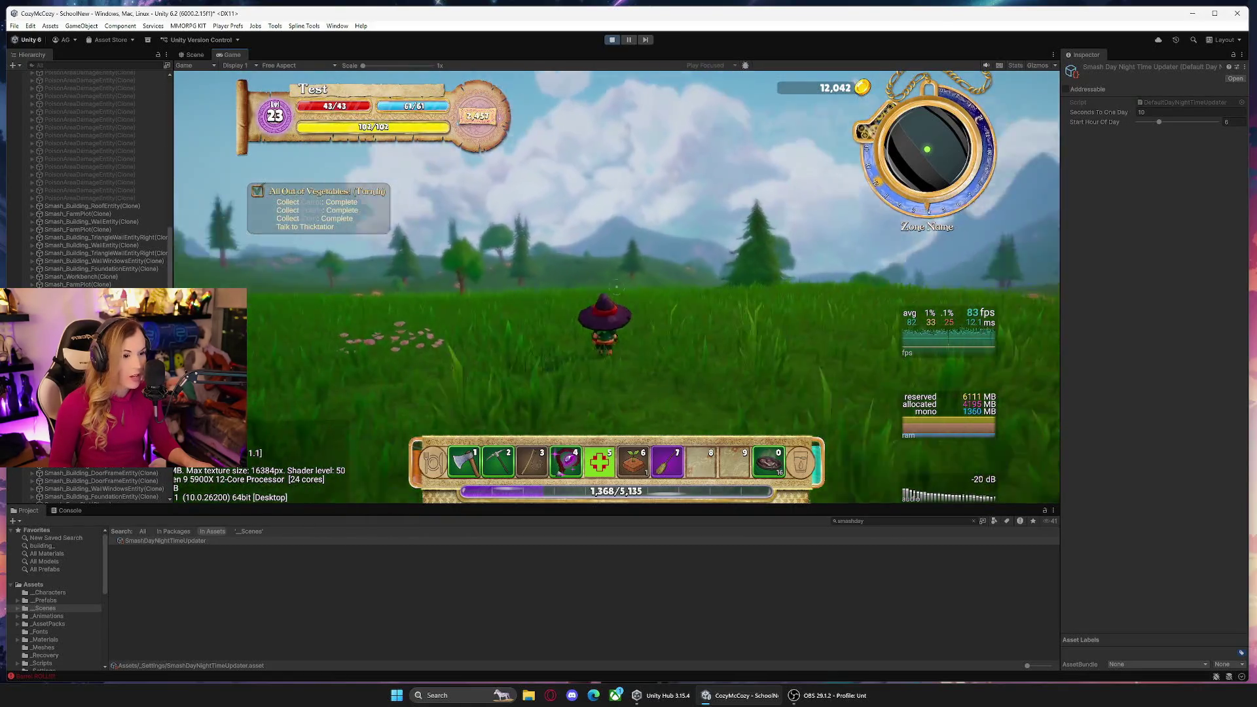
pyautogui.press('Escape')
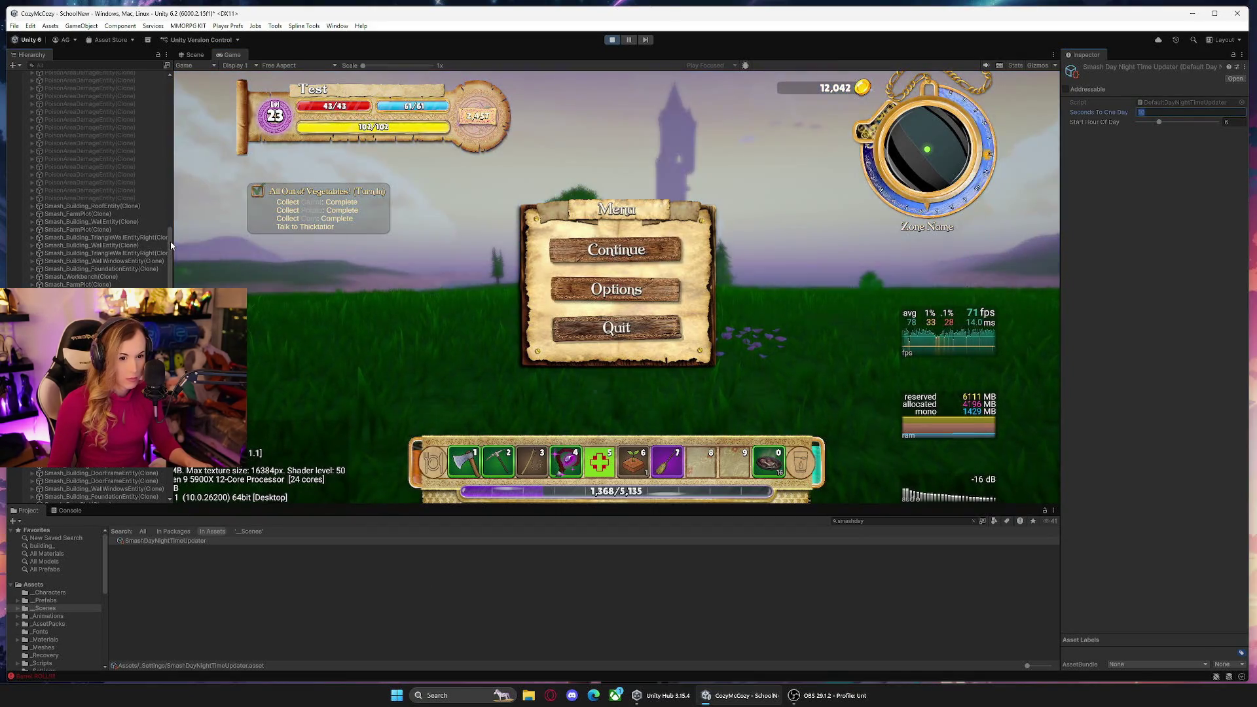
# Select the Sun in the Hierarchy, resume play, and open the inventory to free the pointer.
pyautogui.moveTo(170, 242); pyautogui.dragTo(173, 122)
pyautogui.scroll(10, 98, 115)
pyautogui.click(77, 89)
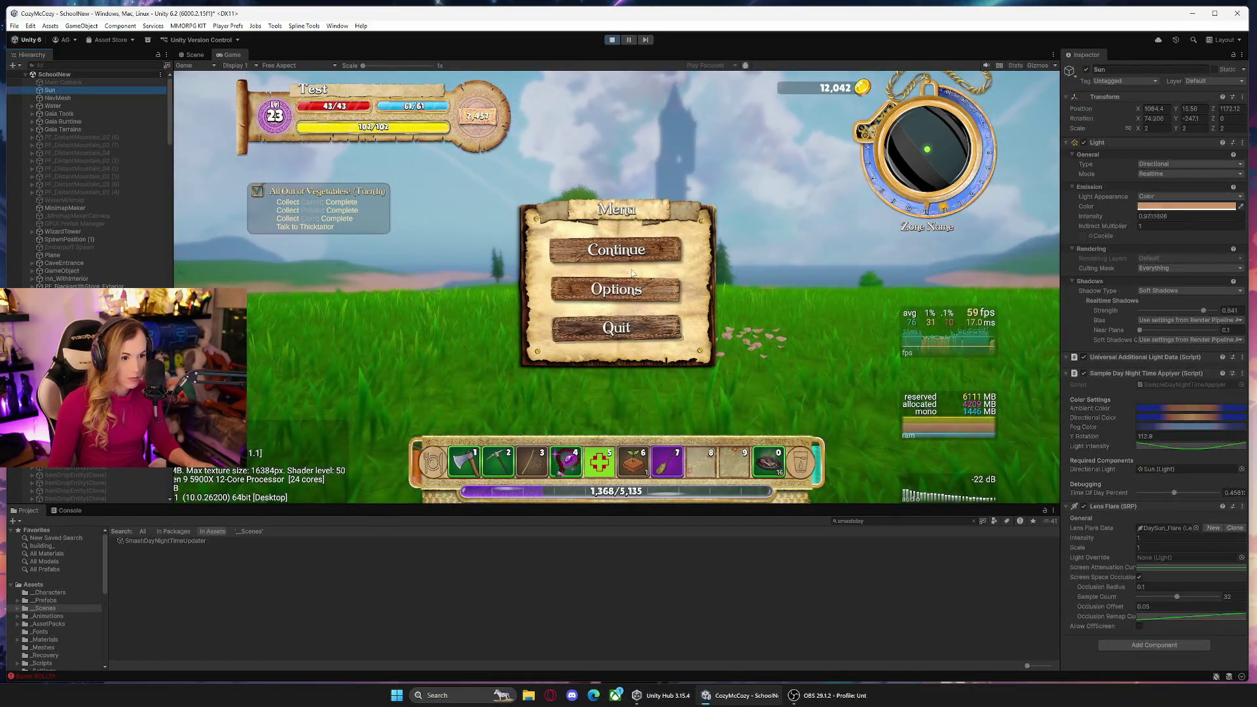
pyautogui.click(616, 249)
pyautogui.press('i')
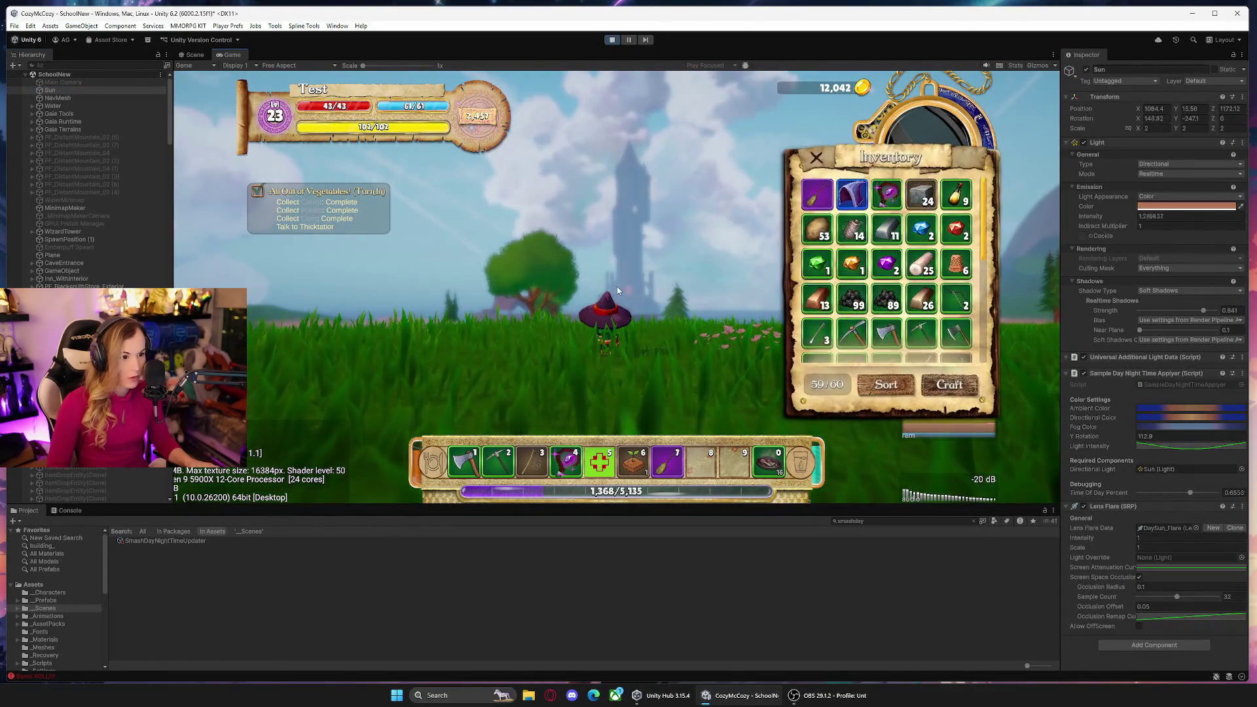
pyautogui.click(816, 156)
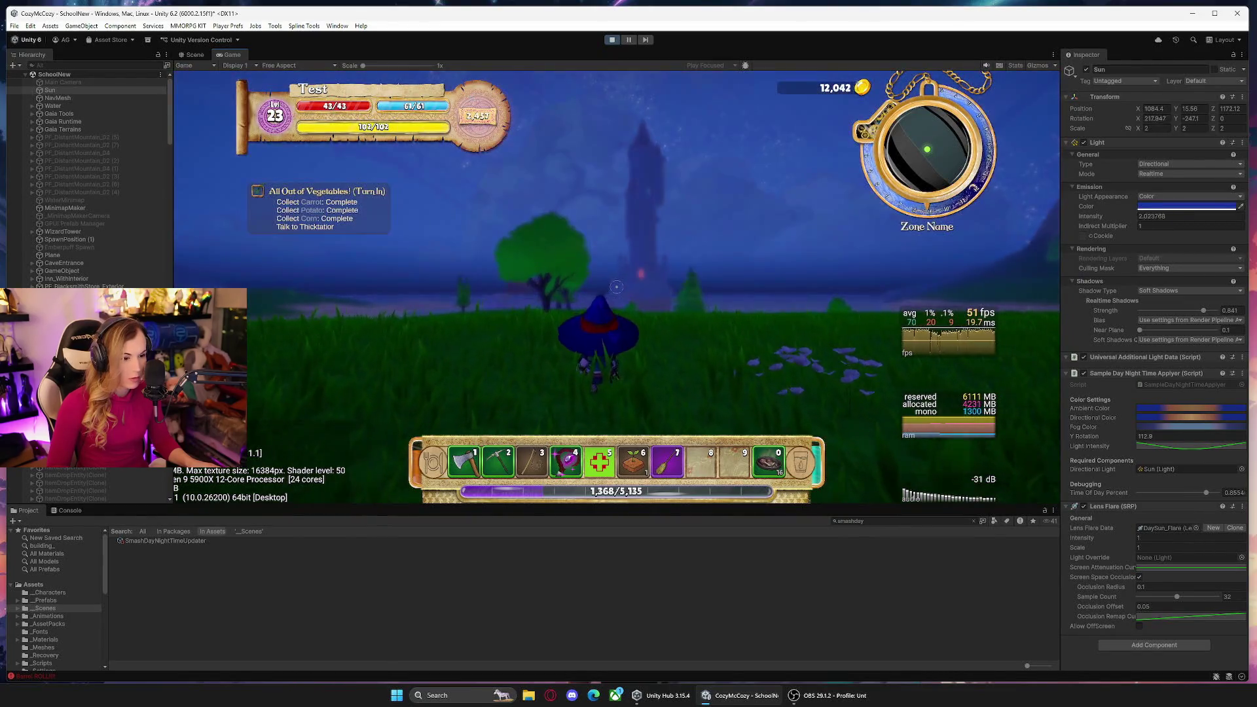
pyautogui.press('i')
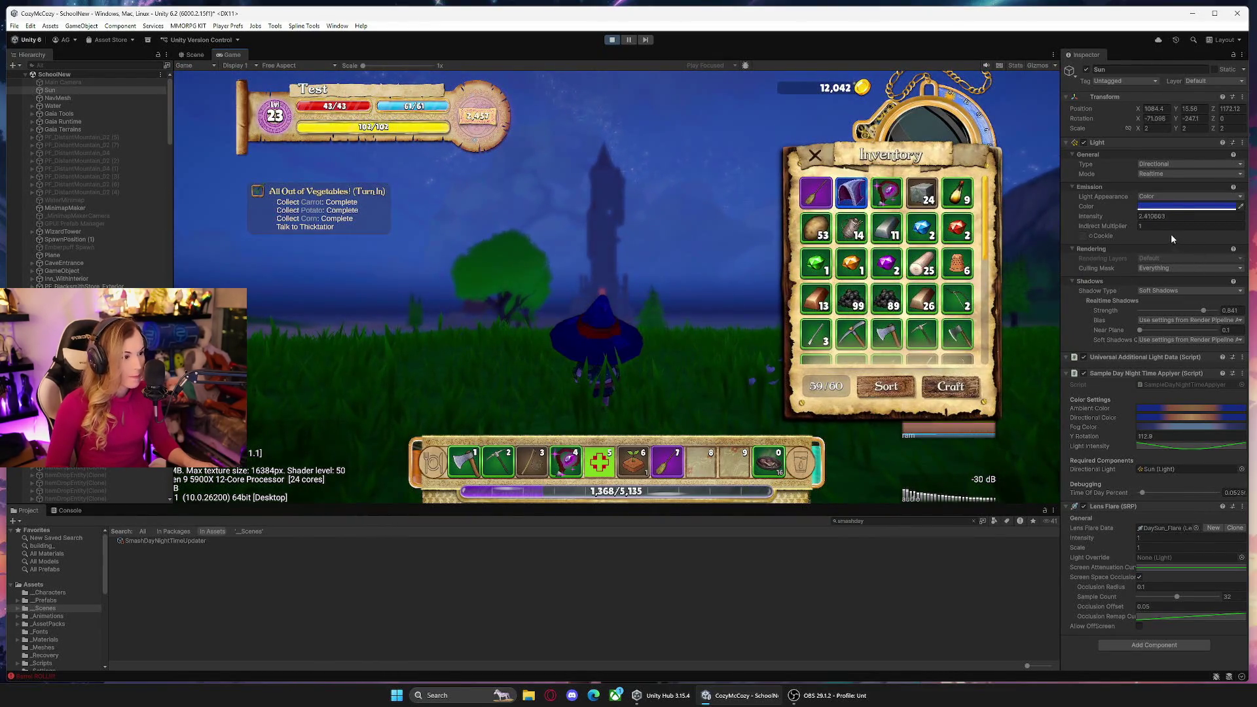
# Set SmashDayNightTimeUpdater's Seconds To One Day to 30.
pyautogui.click(165, 541)
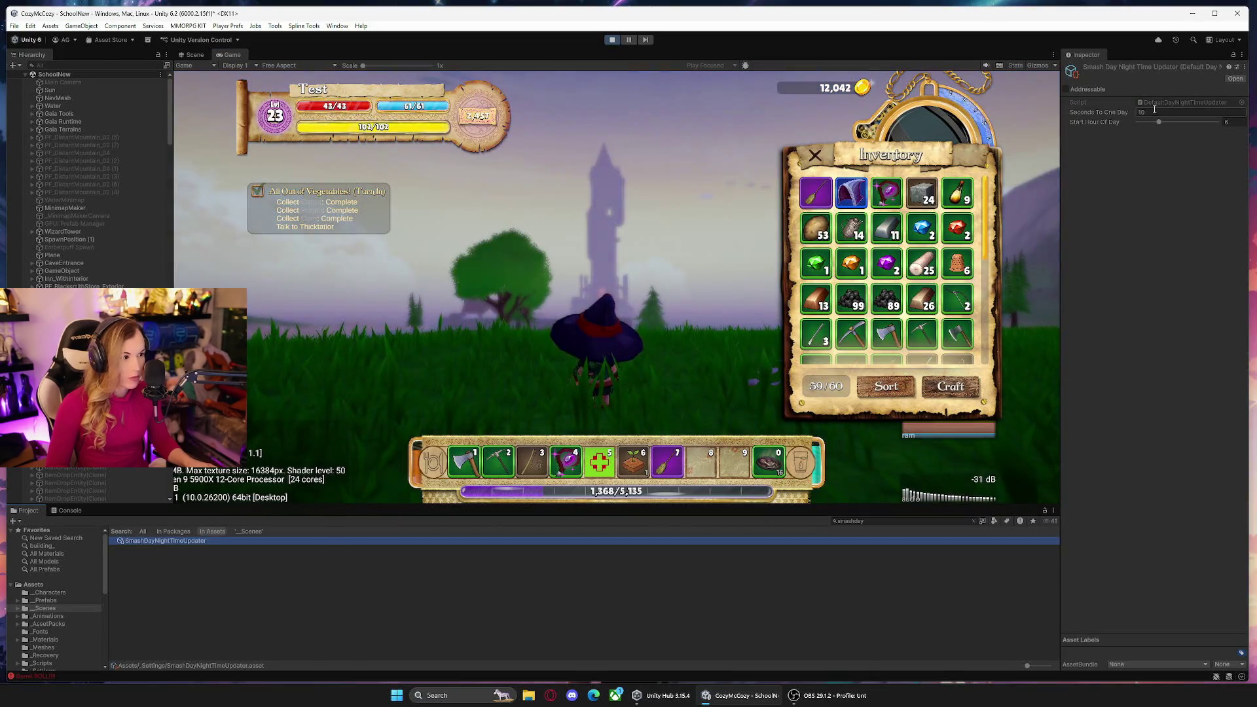
pyautogui.click(1155, 111)
pyautogui.write('30')
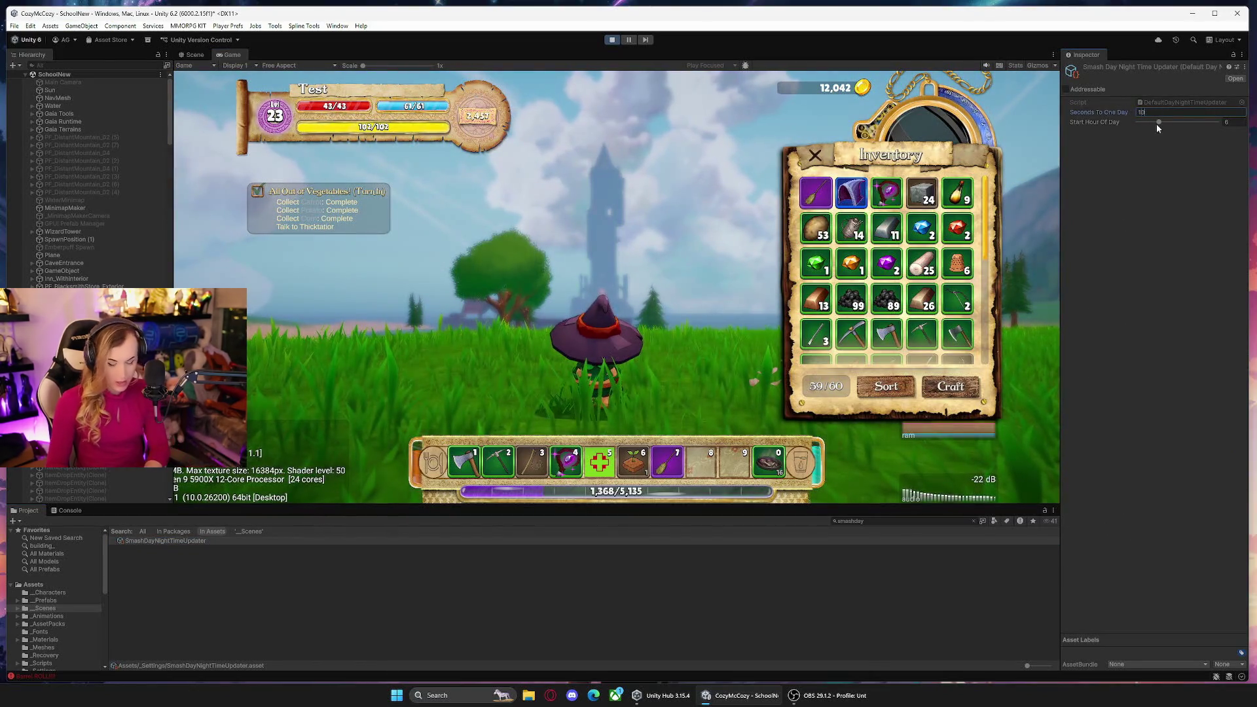
pyautogui.click(815, 156)
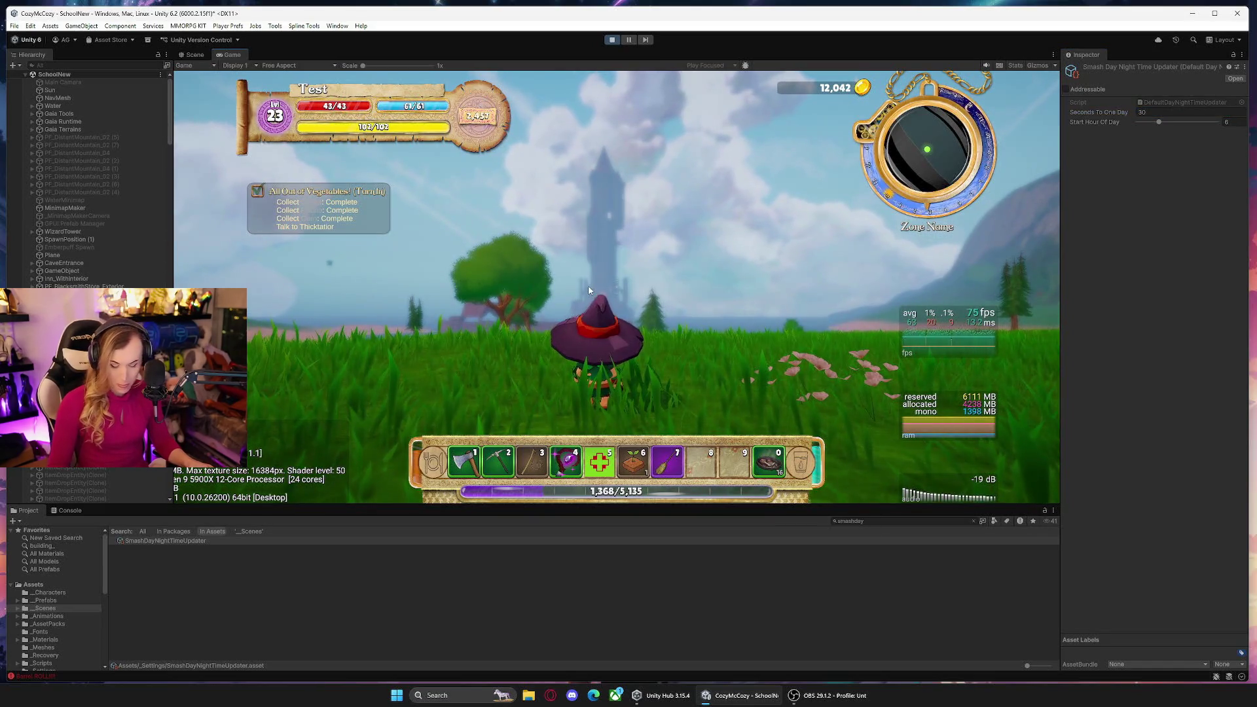
# Set the Sun's Sample Day Night Time Applier Y Rotation to 405.8-180 (225.8) and resume playing.
pyautogui.press('i')
pyautogui.click(50, 90)
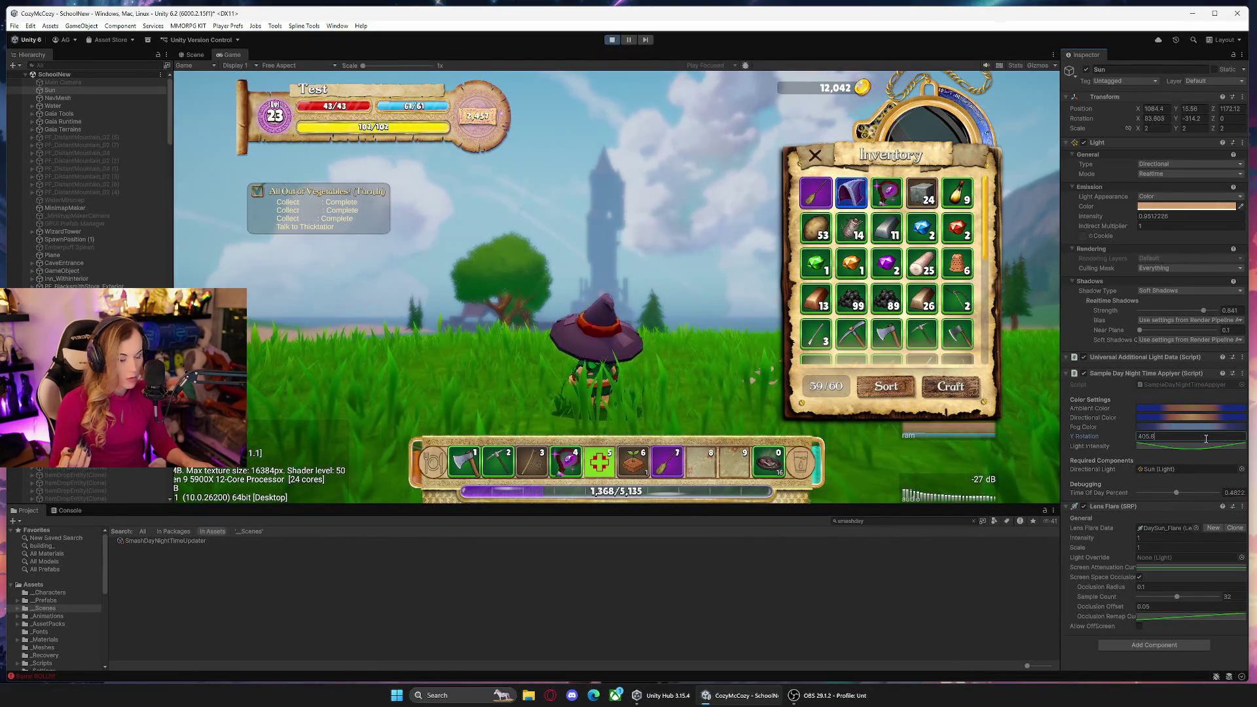
pyautogui.write('180')
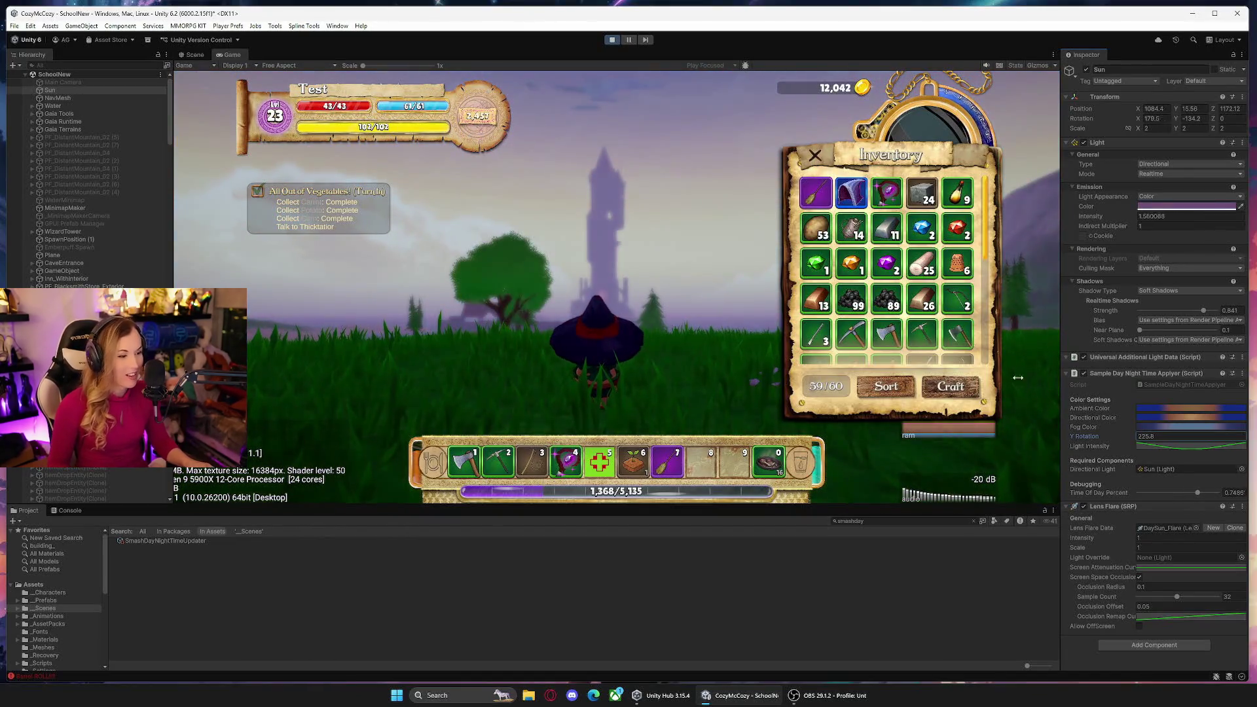
pyautogui.click(816, 155)
pyautogui.press('Escape')
pyautogui.press('Escape')
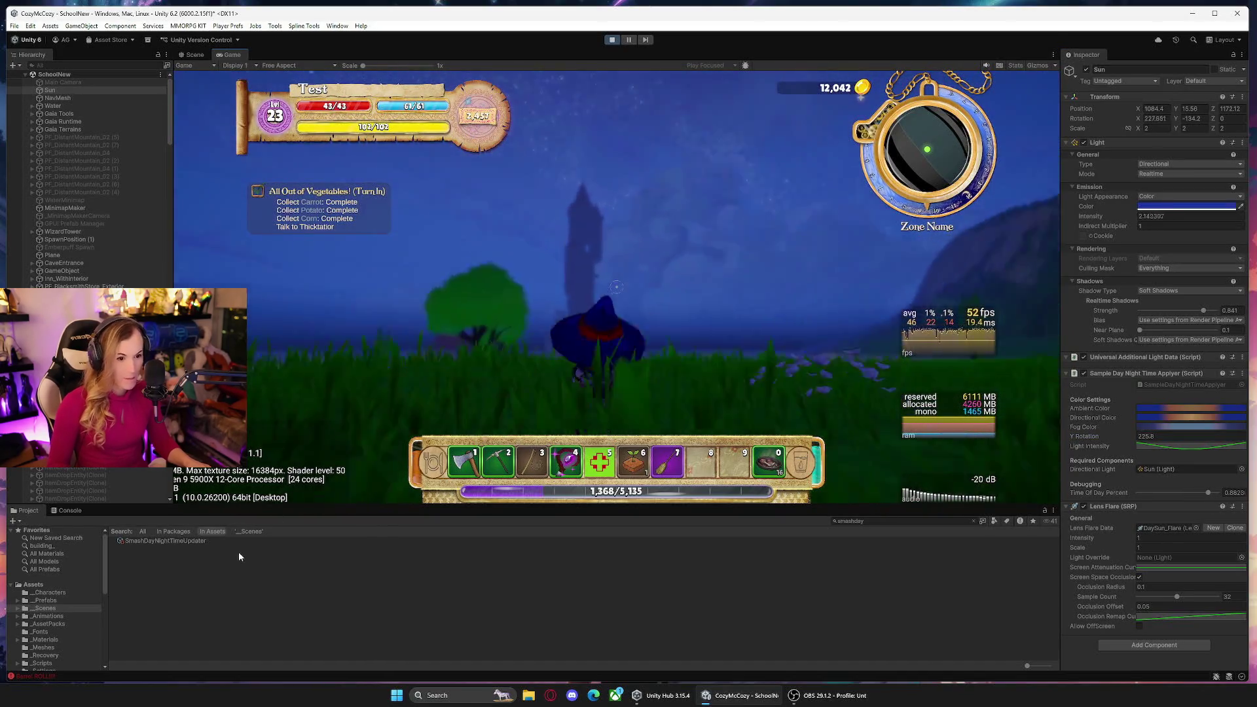
# Scrub SmashDayNightTimeUpdater's Seconds To One Day from 30 up to 1153.6, then close the inventory.
pyautogui.press('i')
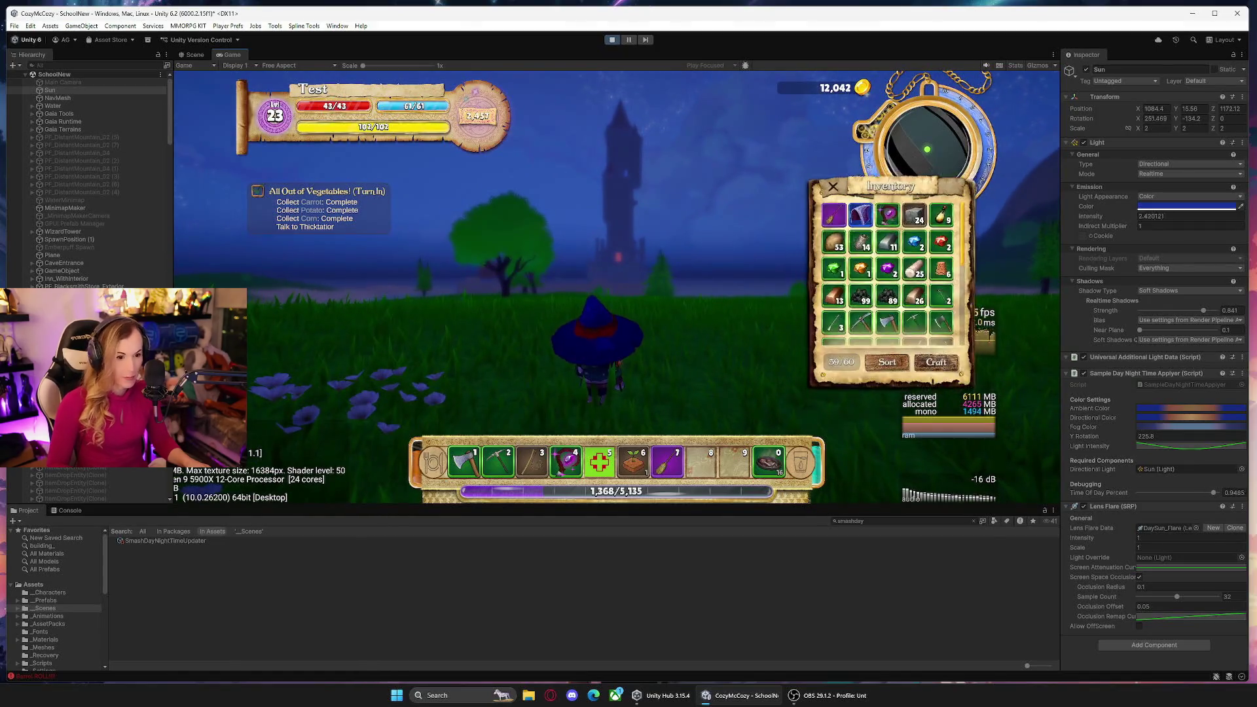
pyautogui.click(165, 541)
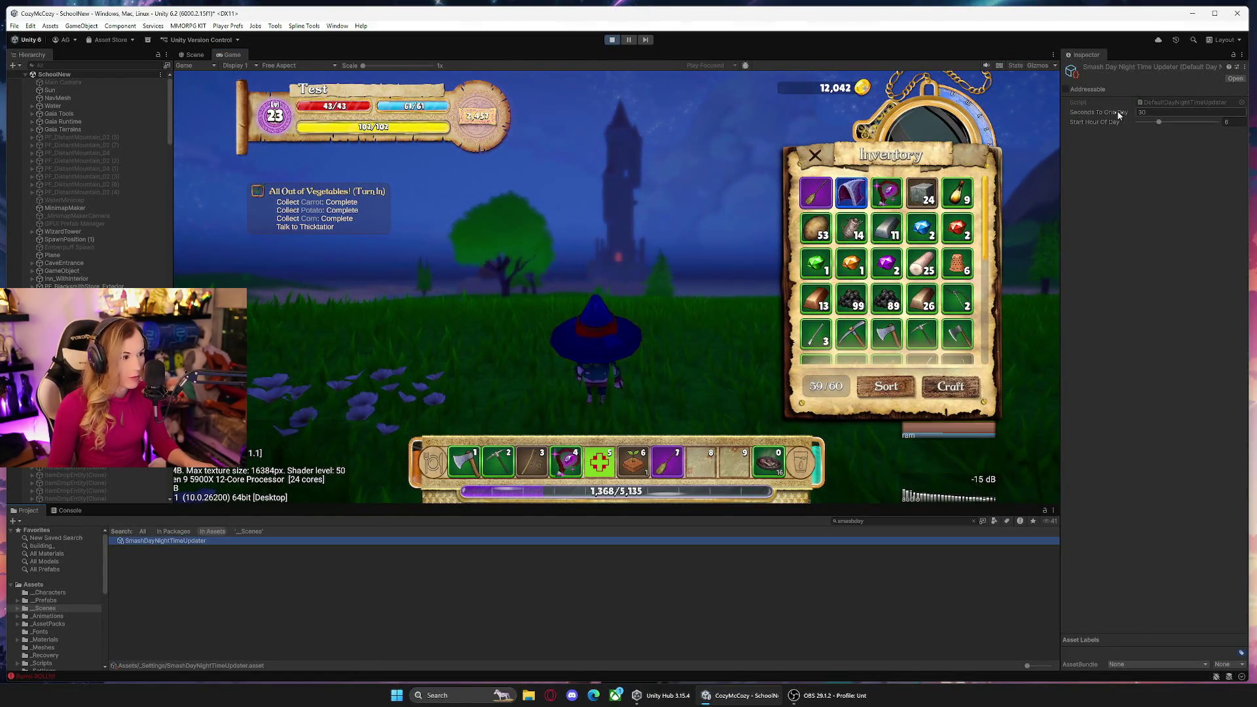
pyautogui.moveTo(1120, 115); pyautogui.dragTo(1111, 116)
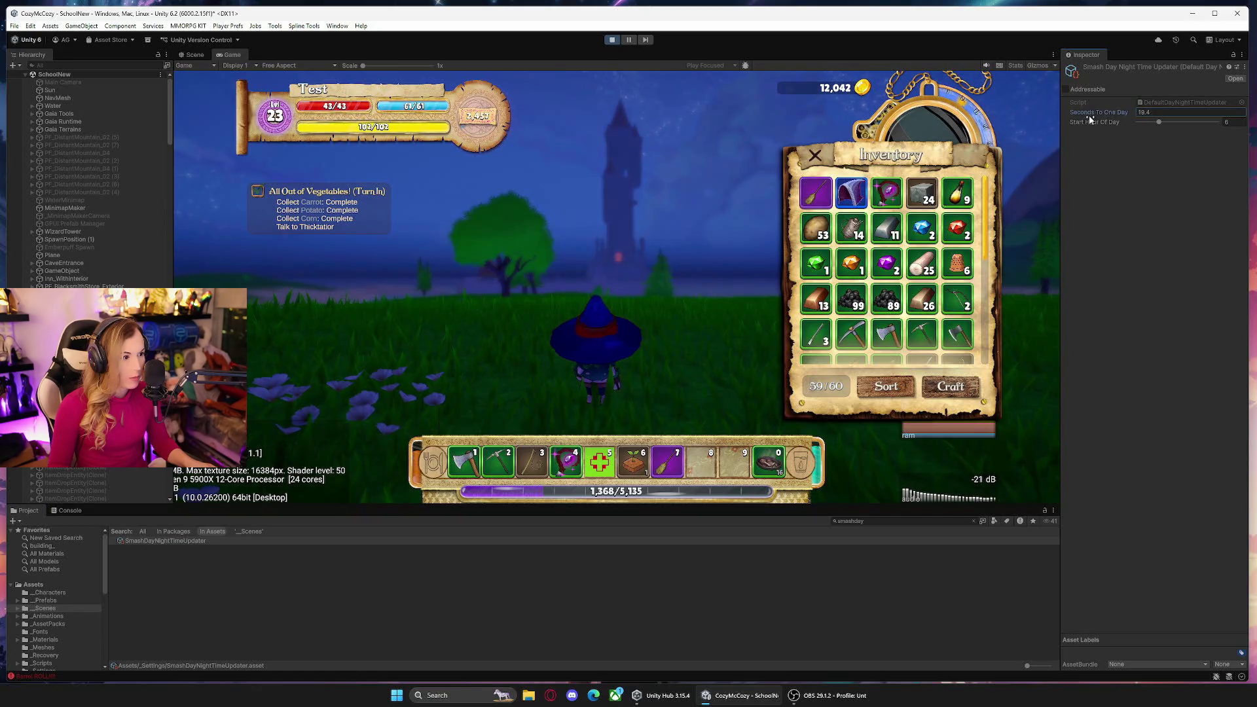
pyautogui.moveTo(1085, 116)
pyautogui.mouseDown()
pyautogui.moveTo(1055, 122)
pyautogui.moveTo(1106, 114)
pyautogui.mouseUp()
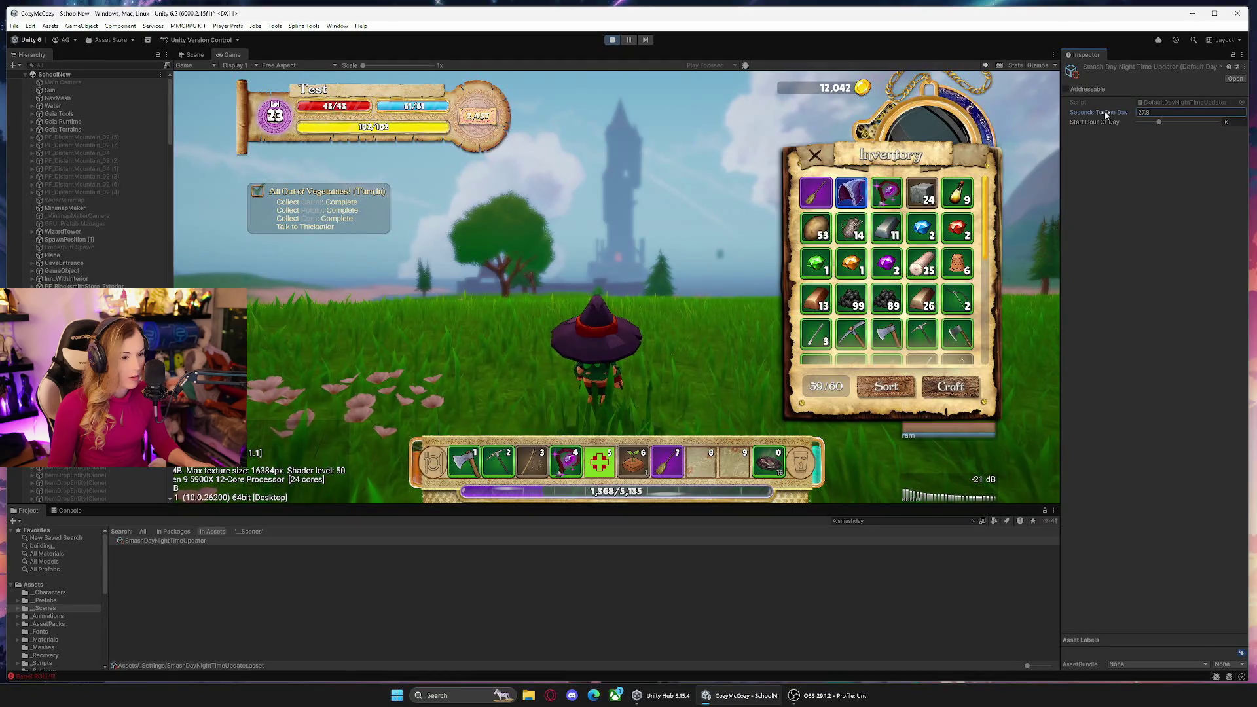
pyautogui.moveTo(1105, 113); pyautogui.dragTo(1152, 113)
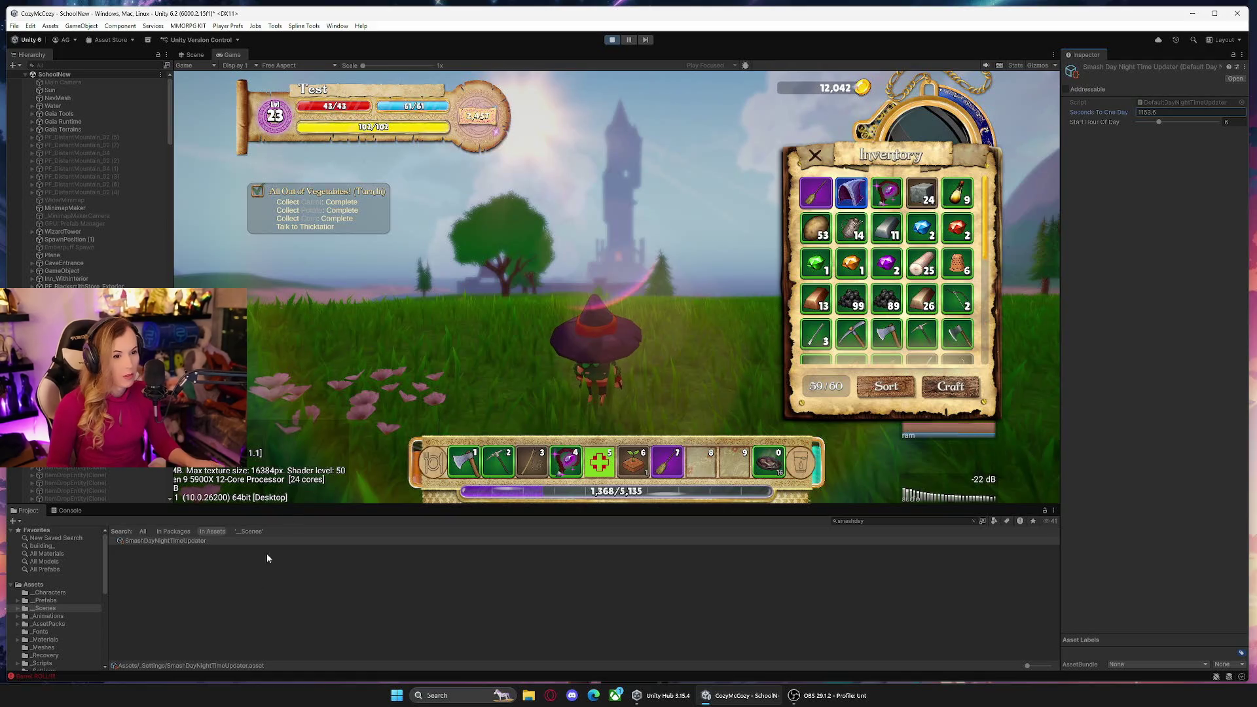
pyautogui.press('i')
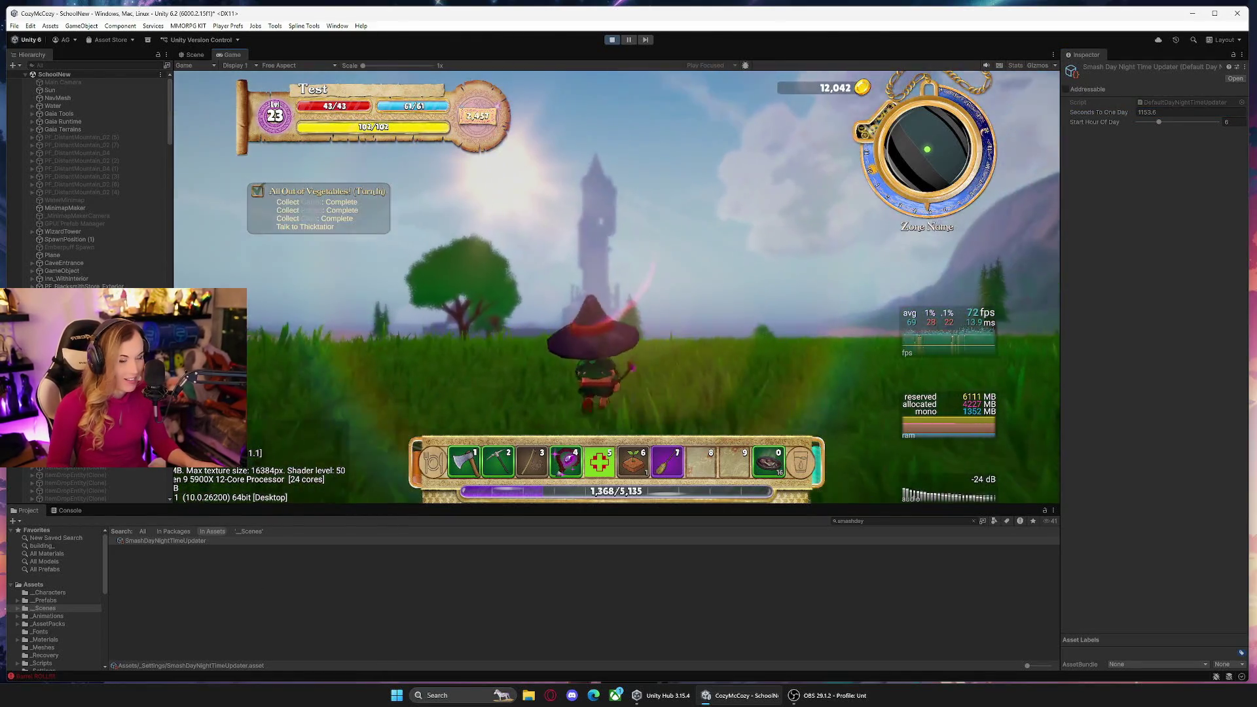
# Toggle the pause menu, open the crafting window, and show the Sun light's settings.
pyautogui.press('Escape')
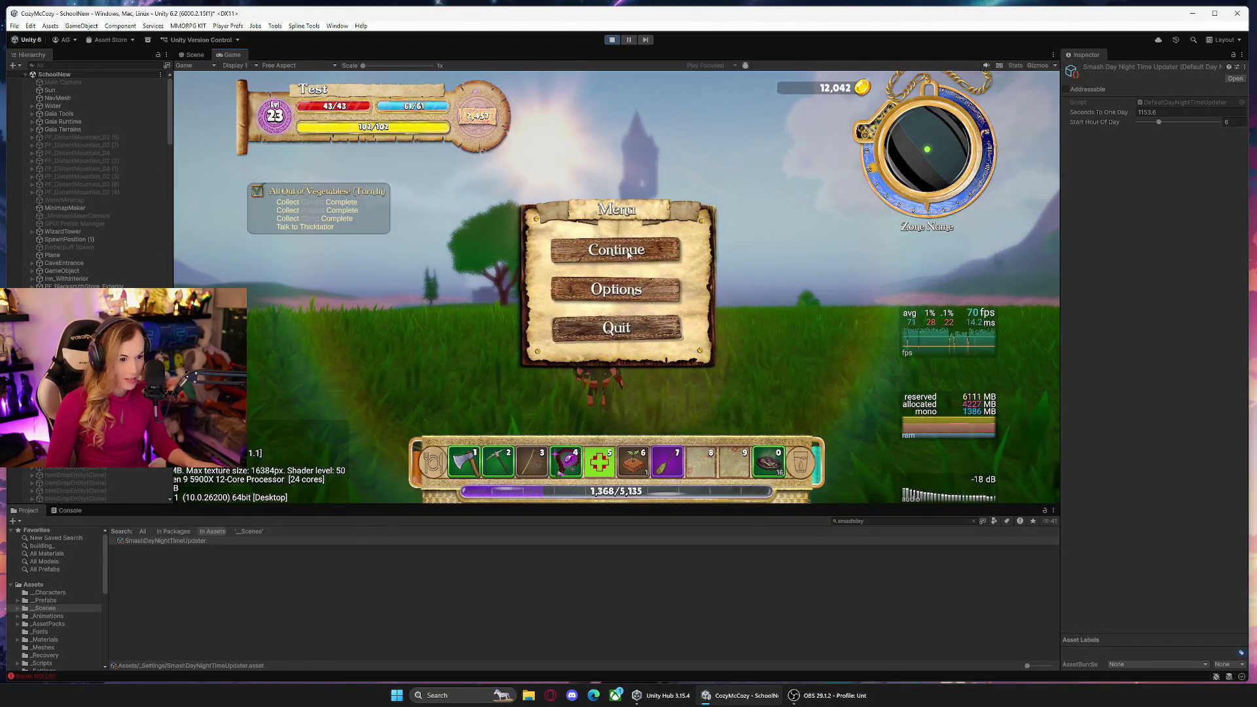
pyautogui.press('Escape')
pyautogui.press('c')
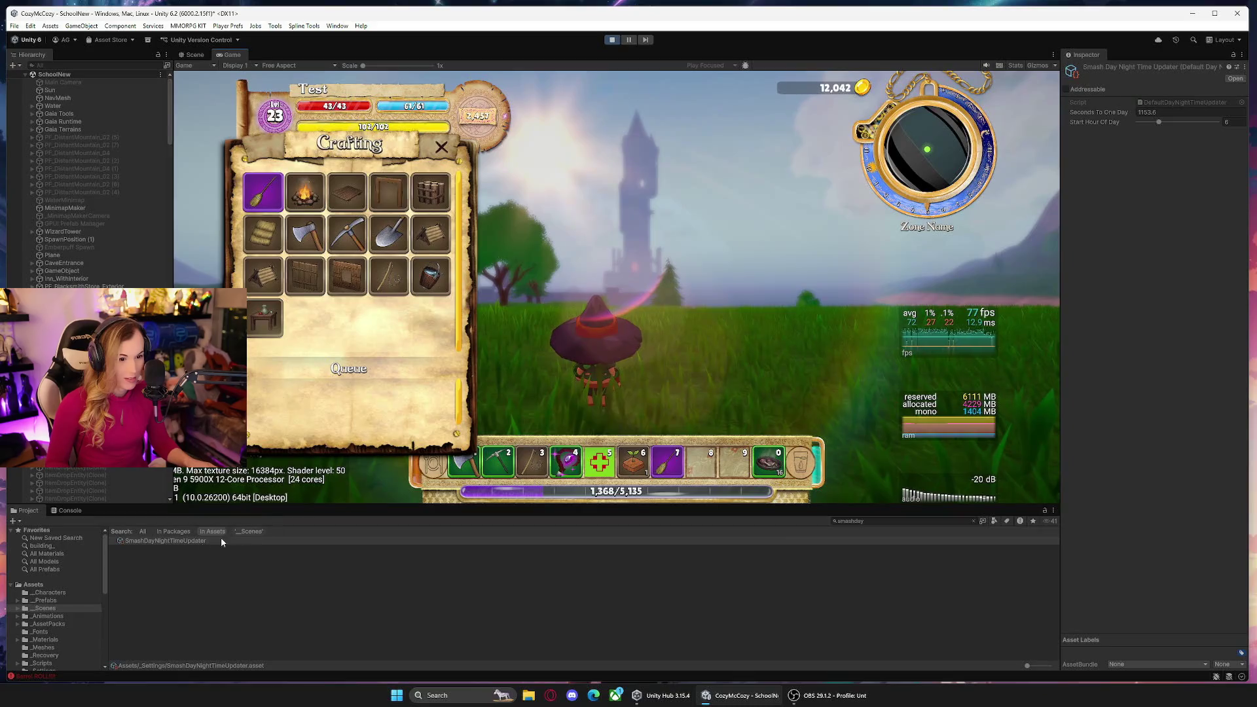
pyautogui.click(68, 91)
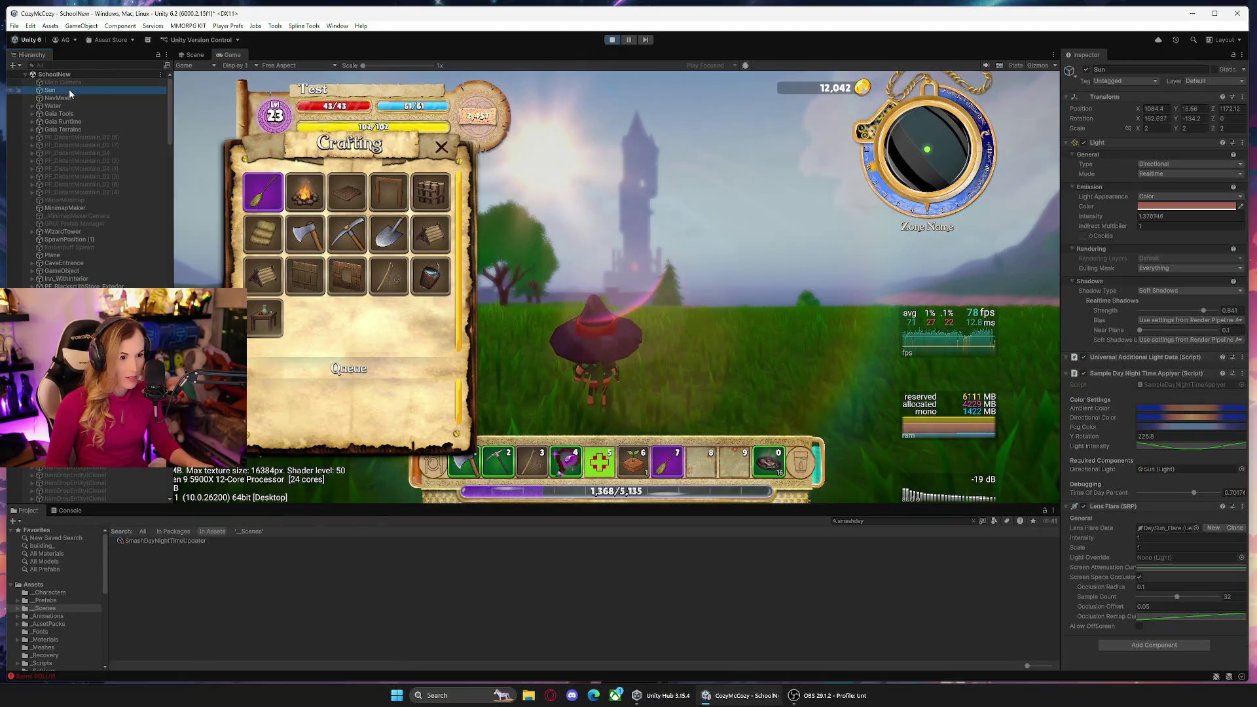
# Scrub the Sun's Y Rotation up from 225.8 to about 248.6.
pyautogui.click(1096, 440)
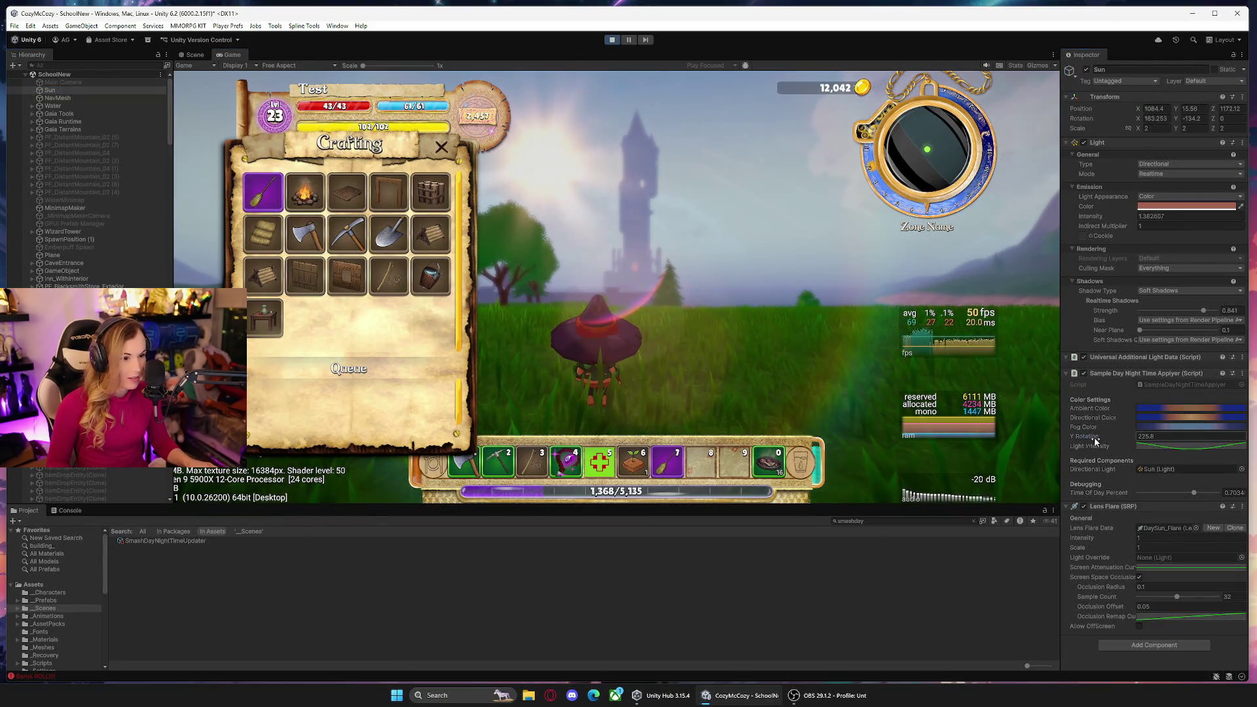
pyautogui.moveTo(1096, 440); pyautogui.dragTo(1121, 443)
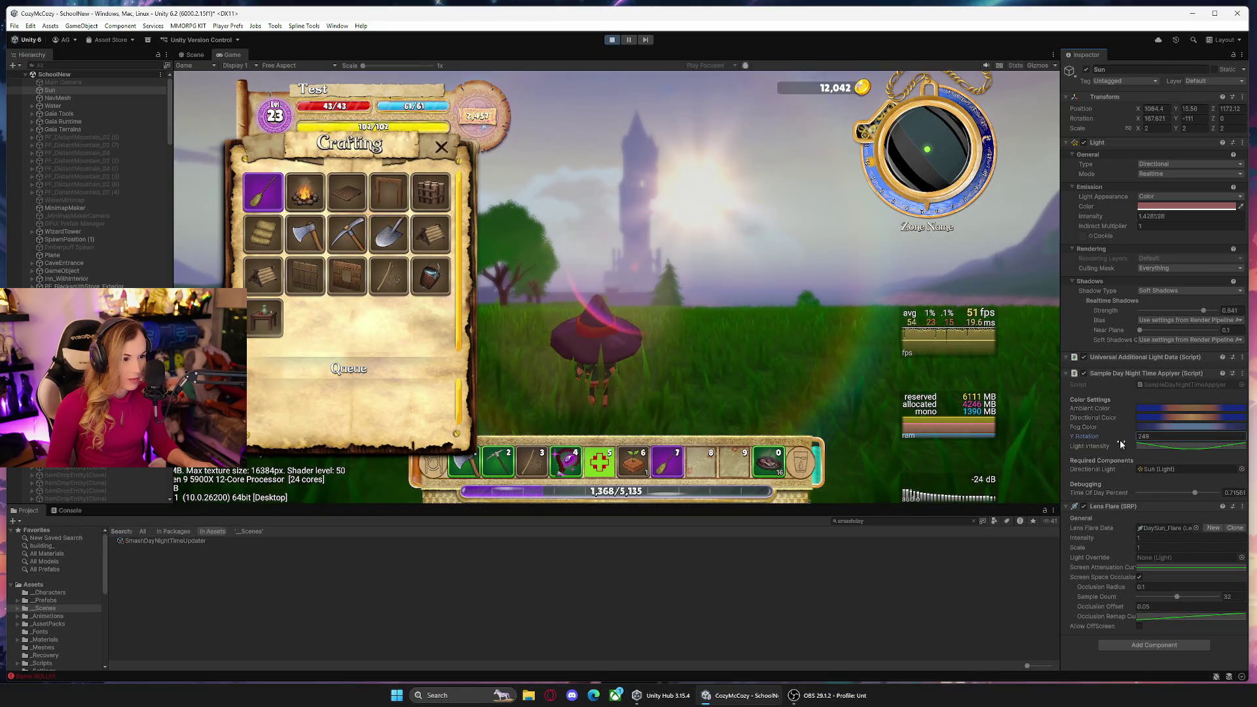
pyautogui.moveTo(1121, 443); pyautogui.dragTo(1121, 447)
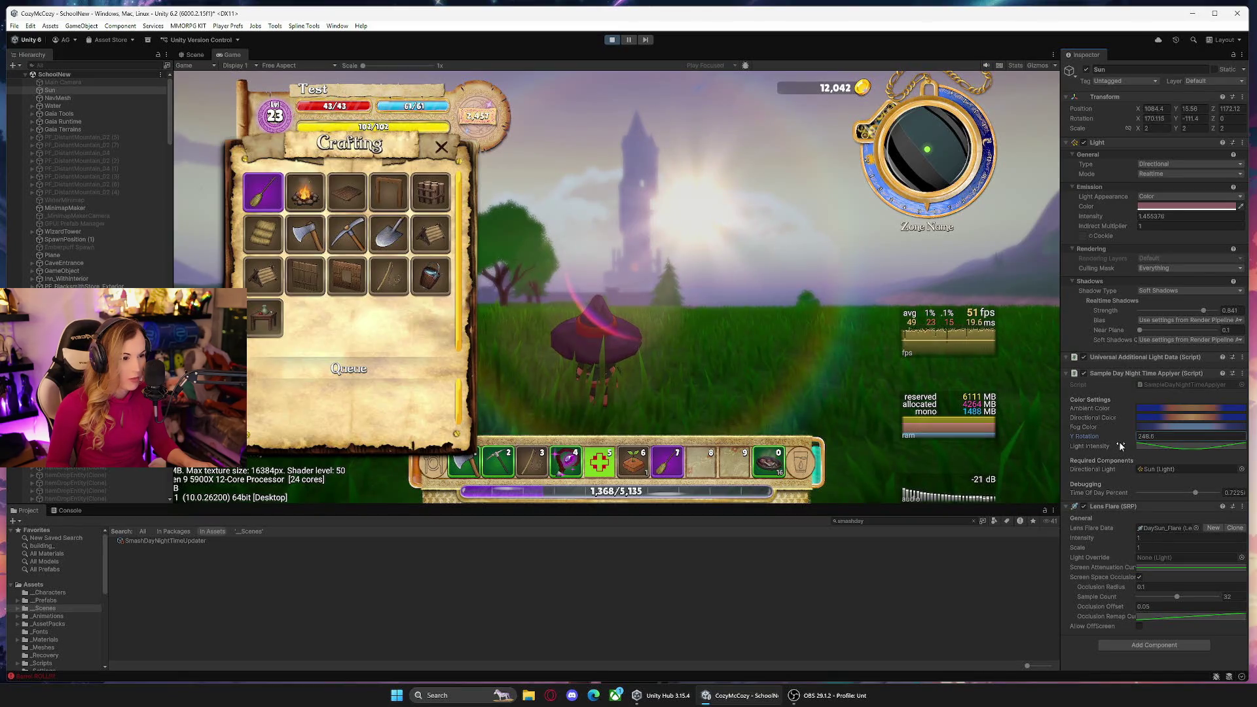
# Resume play, roll the character across the grass, then pause the game.
pyautogui.press('Escape')
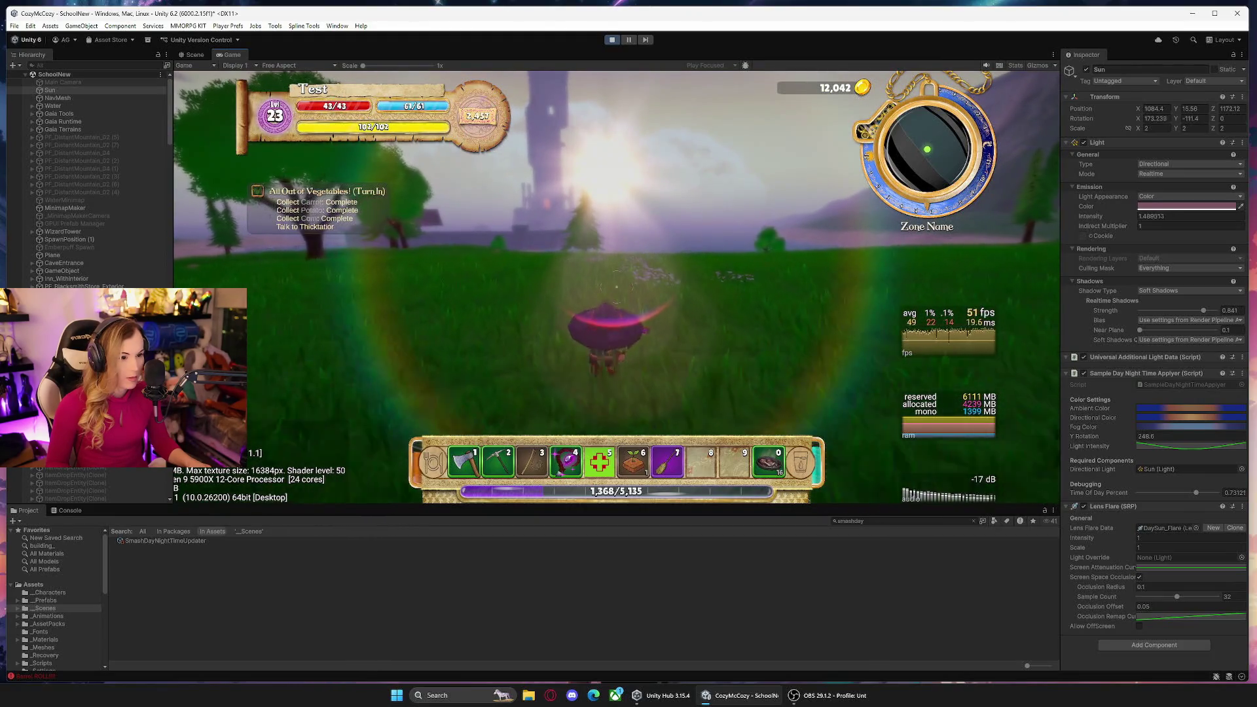
pyautogui.press('space')
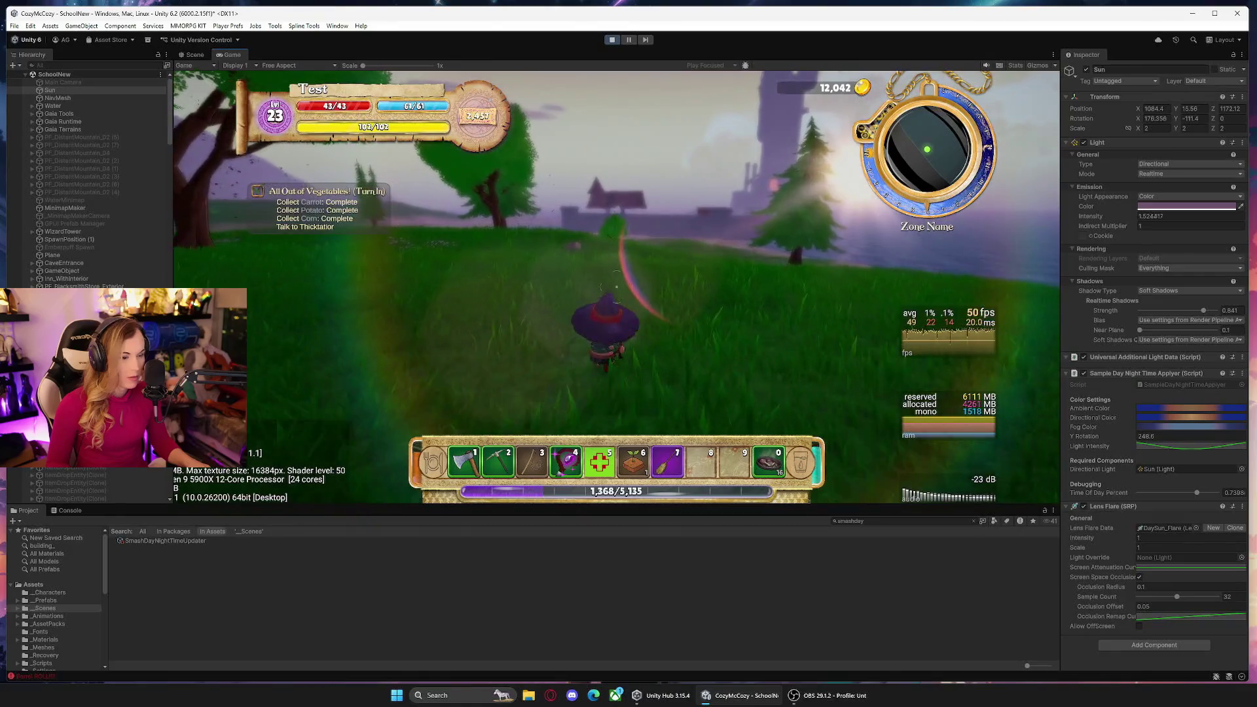
pyautogui.press('Escape')
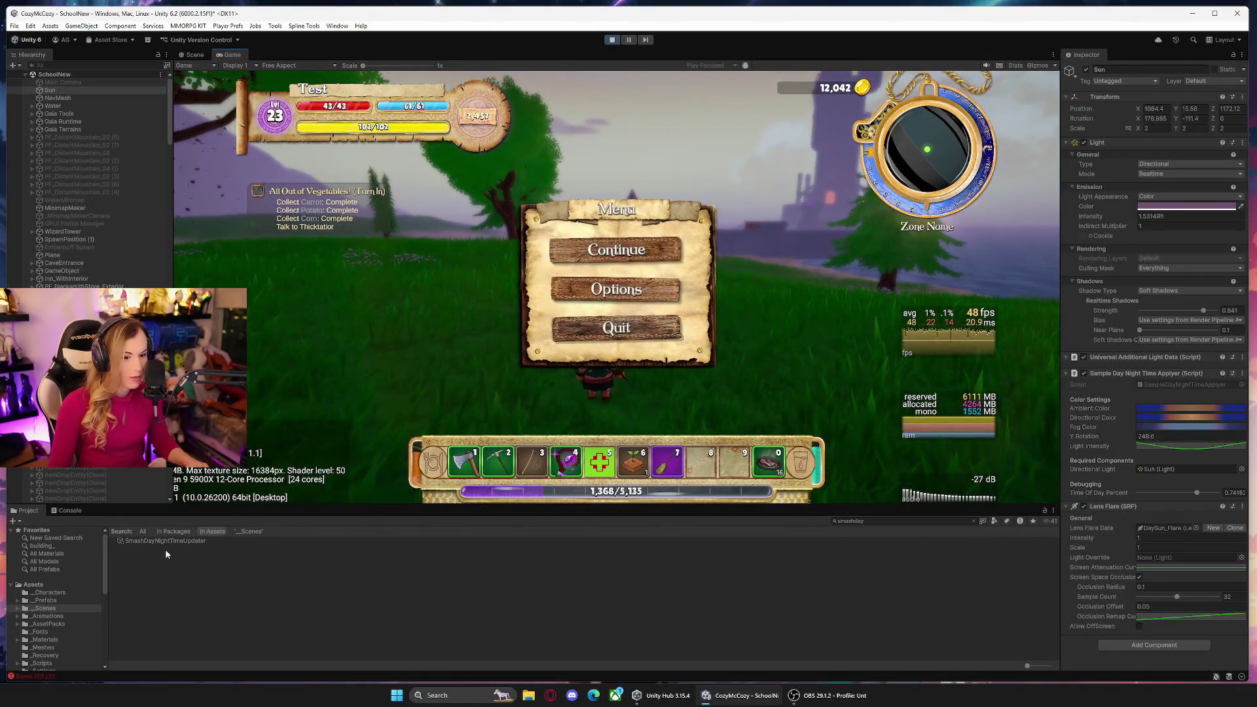
# Shorten Seconds To One Day from 1153.6 to about 544, then about 326, resuming between.
pyautogui.click(196, 541)
pyautogui.moveTo(1122, 114); pyautogui.dragTo(655, 249)
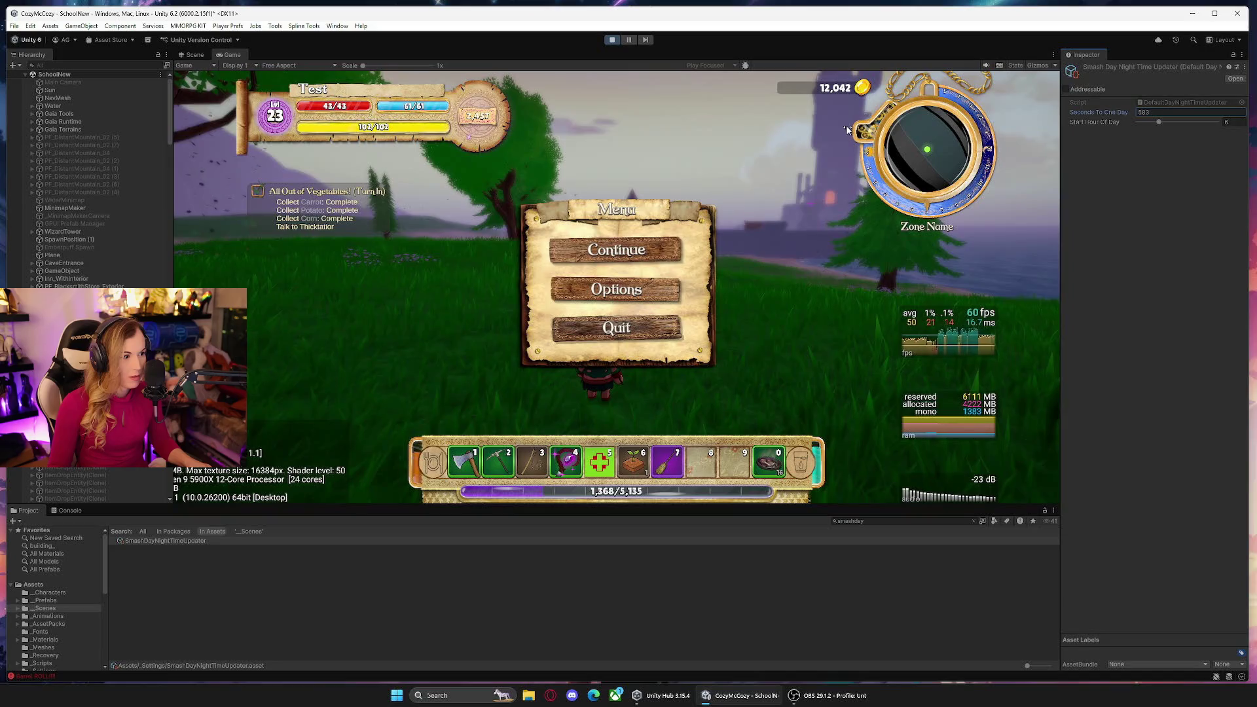
pyautogui.click(625, 255)
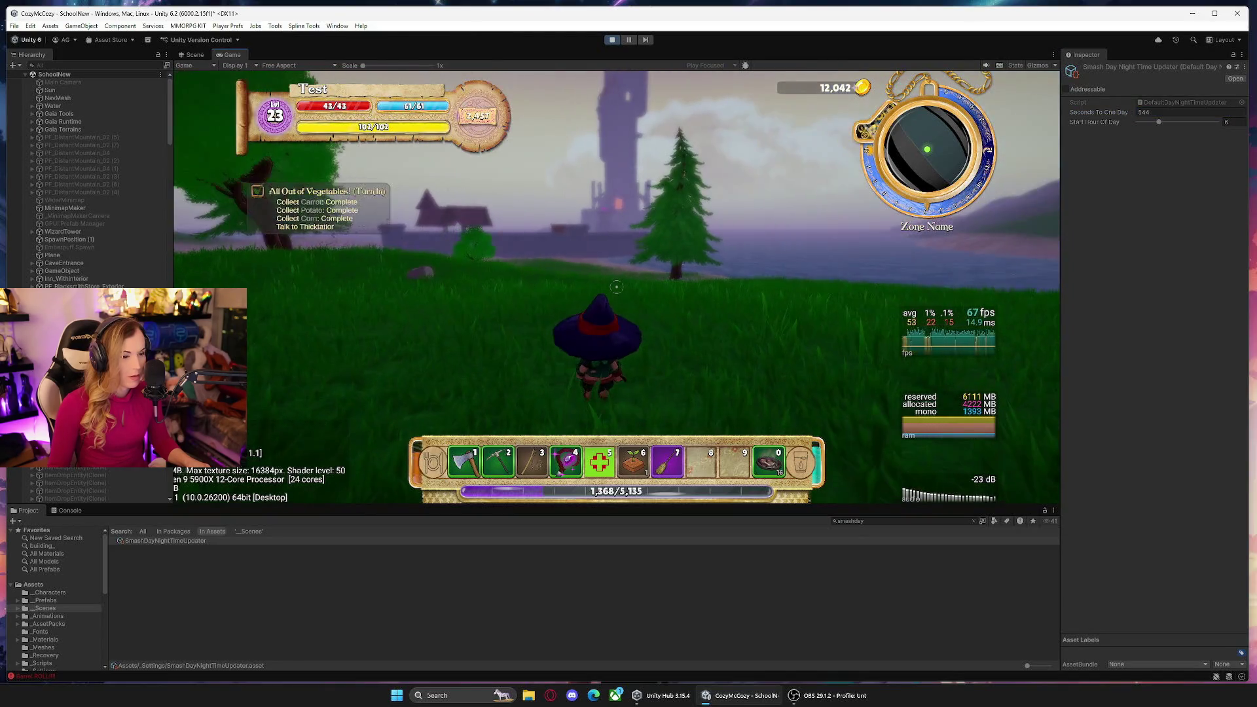
pyautogui.press('Escape')
pyautogui.moveTo(1027, 122); pyautogui.dragTo(830, 148)
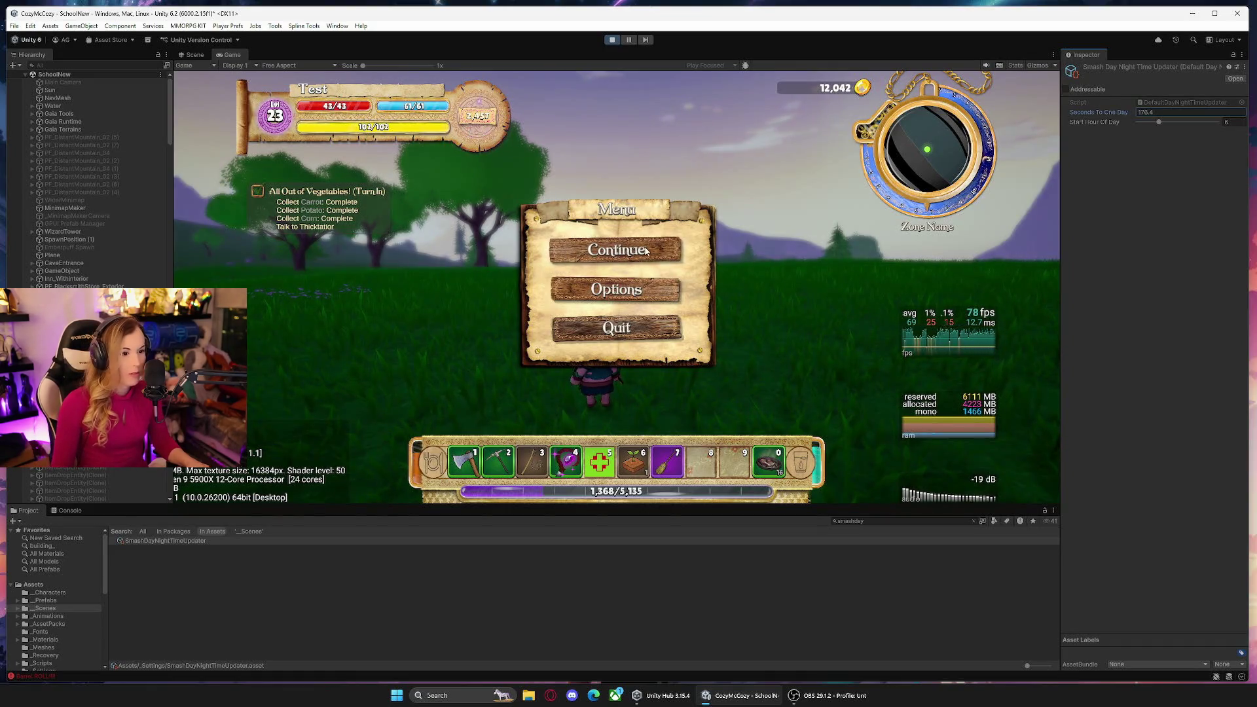
pyautogui.click(646, 251)
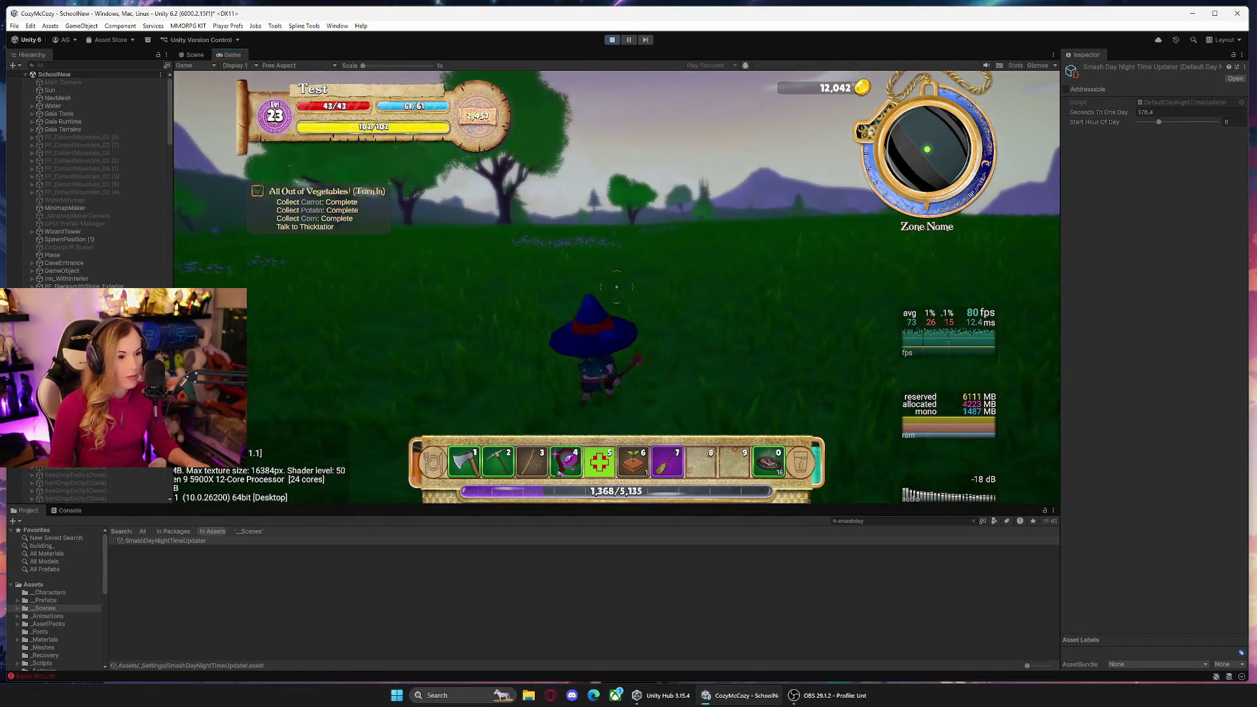
# Walk forward, then scrub Seconds To One Day below 176 toward about 78 and resume play.
pyautogui.press('w')
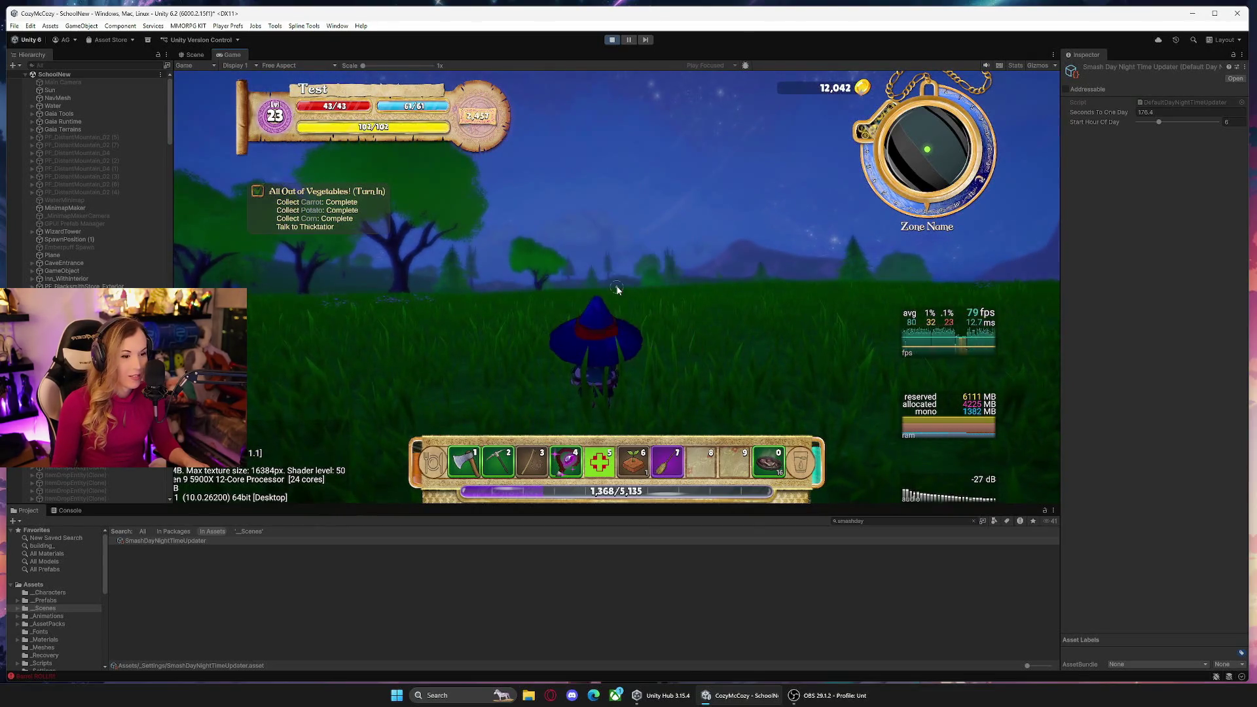
pyautogui.press('i')
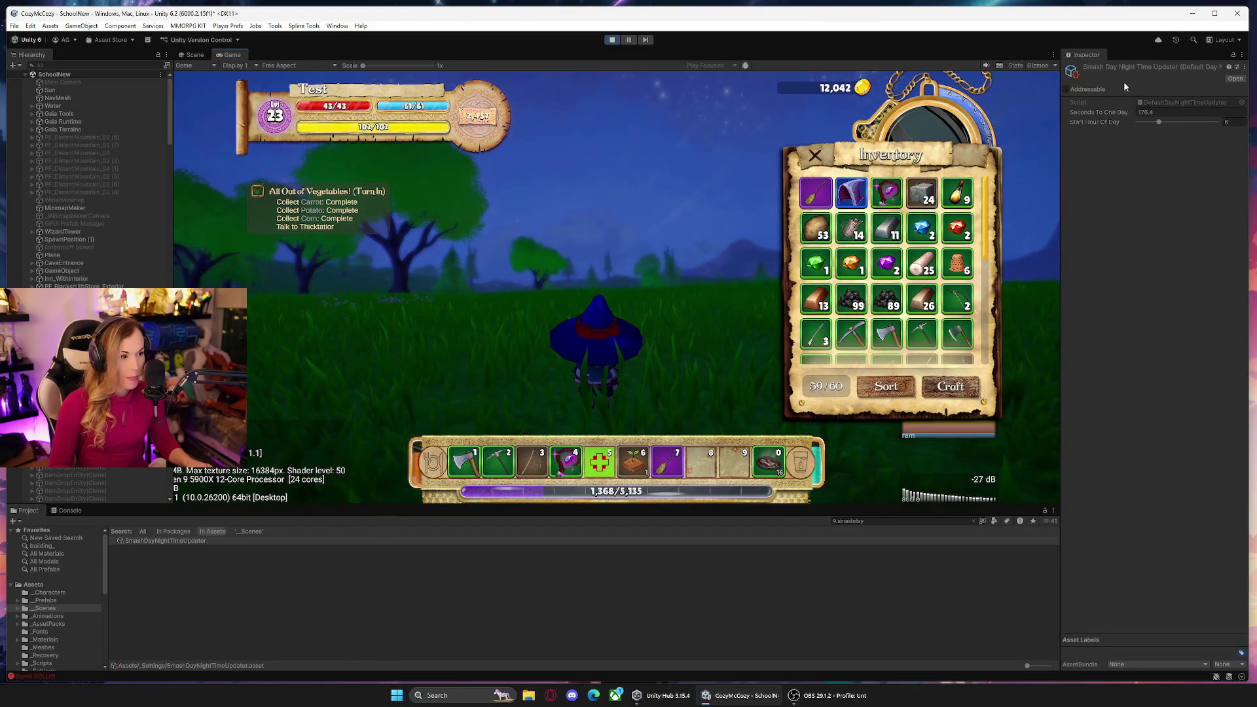
pyautogui.moveTo(1121, 110); pyautogui.dragTo(1112, 116)
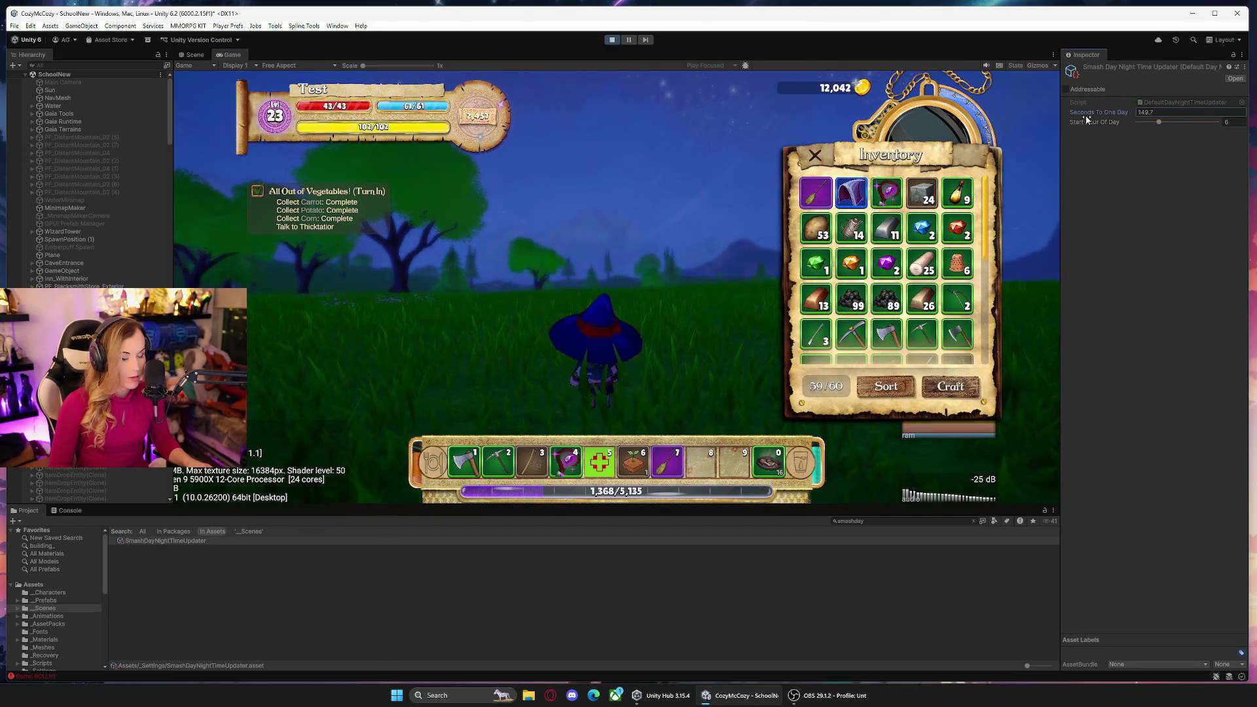
pyautogui.moveTo(1020, 123)
pyautogui.mouseDown()
pyautogui.moveTo(930, 123)
pyautogui.moveTo(1117, 123)
pyautogui.mouseUp()
pyautogui.click(814, 155)
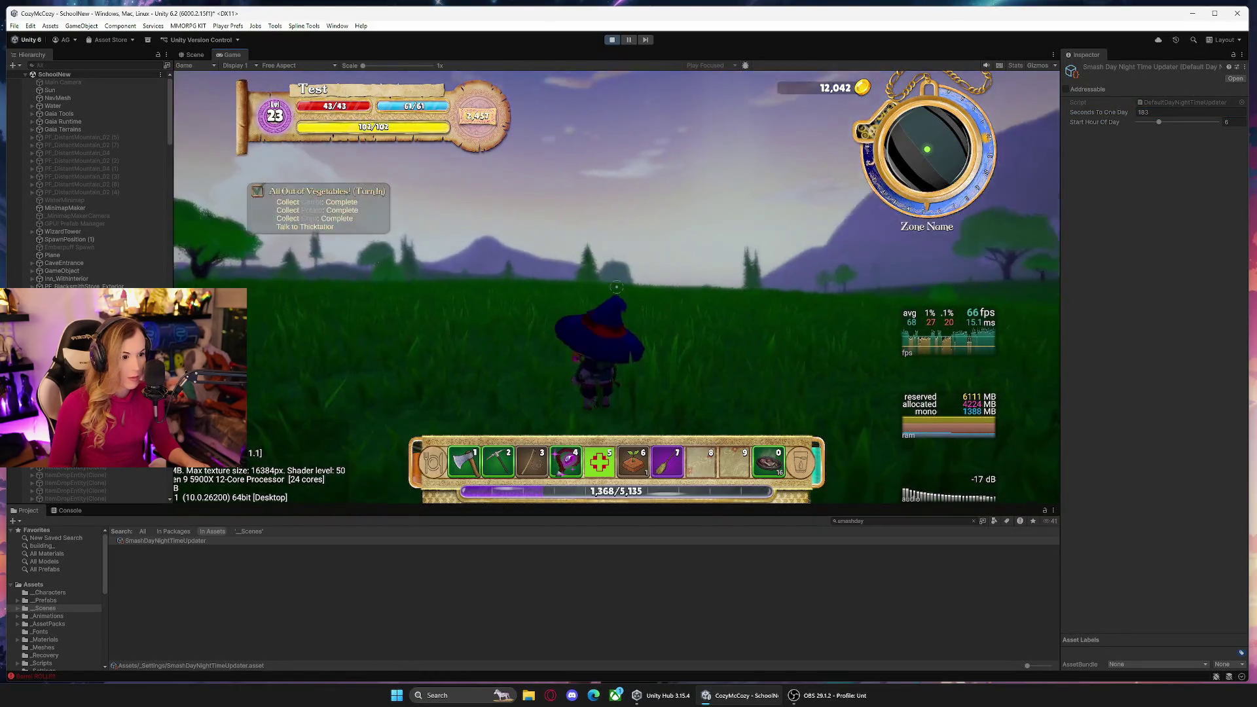
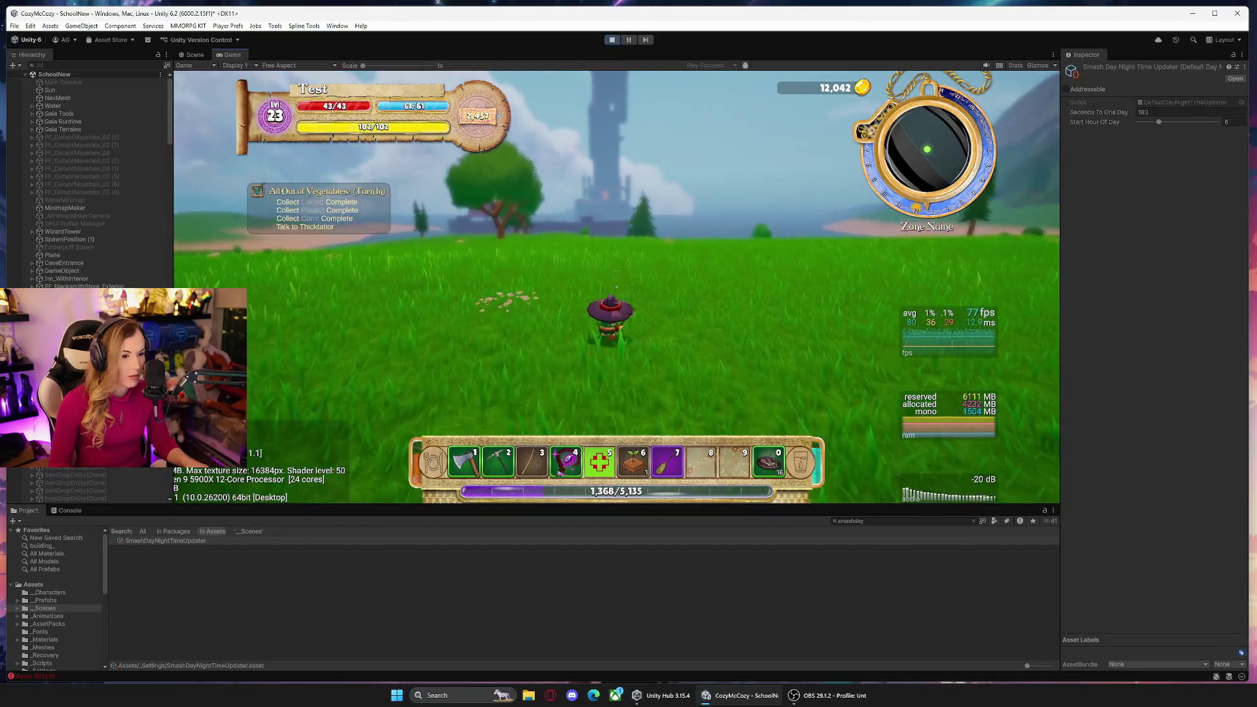
# Fly the broomstick across the meadow toward the tower, dismount, and pause the game.
pyautogui.press('d')
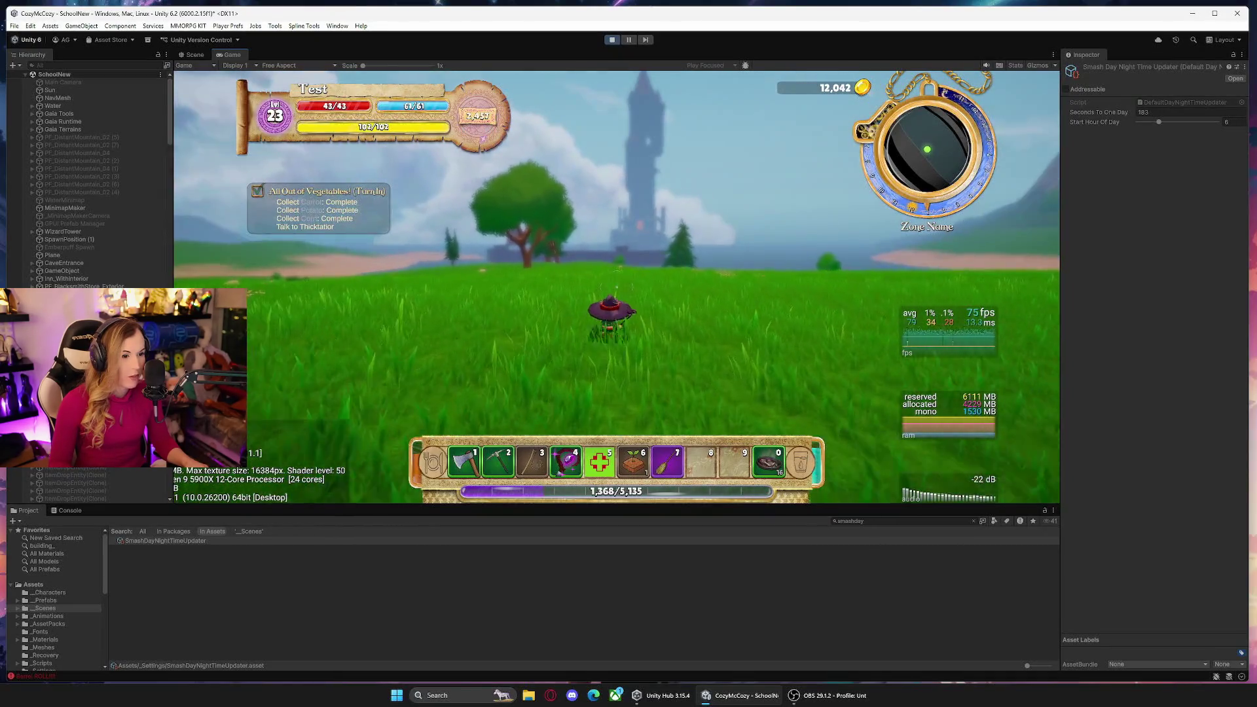
pyautogui.press('7')
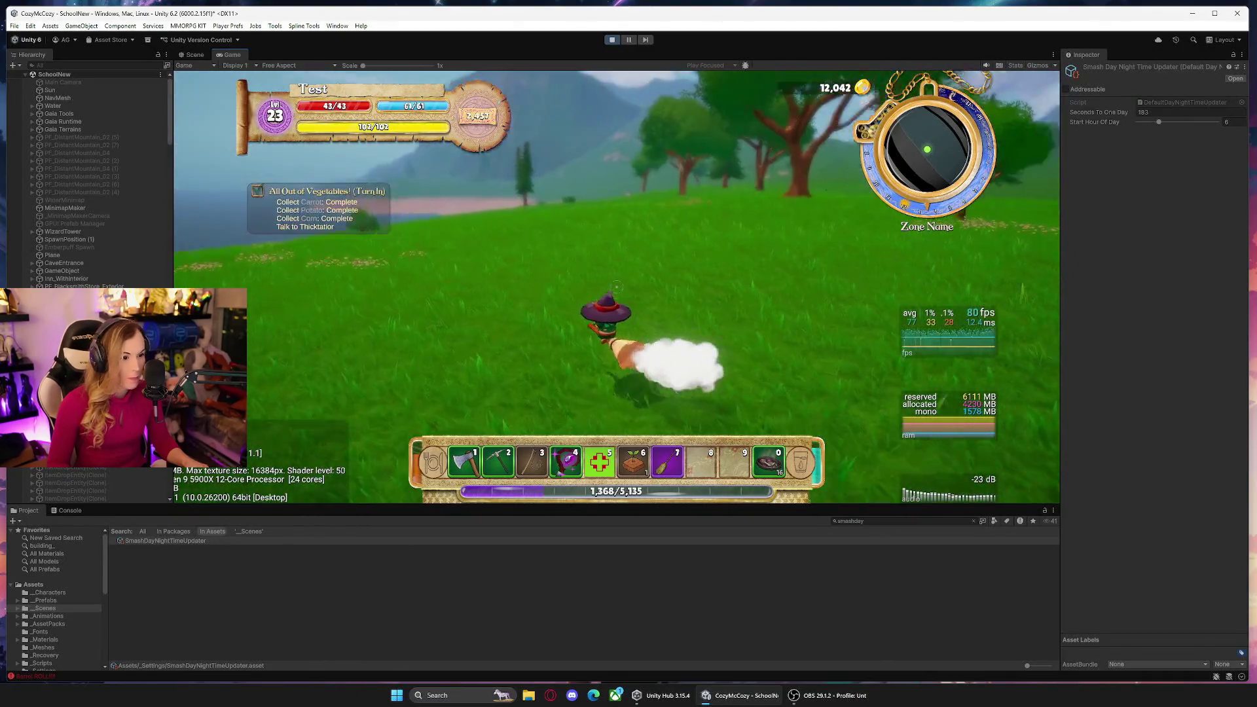
pyautogui.press('w')
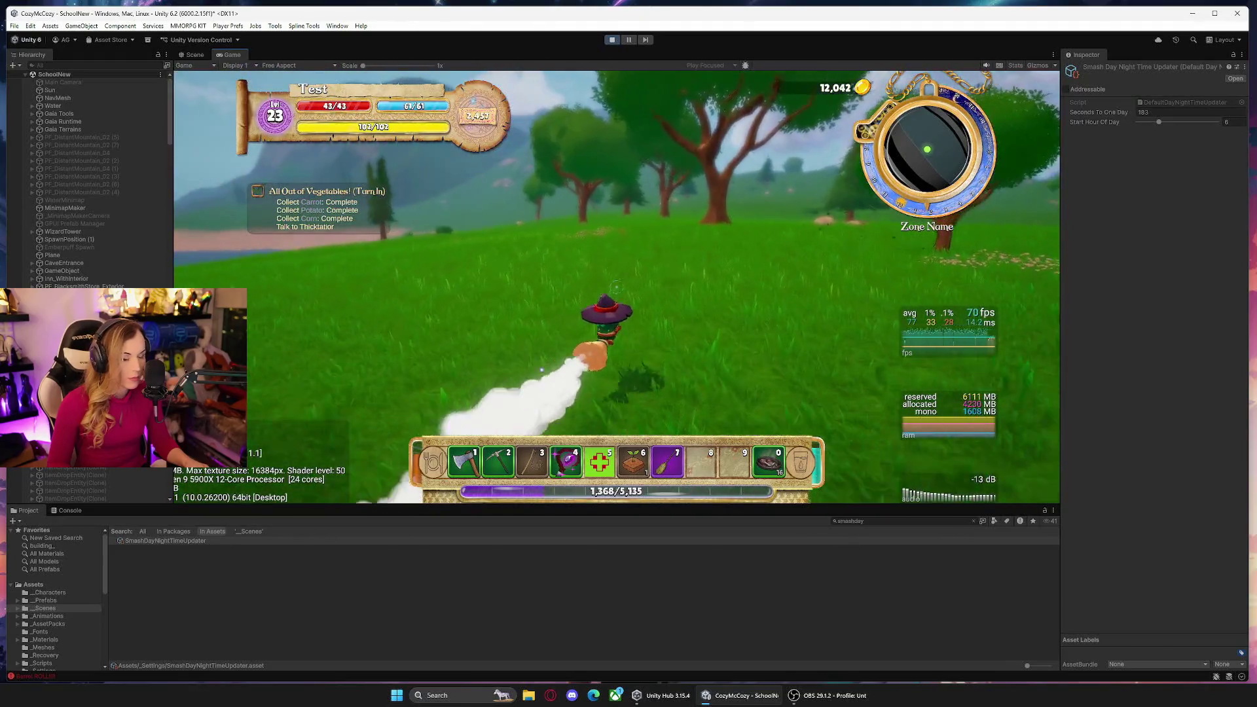
pyautogui.press('a')
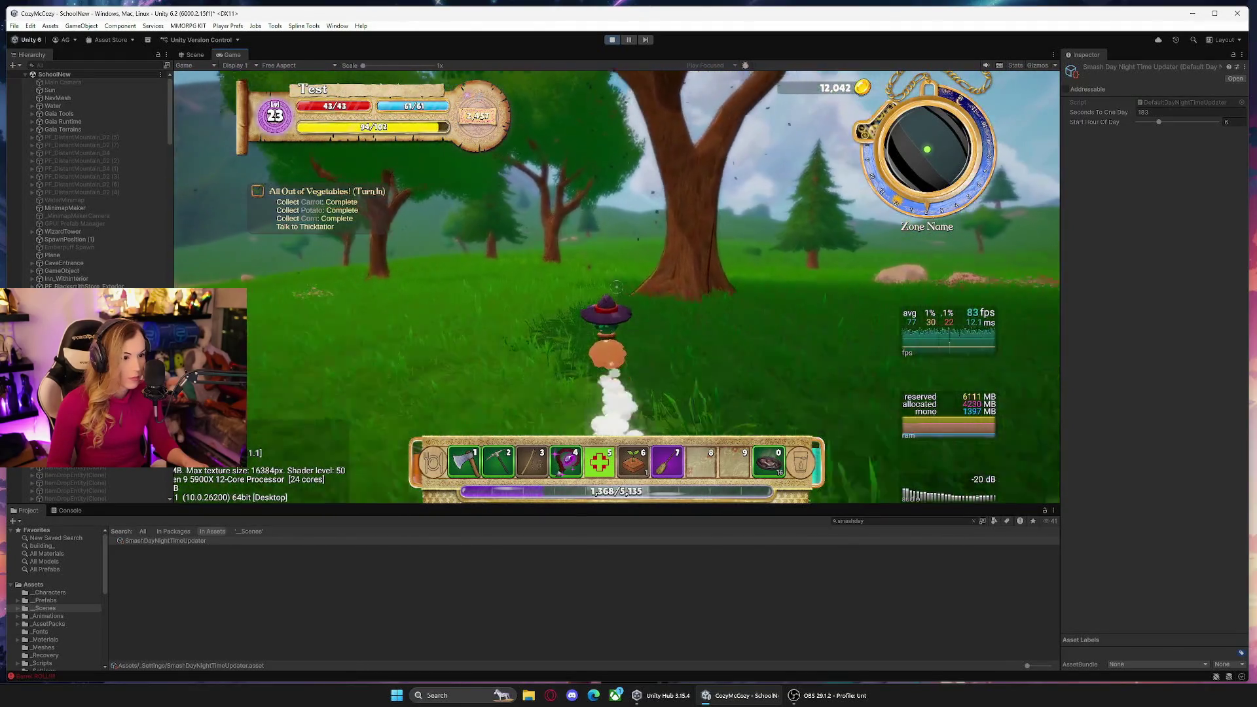
pyautogui.press('a')
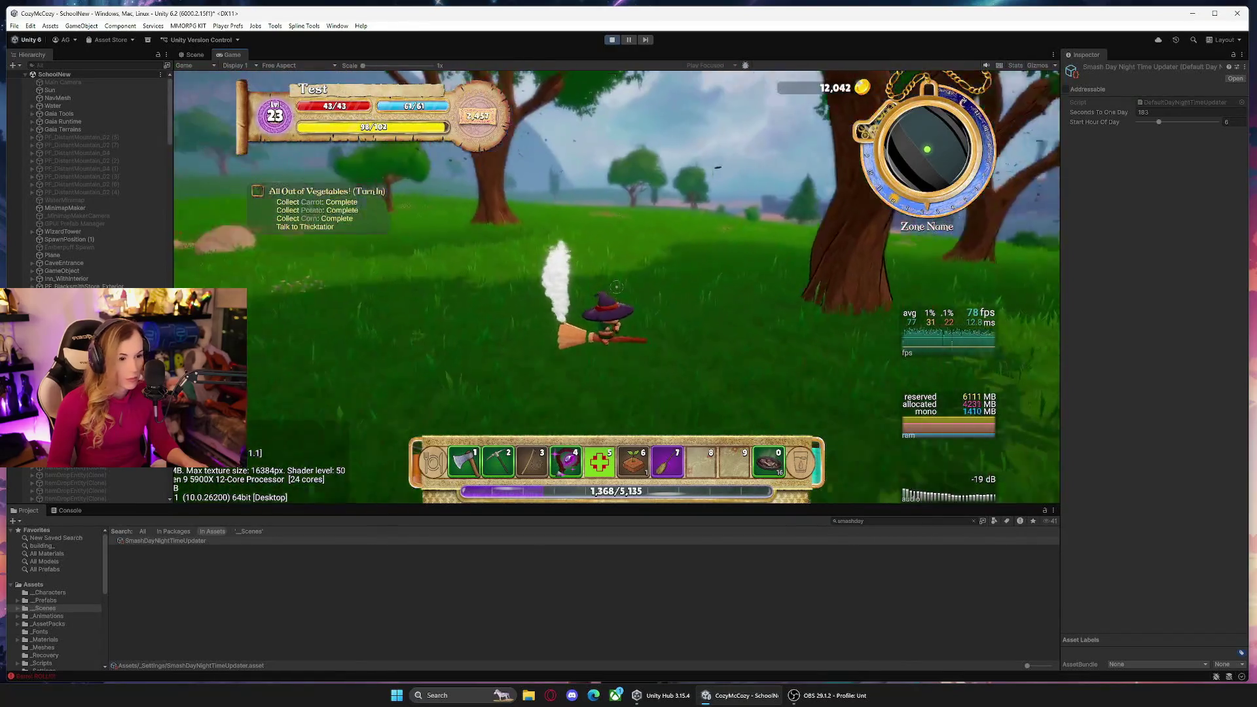
pyautogui.press('Escape')
pyautogui.click(106, 66)
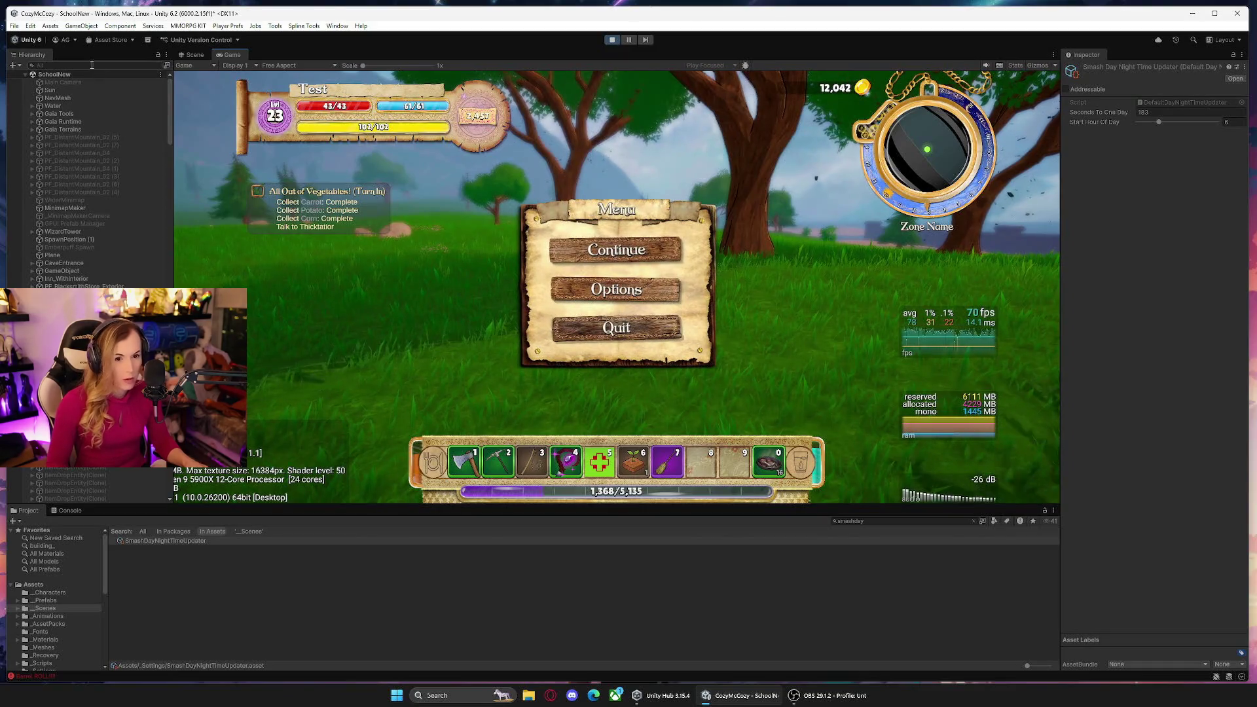
# Filter the Hierarchy to 'camera' and look through ShooterGameplayCamera(Clone)'s components.
pyautogui.write('scho')
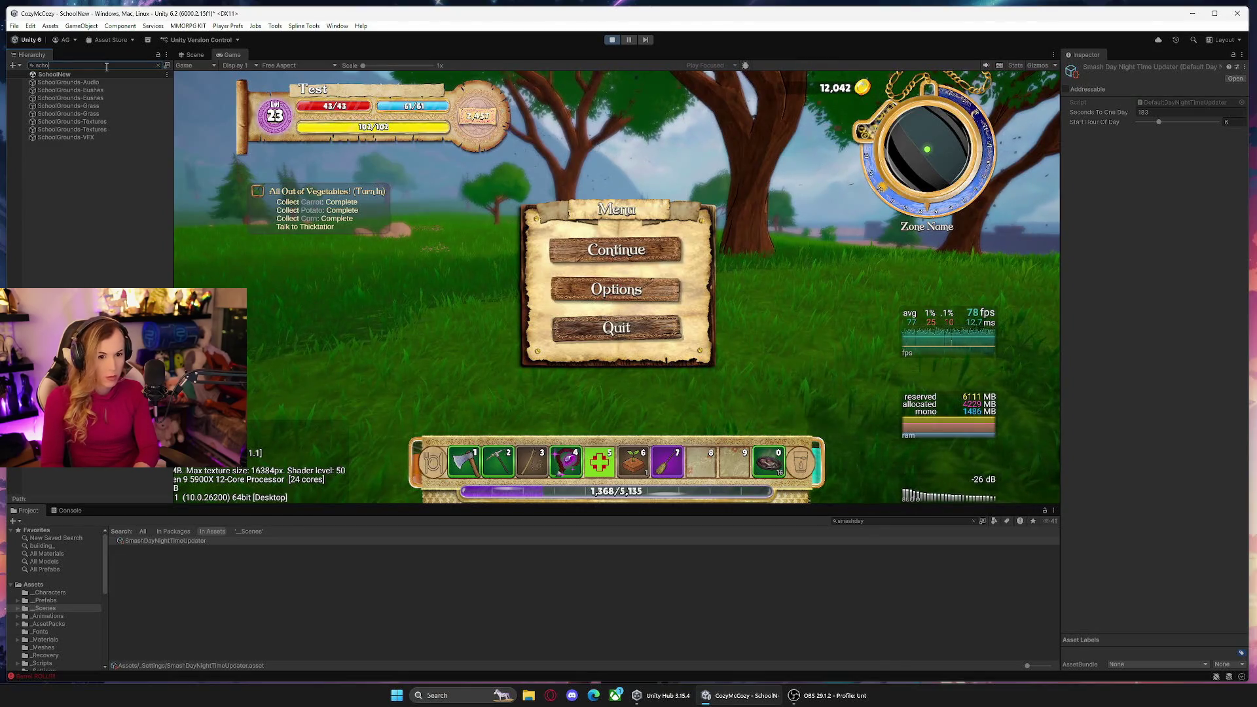
pyautogui.press('BackSpace')
pyautogui.press('BackSpace')
pyautogui.press('BackSpace')
pyautogui.write('camera')
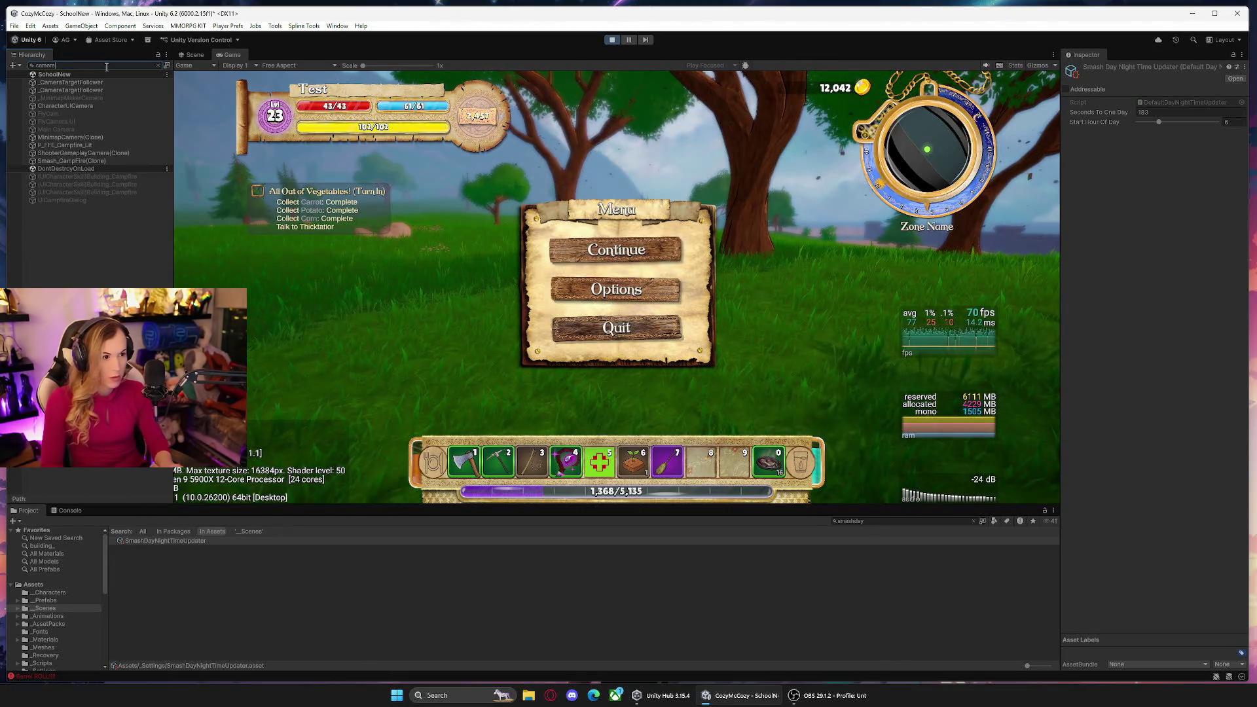
pyautogui.click(76, 148)
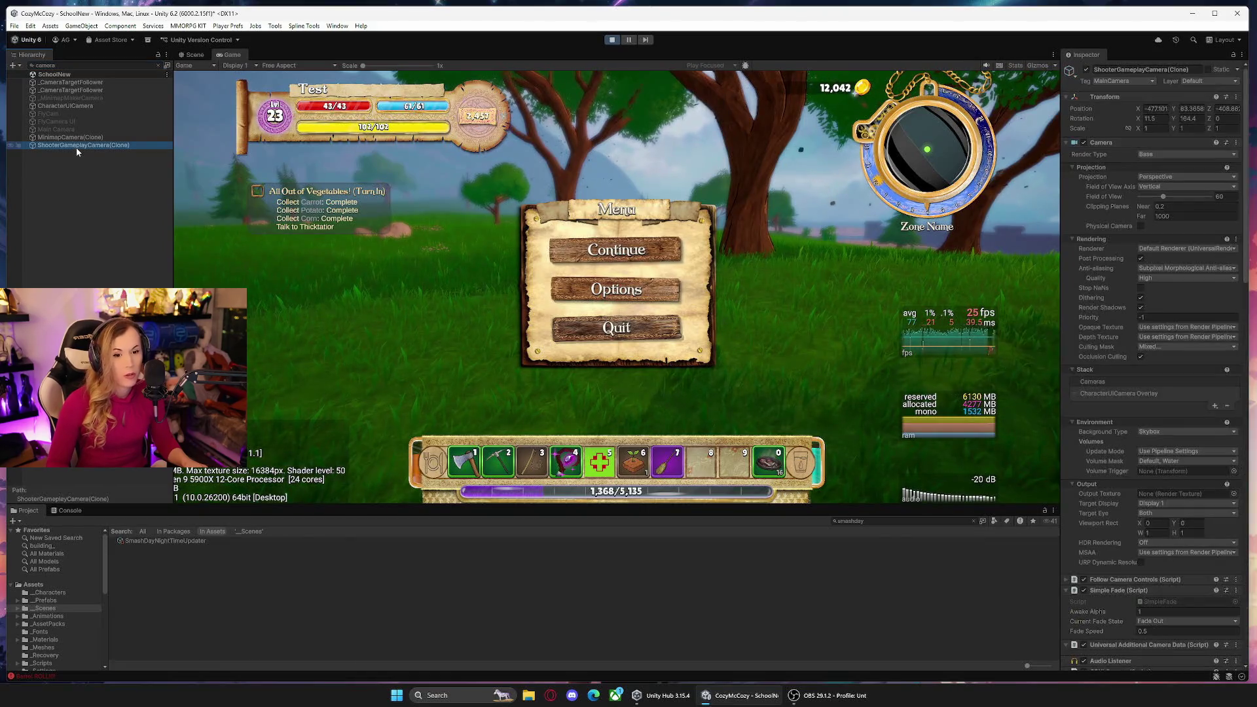
pyautogui.moveTo(1248, 223); pyautogui.dragTo(1256, 355)
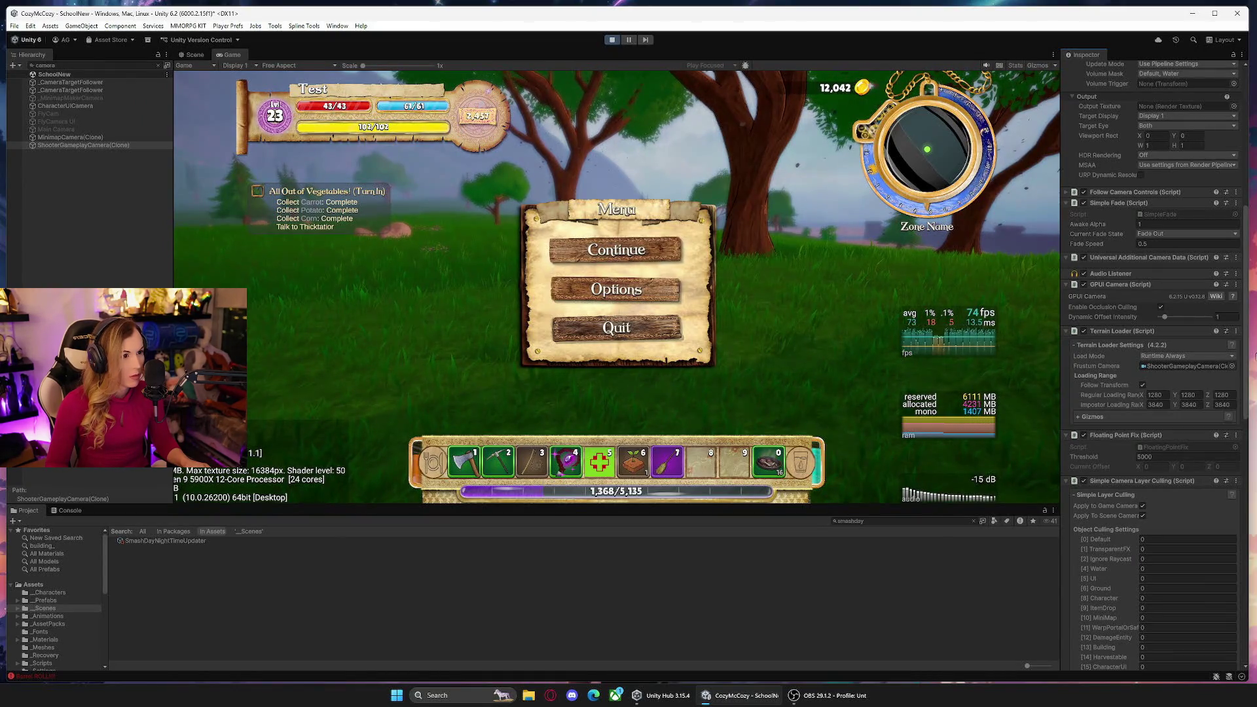
pyautogui.moveTo(1255, 356)
pyautogui.mouseDown()
pyautogui.moveTo(1255, 379)
pyautogui.moveTo(1254, 218)
pyautogui.moveTo(1254, 566)
pyautogui.moveTo(1255, 174)
pyautogui.mouseUp()
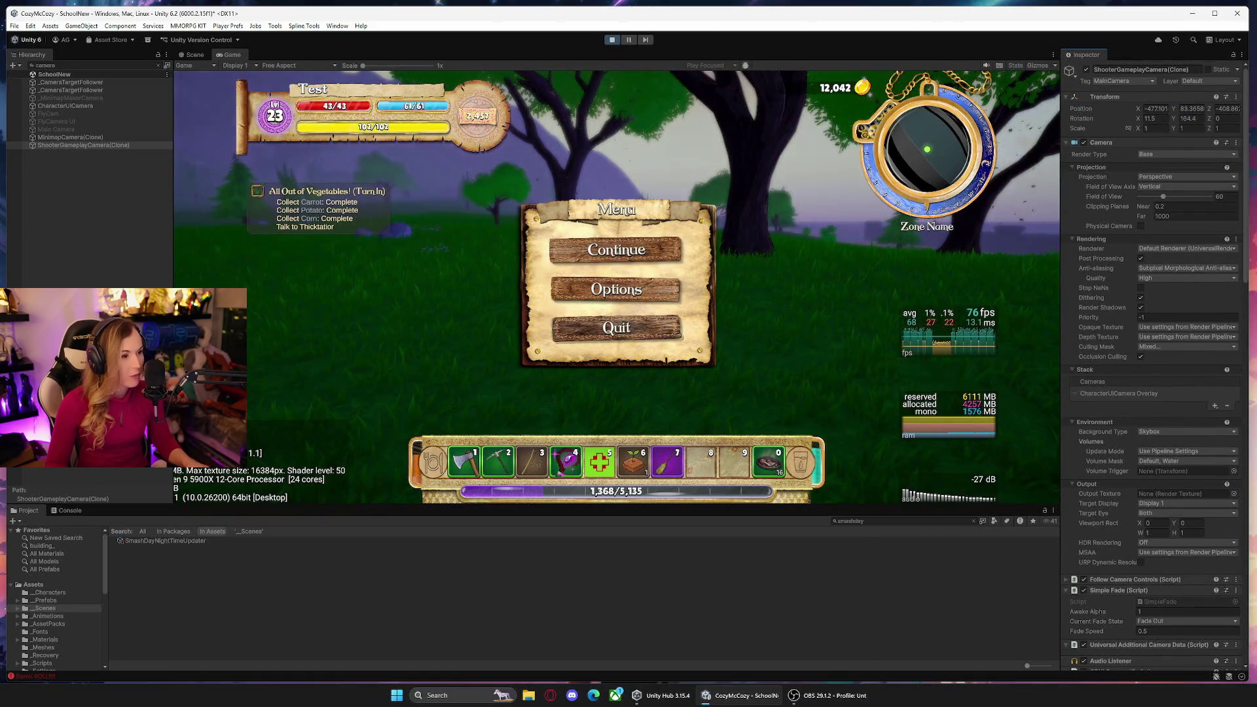
pyautogui.moveTo(1246, 170)
pyautogui.mouseDown()
pyautogui.moveTo(1254, 283)
pyautogui.moveTo(1245, 142)
pyautogui.mouseUp()
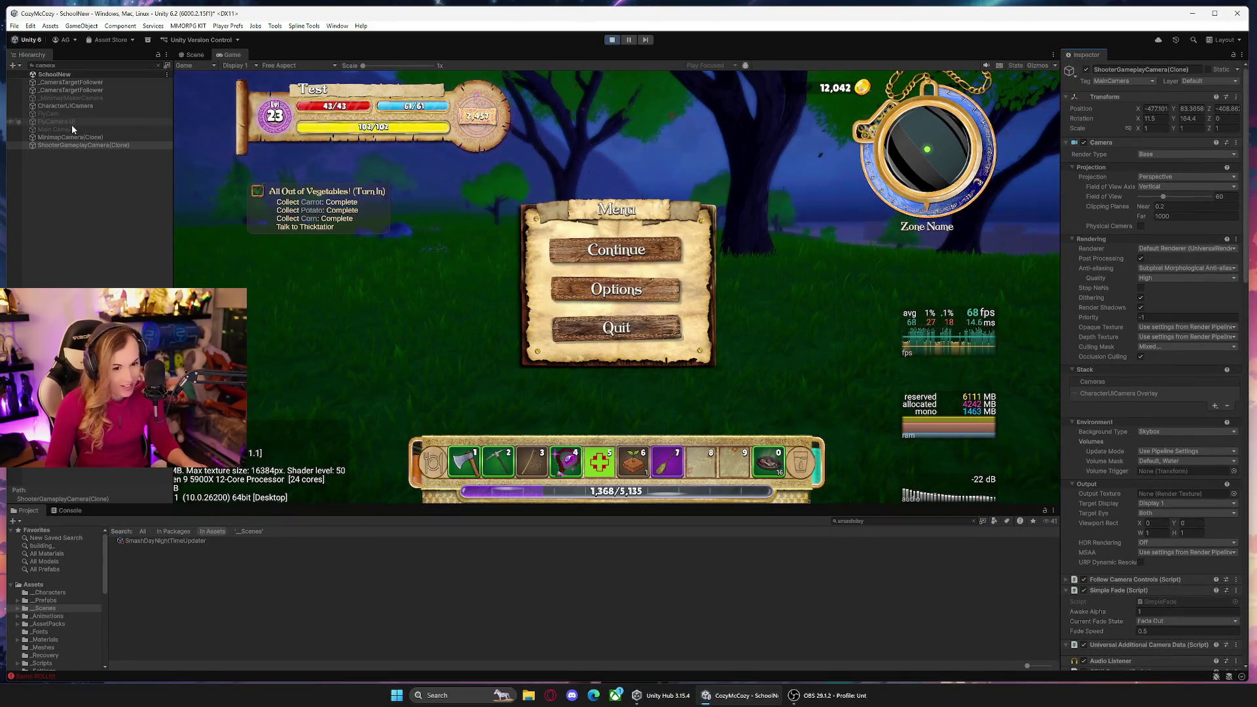
pyautogui.write('s')
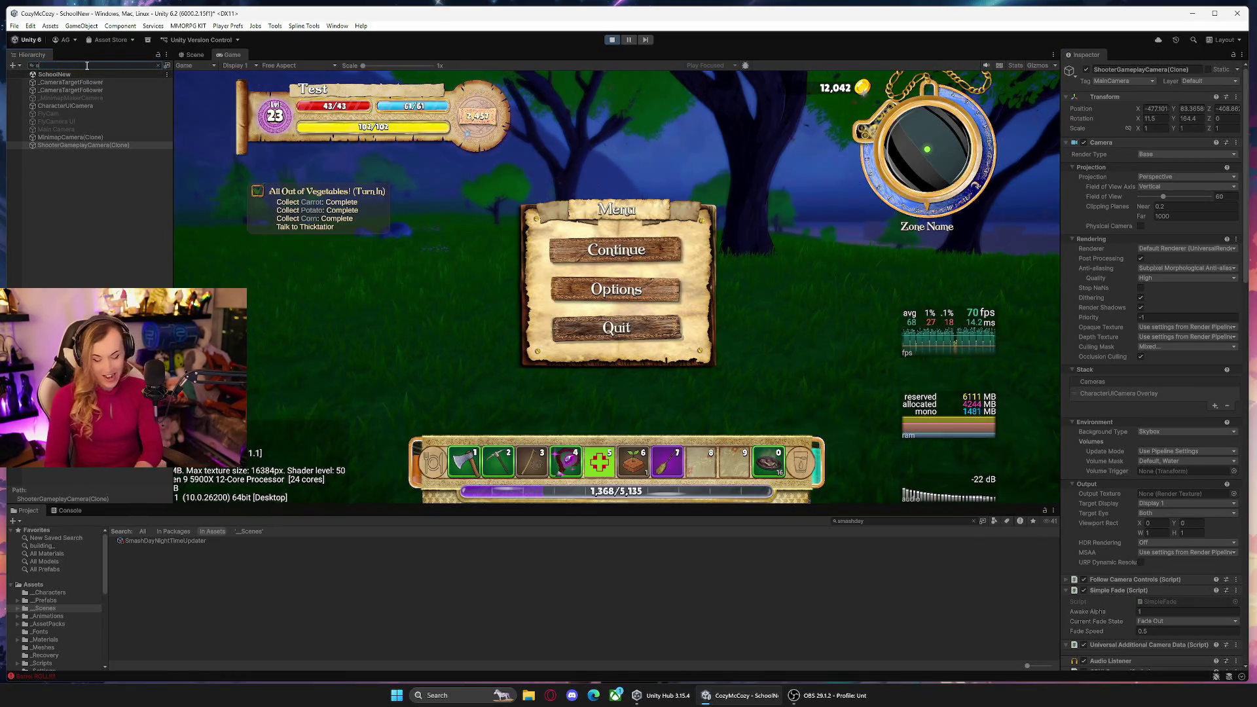
pyautogui.write('hooter')
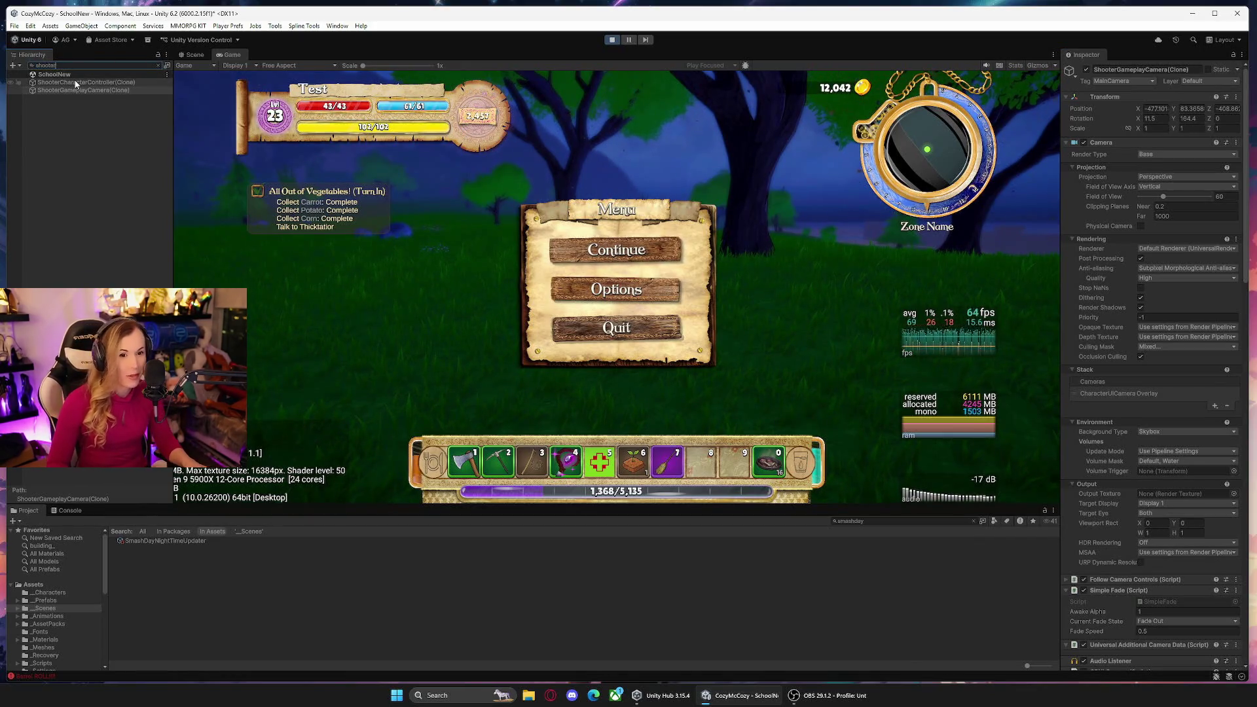
# Inspect the ShooterCharacterController(Clone) settings in the Inspector.
pyautogui.click(86, 81)
pyautogui.scroll(-5, 1250, 222)
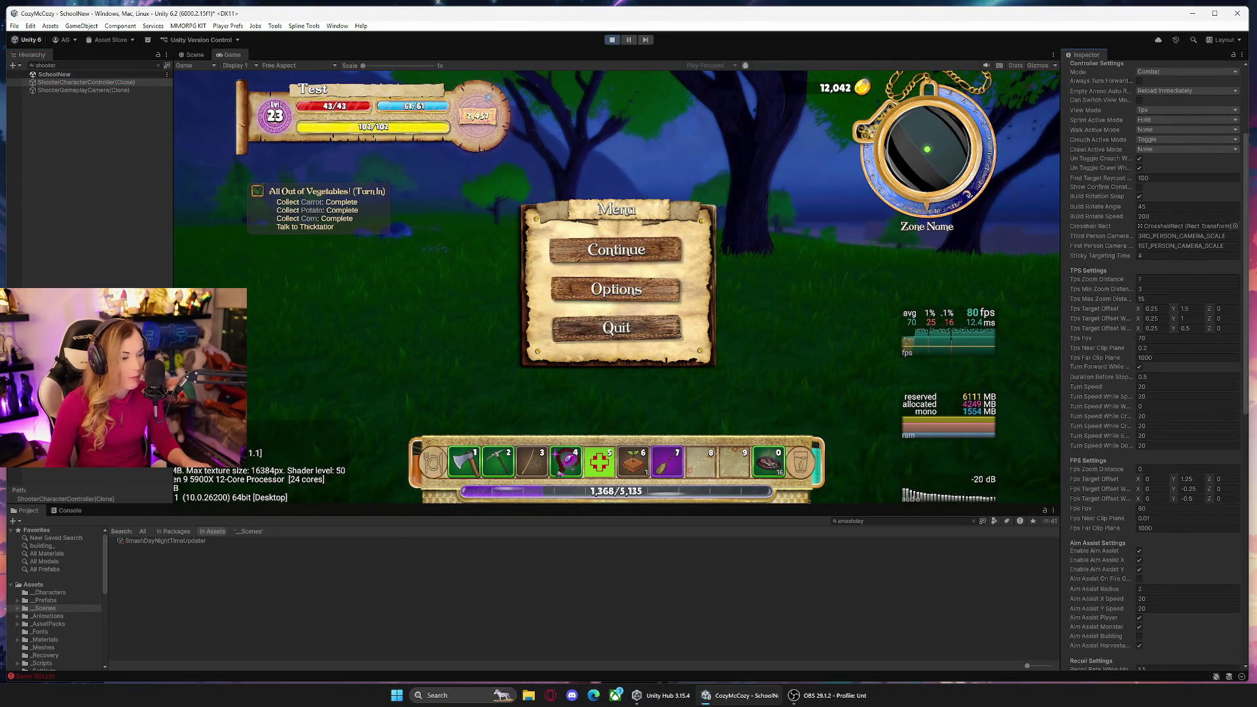
pyautogui.scroll(-9, 1153, 361)
pyautogui.scroll(4, 1153, 360)
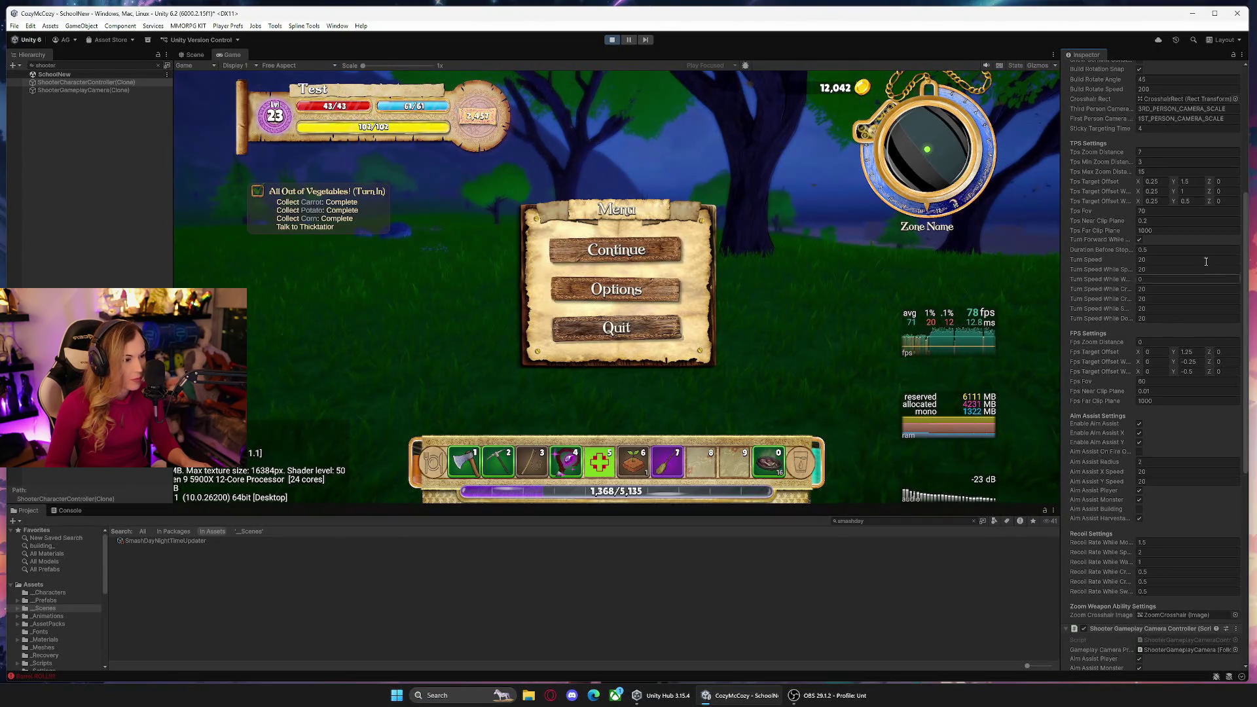
# Review ShooterGameplayCamera(Clone)'s expanded Follow Camera Controls, then resume the paused game.
pyautogui.click(90, 90)
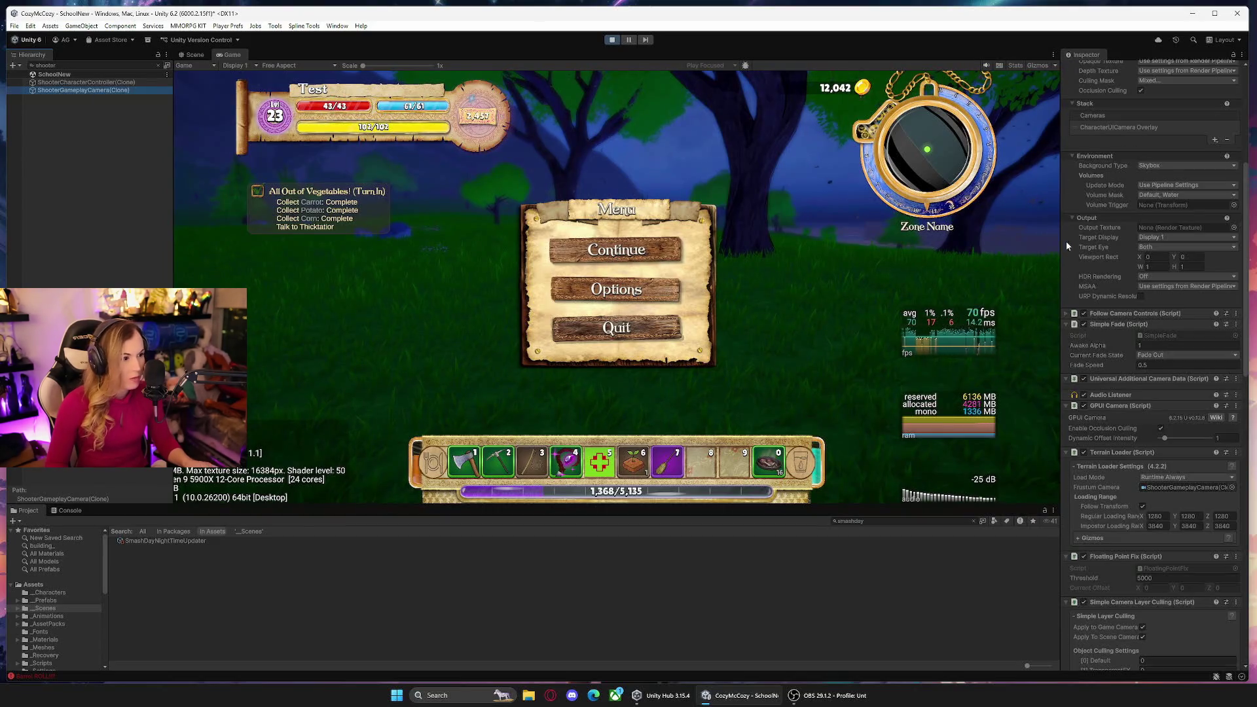
pyautogui.moveTo(1248, 229)
pyautogui.mouseDown()
pyautogui.moveTo(1252, 126)
pyautogui.moveTo(1251, 363)
pyautogui.mouseUp()
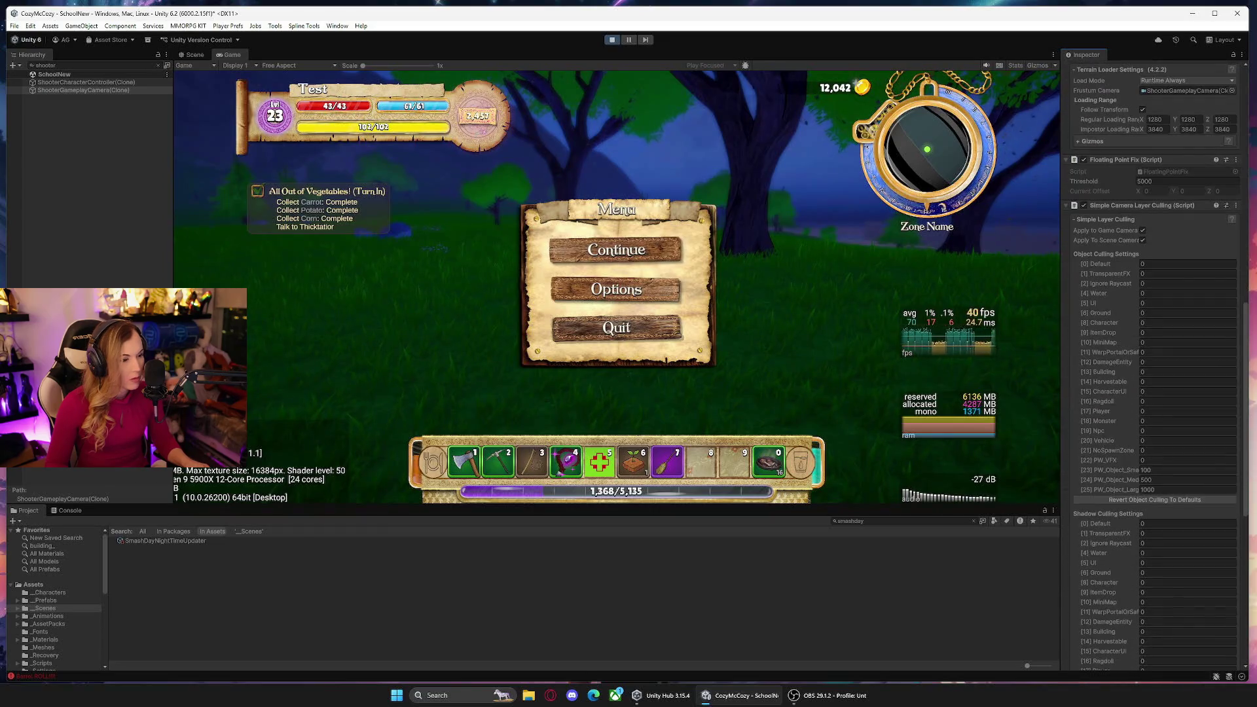
pyautogui.scroll(5, 1152, 367)
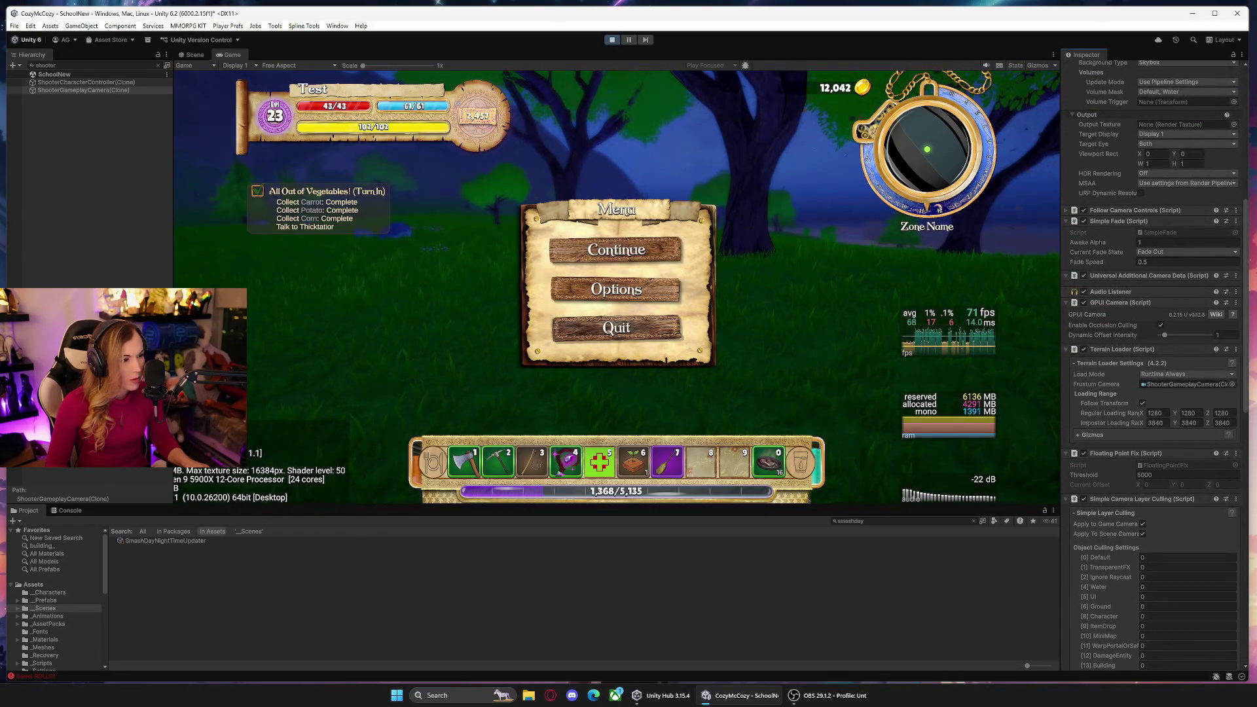
pyautogui.click(1069, 210)
pyautogui.scroll(-3, 1094, 281)
pyautogui.scroll(-1, 1089, 295)
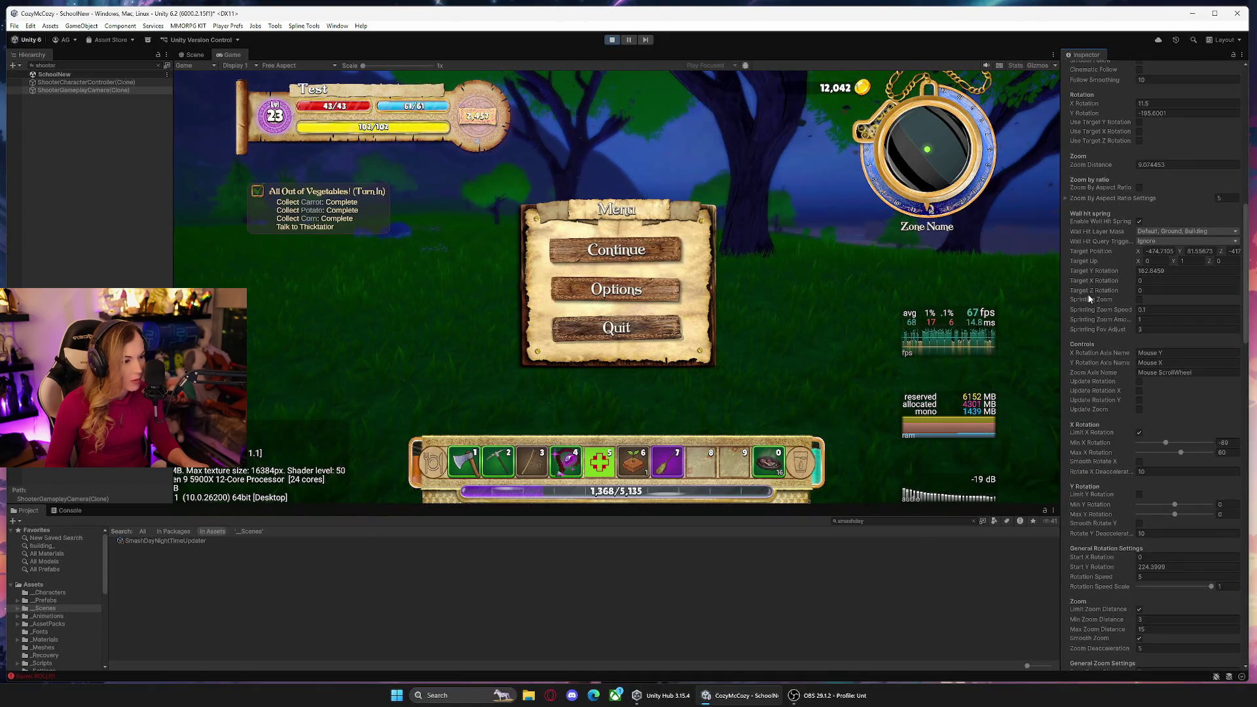
pyautogui.scroll(-1, 1089, 307)
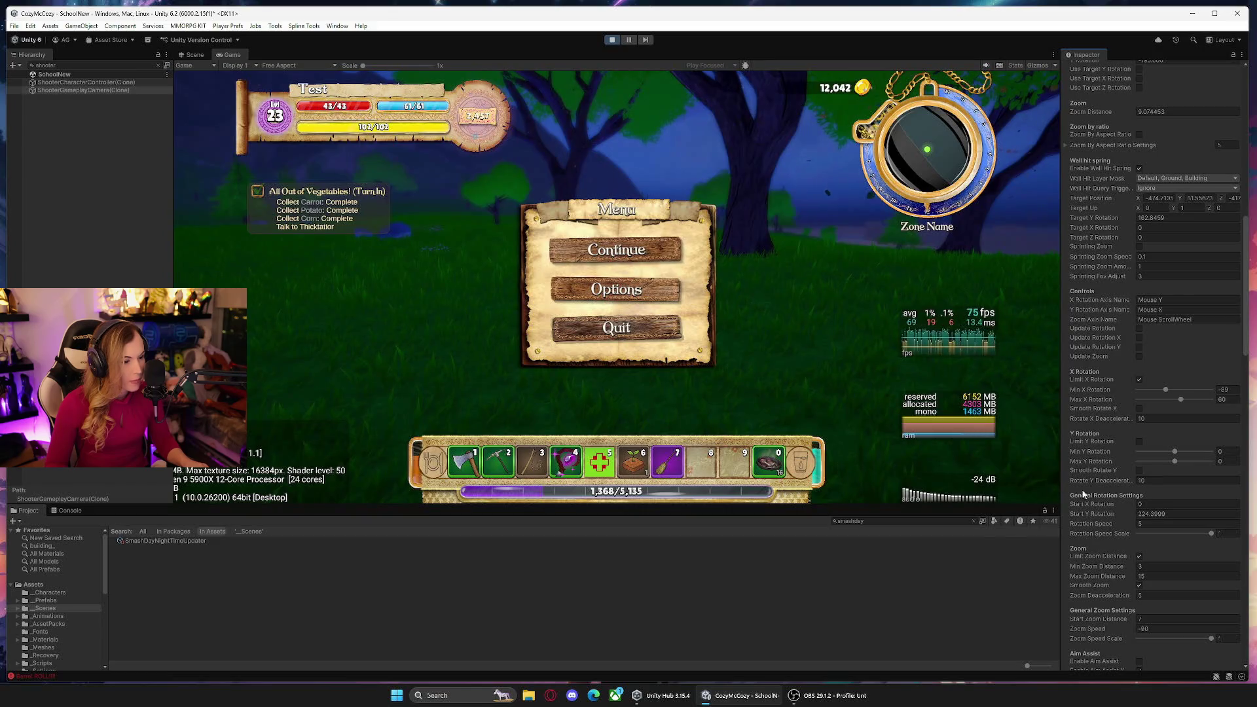
pyautogui.scroll(-1, 1084, 498)
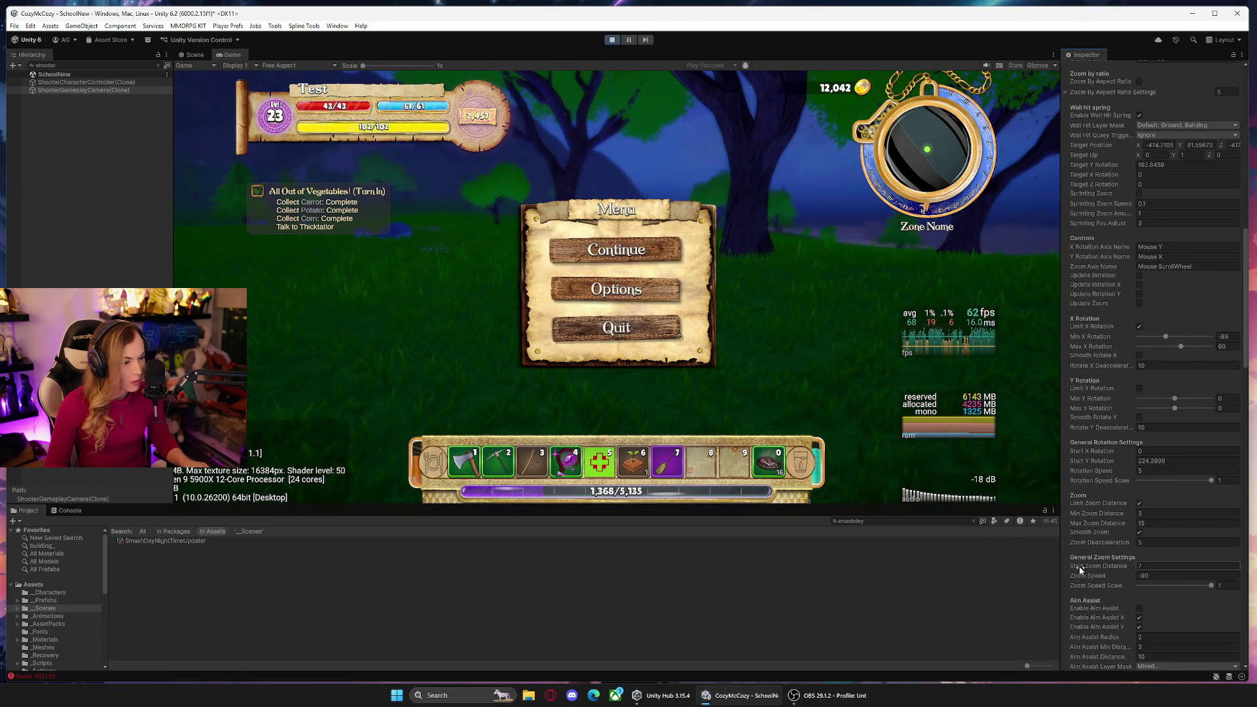
pyautogui.scroll(4, 1091, 510)
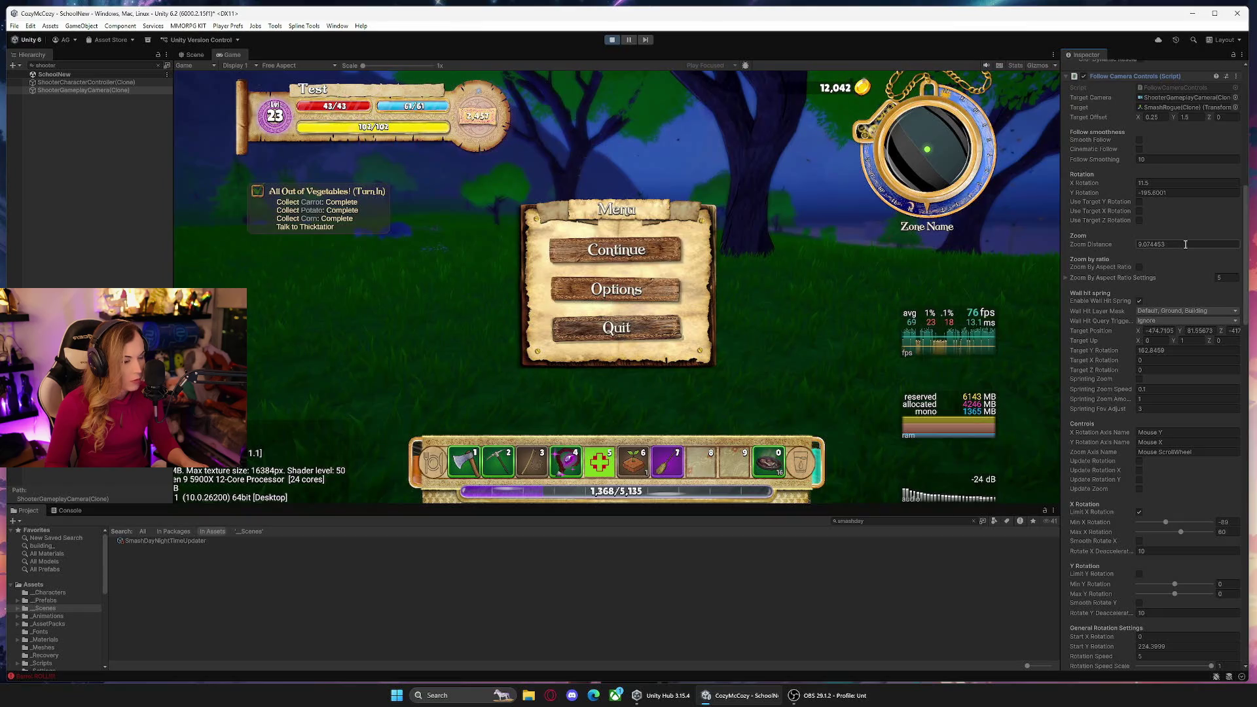
pyautogui.click(616, 249)
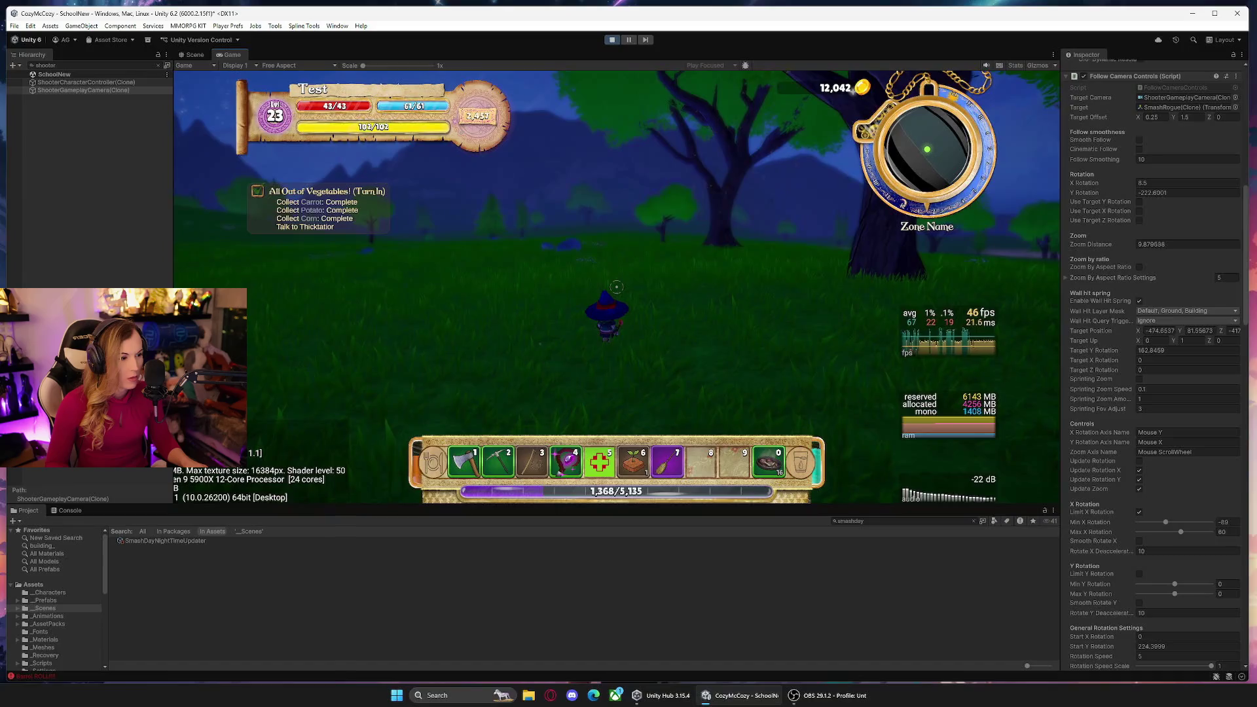
pyautogui.scroll(1, 616, 286)
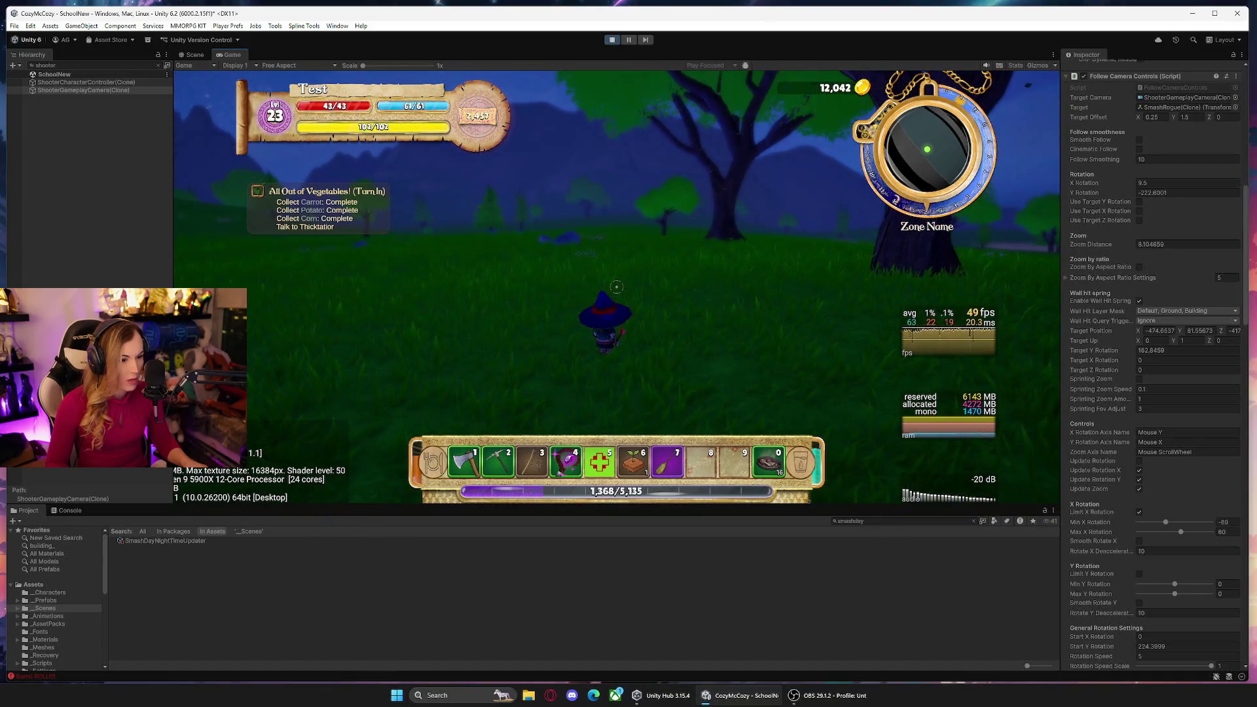
pyautogui.scroll(-1, 616, 287)
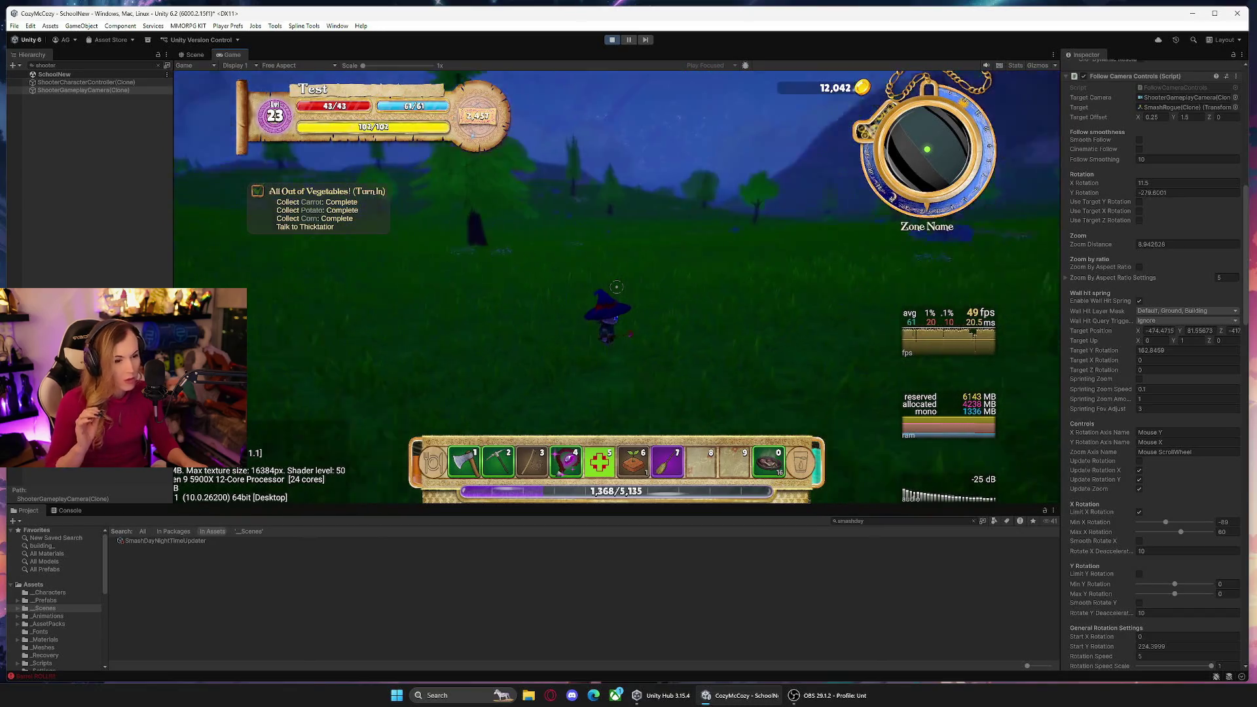
pyautogui.press('Escape')
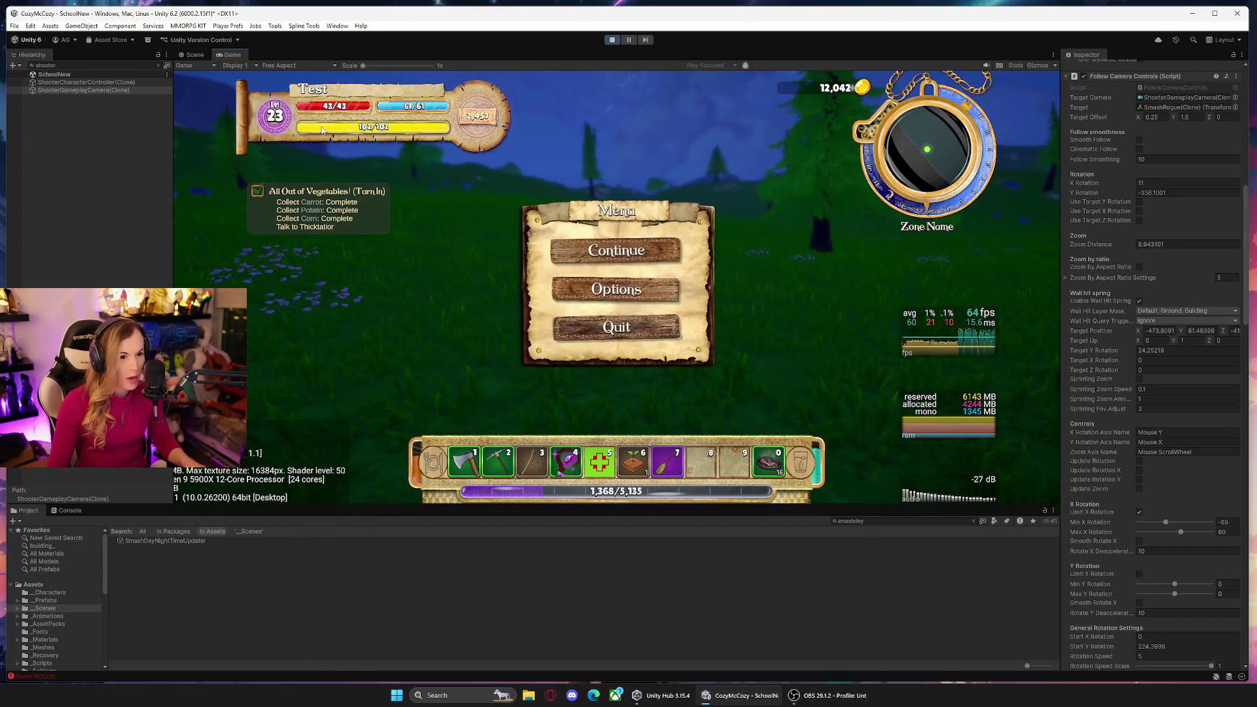
pyautogui.click(75, 82)
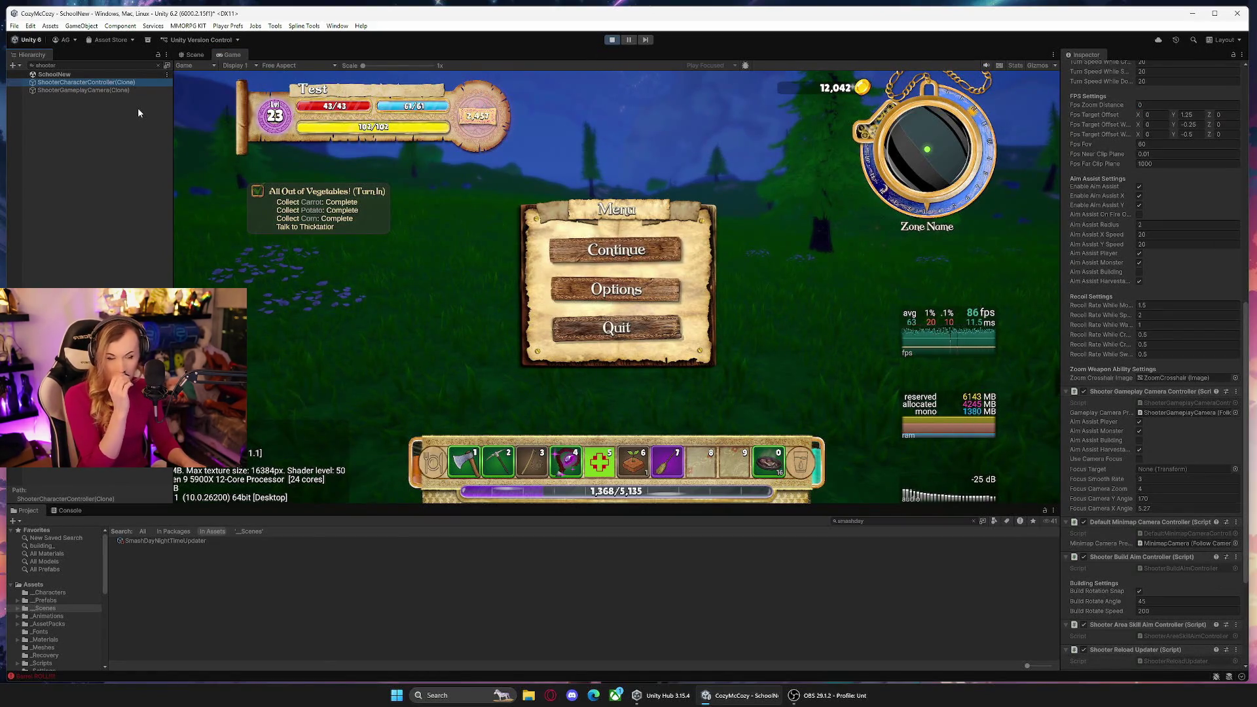
pyautogui.click(157, 66)
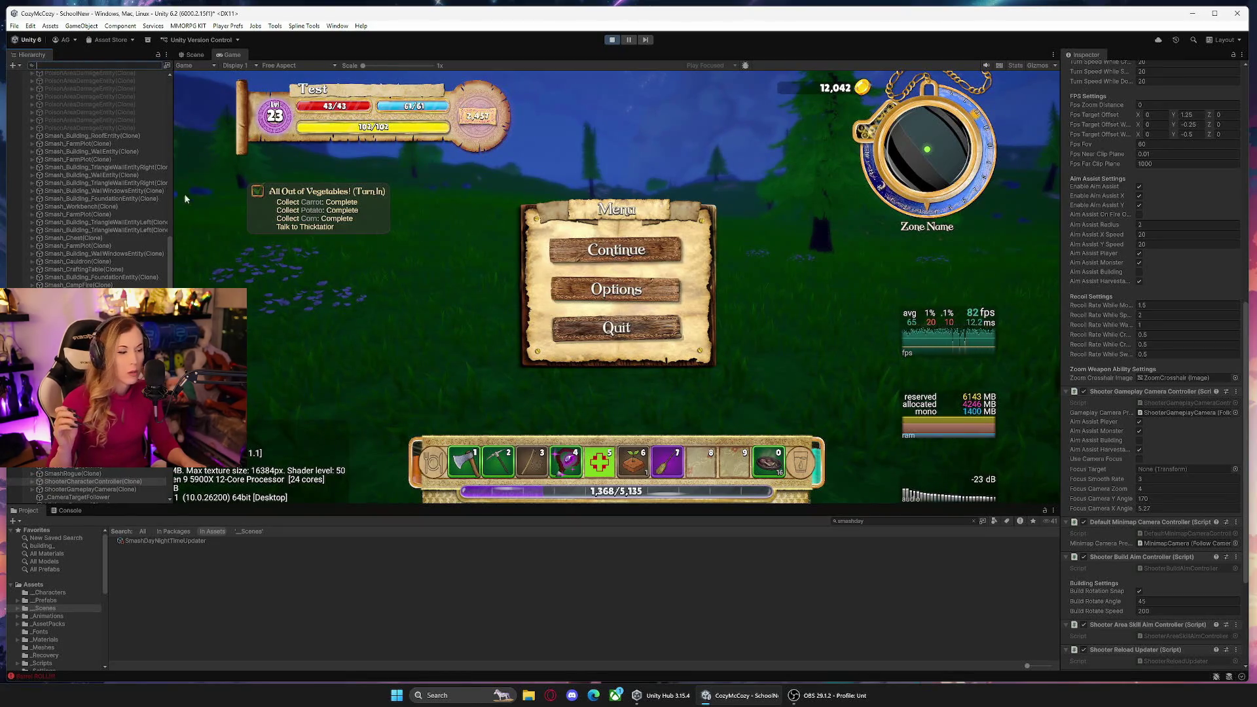
pyautogui.scroll(8, 1149, 246)
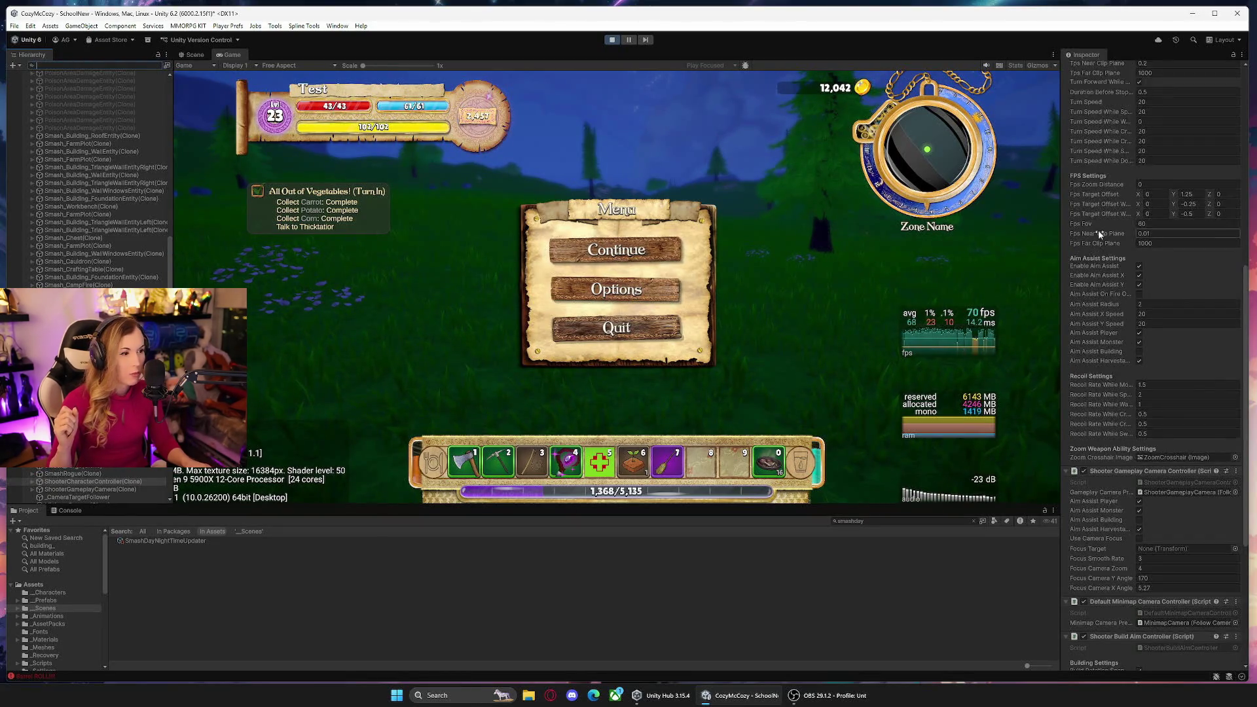
pyautogui.scroll(15, 78, 96)
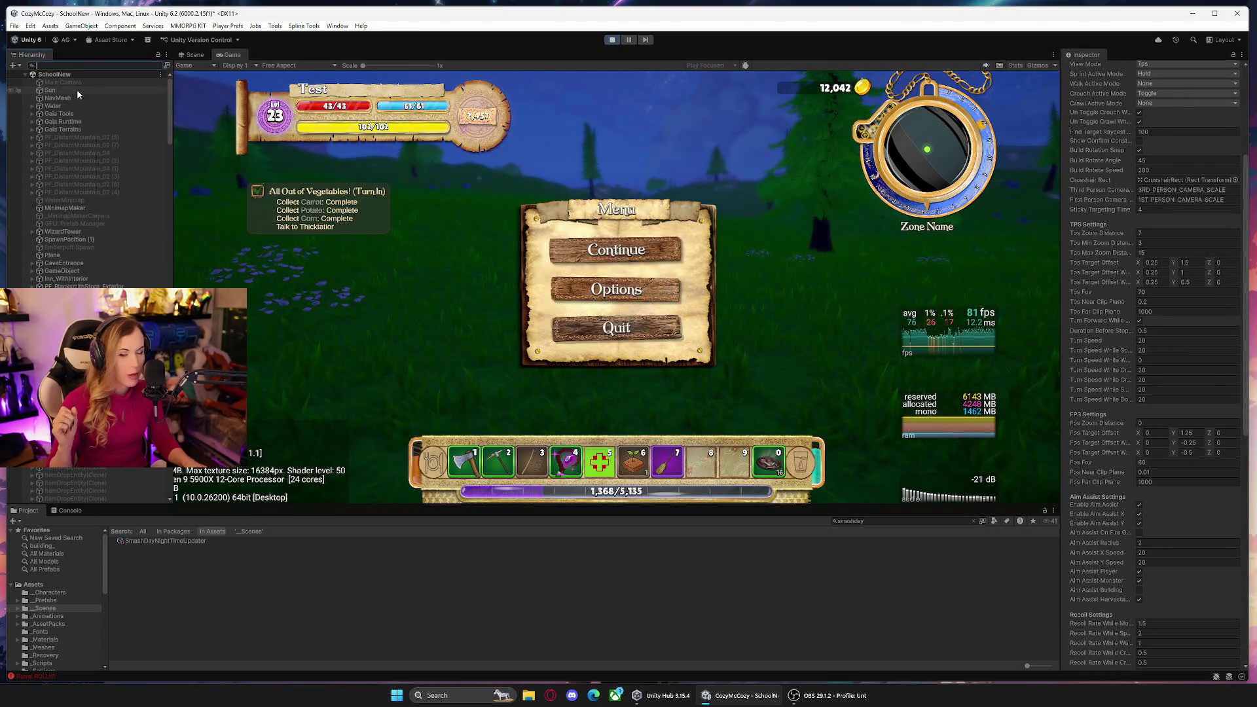
# Select the Sun, then exit Play mode back to the 00Init_SmashSurvival scene.
pyautogui.click(78, 91)
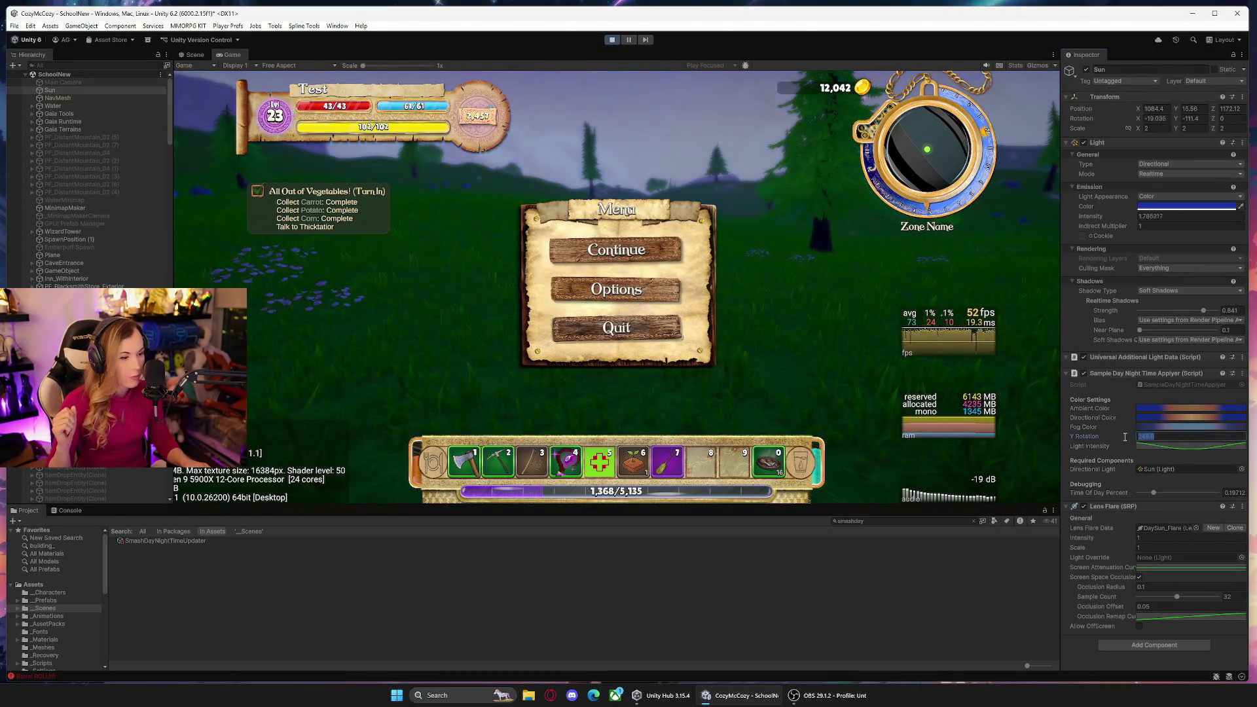
pyautogui.click(612, 40)
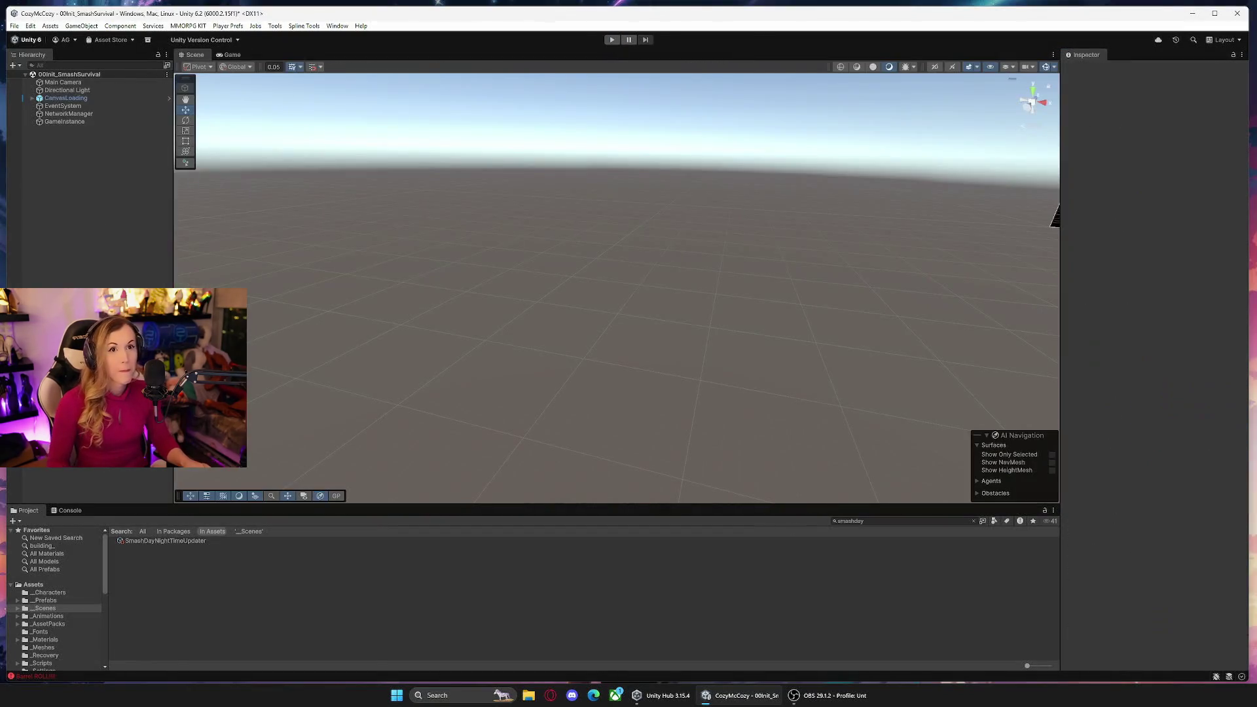
pyautogui.click(847, 180)
pyautogui.click(899, 537)
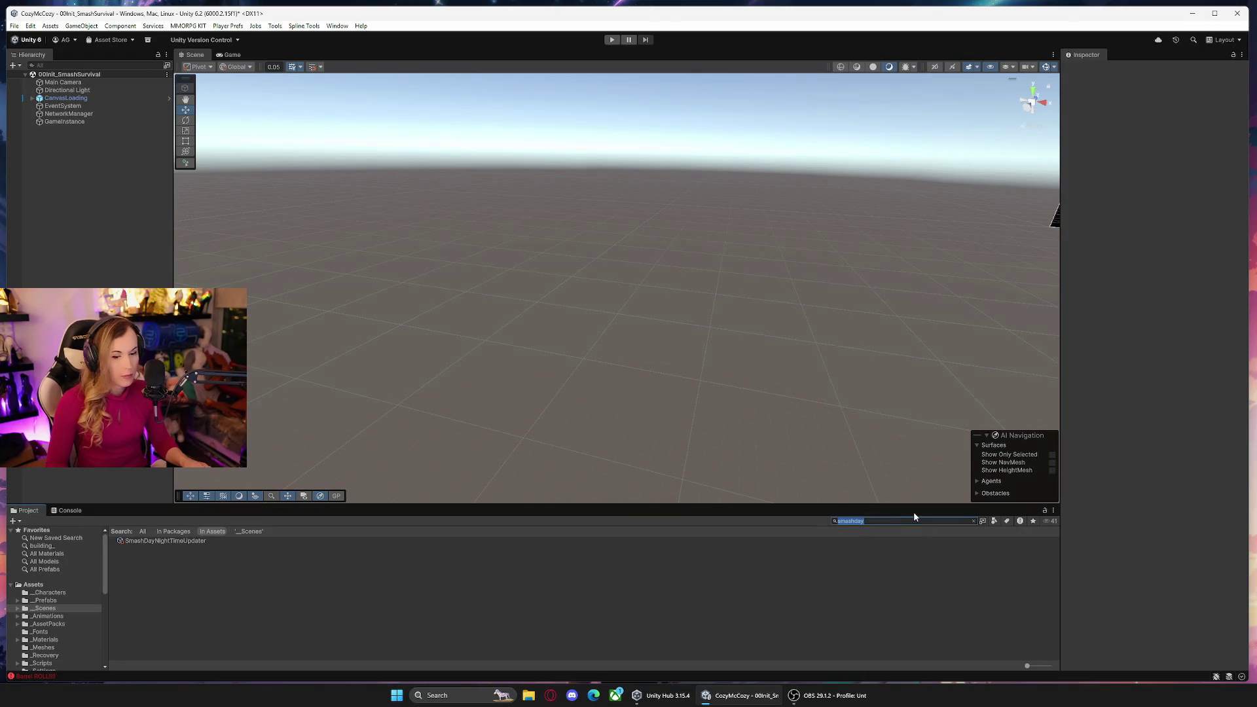
# Open the SchoolNew scene and paste 248.8 into the Sun's Y Rotation.
pyautogui.write('schoolnew')
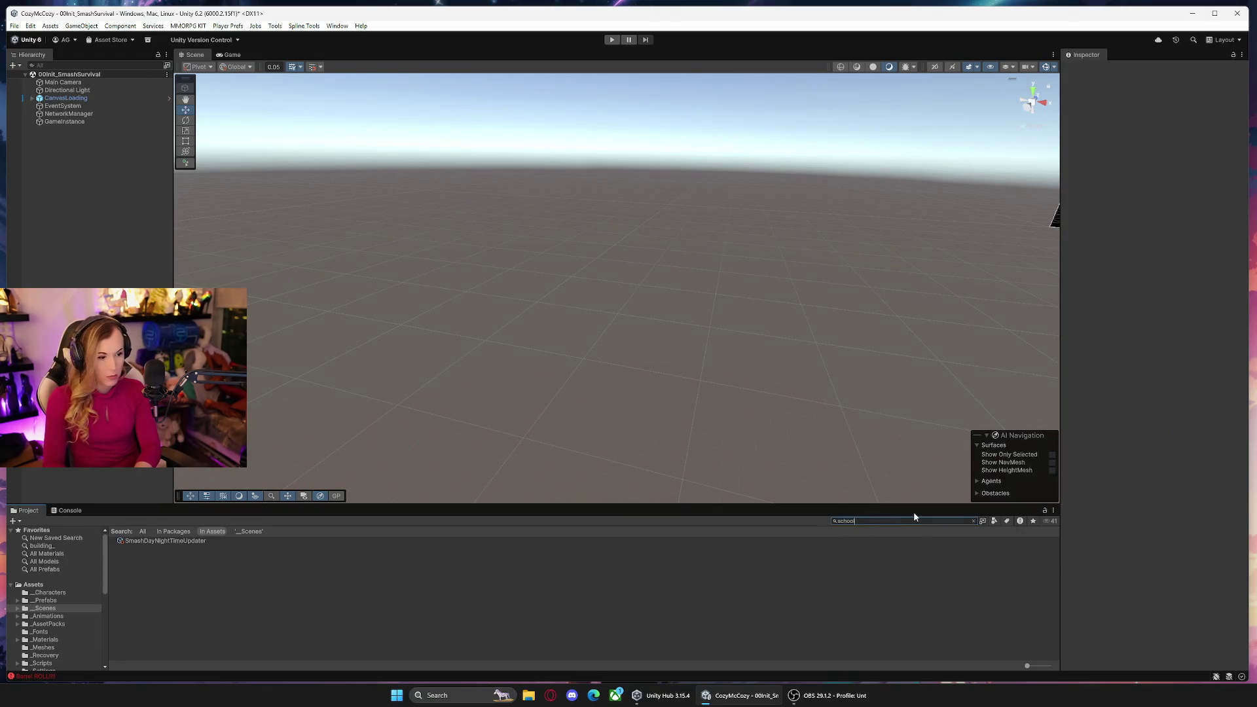
pyautogui.click(167, 550)
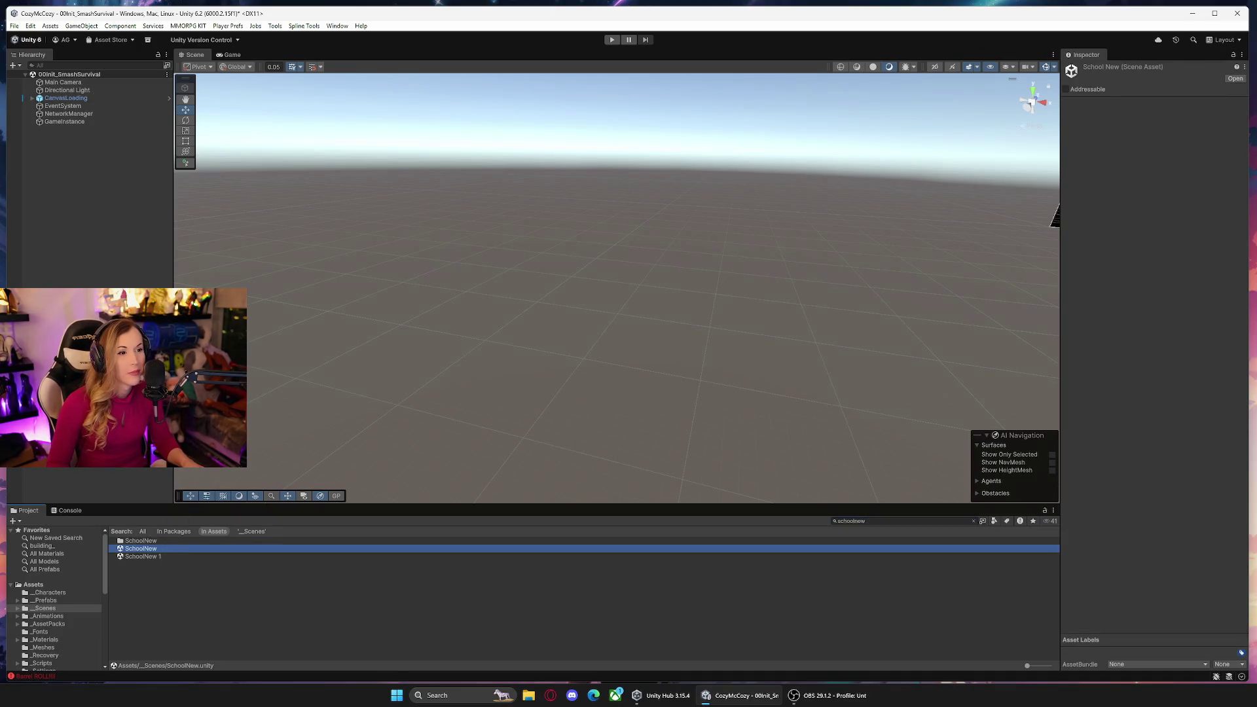
pyautogui.doubleClick(167, 549)
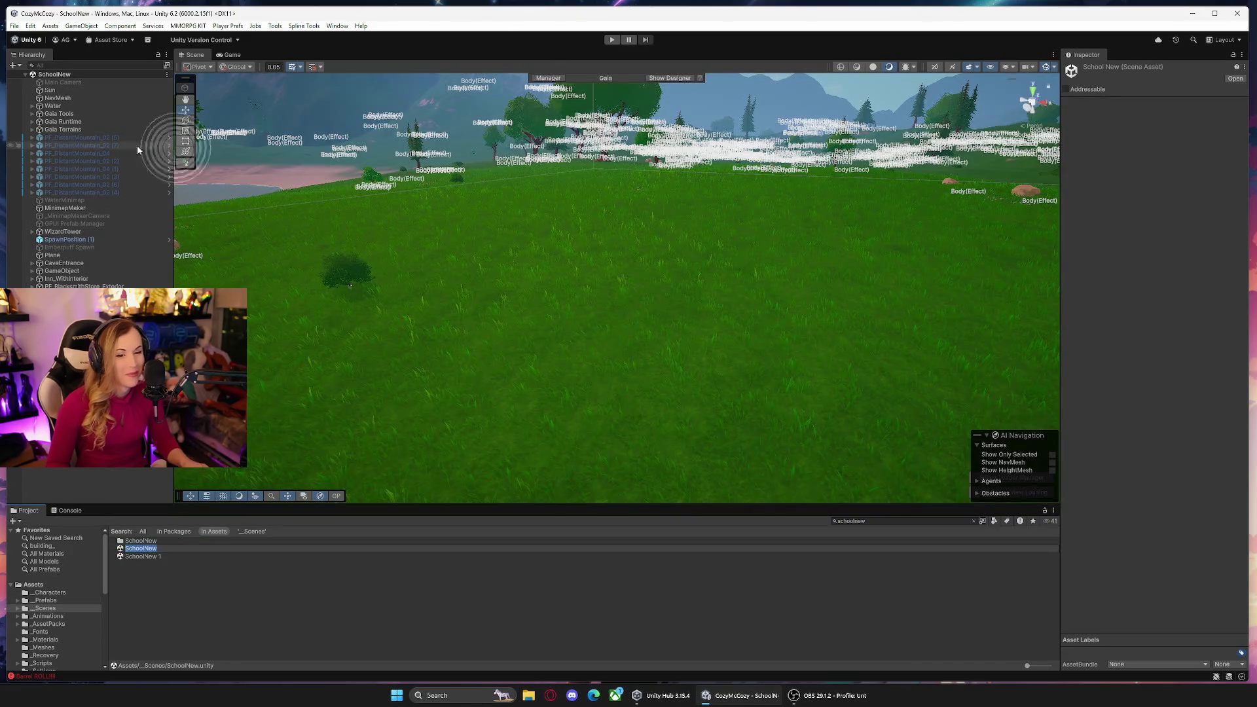
pyautogui.click(80, 92)
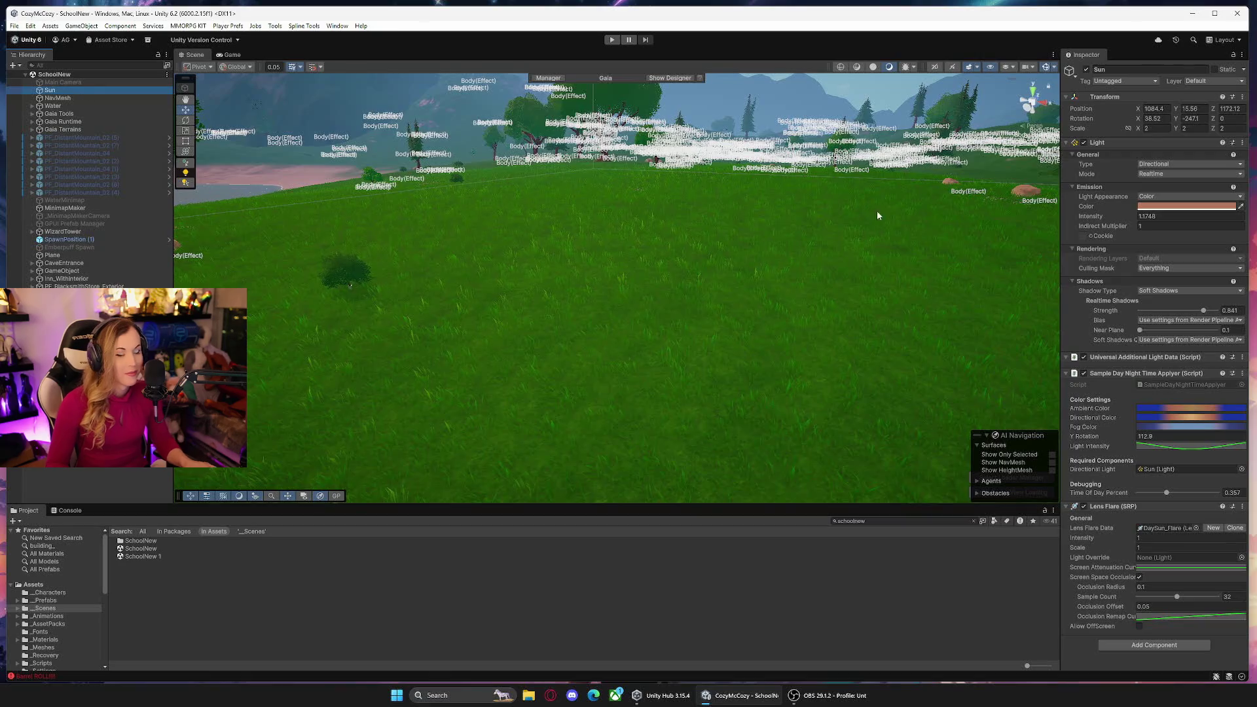
pyautogui.rightClick(1154, 435)
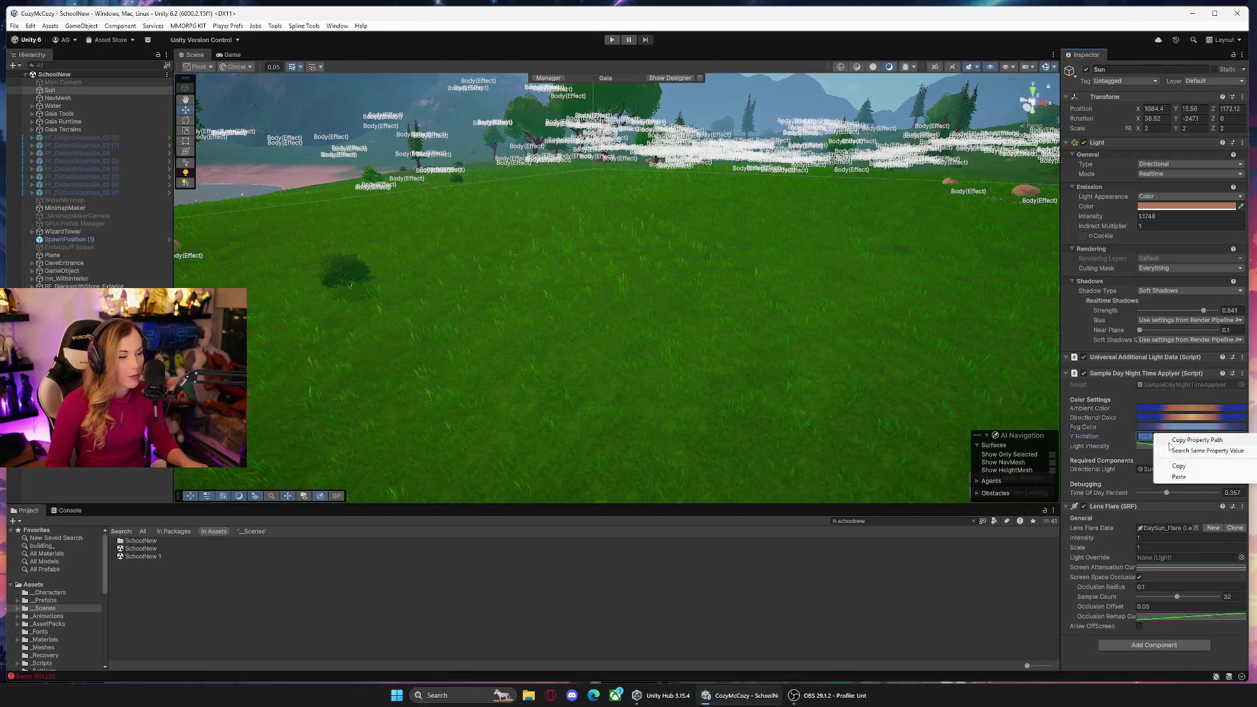
pyautogui.click(1180, 477)
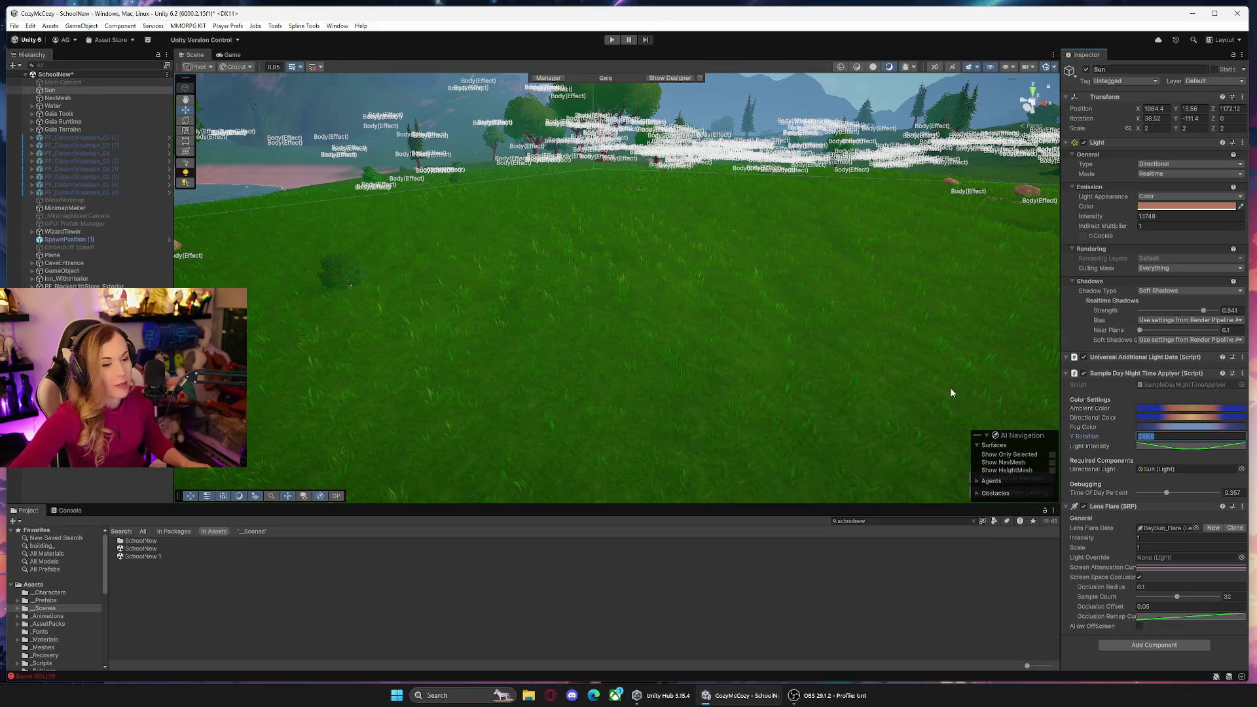
# Slide Time Of Day Percent through sunset and night, ending at 0.37 daylight.
pyautogui.moveTo(827, 317); pyautogui.dragTo(796, 265)
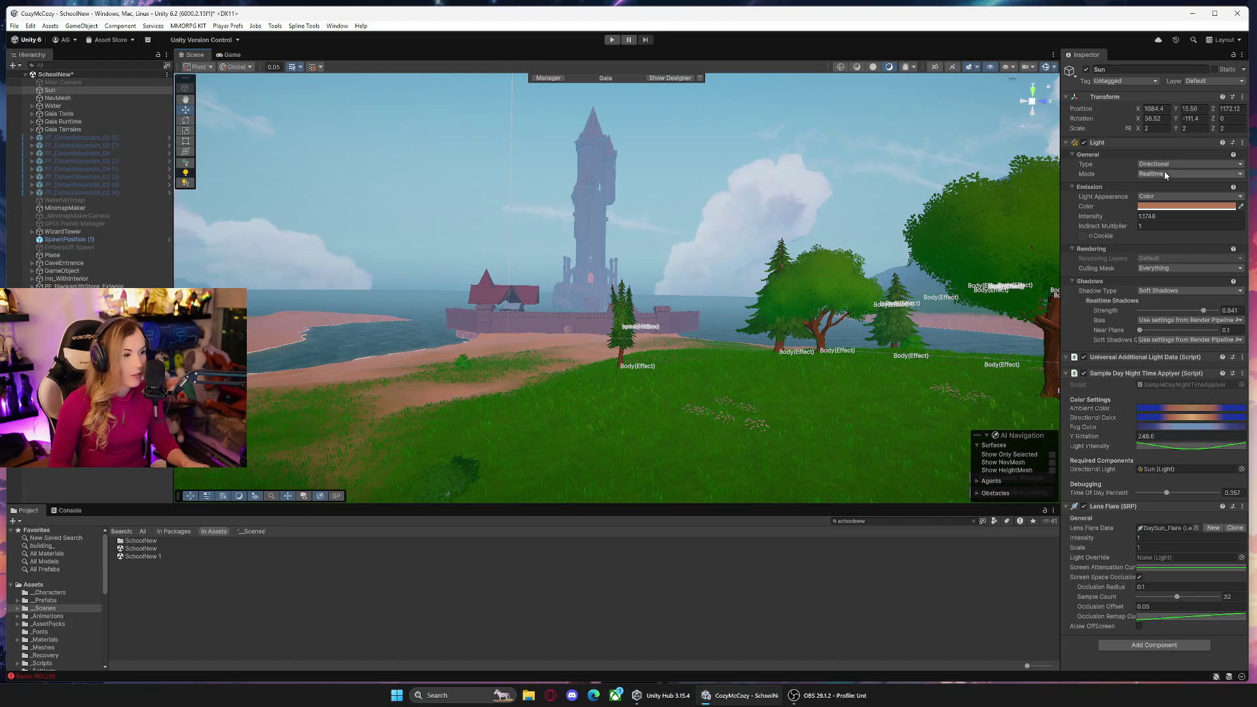
pyautogui.moveTo(1168, 495)
pyautogui.mouseDown()
pyautogui.moveTo(1149, 498)
pyautogui.moveTo(1192, 502)
pyautogui.mouseUp()
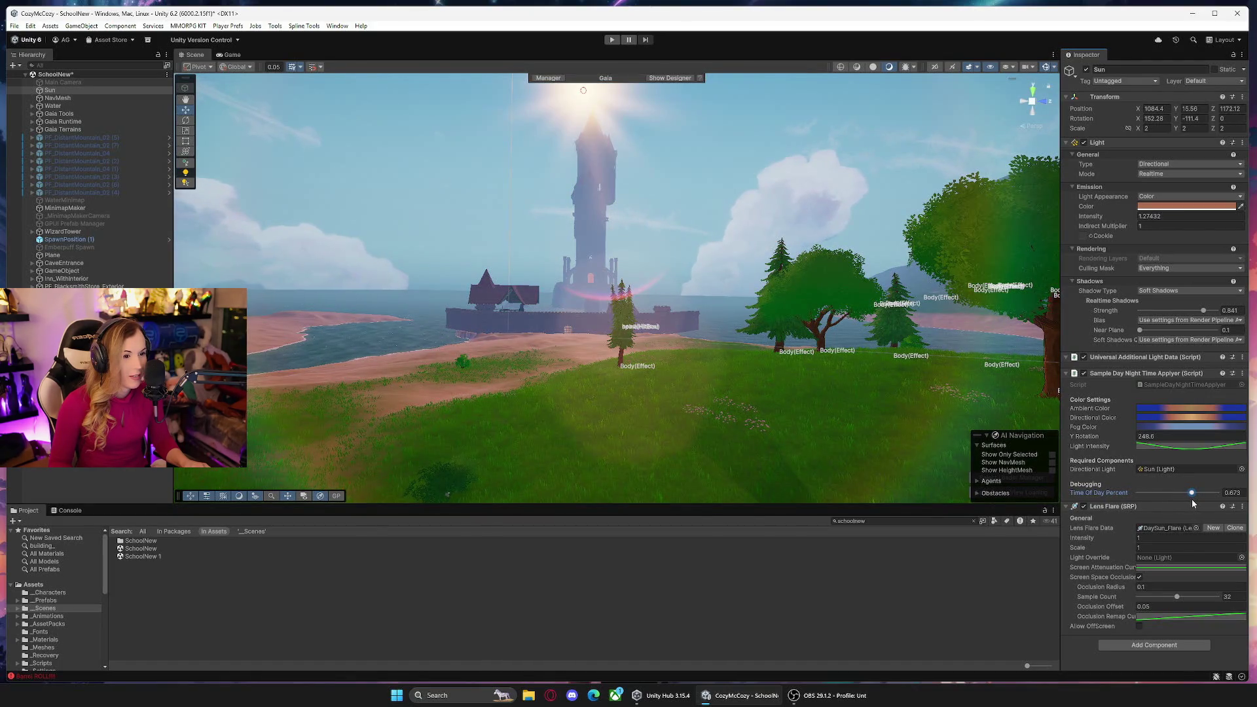
pyautogui.moveTo(807, 378)
pyautogui.mouseDown()
pyautogui.moveTo(649, 309)
pyautogui.moveTo(663, 308)
pyautogui.moveTo(842, 387)
pyautogui.moveTo(750, 316)
pyautogui.moveTo(690, 356)
pyautogui.moveTo(620, 367)
pyautogui.moveTo(694, 331)
pyautogui.mouseUp()
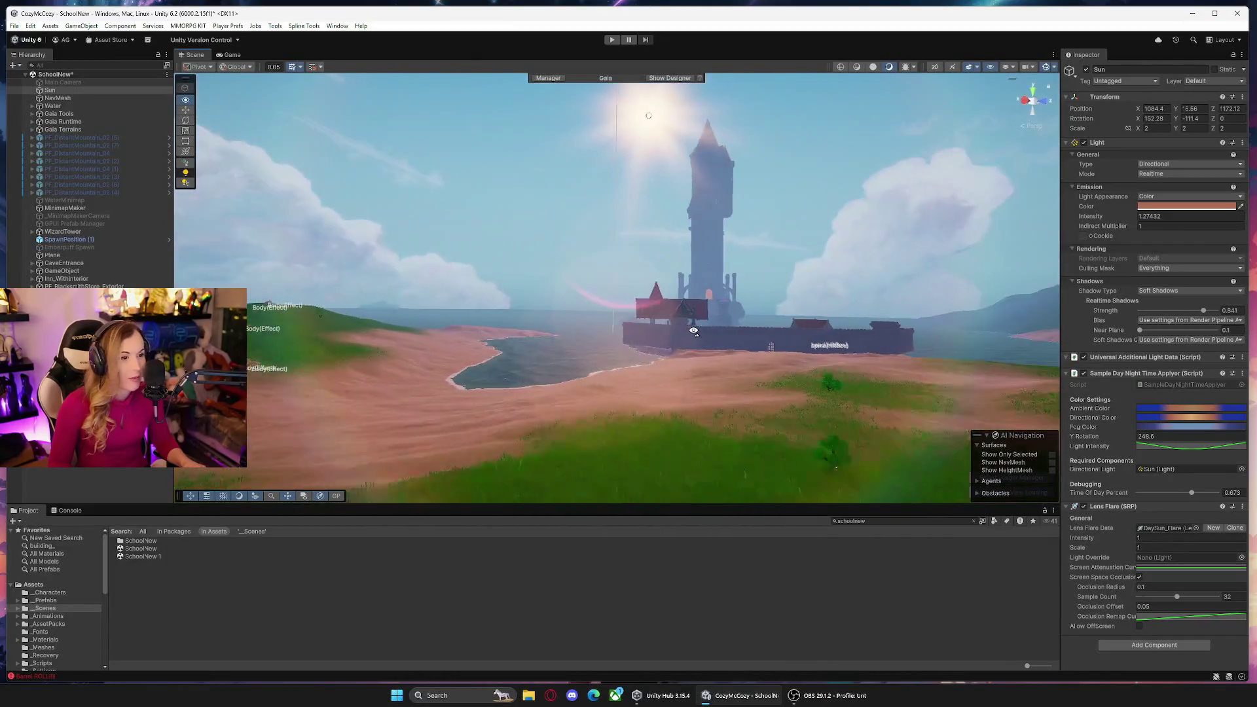
pyautogui.moveTo(1196, 493); pyautogui.dragTo(1197, 496)
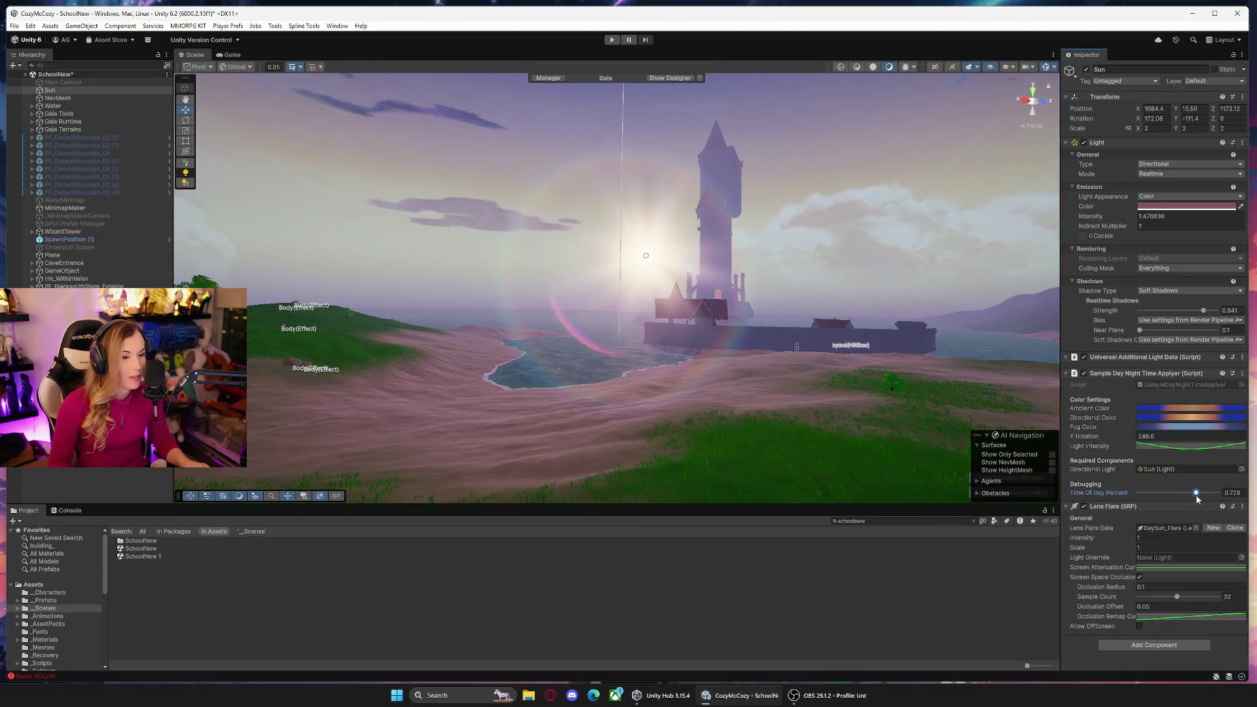
pyautogui.moveTo(577, 294)
pyautogui.mouseDown()
pyautogui.moveTo(565, 227)
pyautogui.moveTo(583, 293)
pyautogui.mouseUp()
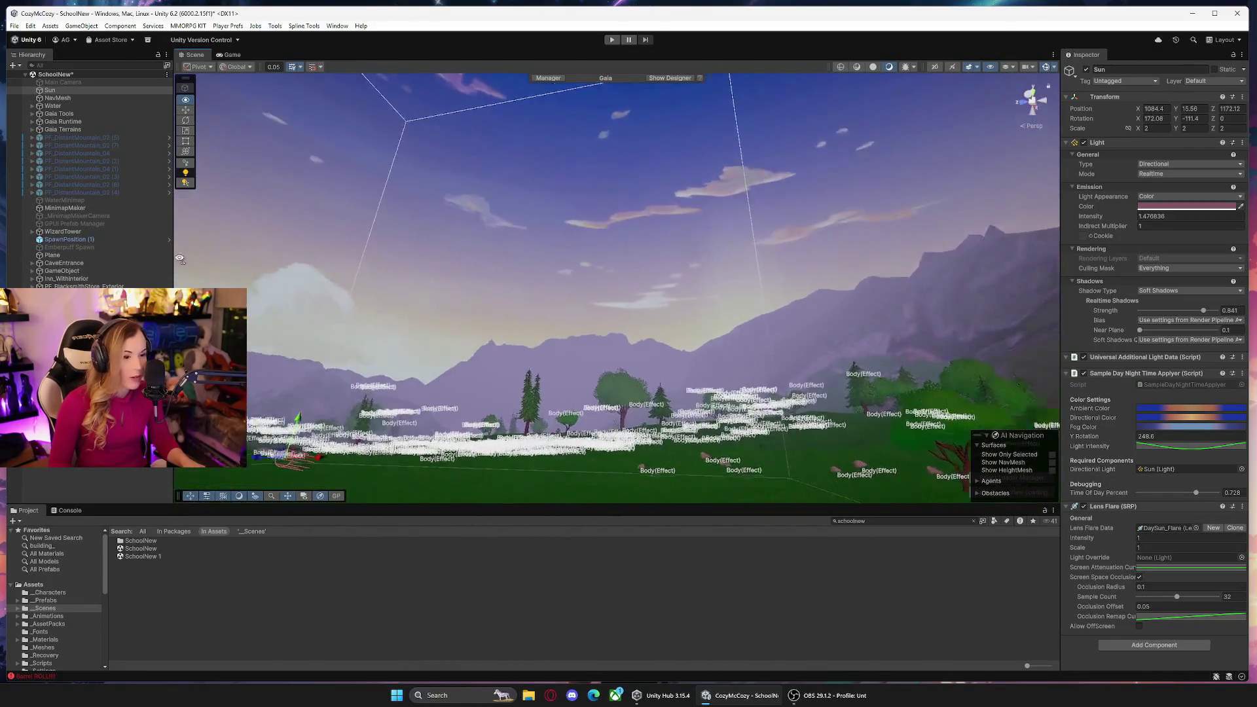
pyautogui.moveTo(393, 295)
pyautogui.mouseDown()
pyautogui.moveTo(406, 288)
pyautogui.moveTo(393, 249)
pyautogui.moveTo(382, 341)
pyautogui.mouseUp()
pyautogui.moveTo(1196, 494)
pyautogui.mouseDown()
pyautogui.moveTo(1211, 496)
pyautogui.moveTo(1146, 497)
pyautogui.moveTo(1169, 498)
pyautogui.mouseUp()
pyautogui.moveTo(742, 409)
pyautogui.mouseDown()
pyautogui.moveTo(676, 281)
pyautogui.moveTo(685, 233)
pyautogui.moveTo(744, 306)
pyautogui.moveTo(681, 428)
pyautogui.moveTo(645, 427)
pyautogui.moveTo(649, 390)
pyautogui.moveTo(661, 388)
pyautogui.moveTo(537, 386)
pyautogui.moveTo(691, 371)
pyautogui.mouseUp()
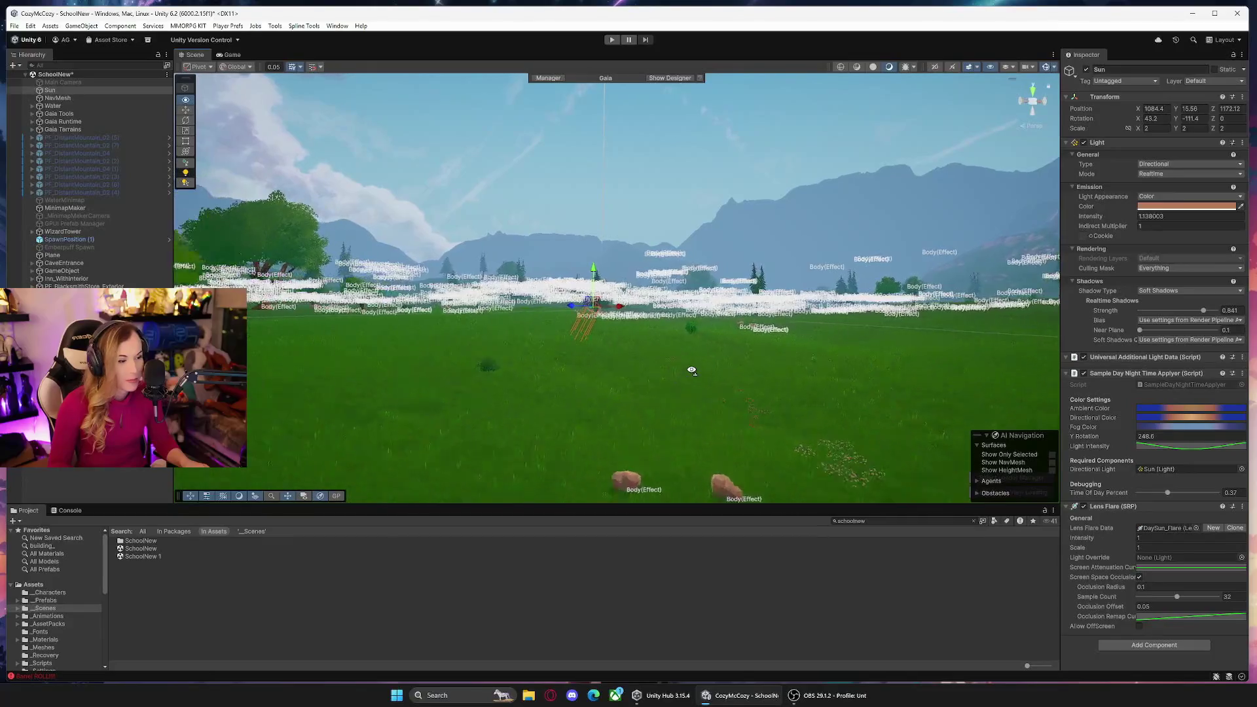
# Set the ShooterCharacterController prefab's Tps Max Zoom Distance from 15 to 9.
pyautogui.press('w')
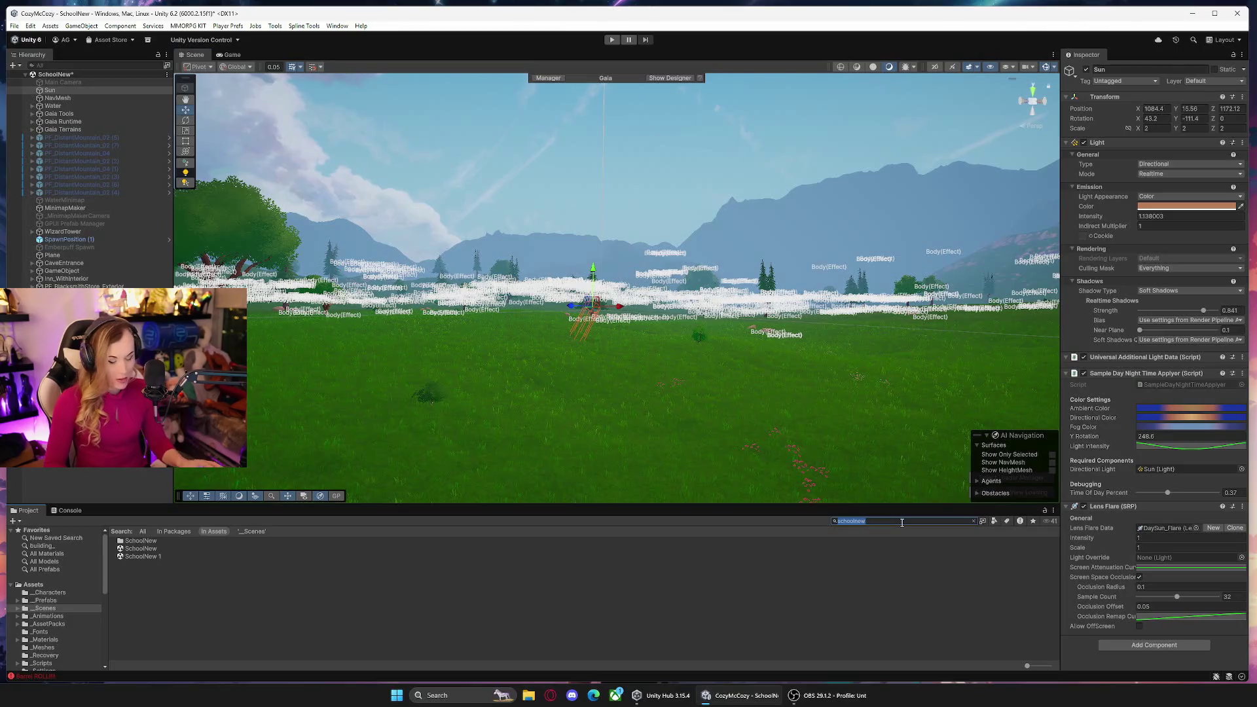
pyautogui.write('er')
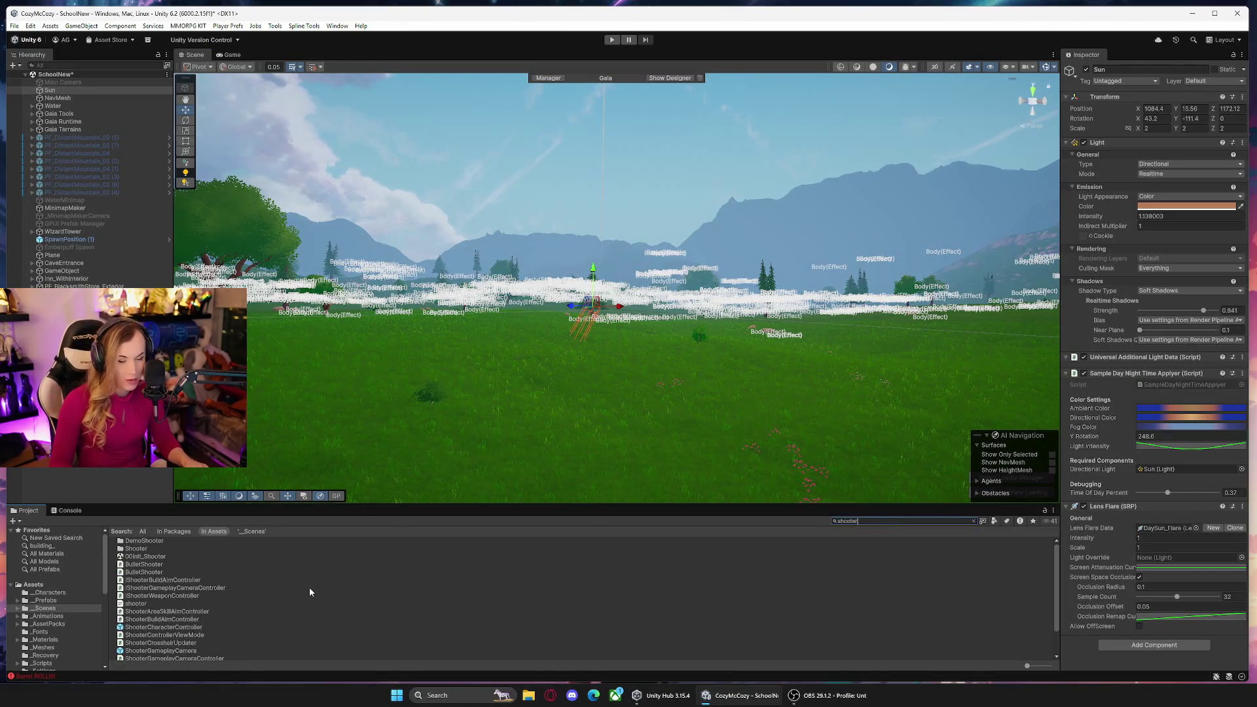
pyautogui.click(184, 629)
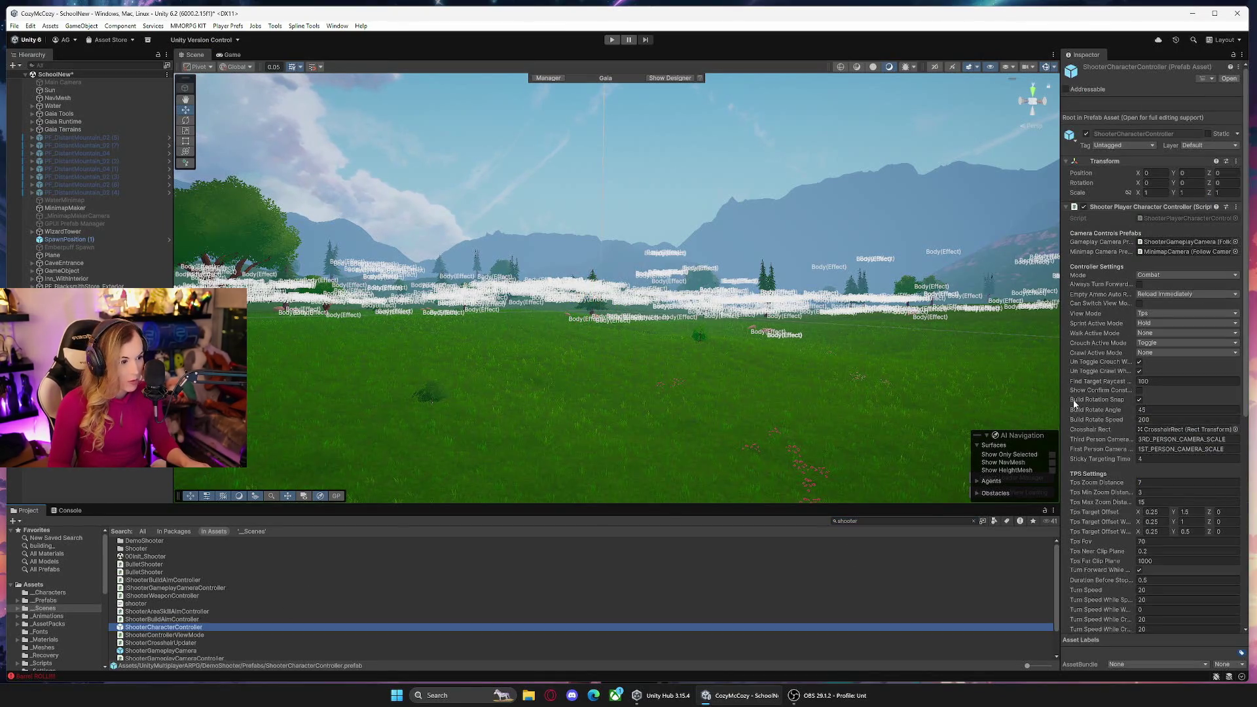
pyautogui.scroll(-7, 1074, 405)
pyautogui.click(1155, 315)
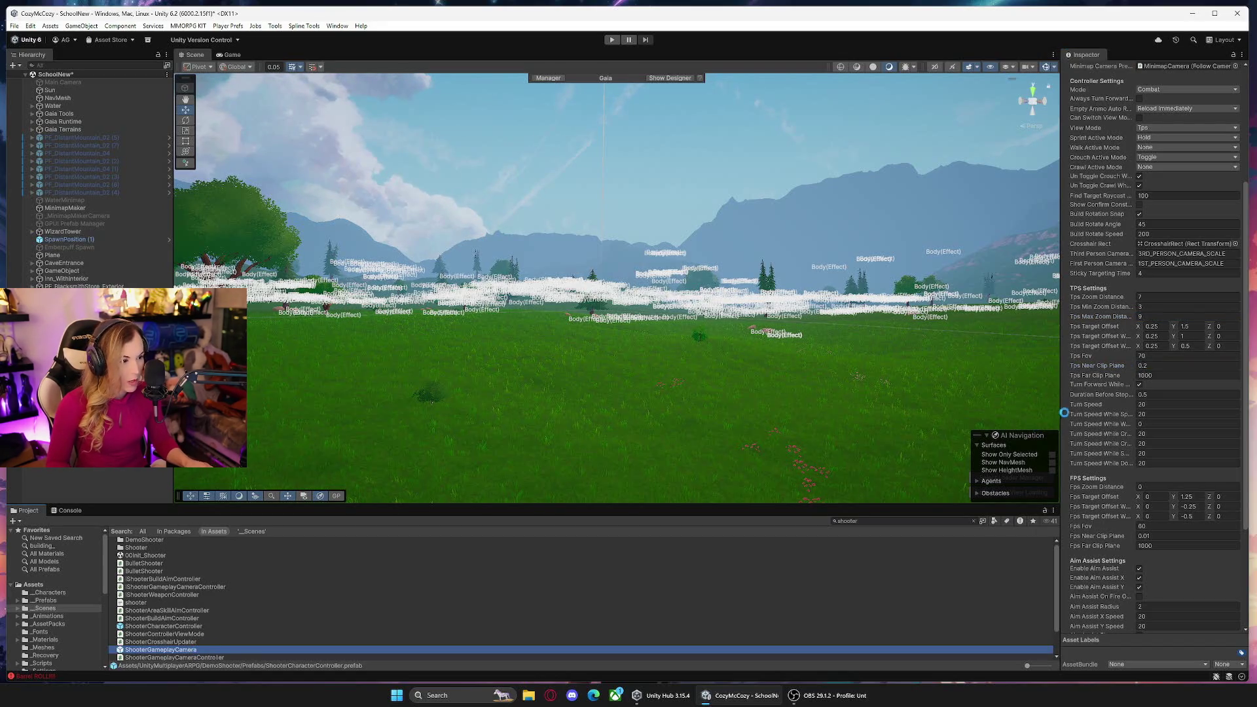
# Set the ShooterGameplayCamera prefab's Max Zoom Distance from 15 to 9.
pyautogui.scroll(10, 1110, 423)
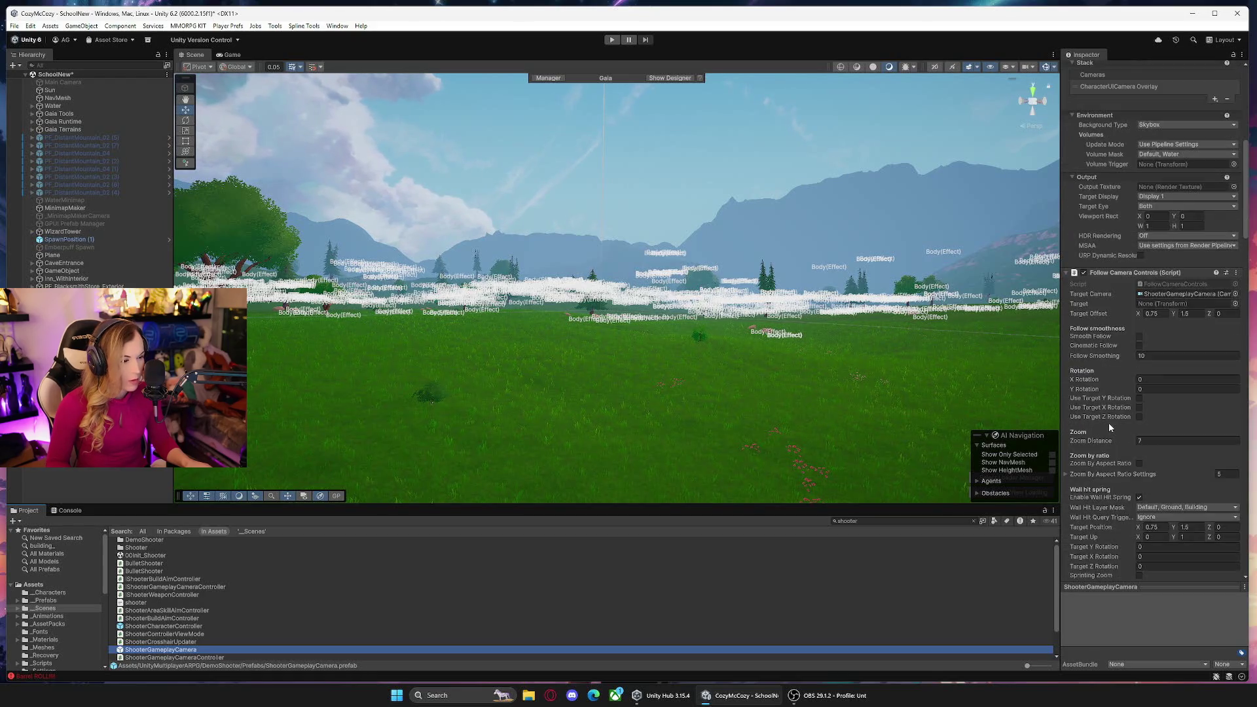
pyautogui.scroll(-6, 1110, 426)
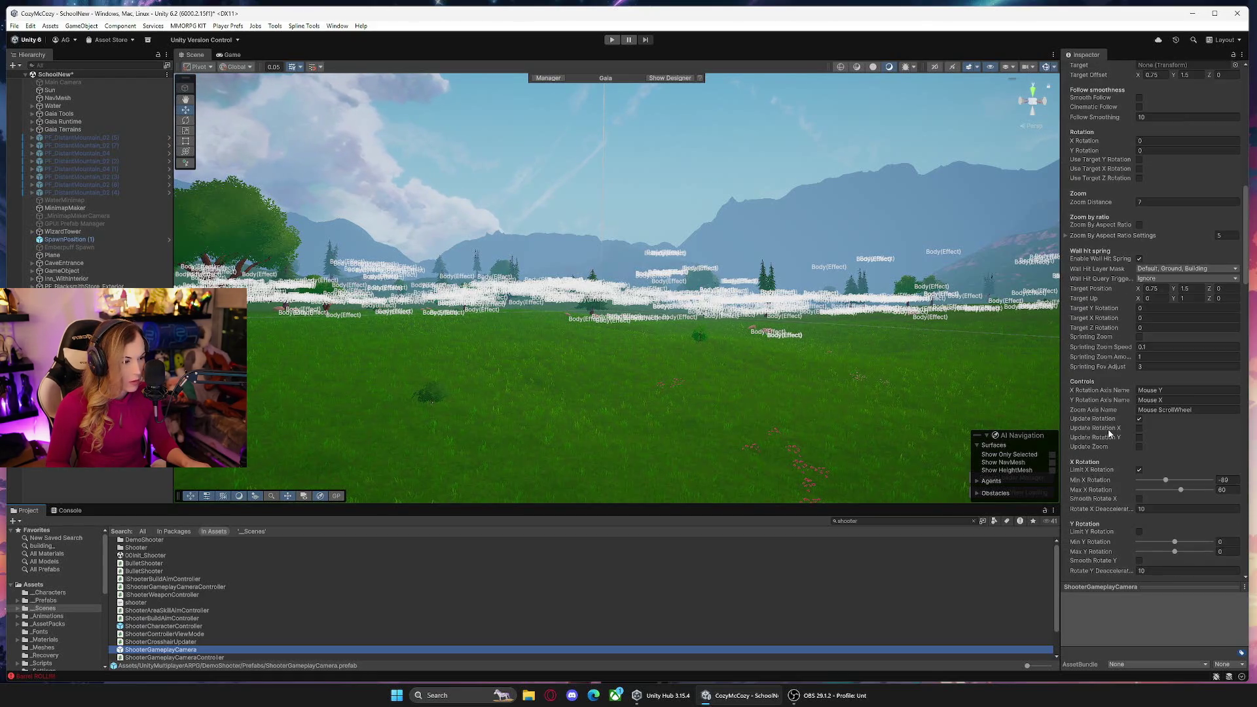
pyautogui.scroll(-9, 1109, 434)
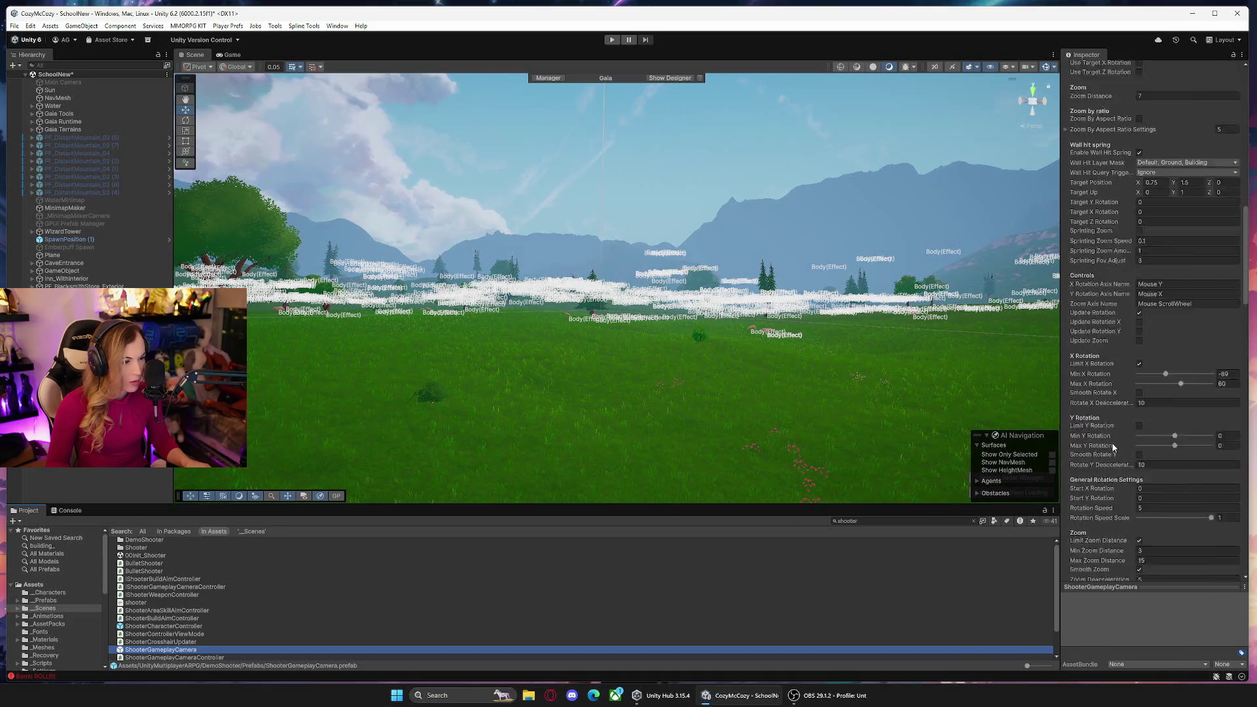
pyautogui.click(1148, 428)
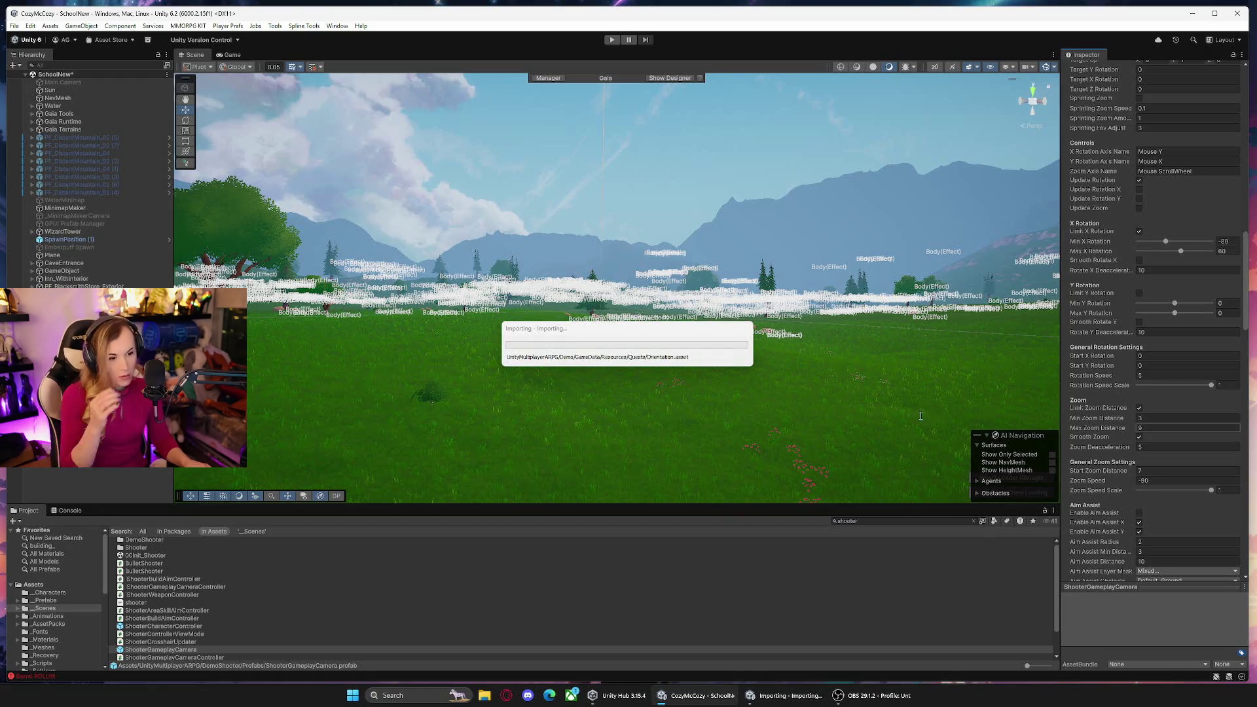
# Open 00Init_SmashSurvival from the _Scenes folder and enter Play mode.
pyautogui.click(74, 607)
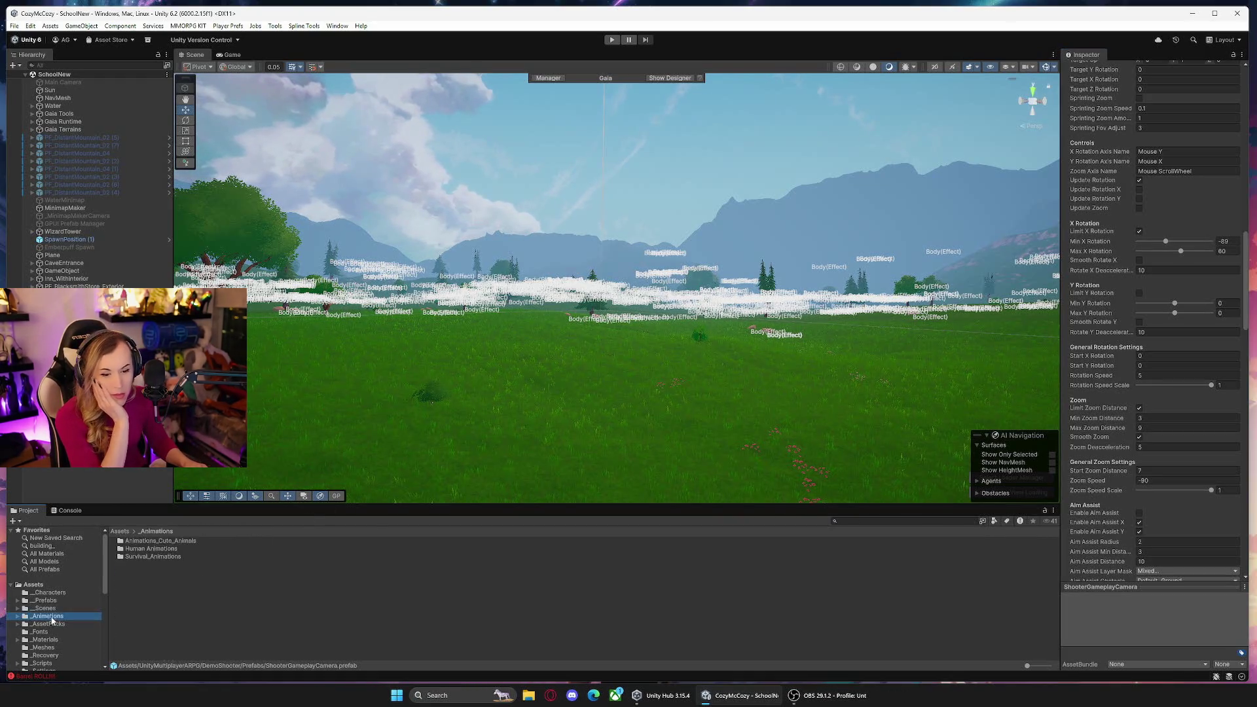
pyautogui.doubleClick(154, 604)
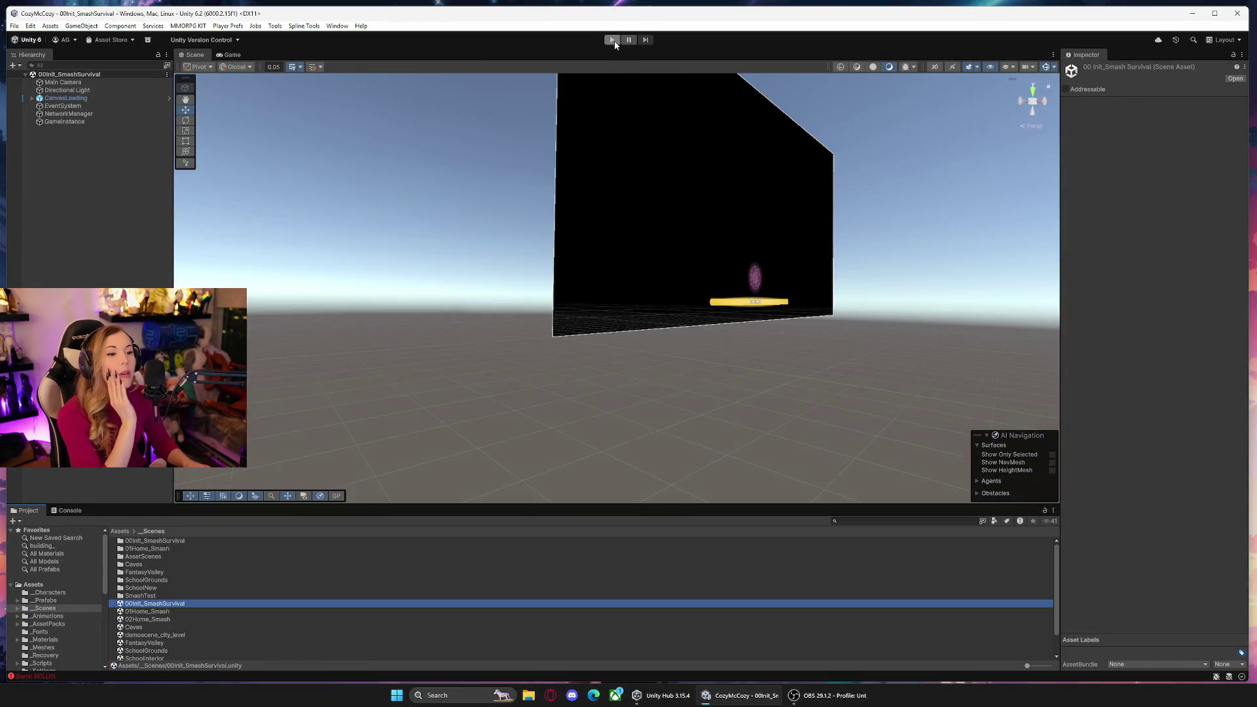
pyautogui.click(613, 40)
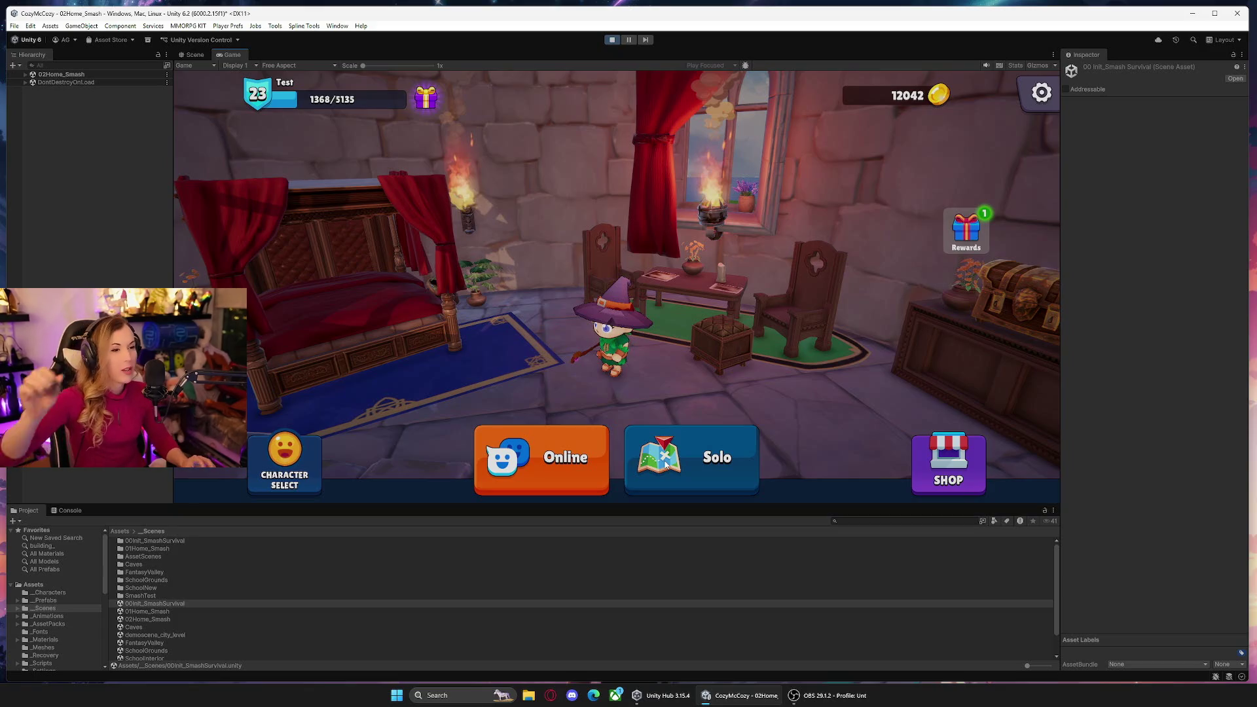
# Start a solo game, run across the grass, and pause.
pyautogui.click(666, 463)
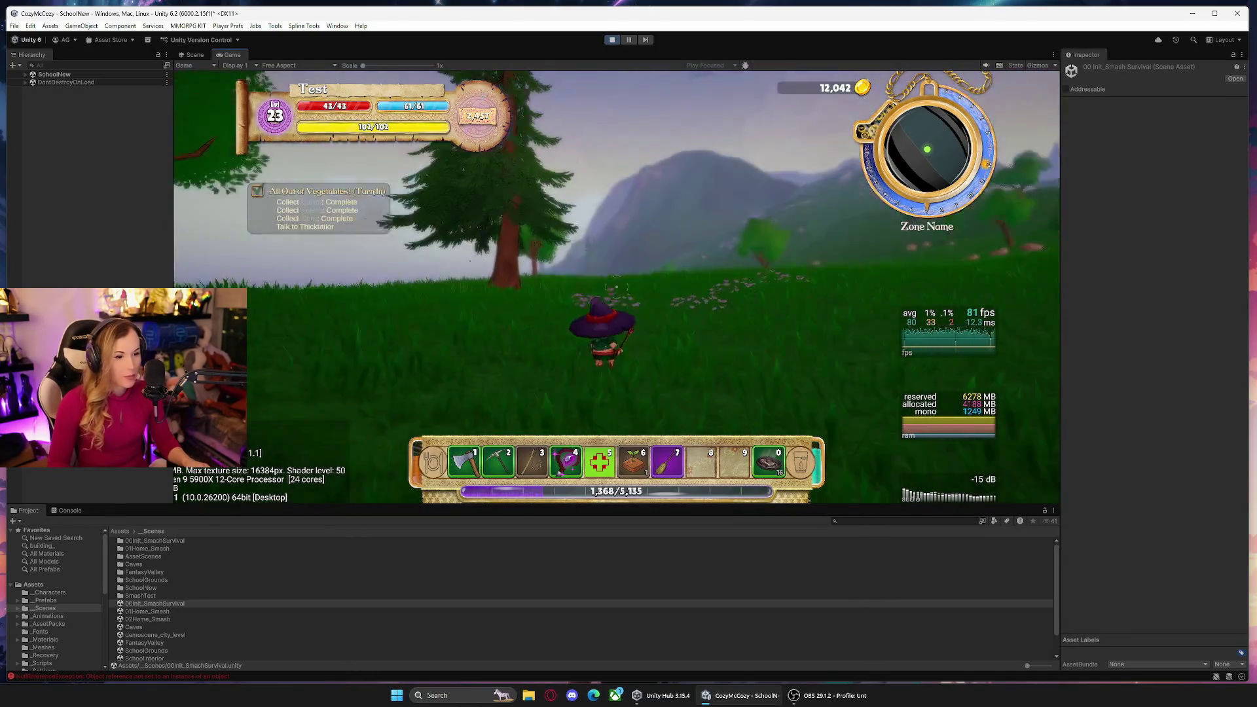
pyautogui.press('w')
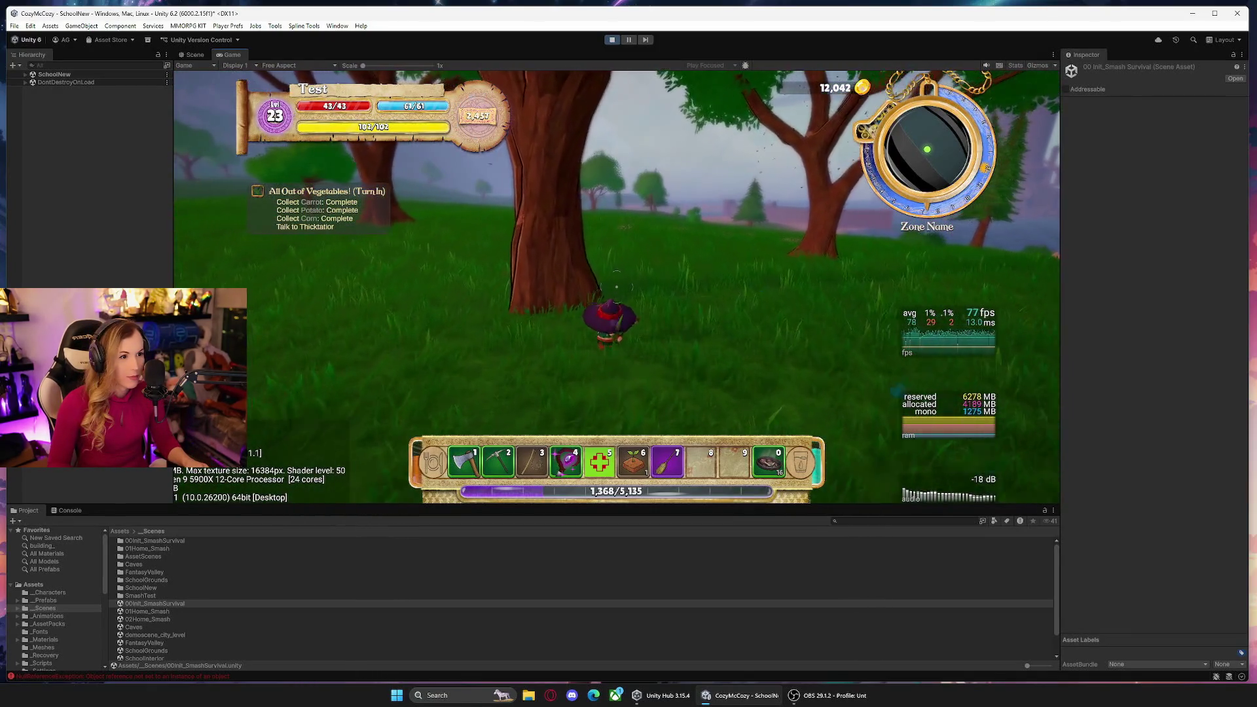
pyautogui.press('w')
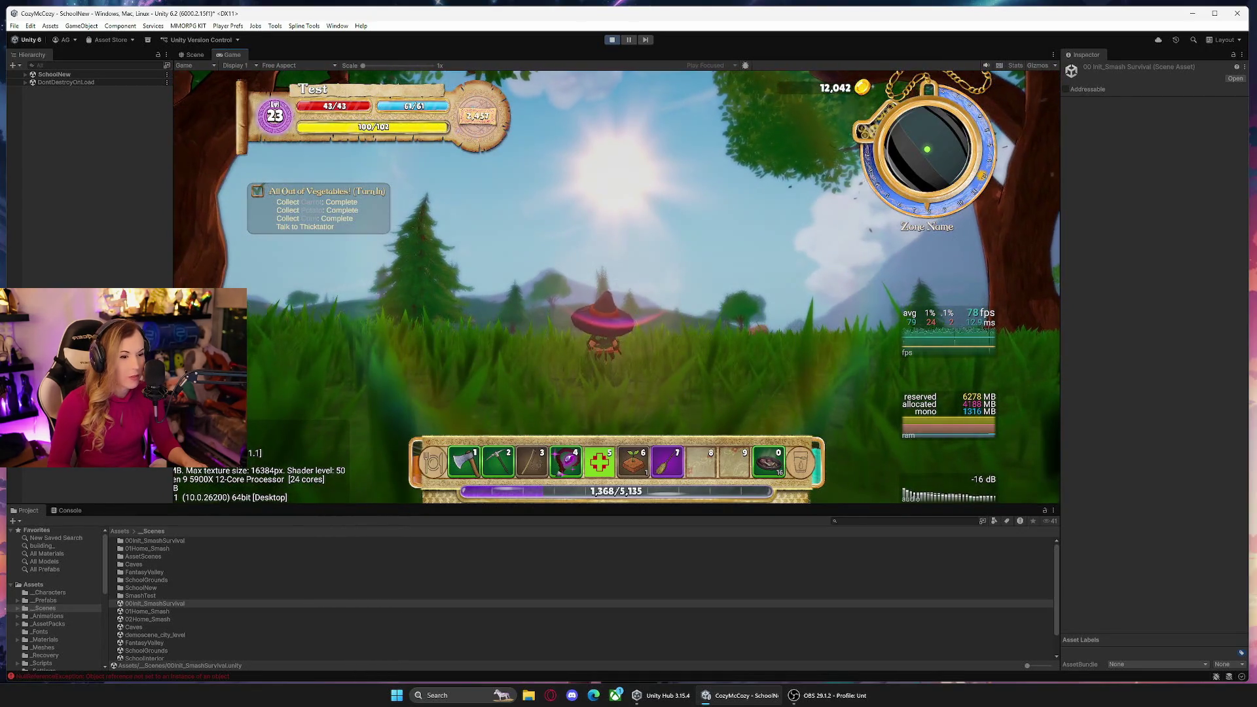
pyautogui.press('Escape')
# Set SmashDayNightTimeUpdater's Seconds To One Day to 900.
pyautogui.click(911, 521)
pyautogui.write('s')
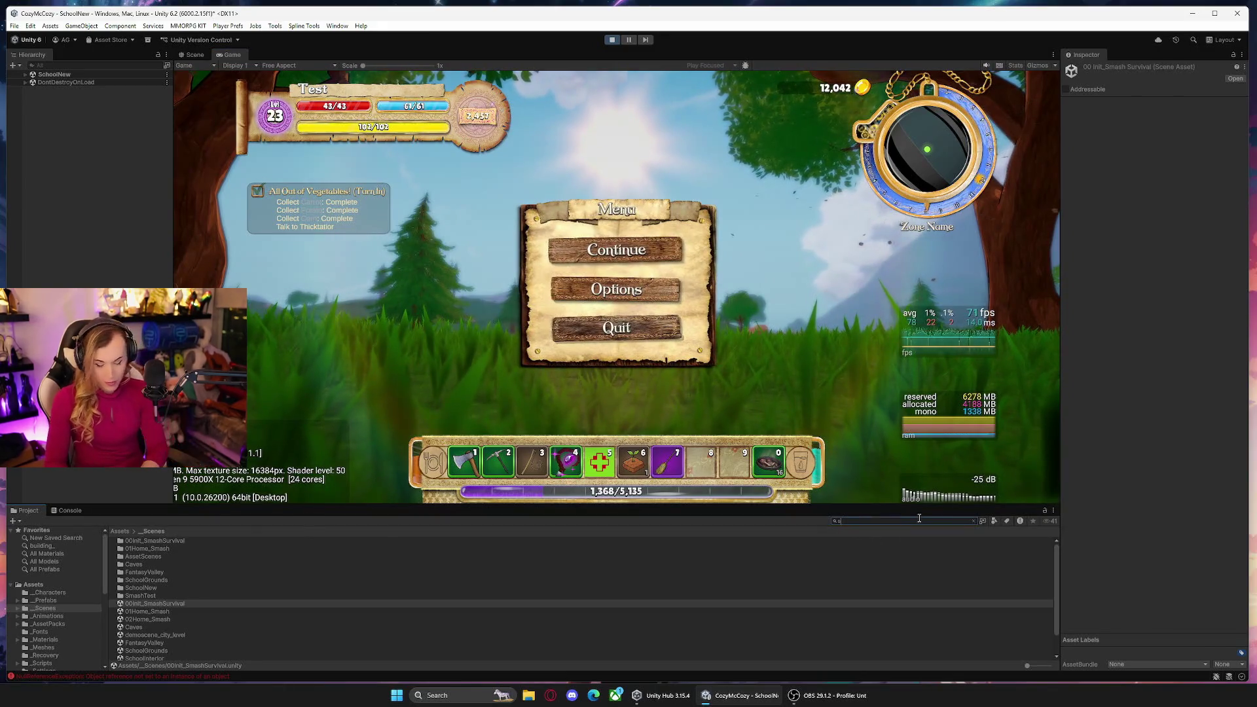
pyautogui.write('hday')
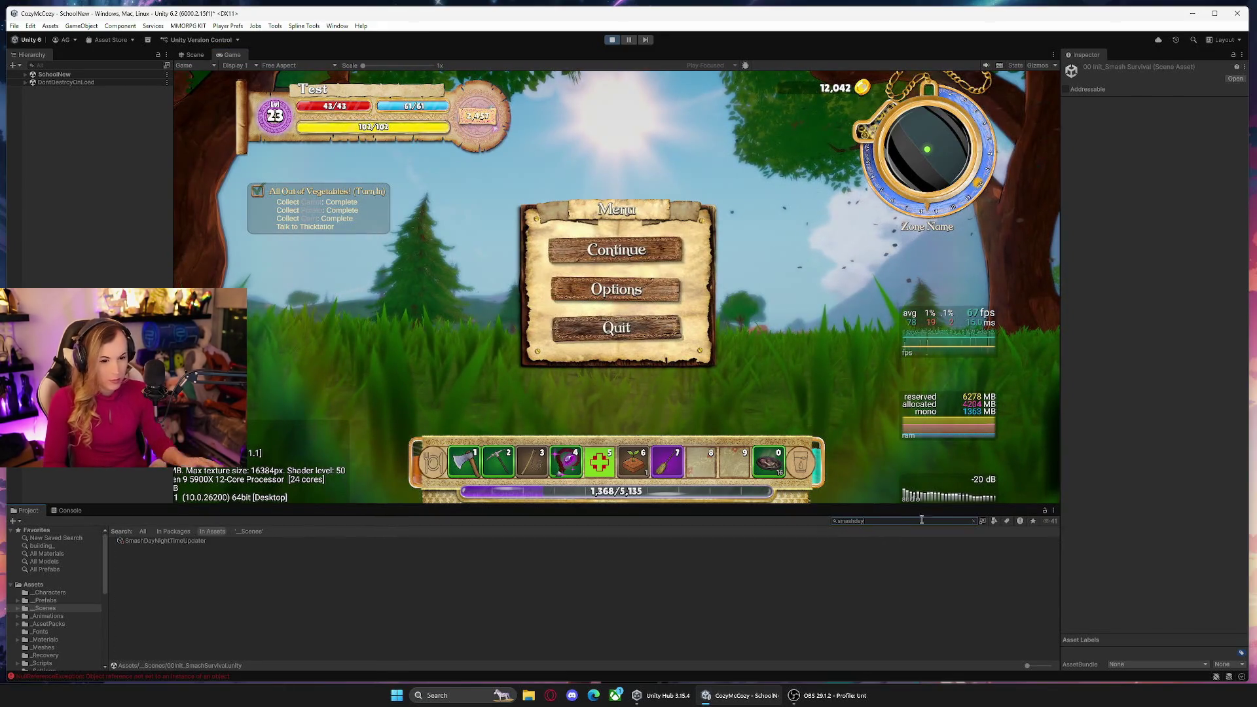
pyautogui.press('Down')
pyautogui.click(1166, 112)
pyautogui.write('900')
# Resume, sprint and jump toward the tower, then stop Play mode.
pyautogui.click(615, 244)
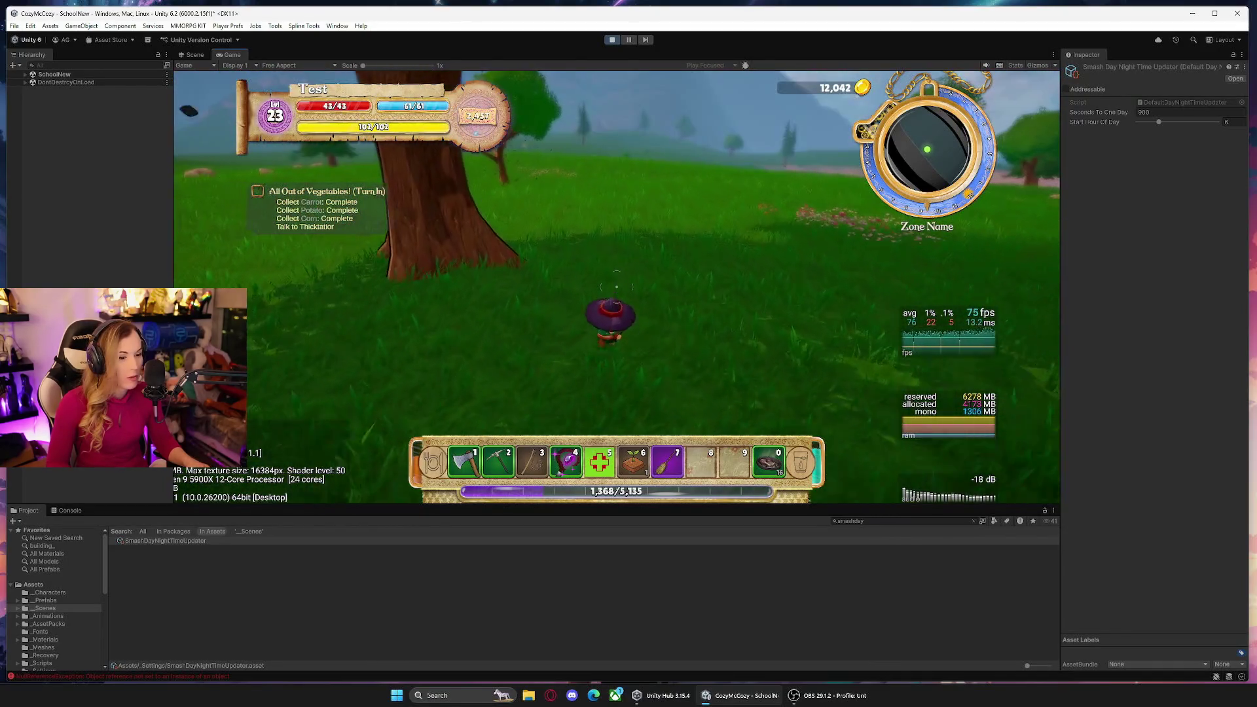
pyautogui.press('shift')
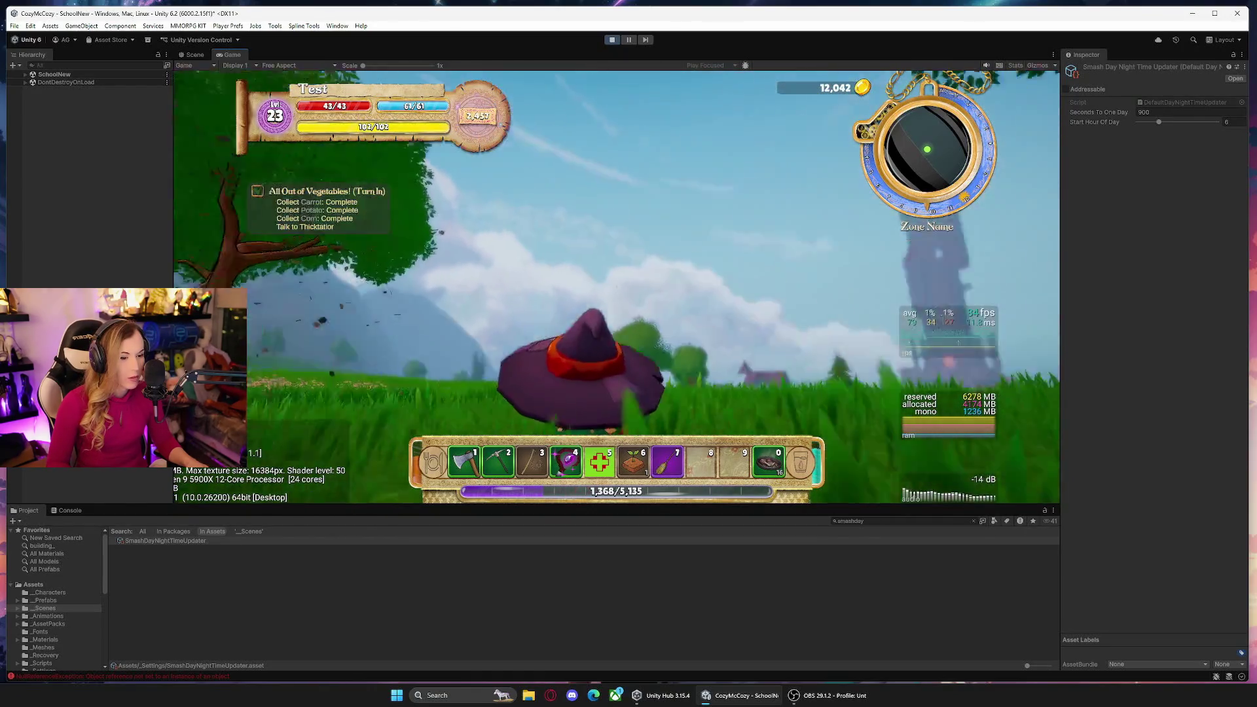
pyautogui.press('w')
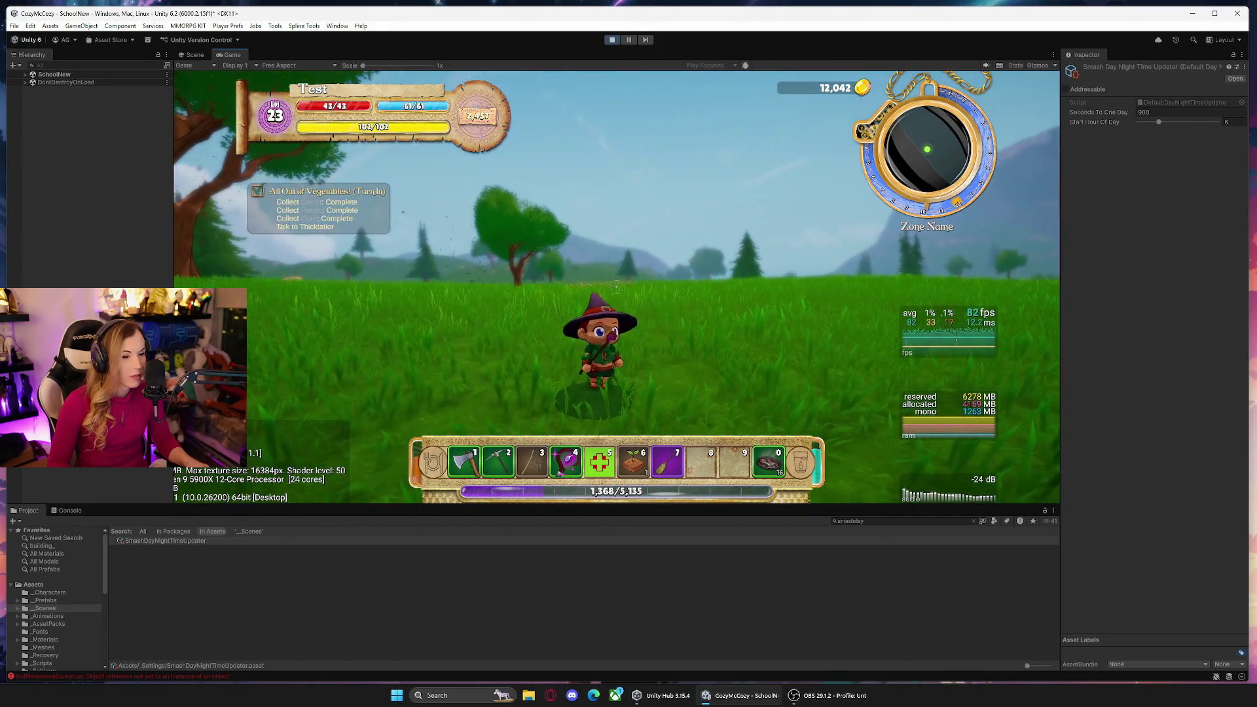
pyautogui.press('space')
pyautogui.press('space')
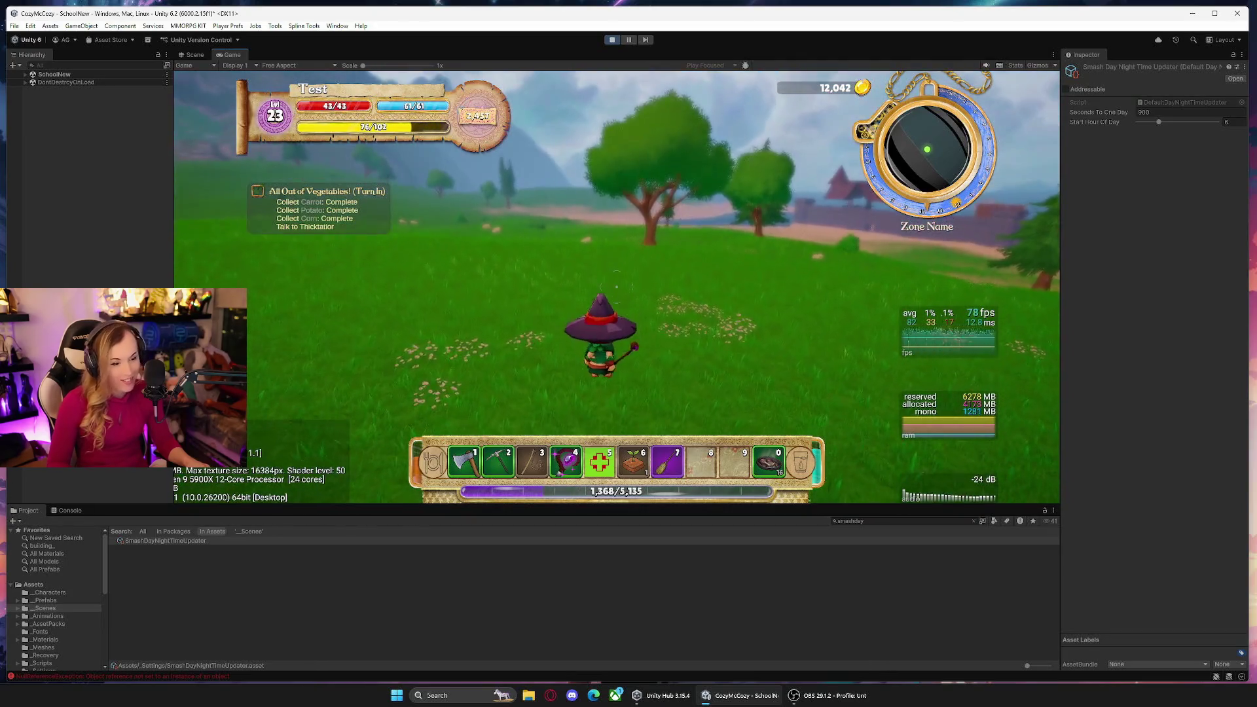
pyautogui.press('space')
pyautogui.press('Escape')
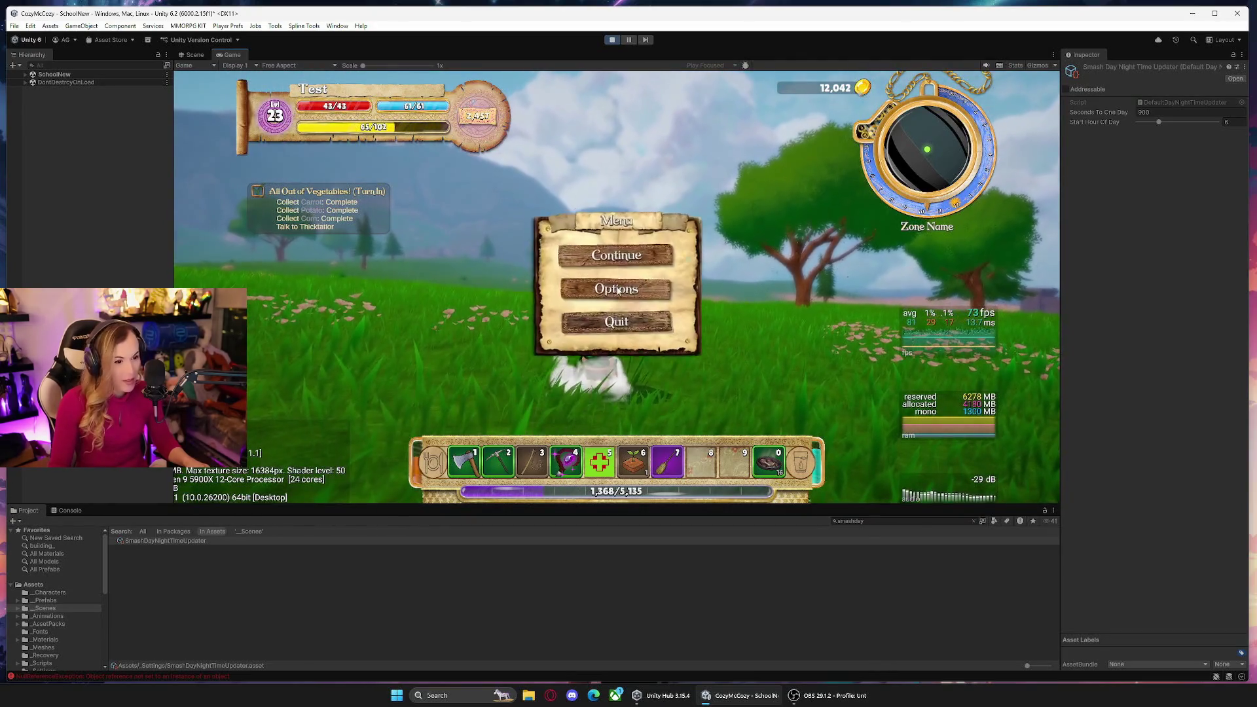
pyautogui.click(613, 40)
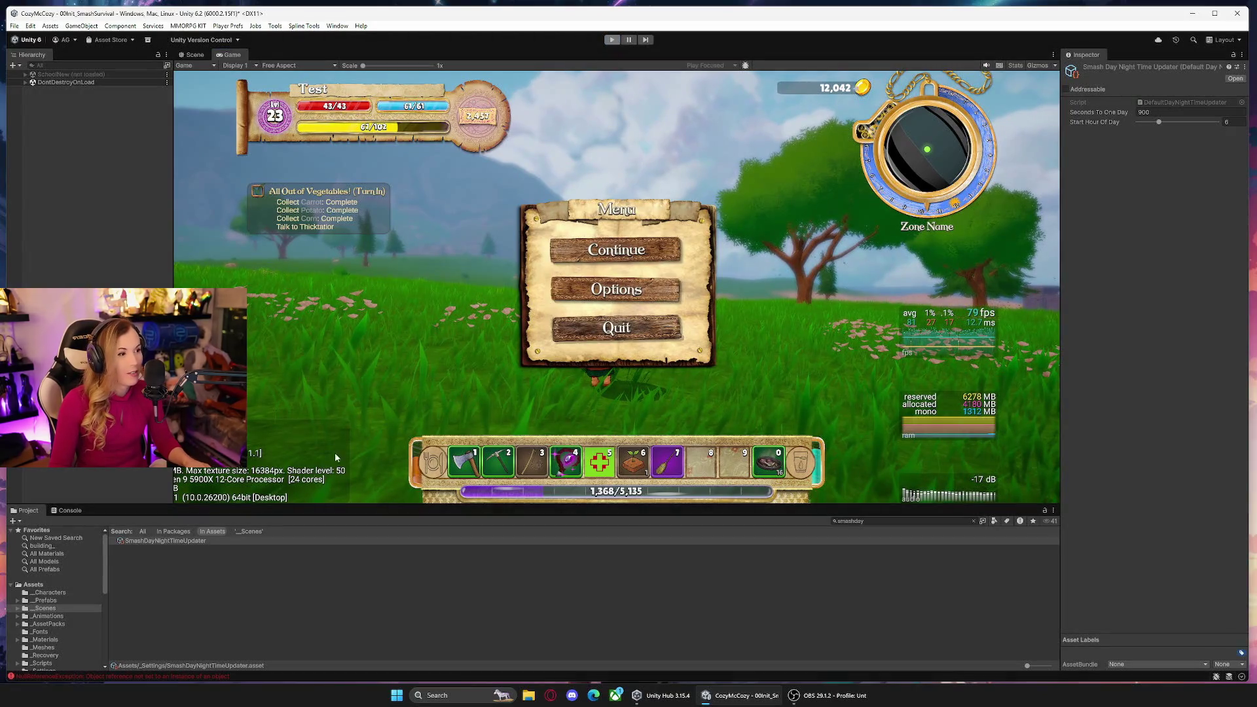
# Open the SchoolNew scene from the _Scenes folder.
pyautogui.scroll(-2, 54, 643)
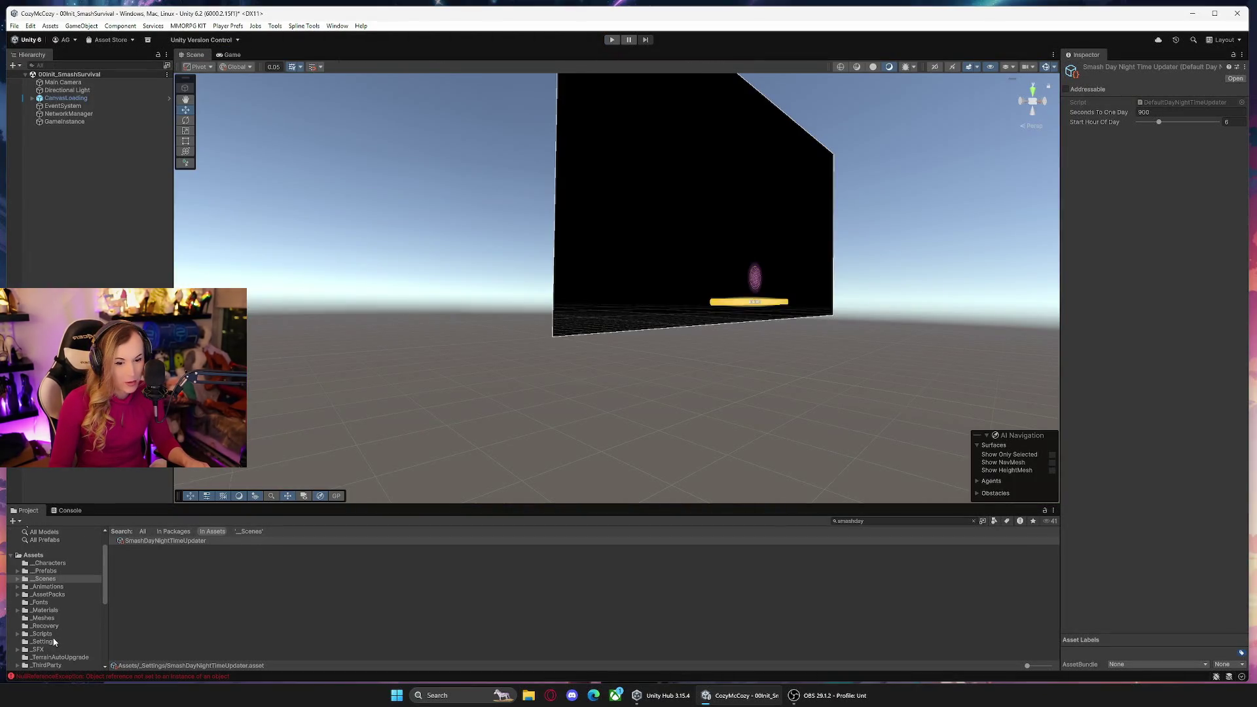
pyautogui.click(43, 634)
pyautogui.scroll(-2, 56, 615)
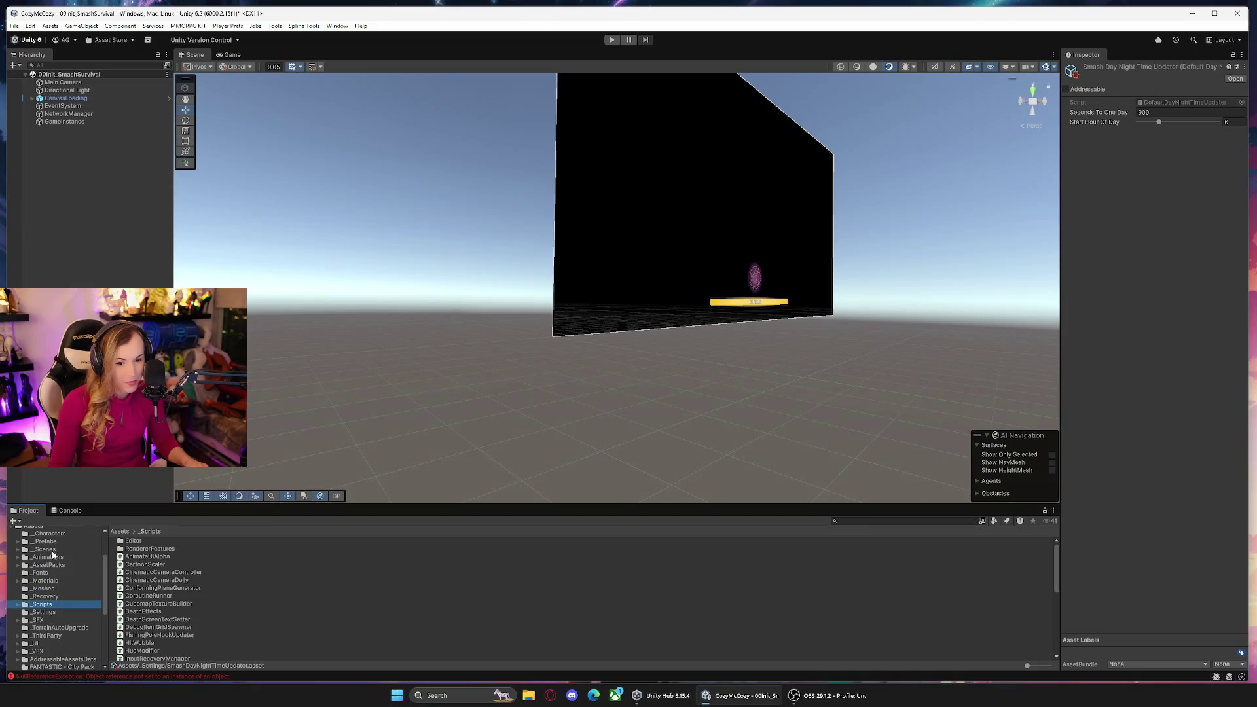
pyautogui.click(46, 550)
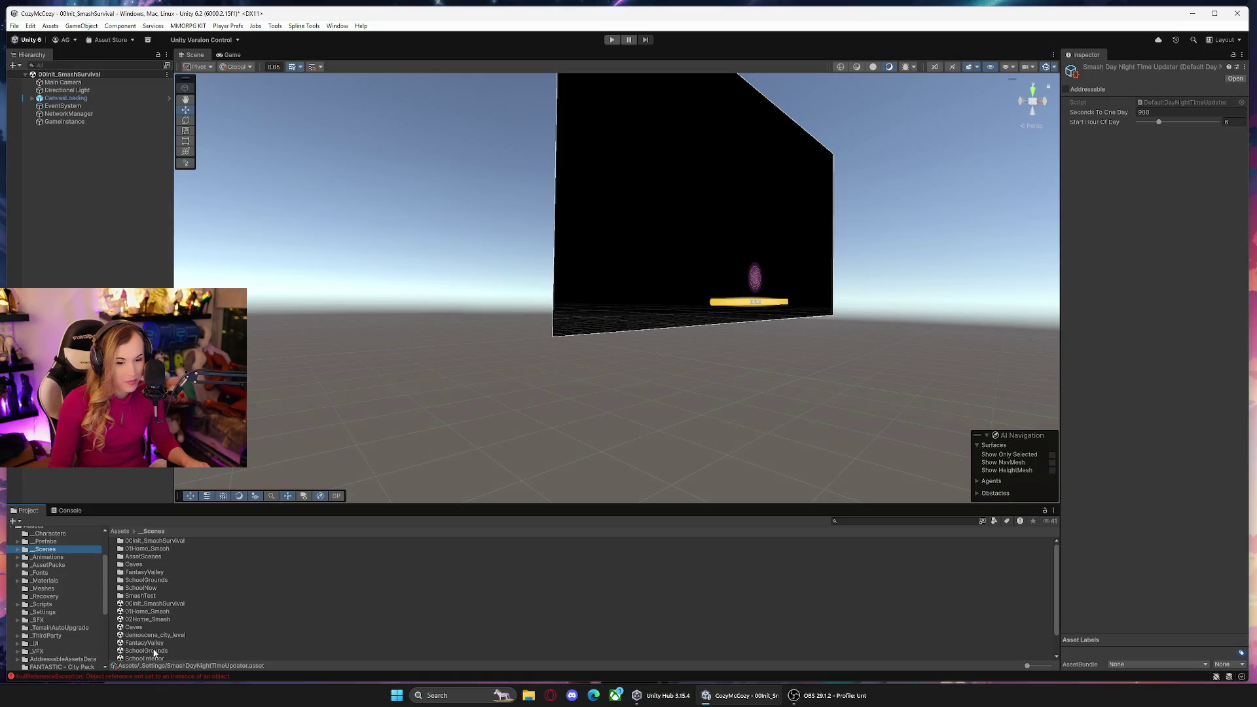
pyautogui.click(161, 652)
pyautogui.scroll(-2, 167, 651)
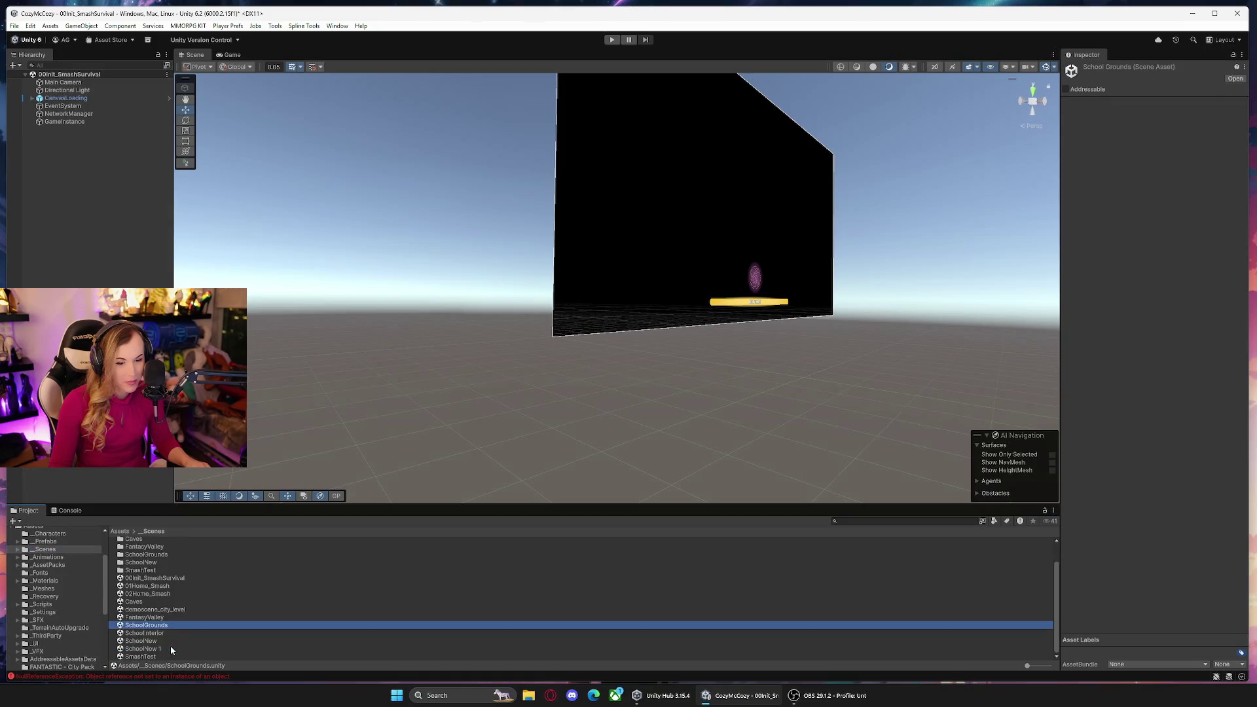
pyautogui.click(160, 640)
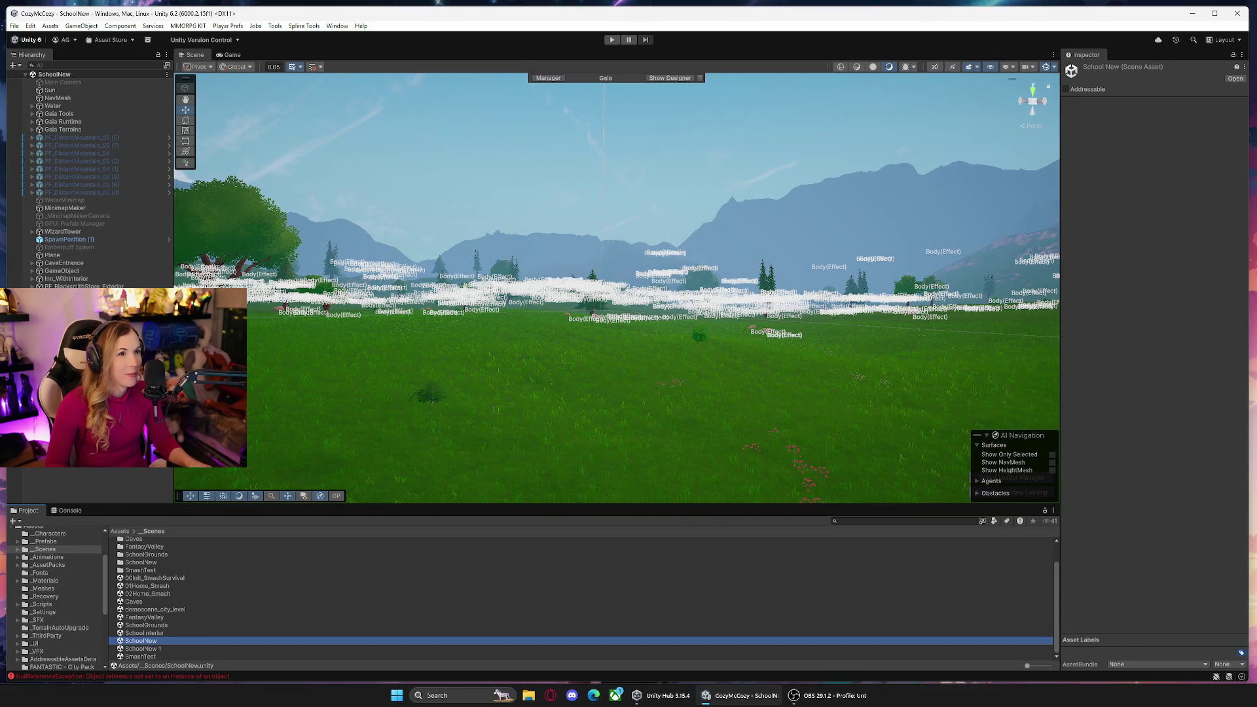
# Select Emberpuff Spawn, frame it, and move it to a new spot across the field.
pyautogui.moveTo(777, 246)
pyautogui.mouseDown()
pyautogui.moveTo(681, 235)
pyautogui.moveTo(455, 277)
pyautogui.moveTo(716, 238)
pyautogui.mouseUp()
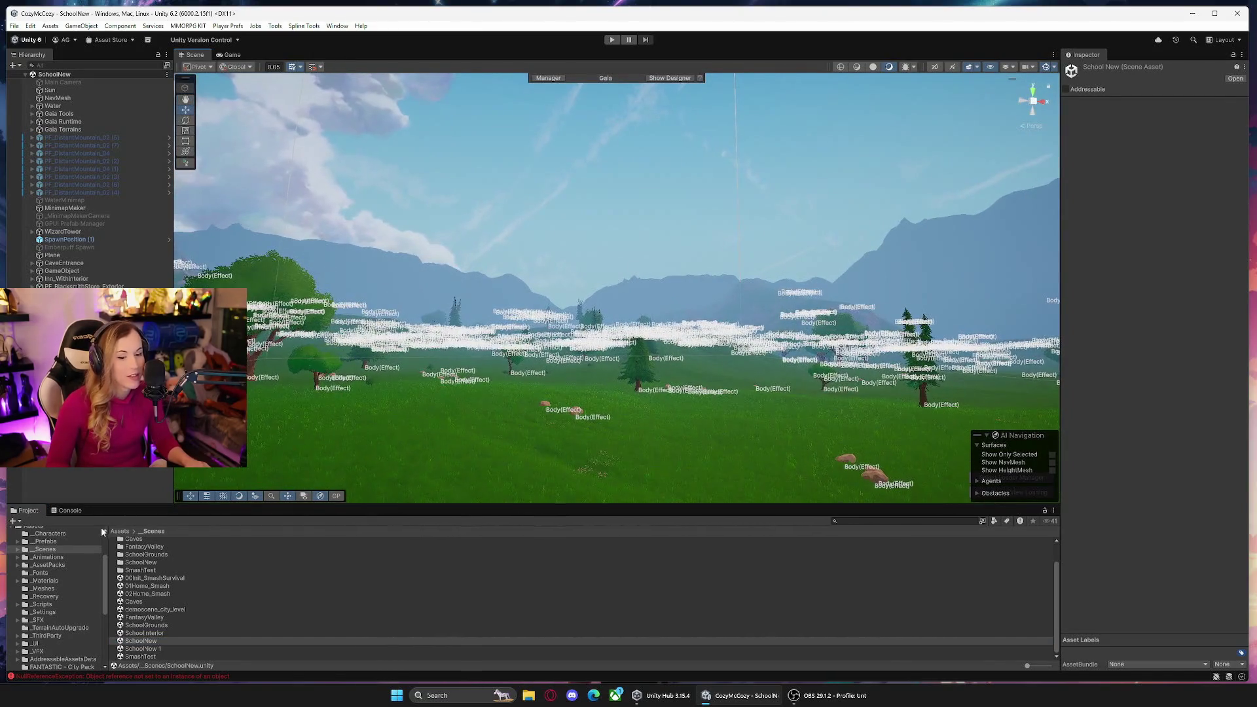
pyautogui.click(76, 249)
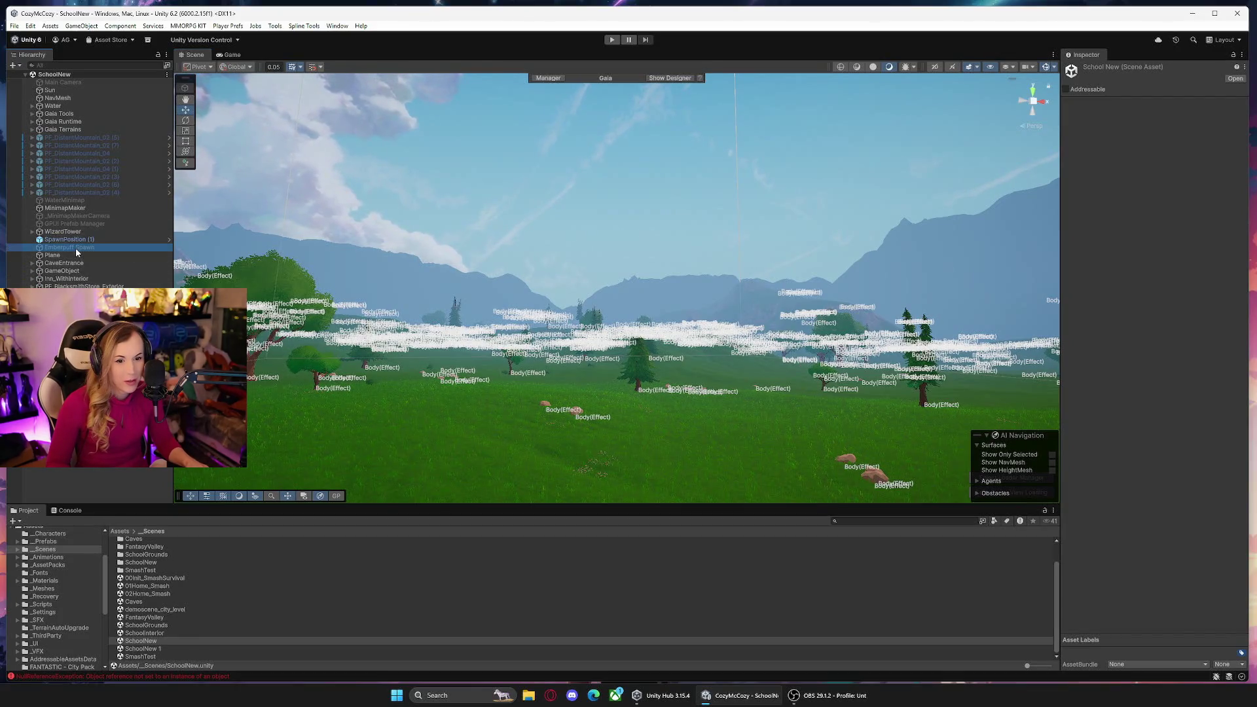
pyautogui.moveTo(550, 308)
pyautogui.mouseDown()
pyautogui.moveTo(542, 343)
pyautogui.moveTo(463, 365)
pyautogui.moveTo(553, 319)
pyautogui.moveTo(505, 367)
pyautogui.mouseUp()
pyautogui.click(77, 249)
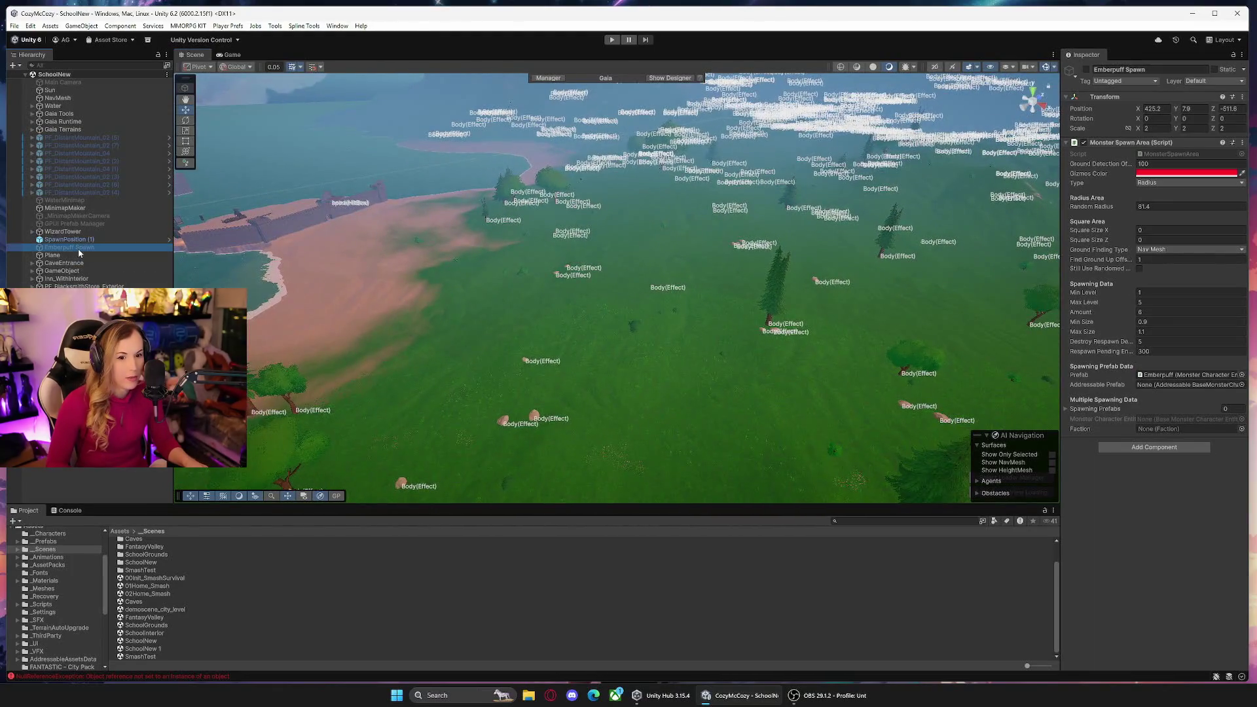
pyautogui.press('f')
pyautogui.moveTo(645, 300)
pyautogui.mouseDown()
pyautogui.moveTo(513, 281)
pyautogui.moveTo(513, 250)
pyautogui.moveTo(713, 297)
pyautogui.moveTo(780, 256)
pyautogui.moveTo(838, 295)
pyautogui.moveTo(731, 298)
pyautogui.mouseUp()
pyautogui.moveTo(486, 400); pyautogui.dragTo(488, 364)
pyautogui.moveTo(484, 305)
pyautogui.mouseDown()
pyautogui.moveTo(619, 345)
pyautogui.moveTo(621, 314)
pyautogui.moveTo(580, 282)
pyautogui.mouseUp()
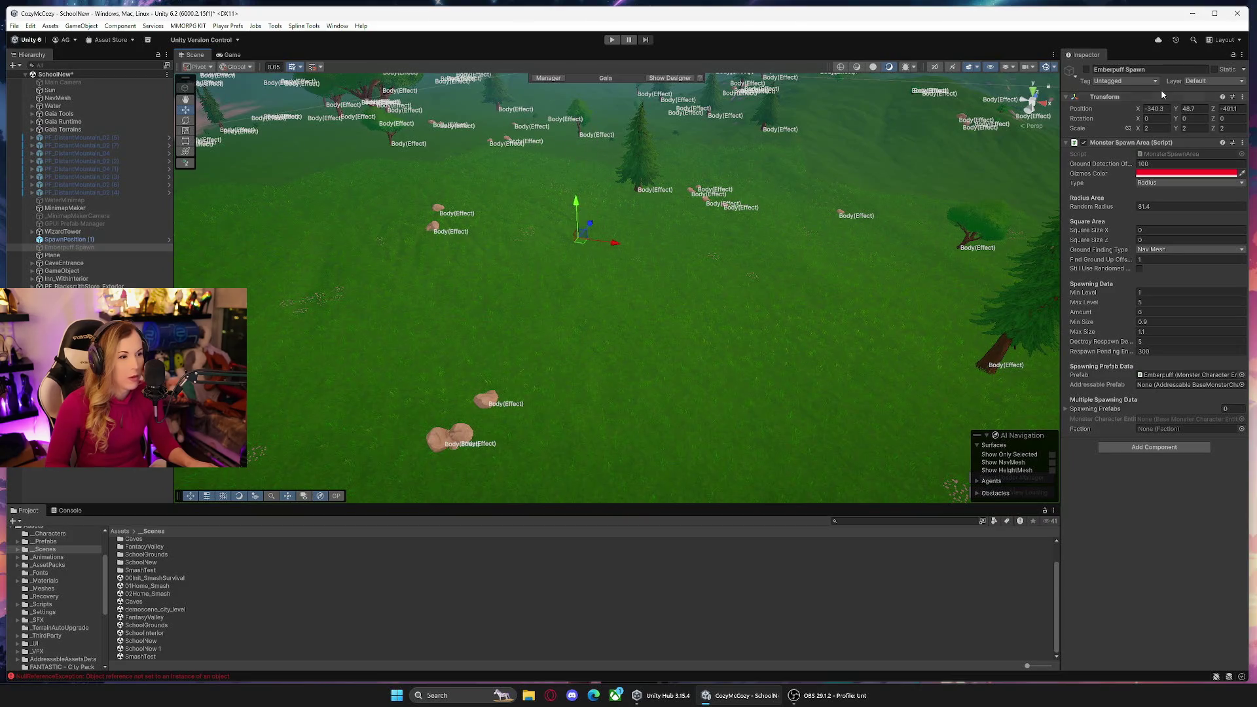
pyautogui.press('f')
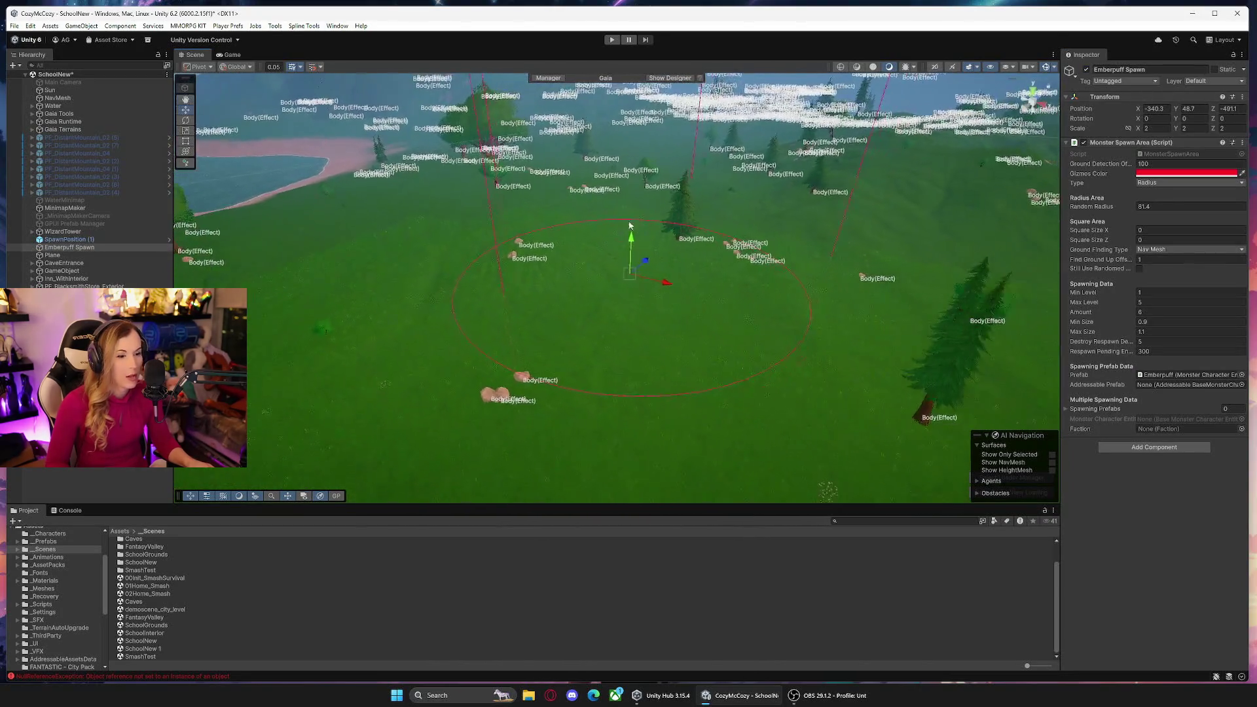
pyautogui.moveTo(627, 300)
pyautogui.mouseDown()
pyautogui.moveTo(763, 372)
pyautogui.moveTo(757, 300)
pyautogui.moveTo(808, 332)
pyautogui.moveTo(500, 328)
pyautogui.moveTo(622, 341)
pyautogui.mouseUp()
# Raise the spawn's Random Radius to about 111.6 and check the spawn circle.
pyautogui.click(1117, 208)
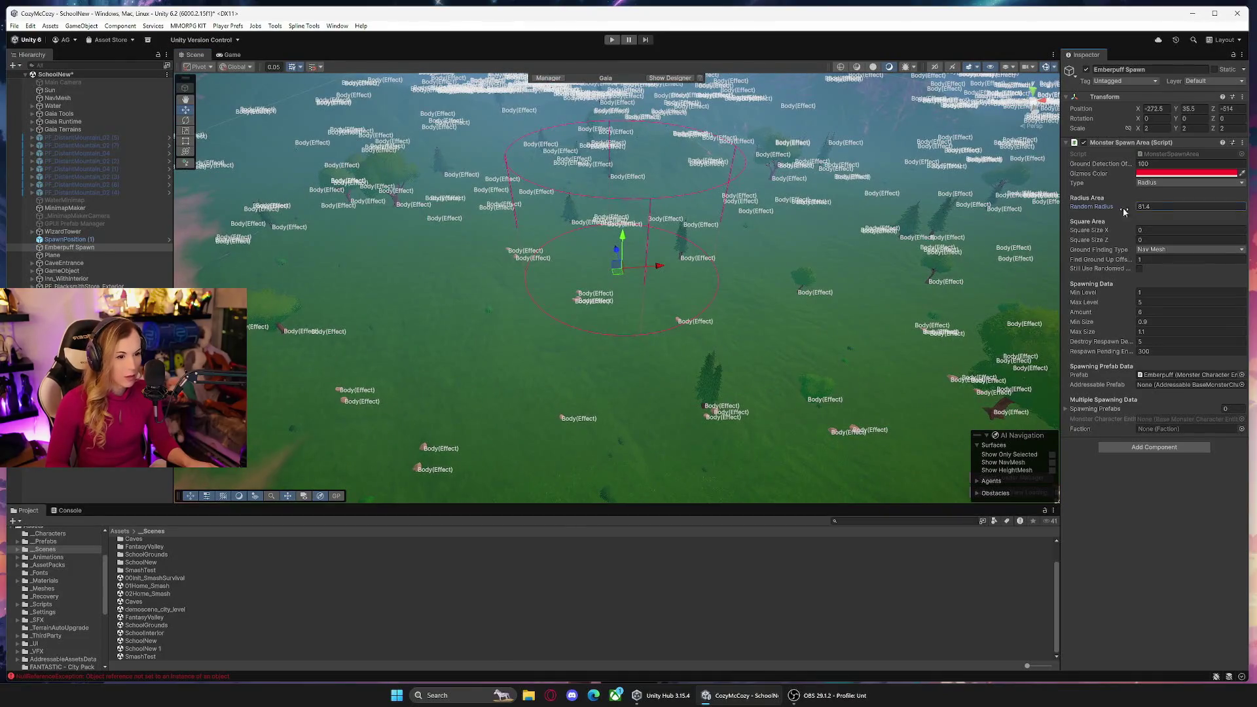
pyautogui.moveTo(609, 277)
pyautogui.mouseDown()
pyautogui.moveTo(670, 299)
pyautogui.moveTo(570, 291)
pyautogui.moveTo(731, 271)
pyautogui.moveTo(496, 243)
pyautogui.mouseUp()
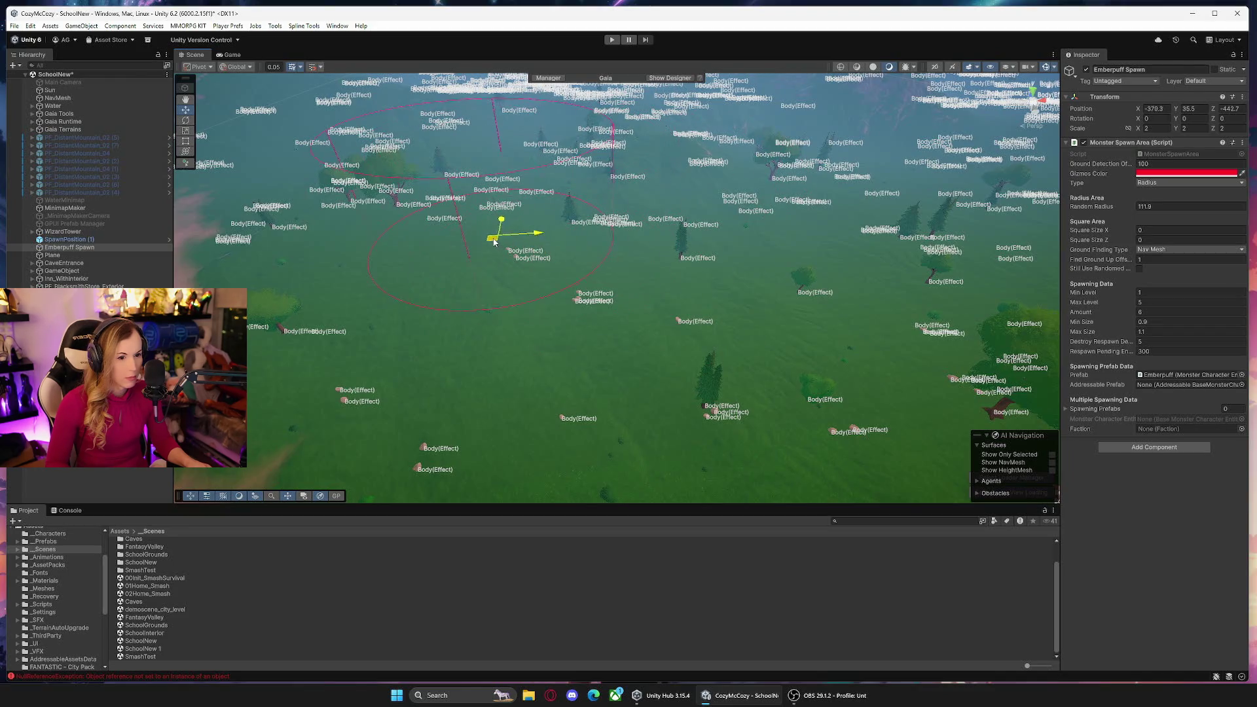
pyautogui.moveTo(607, 321)
pyautogui.mouseDown()
pyautogui.moveTo(761, 356)
pyautogui.moveTo(550, 303)
pyautogui.moveTo(564, 273)
pyautogui.mouseUp()
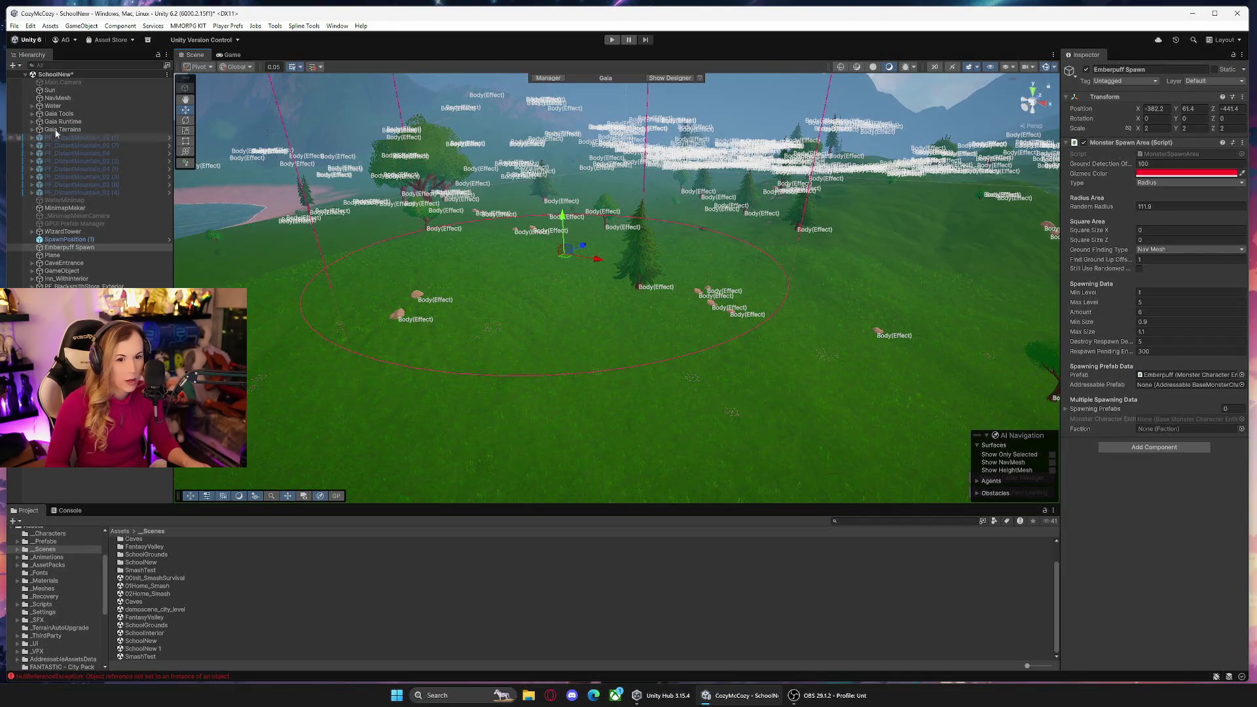
pyautogui.click(66, 98)
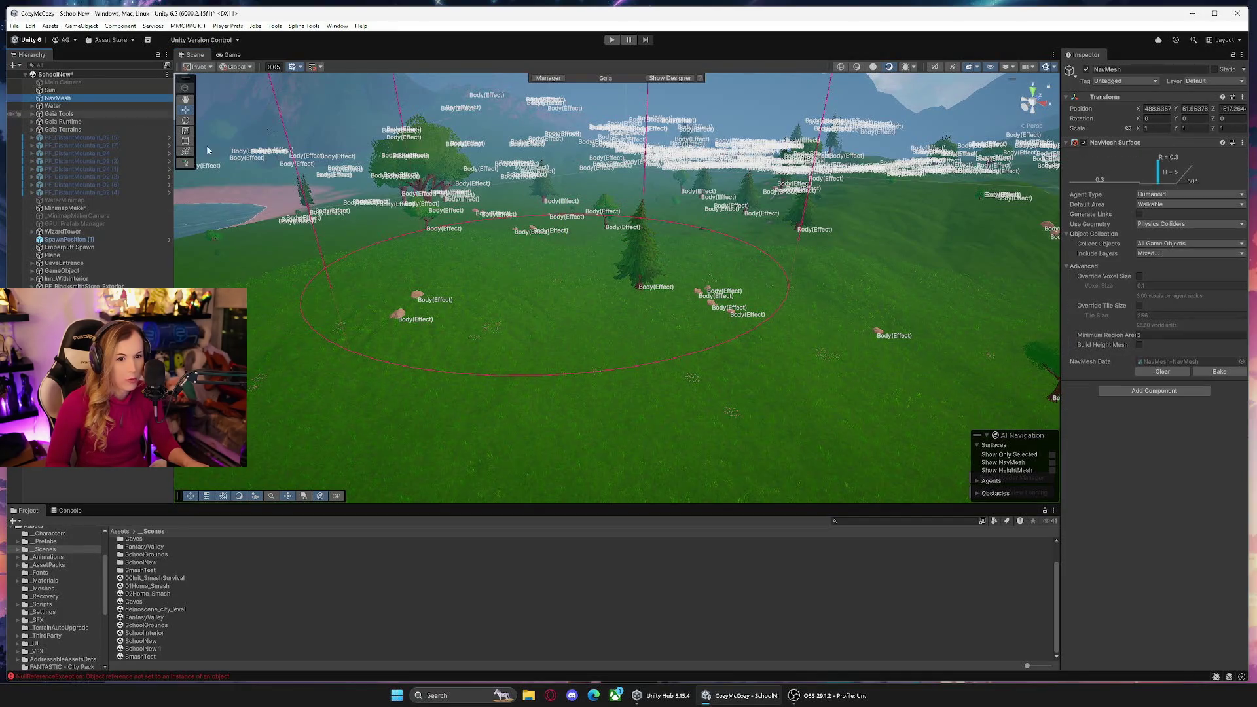
# Clear and rebake the NavMesh, then check it over the terrain.
pyautogui.click(1168, 372)
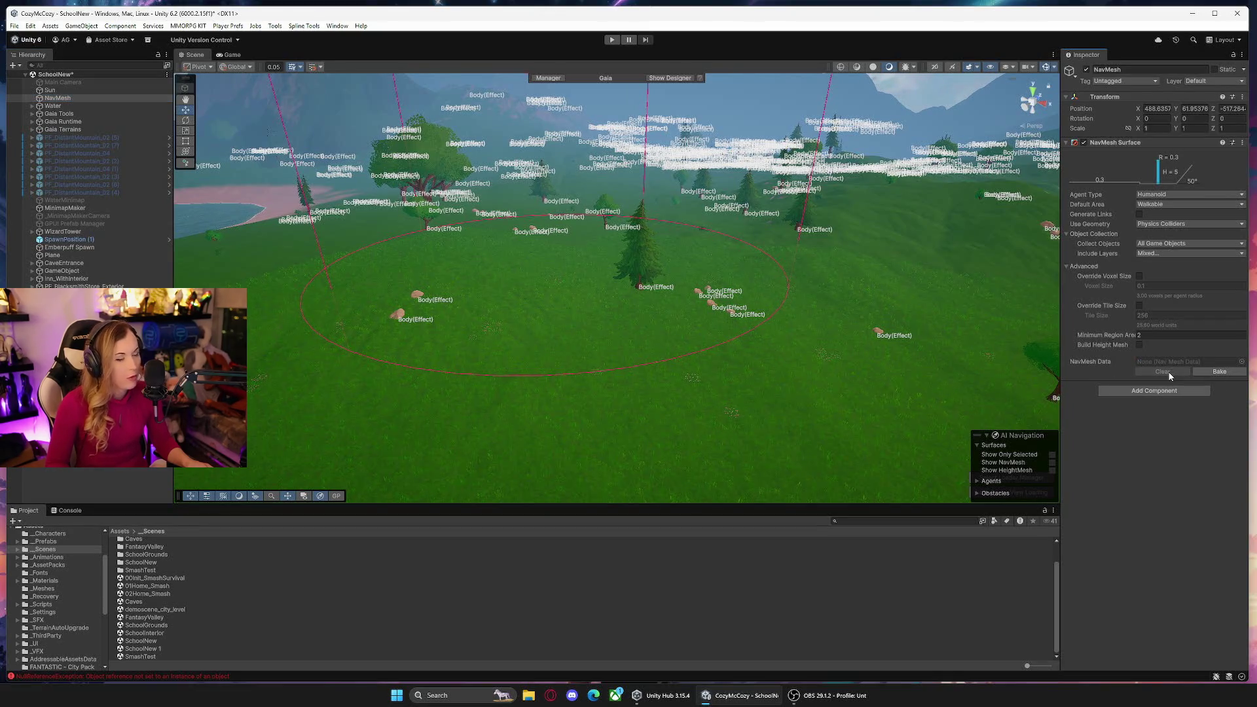
pyautogui.click(1217, 372)
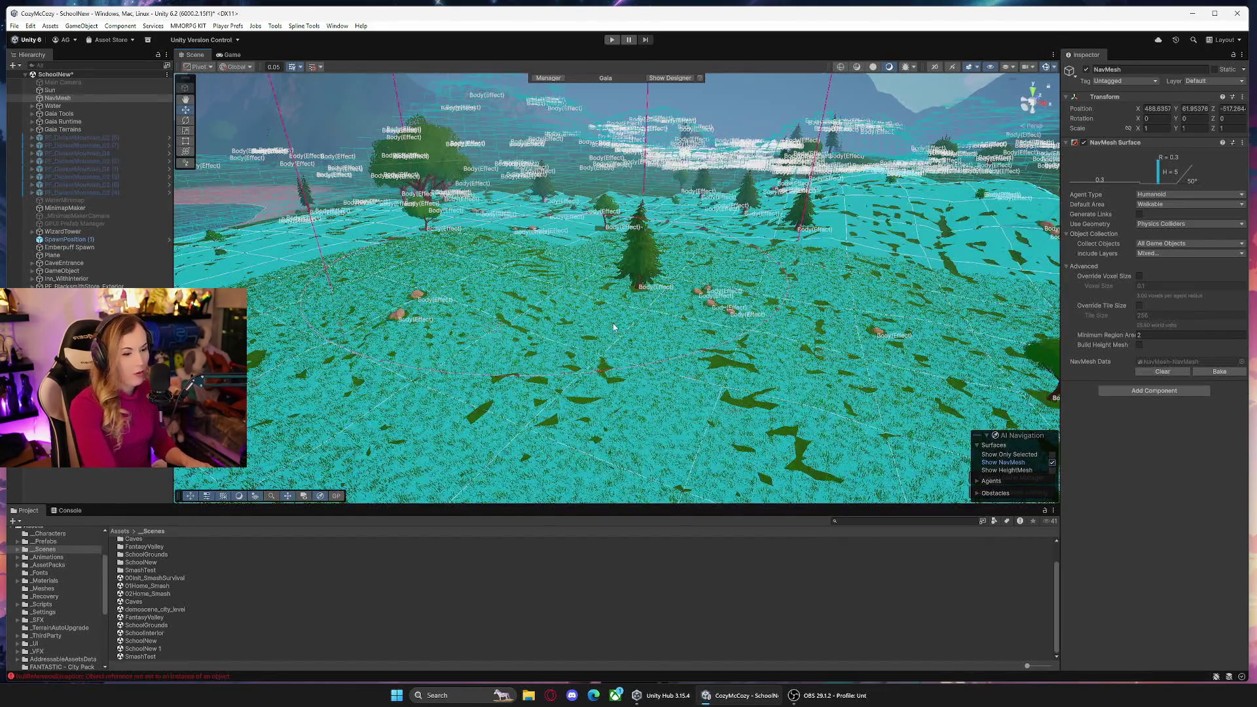
pyautogui.moveTo(614, 327)
pyautogui.mouseDown()
pyautogui.moveTo(575, 353)
pyautogui.moveTo(540, 327)
pyautogui.moveTo(485, 323)
pyautogui.moveTo(560, 315)
pyautogui.moveTo(590, 328)
pyautogui.moveTo(511, 337)
pyautogui.moveTo(601, 387)
pyautogui.mouseUp()
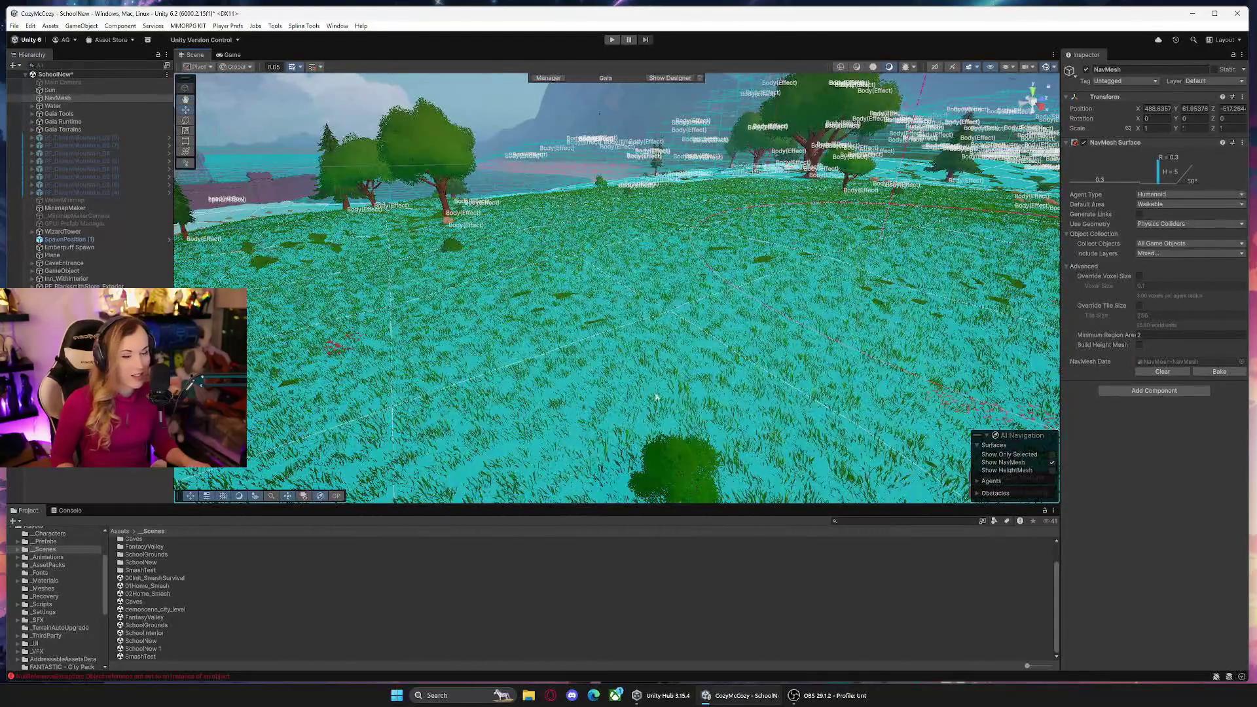
# Hide the NavMesh overlay and save the SchoolNew scene.
pyautogui.click(1052, 463)
pyautogui.moveTo(724, 311)
pyautogui.mouseDown()
pyautogui.moveTo(761, 269)
pyautogui.moveTo(740, 264)
pyautogui.mouseUp()
pyautogui.hotkey('ctrl', 's')
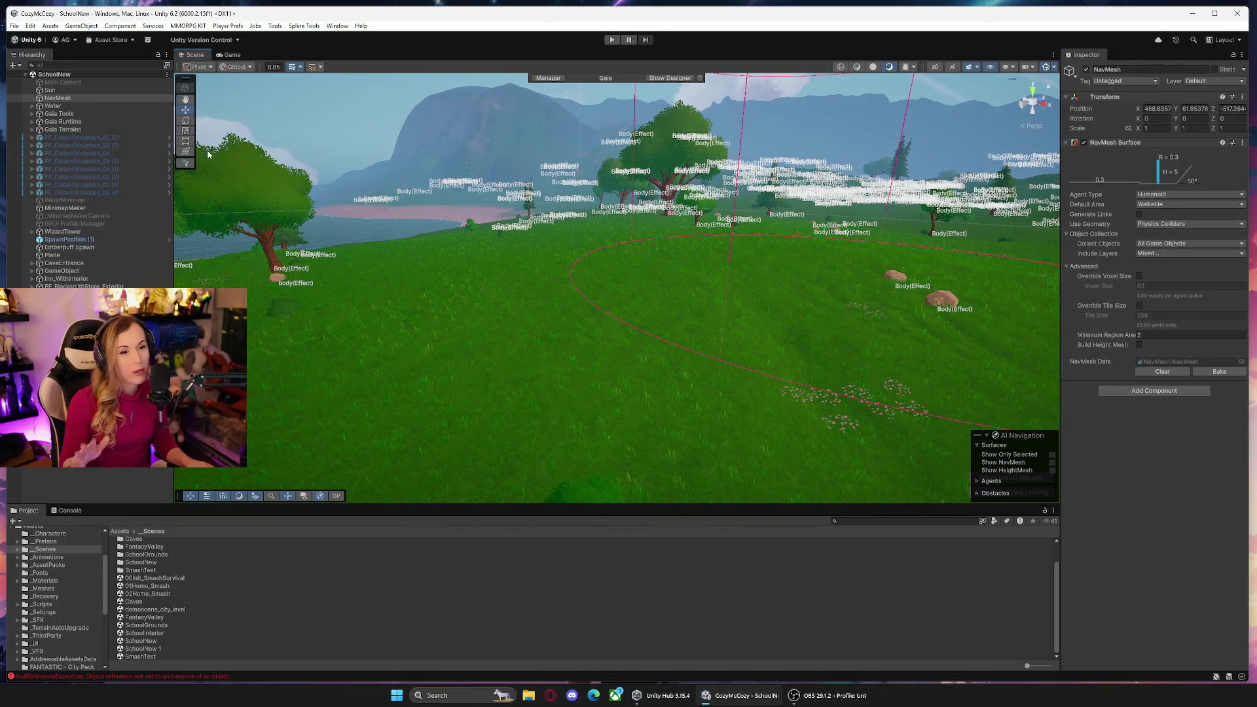
pyautogui.scroll(2, 68, 577)
# Open the 00Init_SmashSurvival scene from the _Scenes folder and run it to the home menu.
pyautogui.click(46, 579)
pyautogui.scroll(-2, 160, 612)
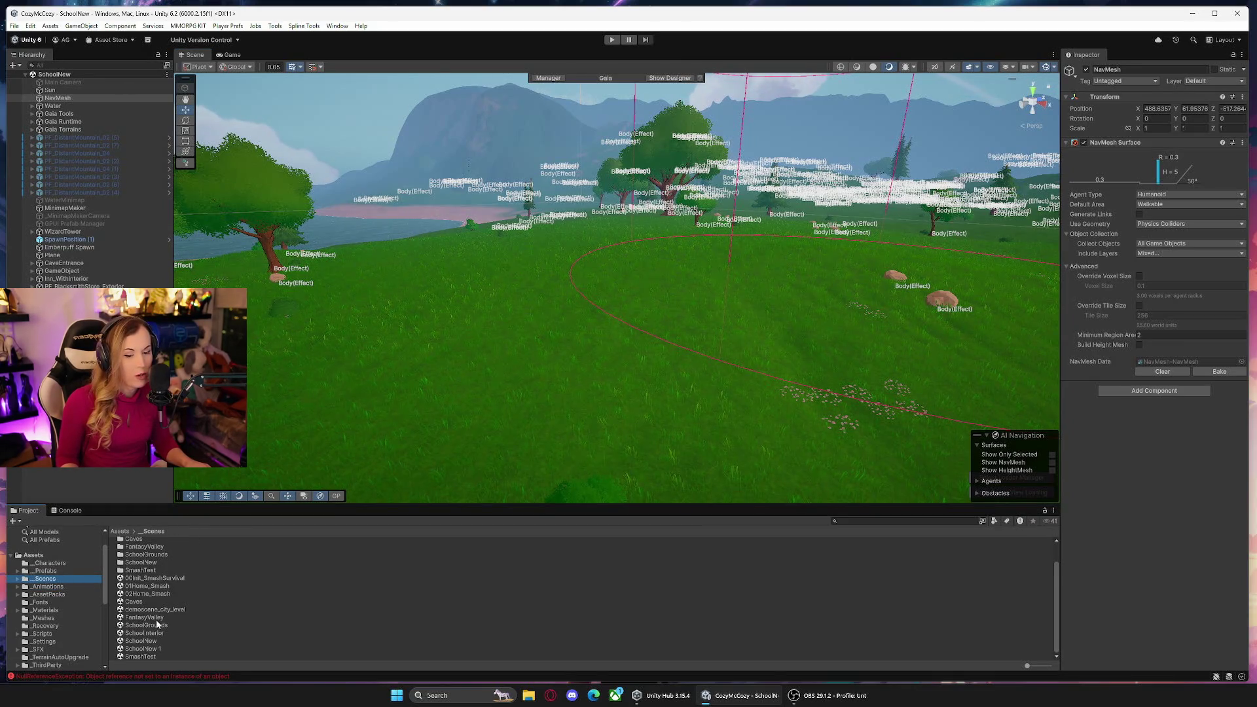
pyautogui.doubleClick(155, 578)
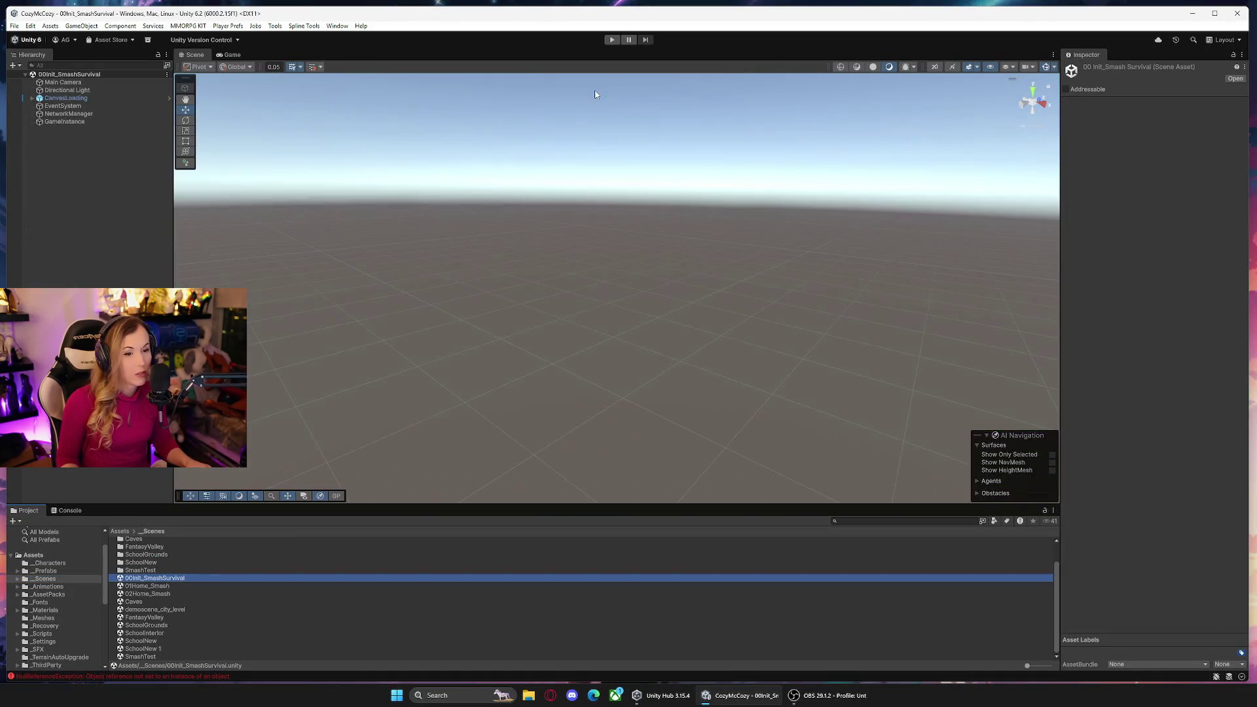
pyautogui.click(612, 40)
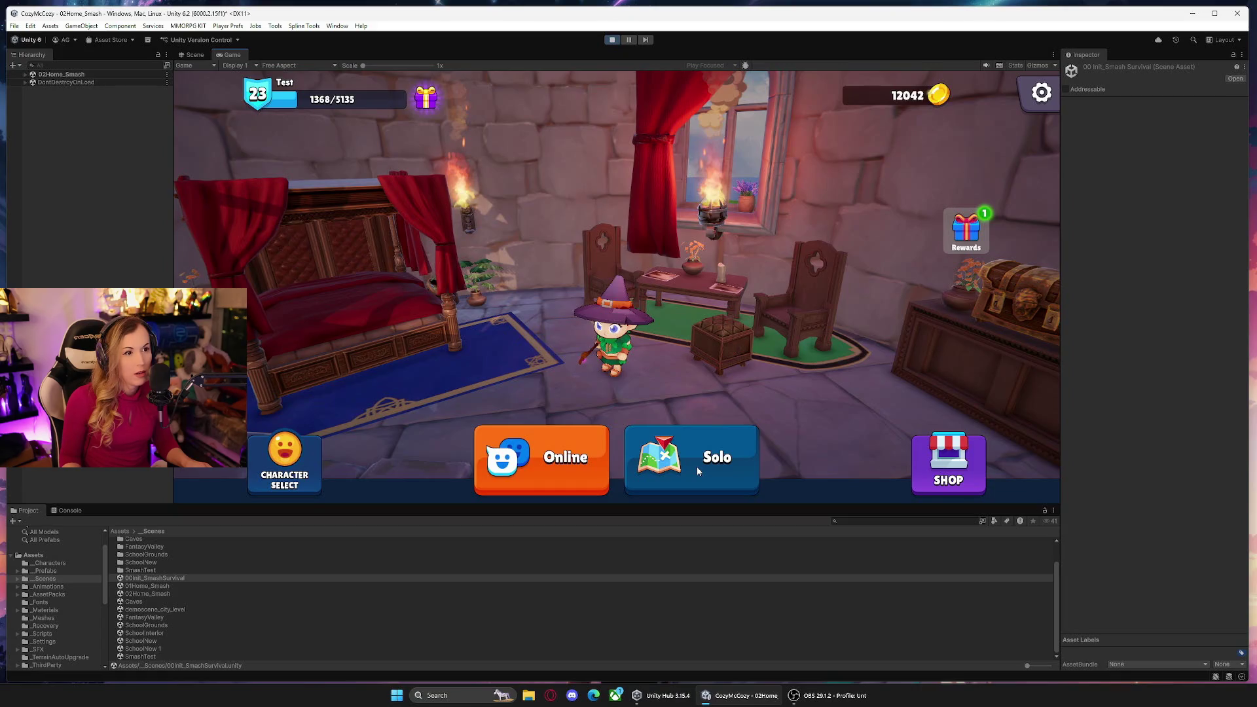
# Start a solo session and run through the meadow past the flowers toward the central pine.
pyautogui.click(697, 471)
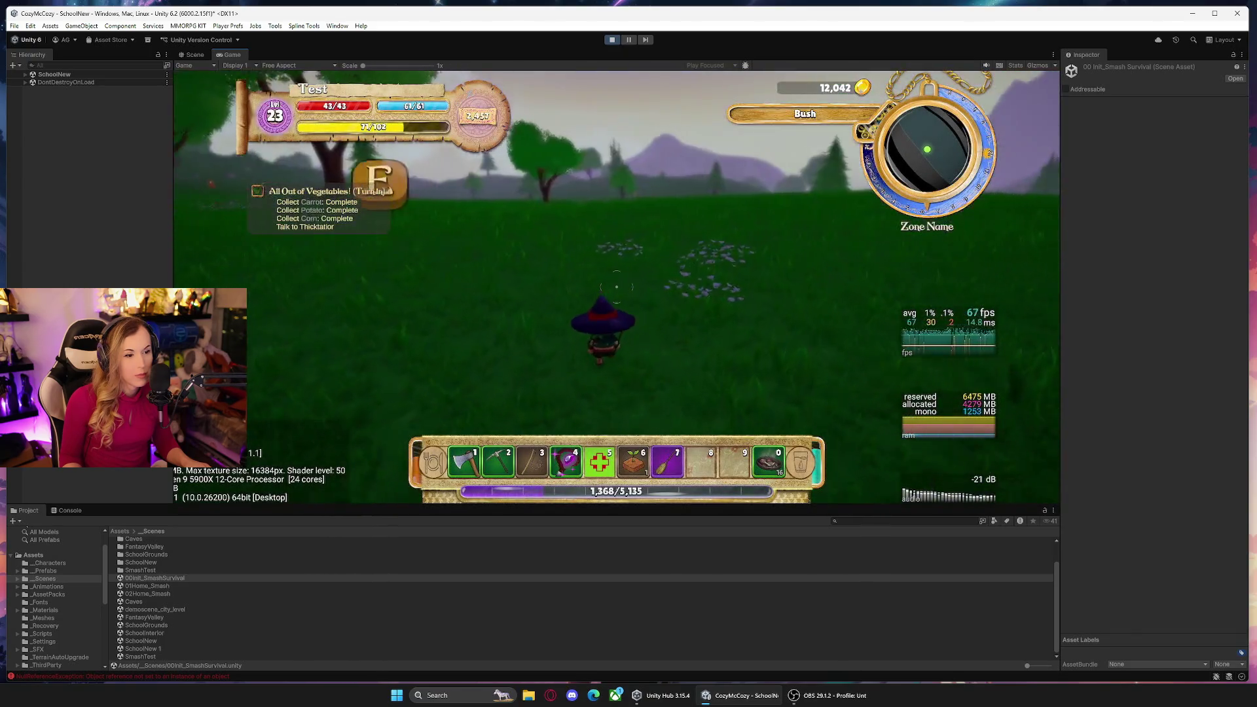
pyautogui.press('w')
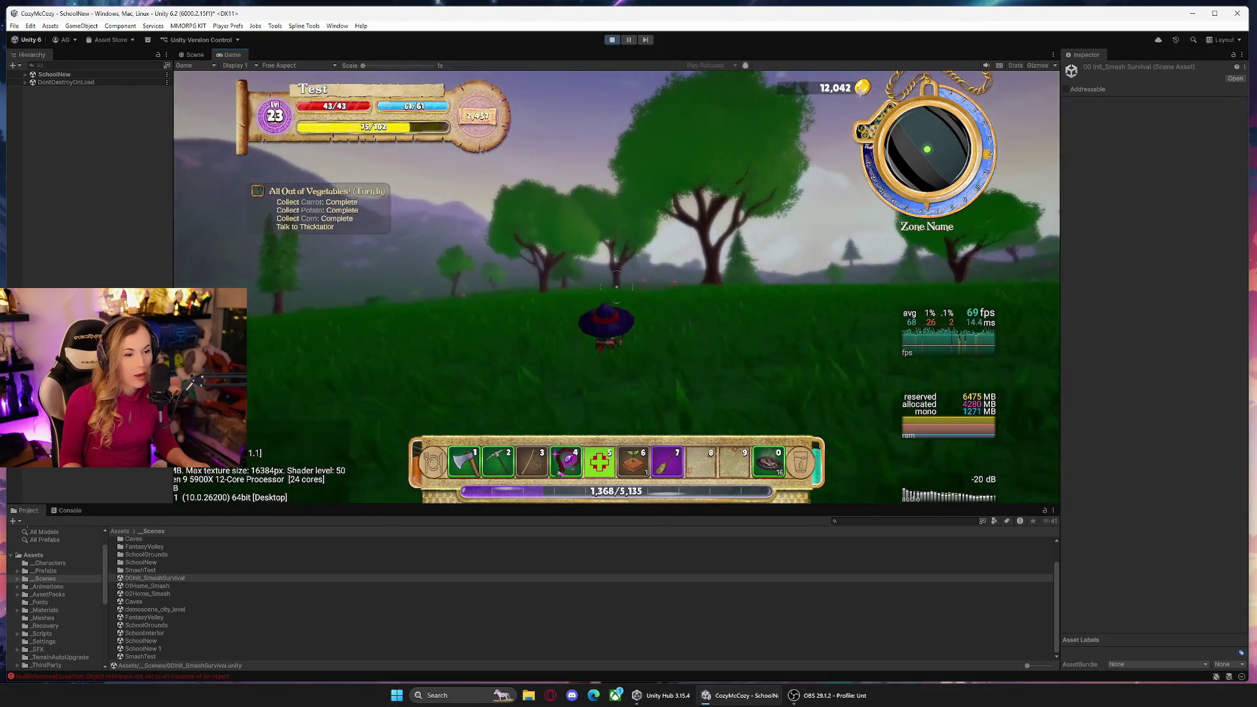
pyautogui.press('a')
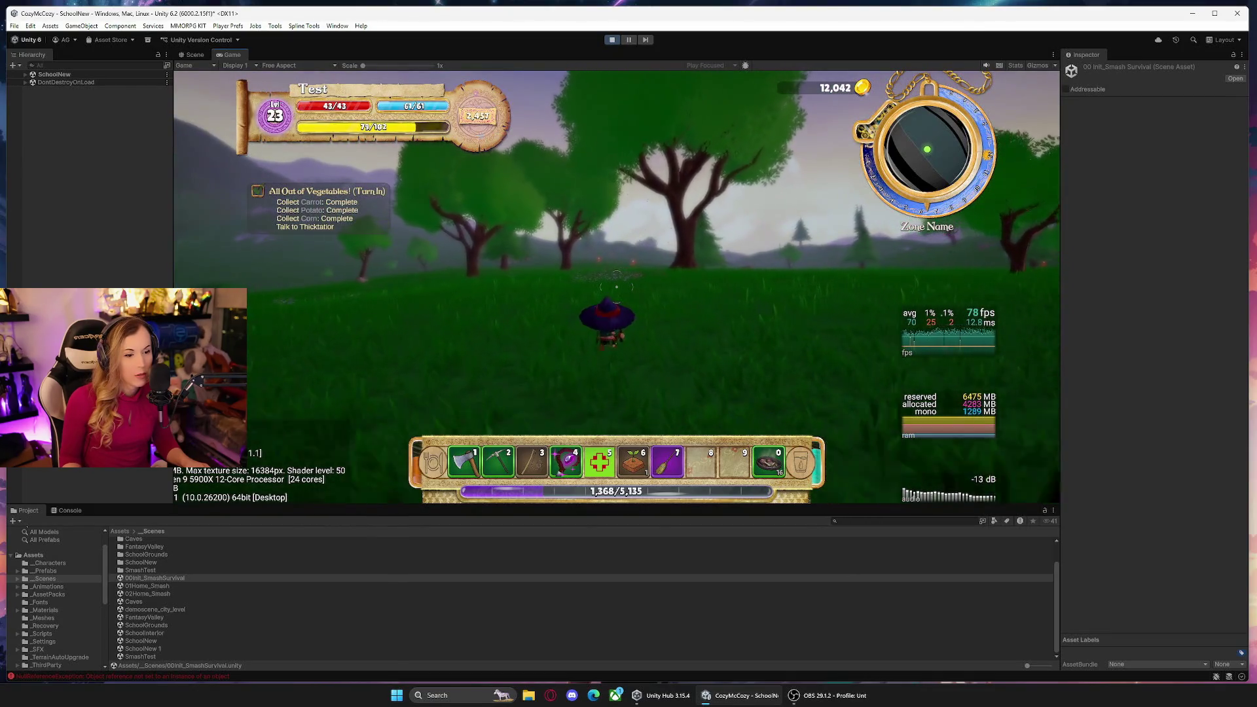
pyautogui.press('w')
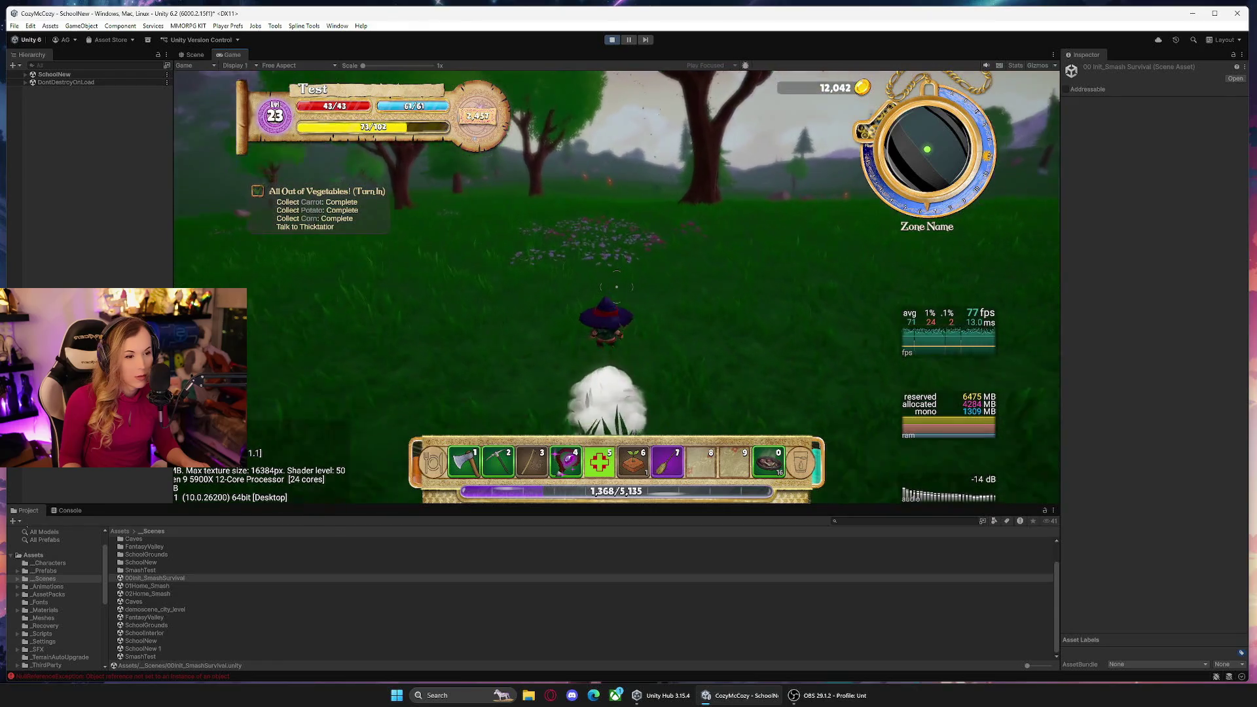
pyautogui.press('w')
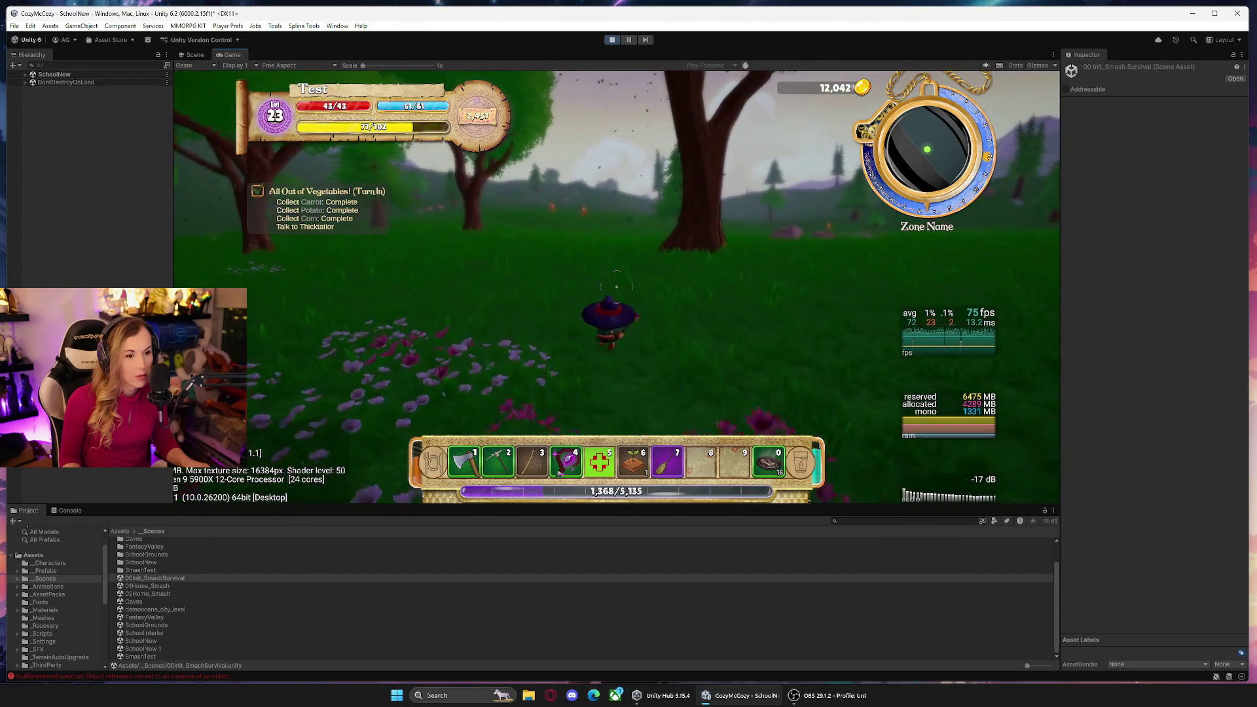
pyautogui.press('a')
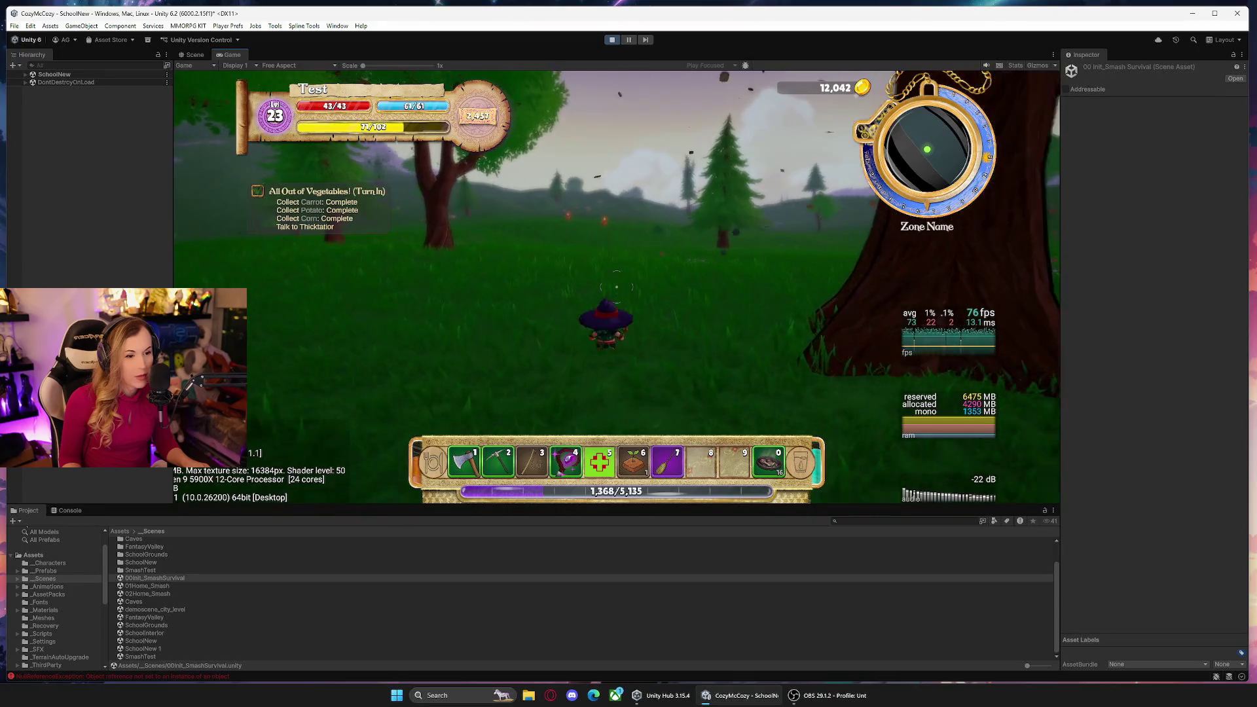
pyautogui.press('w')
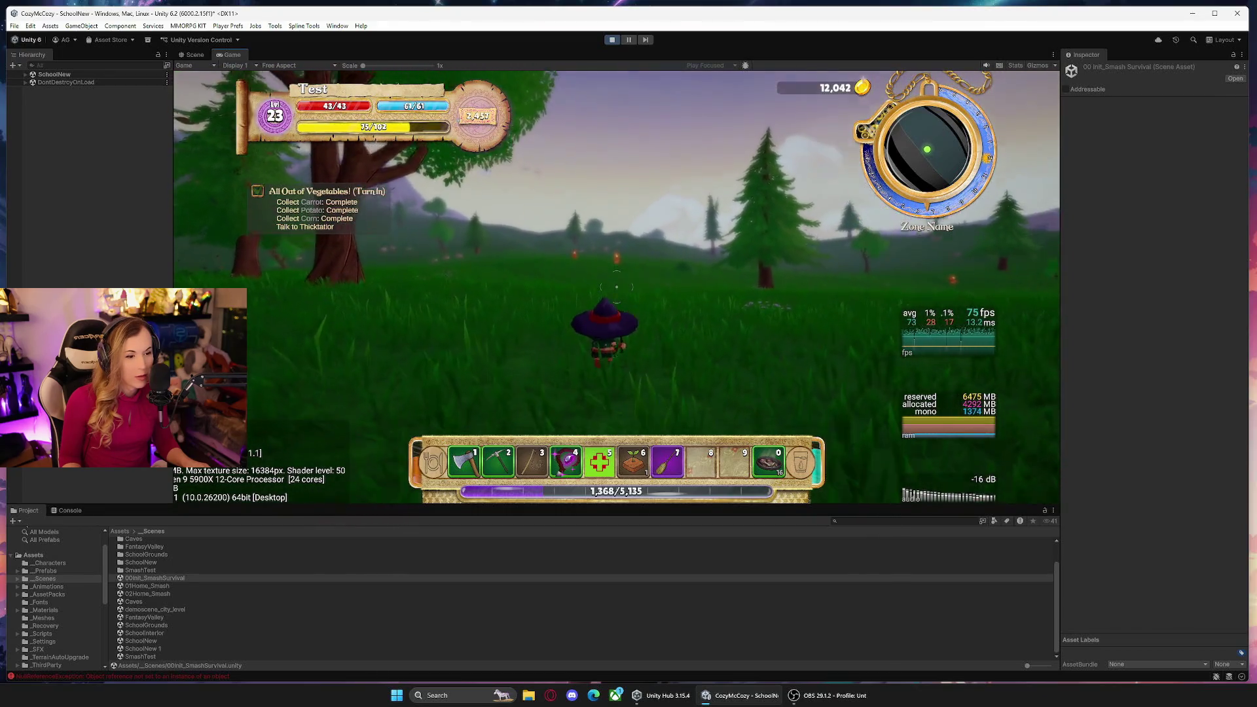
pyautogui.press('w')
# Cast spells at the Emberpuffs until two are defeated, raising experience to 1,381.
pyautogui.click(616, 287)
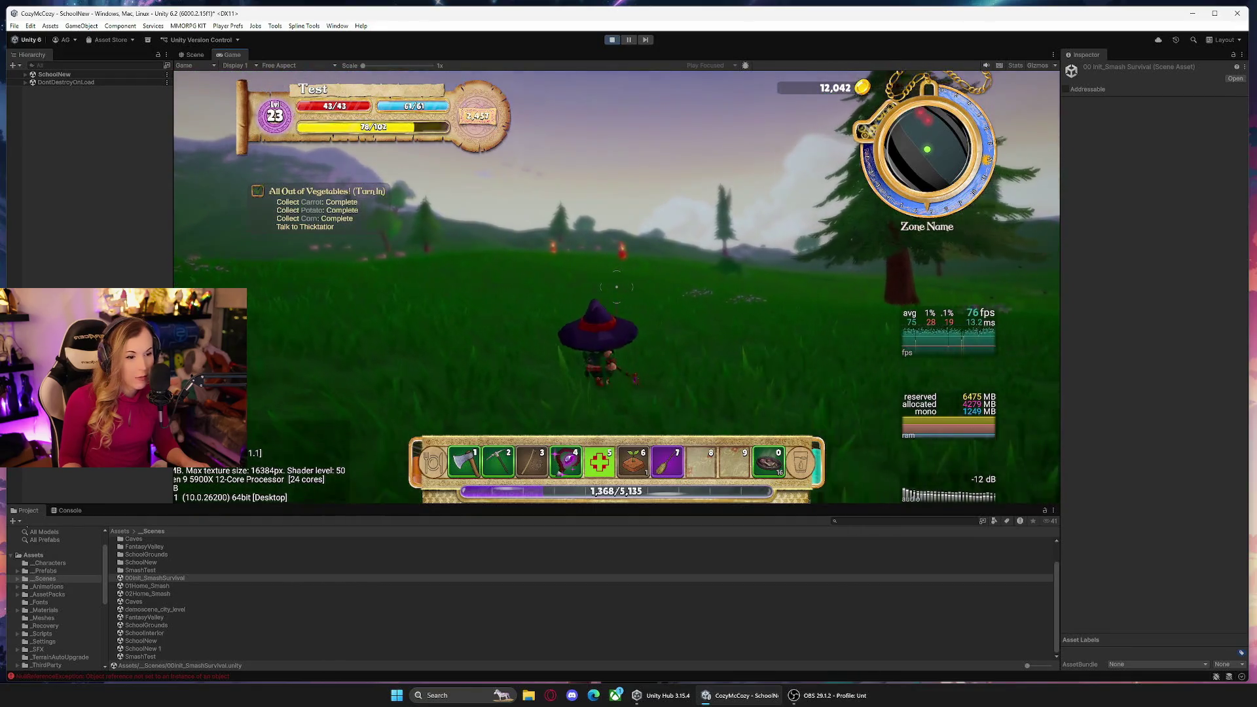
pyautogui.click(617, 287)
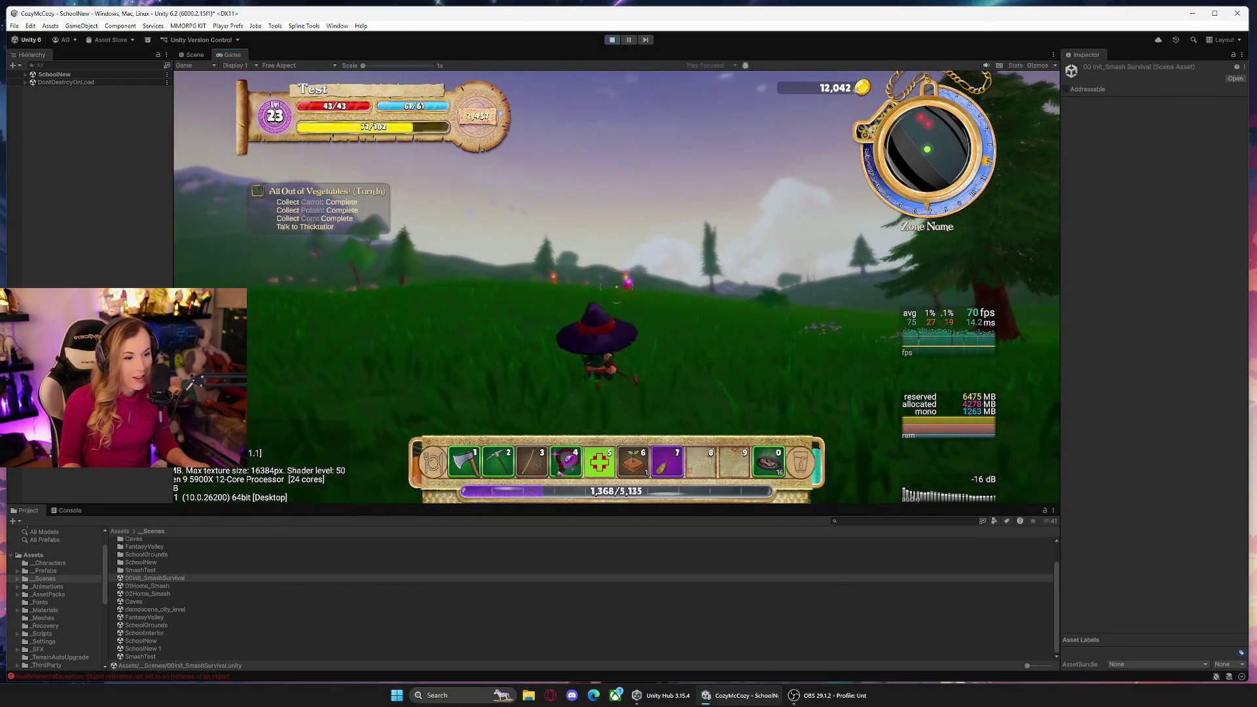
pyautogui.click(616, 287)
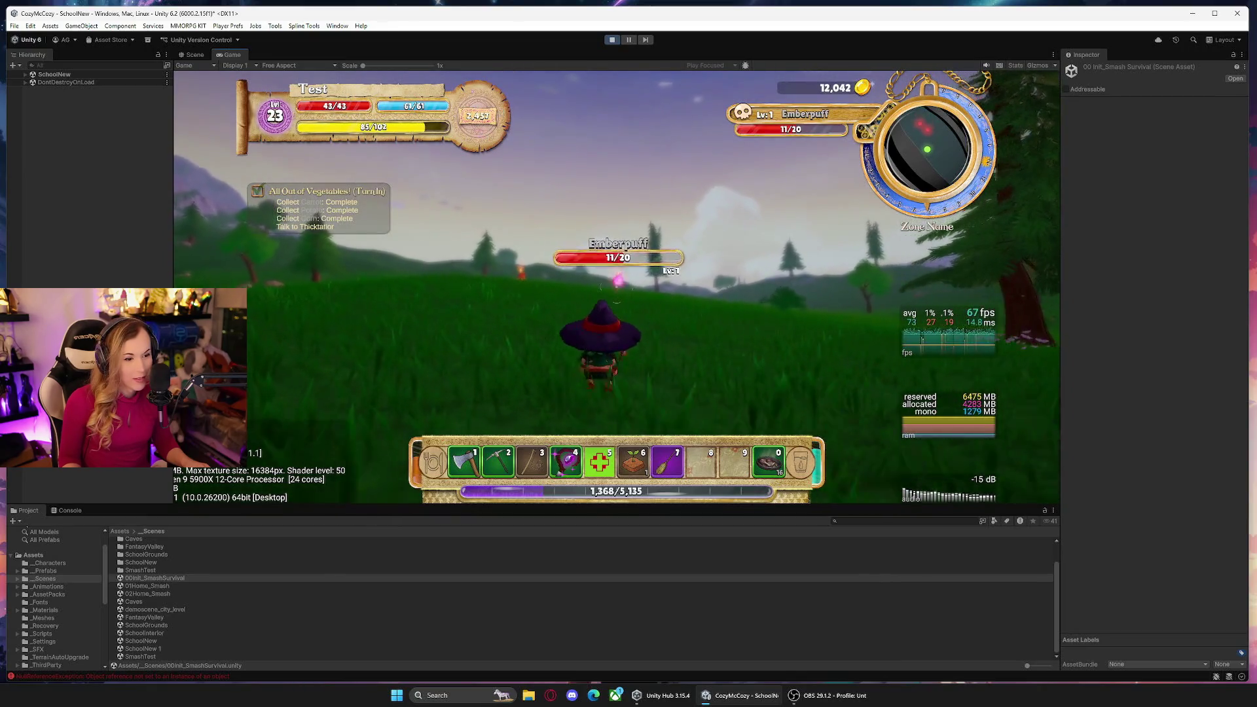
pyautogui.click(616, 287)
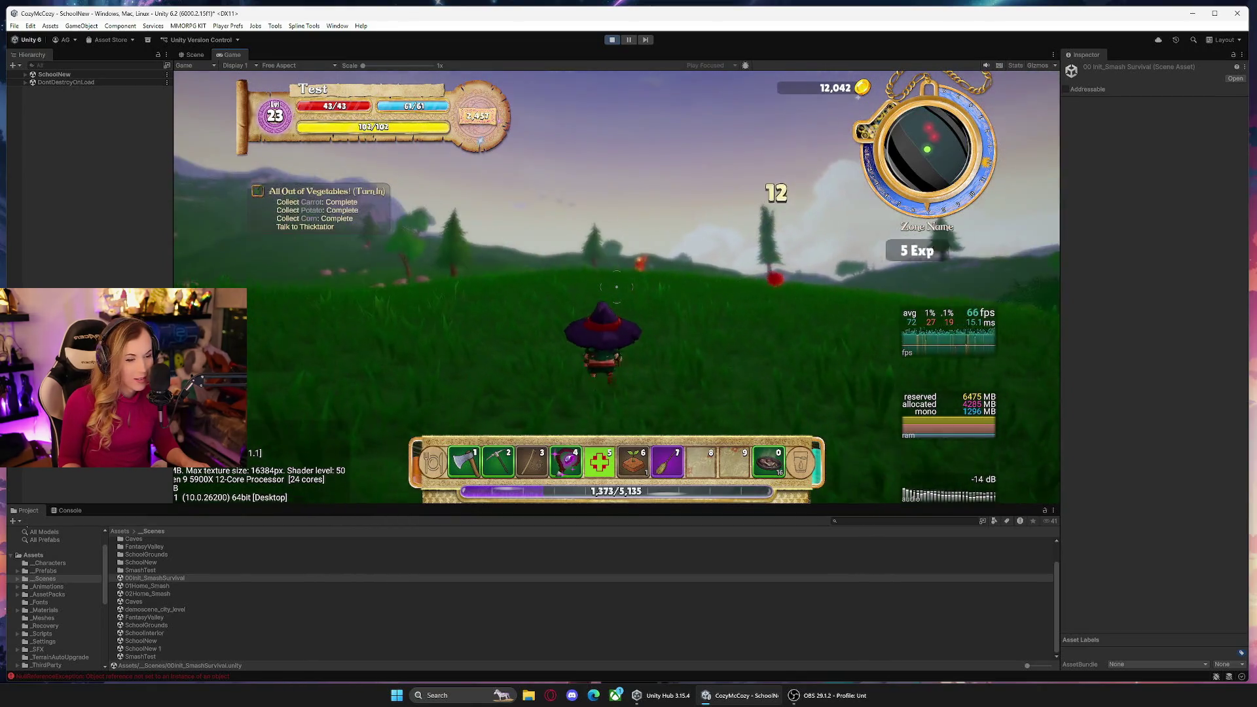
pyautogui.click(616, 287)
pyautogui.click(616, 287)
pyautogui.click(617, 287)
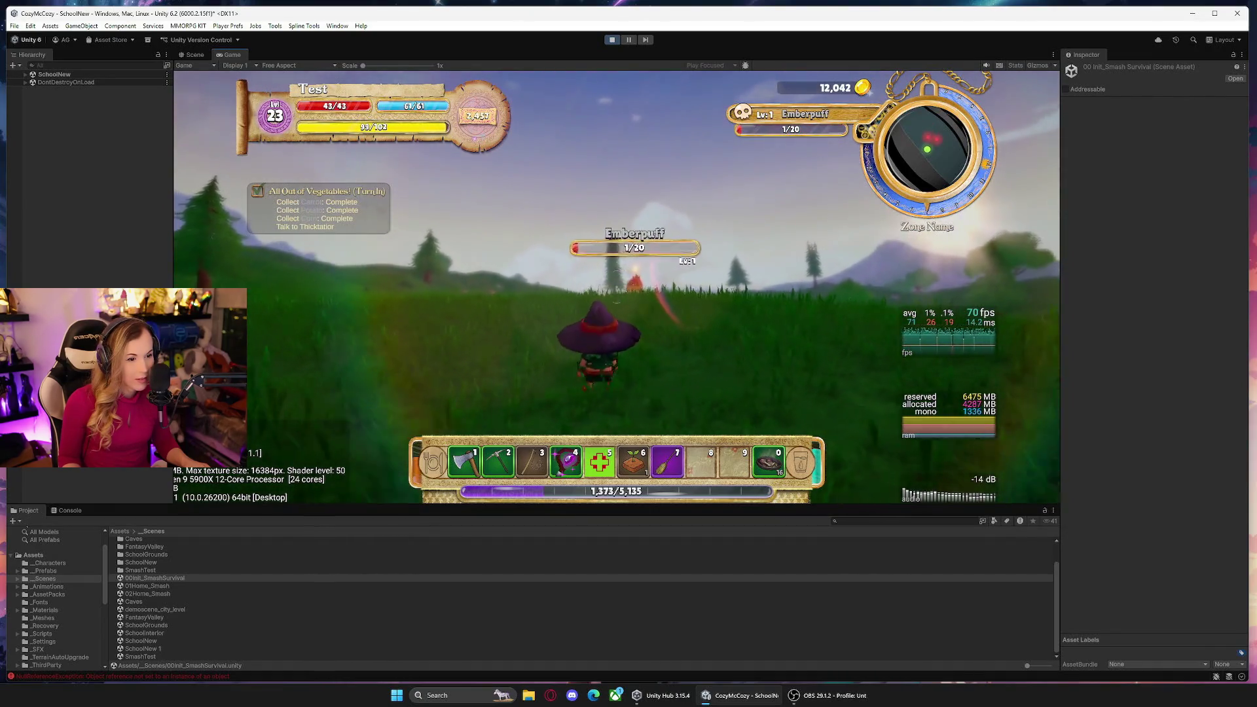
pyautogui.click(616, 287)
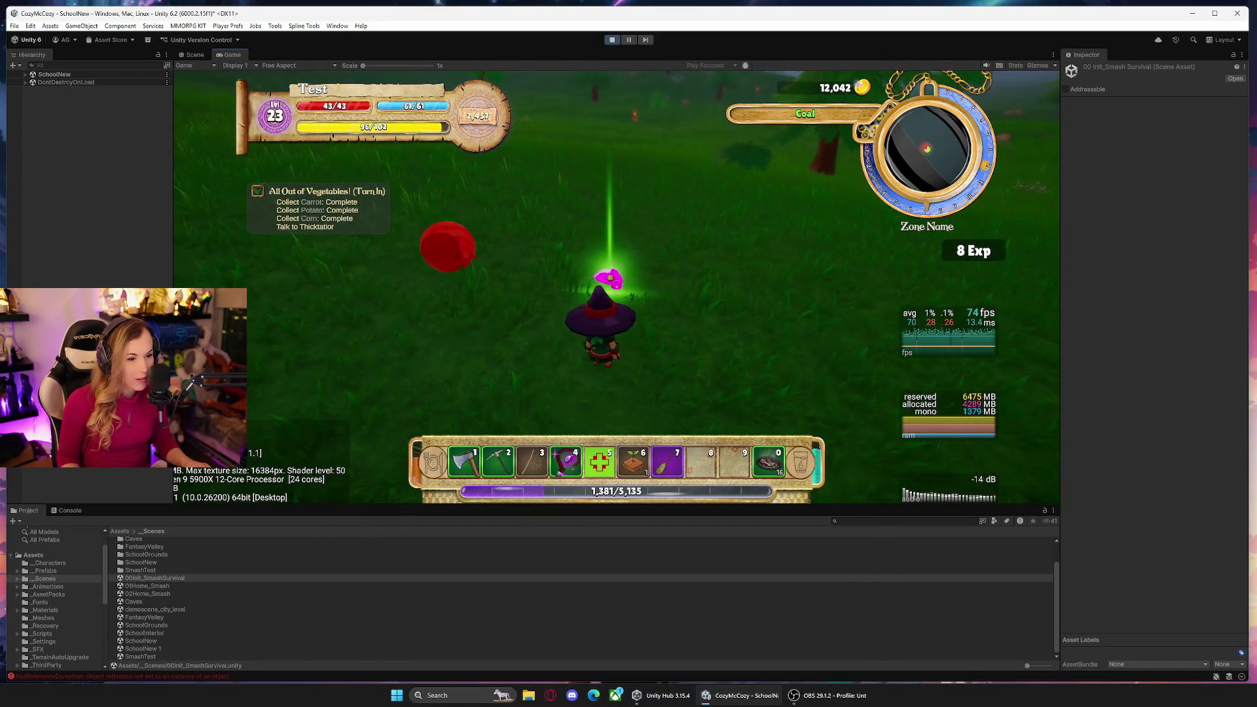
pyautogui.click(616, 287)
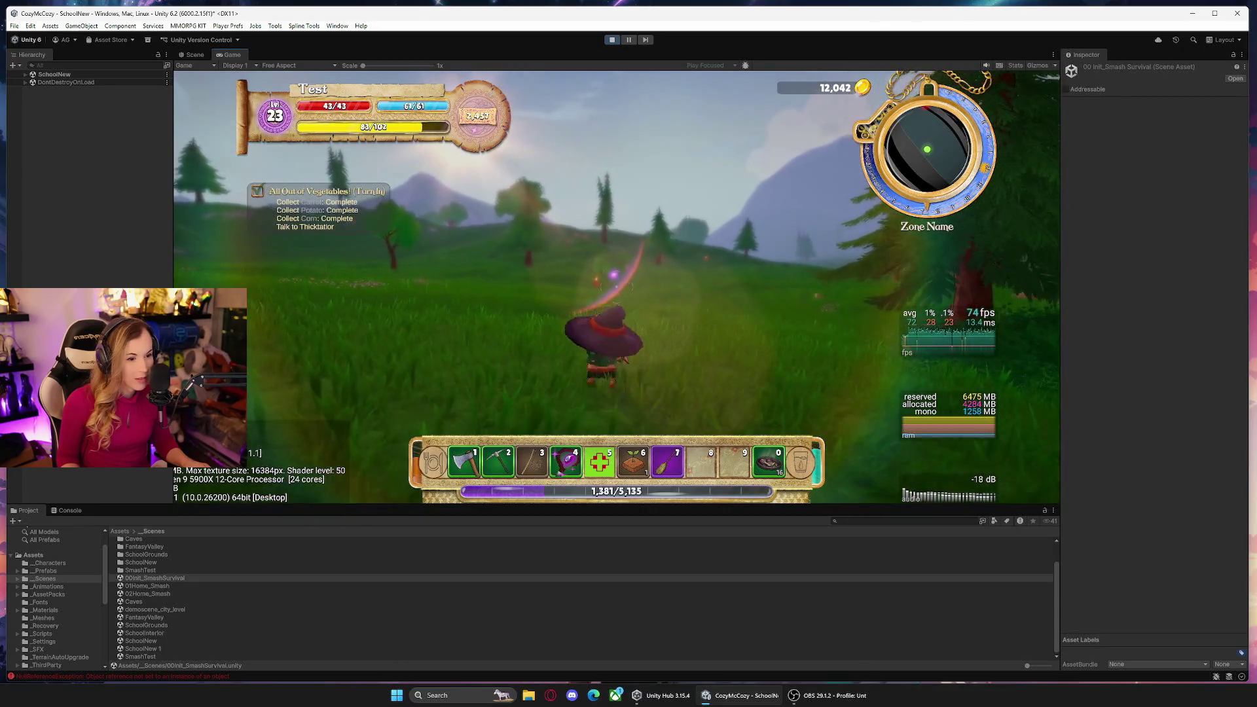
pyautogui.click(616, 286)
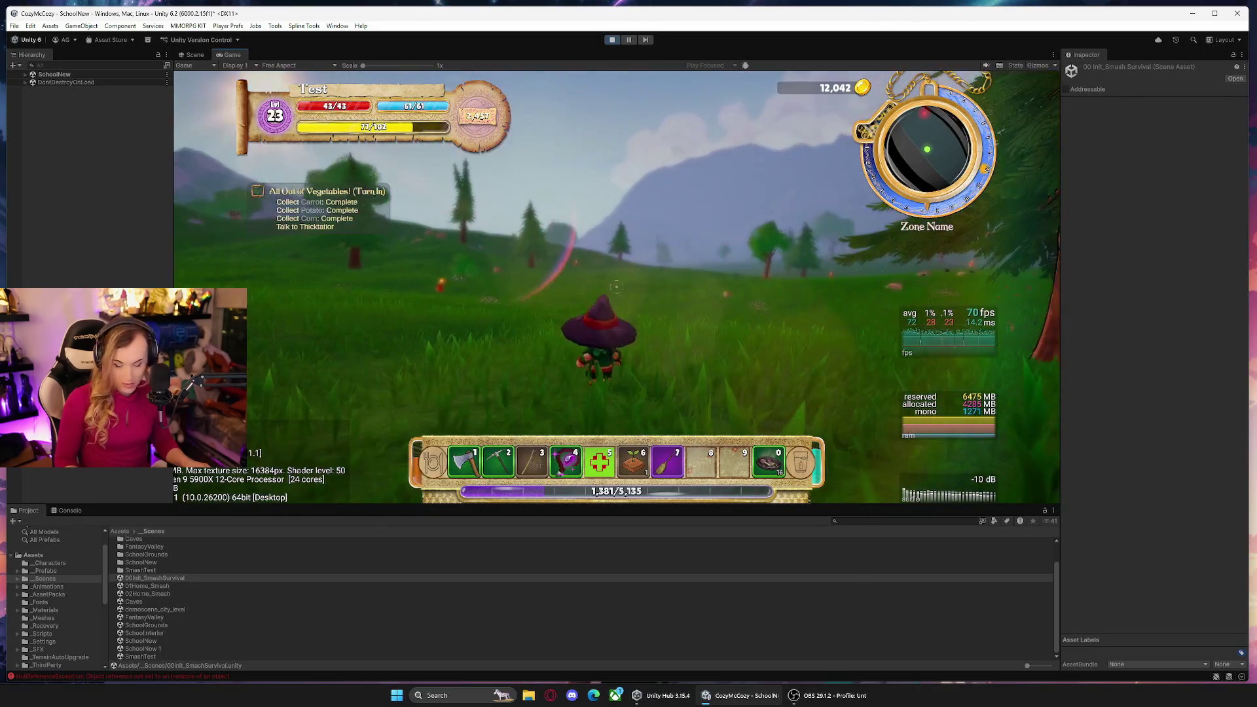
pyautogui.press('w')
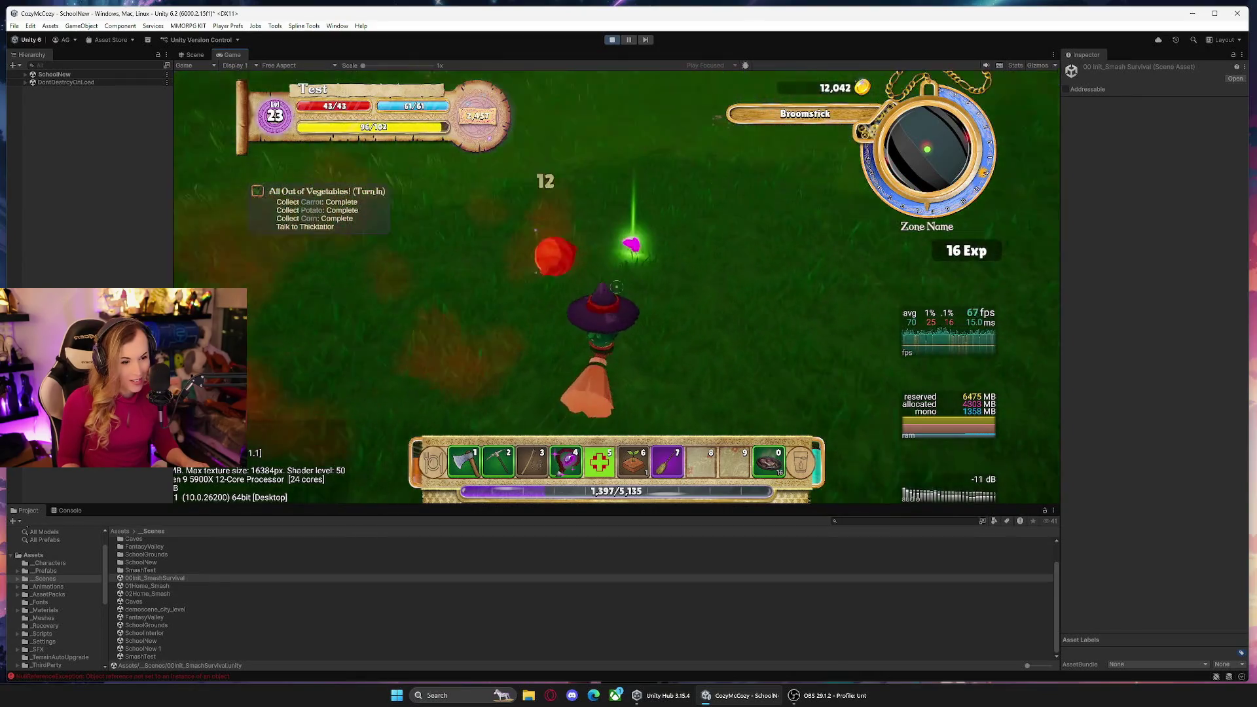
# Dismount, barrel-roll and cast bolts at the level 5 Emberpuff until it falls.
pyautogui.press('7')
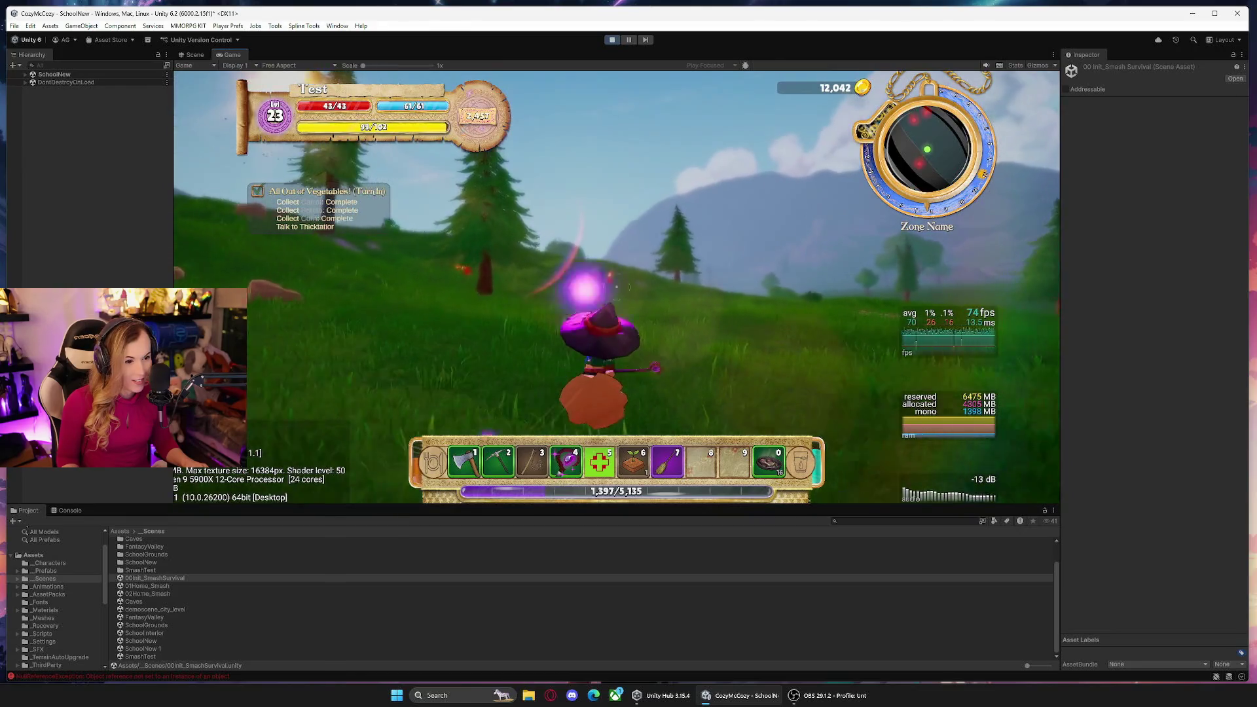
pyautogui.press('space')
pyautogui.click(617, 287)
pyautogui.click(617, 287)
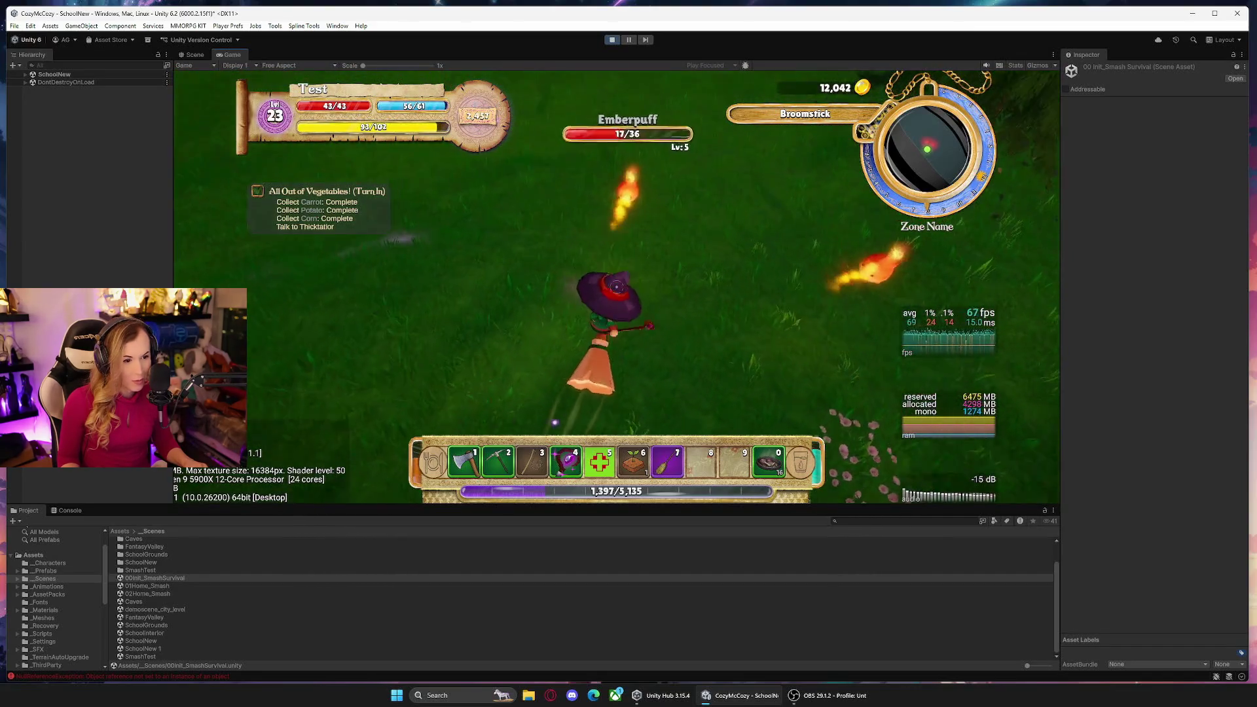
# Fly forward across the field on the broom, then pause the game.
pyautogui.press('w')
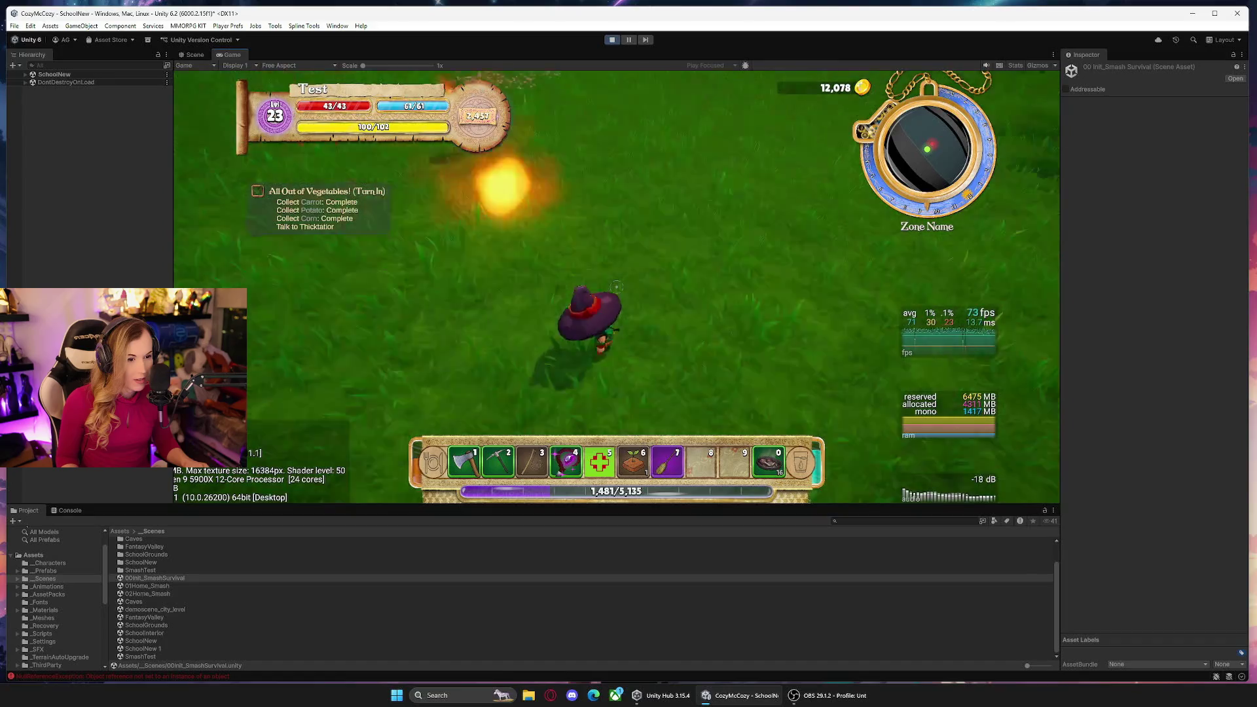
pyautogui.moveTo(617, 287)
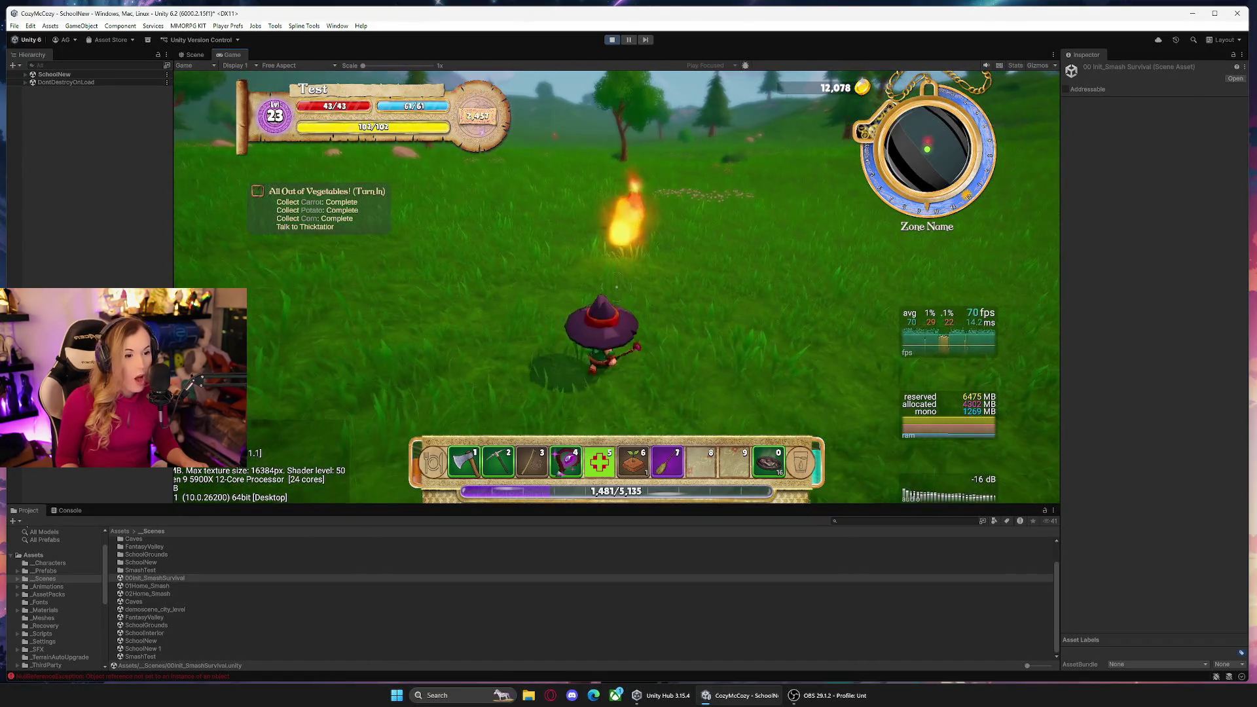
pyautogui.press('Escape')
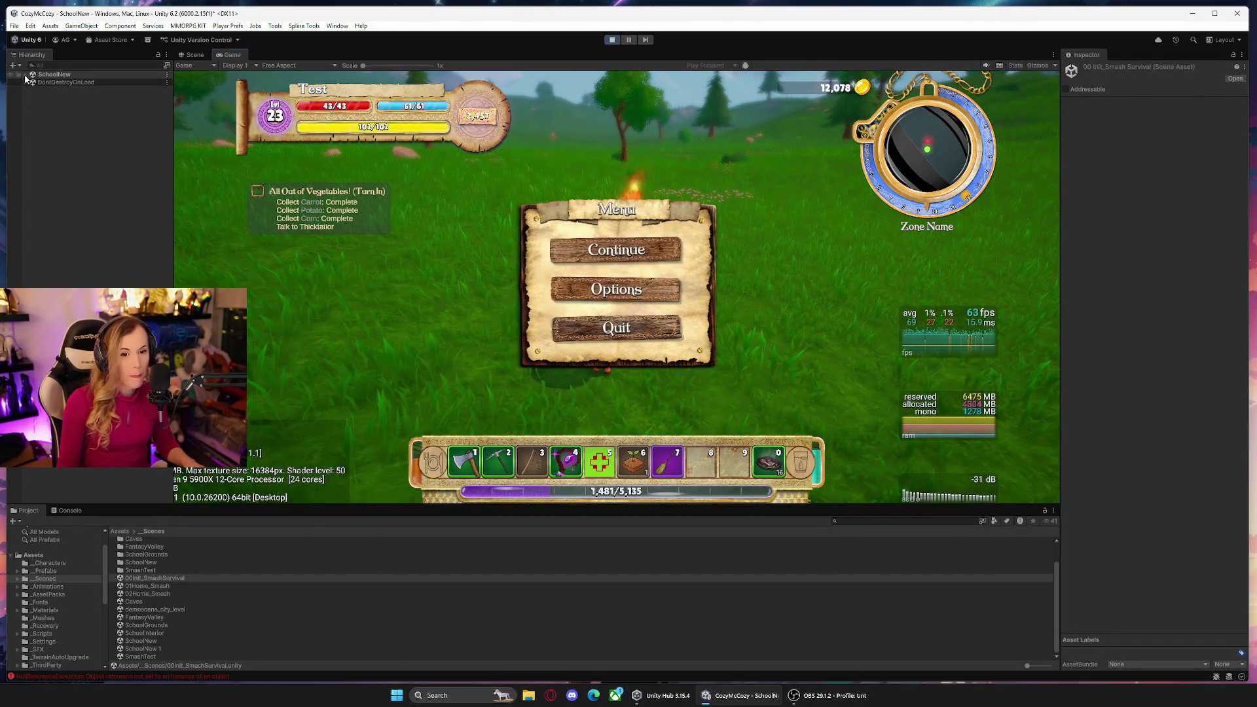
# Put the Gaia Terrains tile and its children on the Ground layer, then resume playing.
pyautogui.click(24, 74)
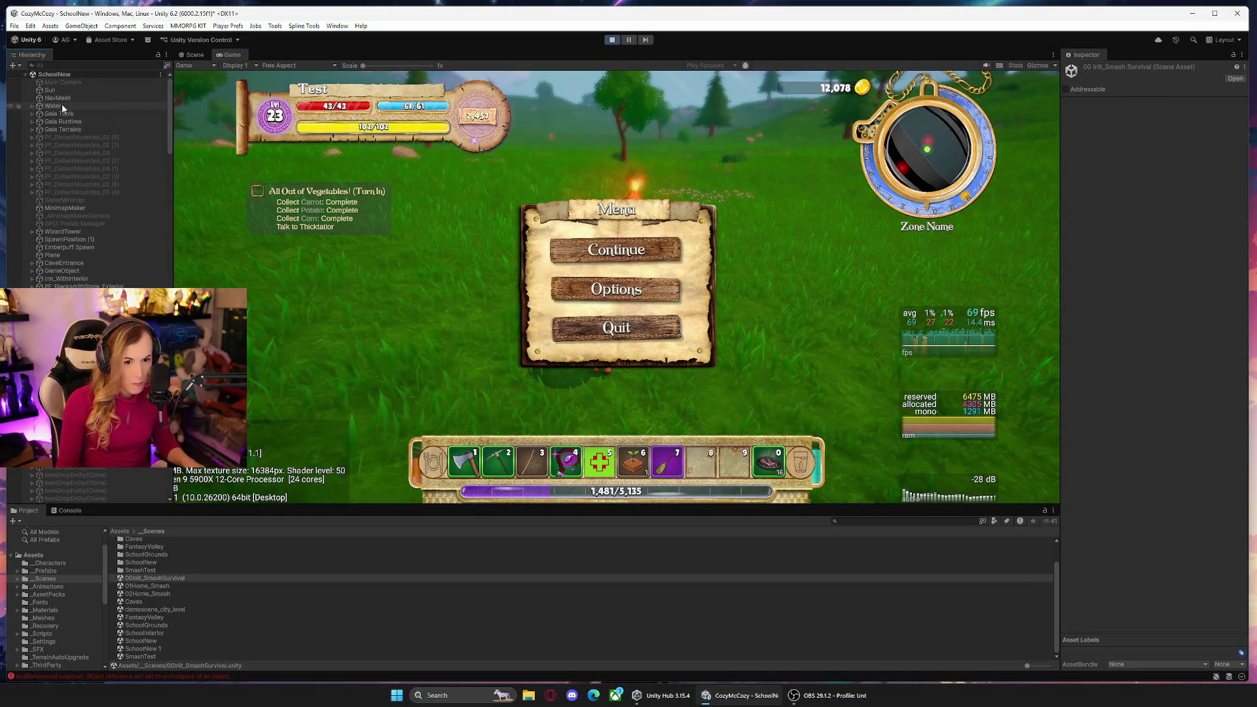
pyautogui.click(40, 130)
pyautogui.click(33, 130)
pyautogui.click(68, 136)
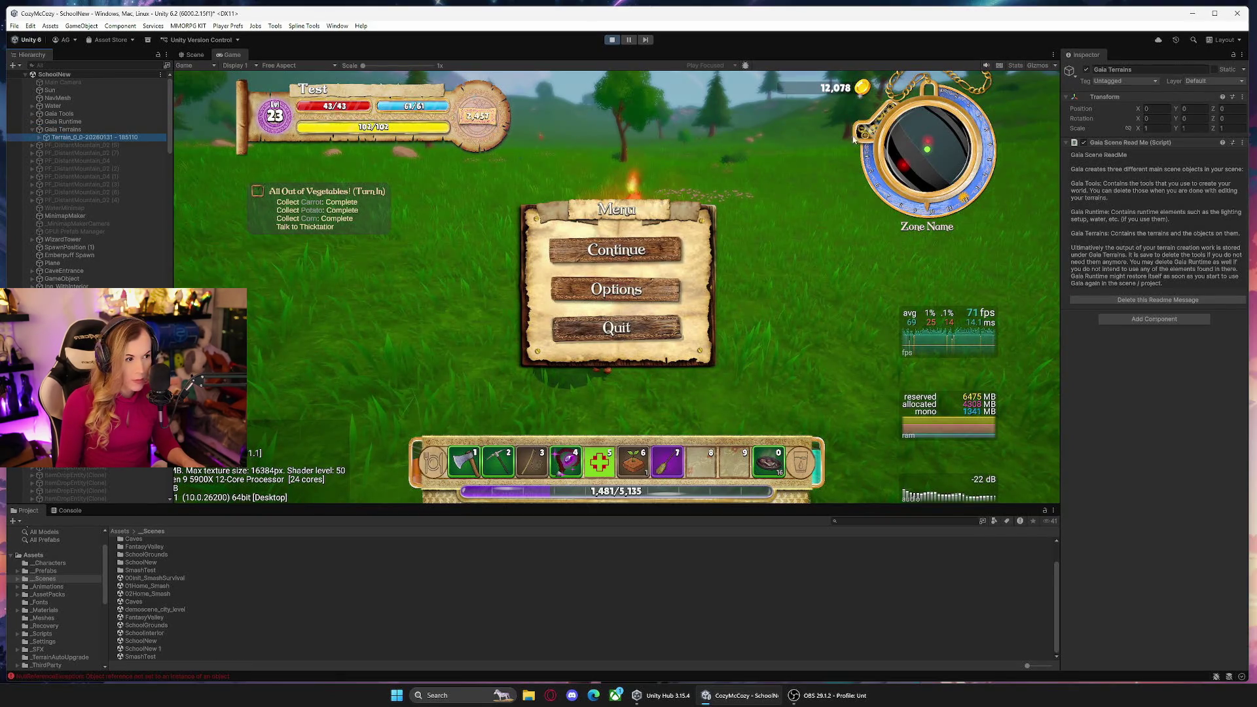
pyautogui.click(1204, 81)
pyautogui.click(1216, 147)
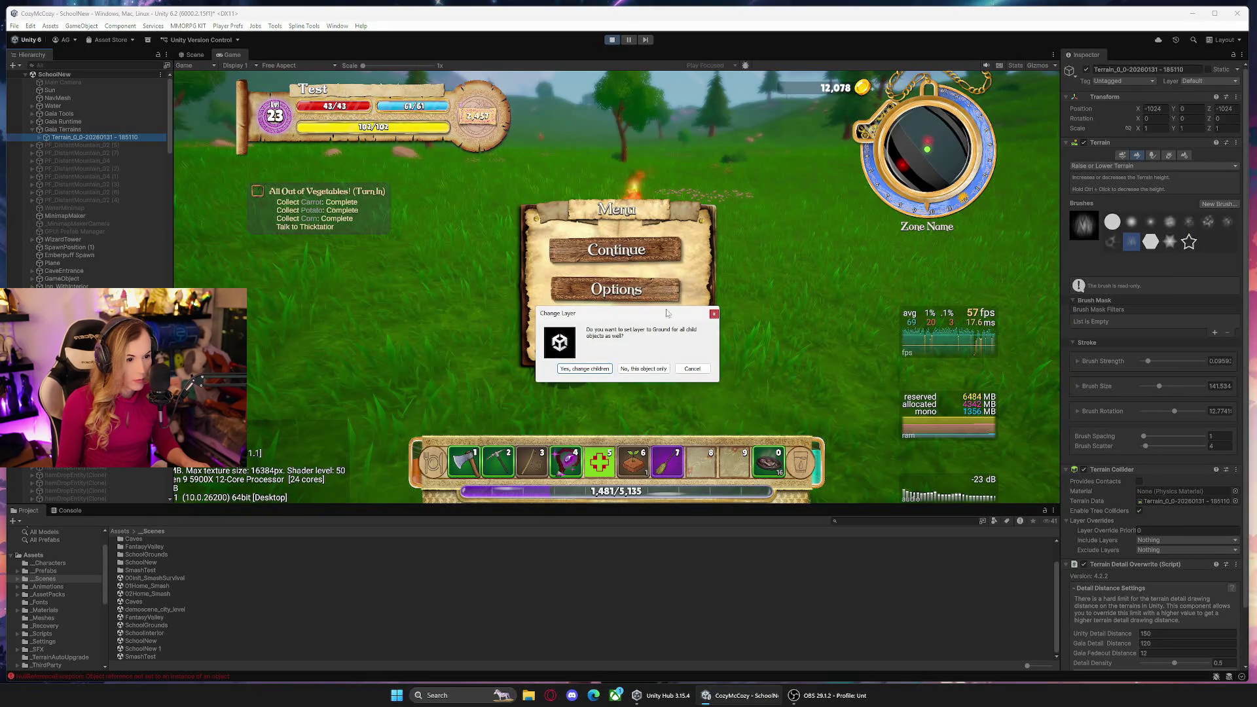
pyautogui.click(578, 368)
pyautogui.click(637, 260)
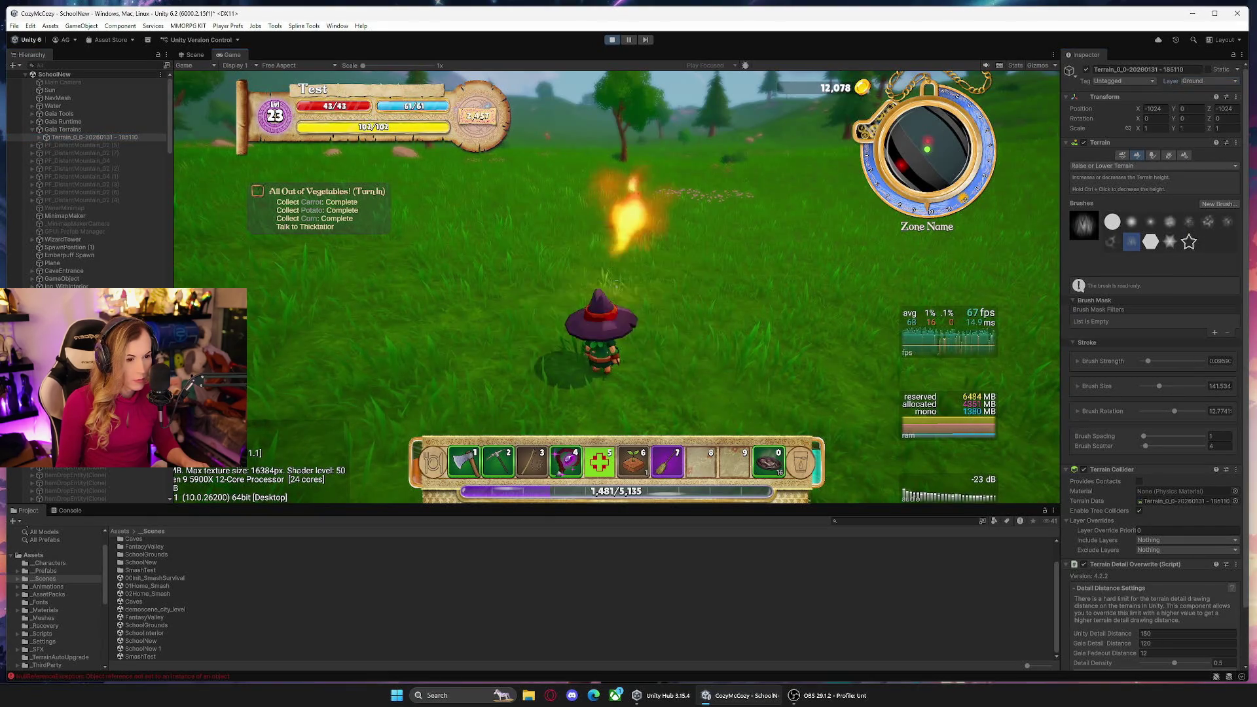
pyautogui.press('w')
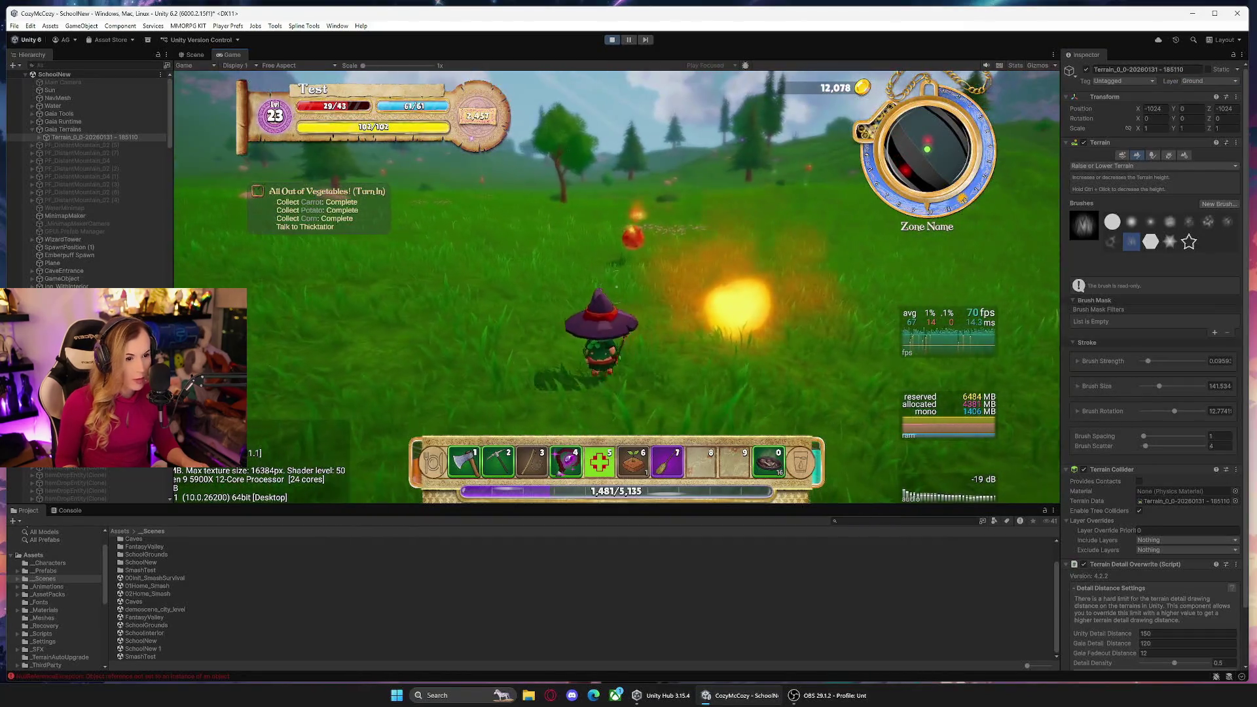
# Use abilities 4 and 5 on the Emberpuff until it dies.
pyautogui.press('5')
pyautogui.press('4')
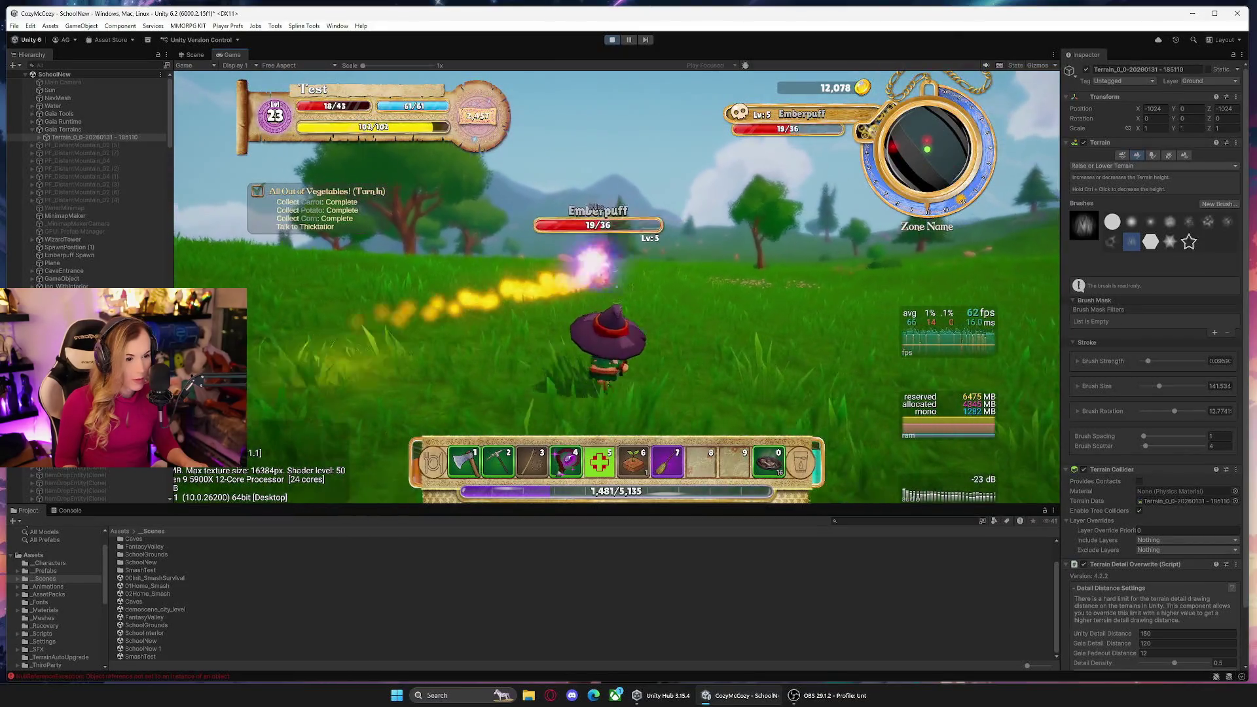
pyautogui.press('4')
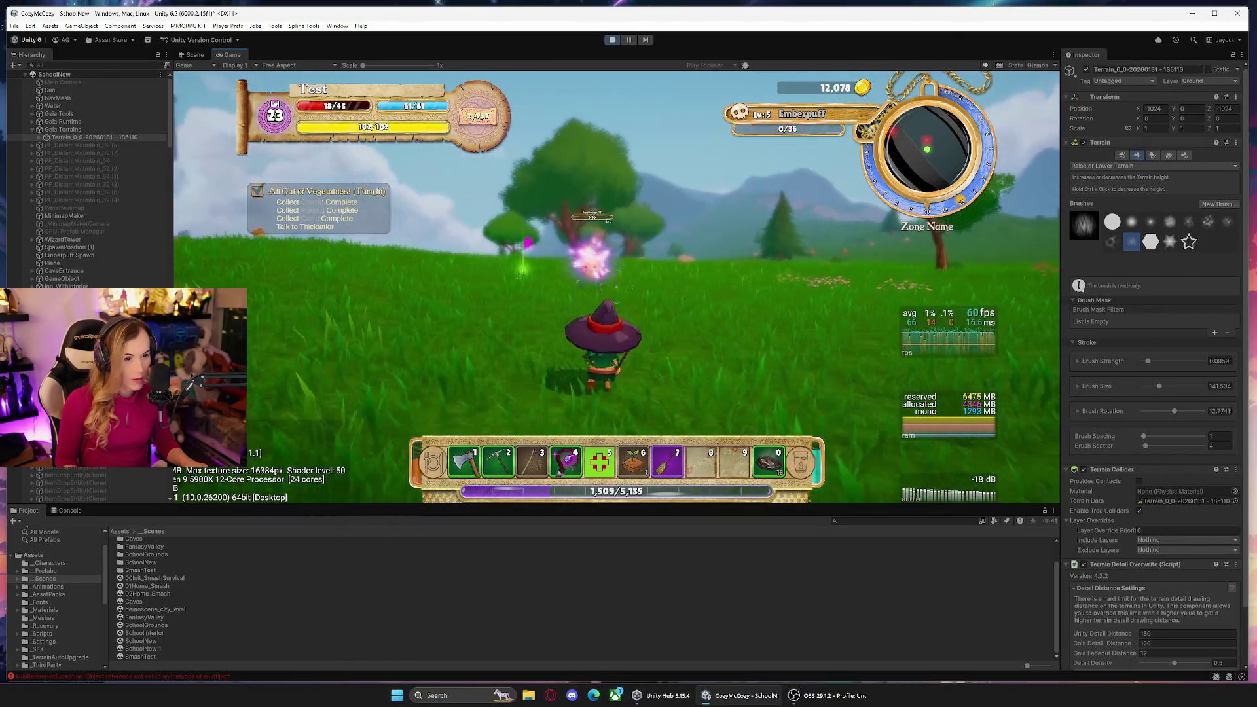
pyautogui.press('5')
# Collect the dropped coal and gold coin, then keep attacking until the character passes out.
pyautogui.press('w')
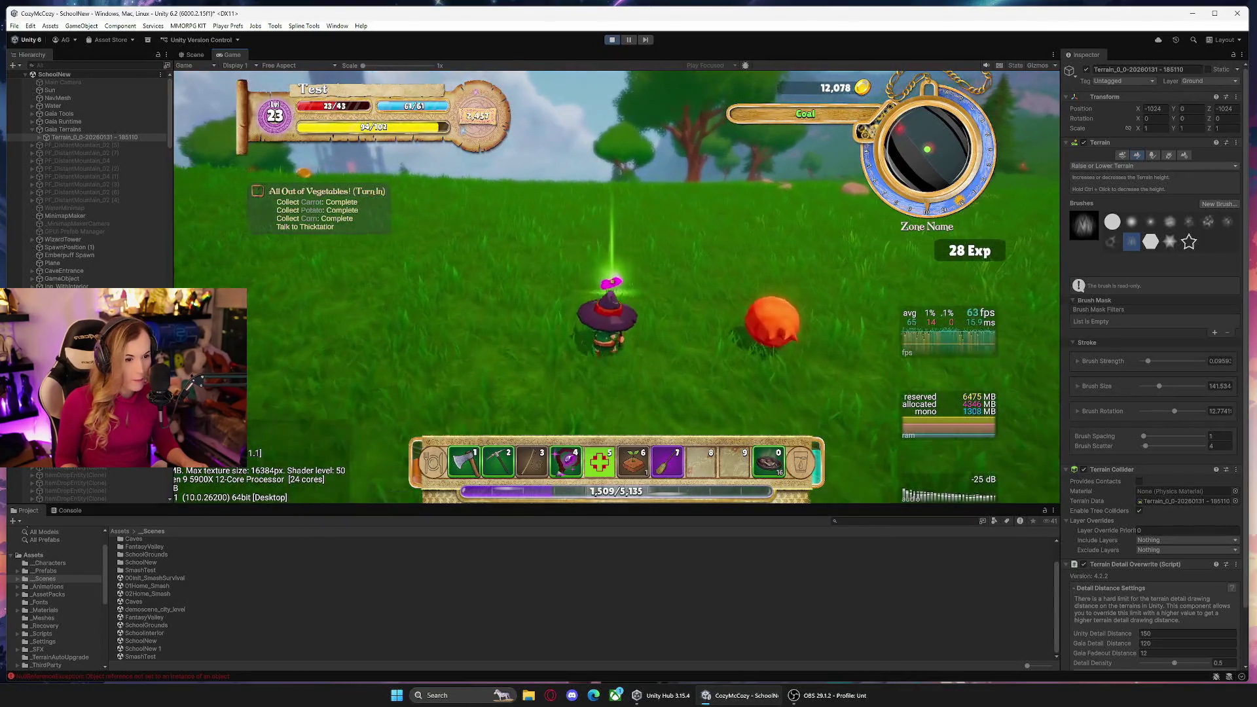
pyautogui.press('w')
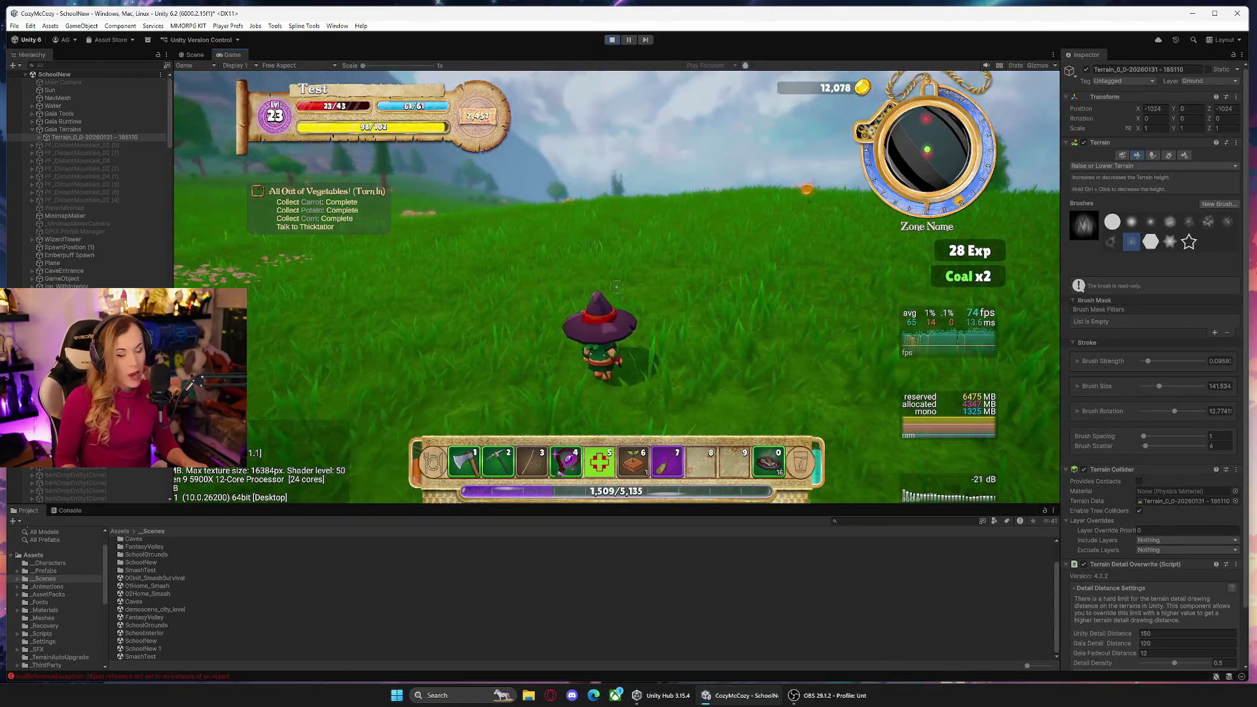
pyautogui.press('w')
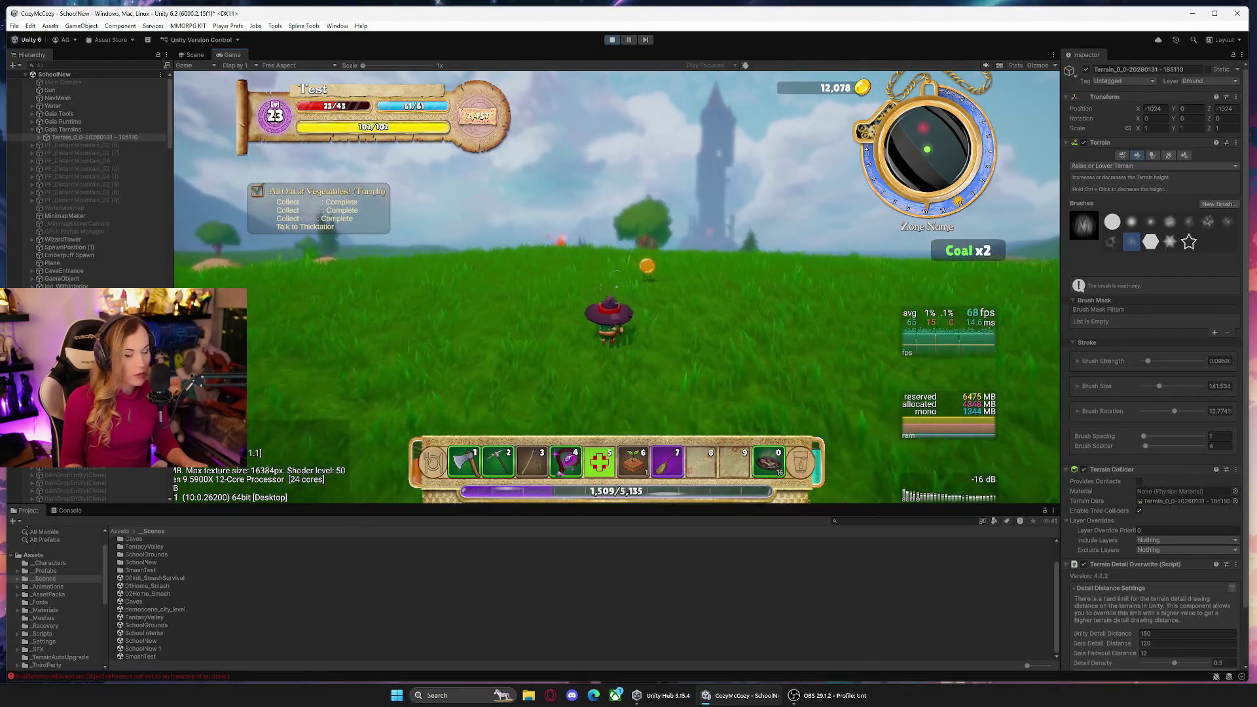
pyautogui.press('w')
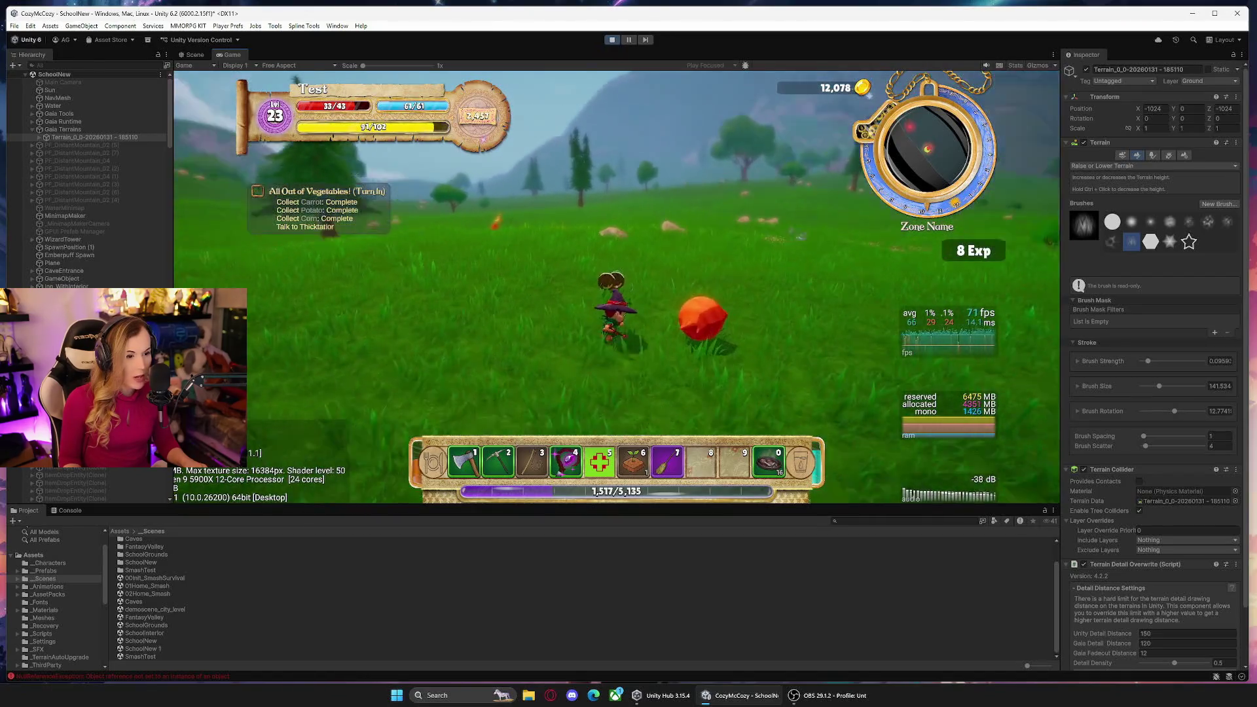
pyautogui.press('w')
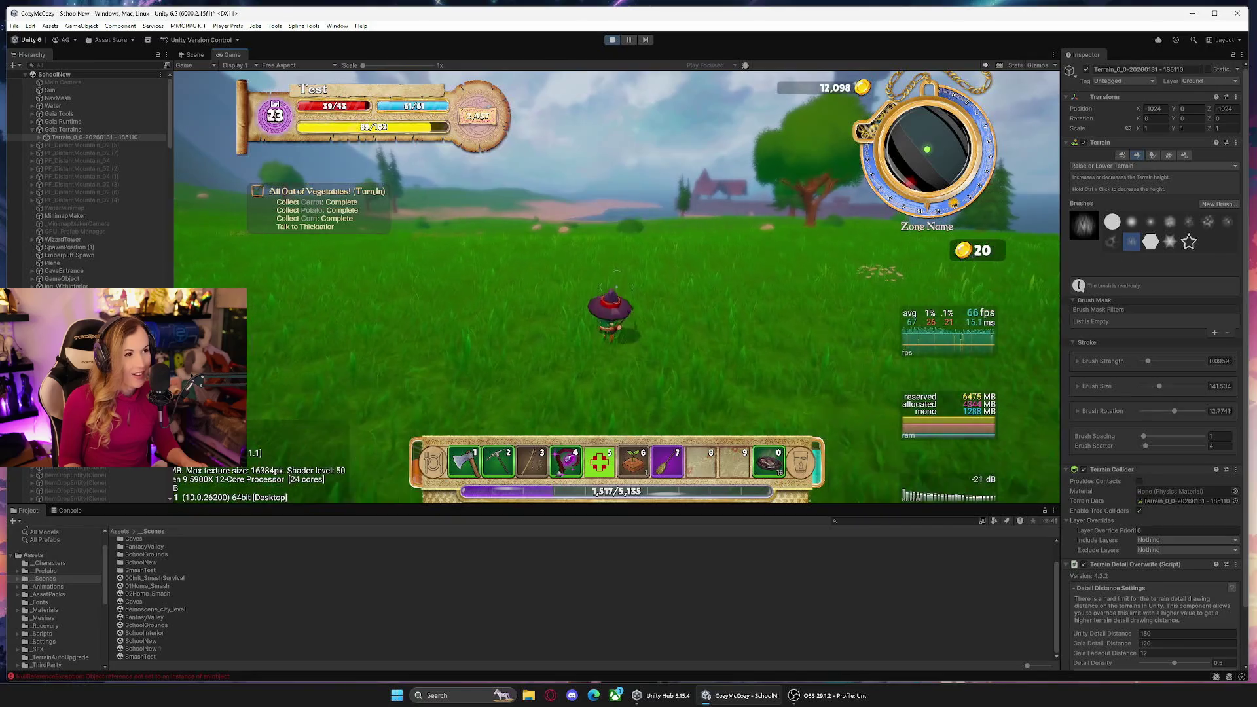
pyautogui.click(617, 287)
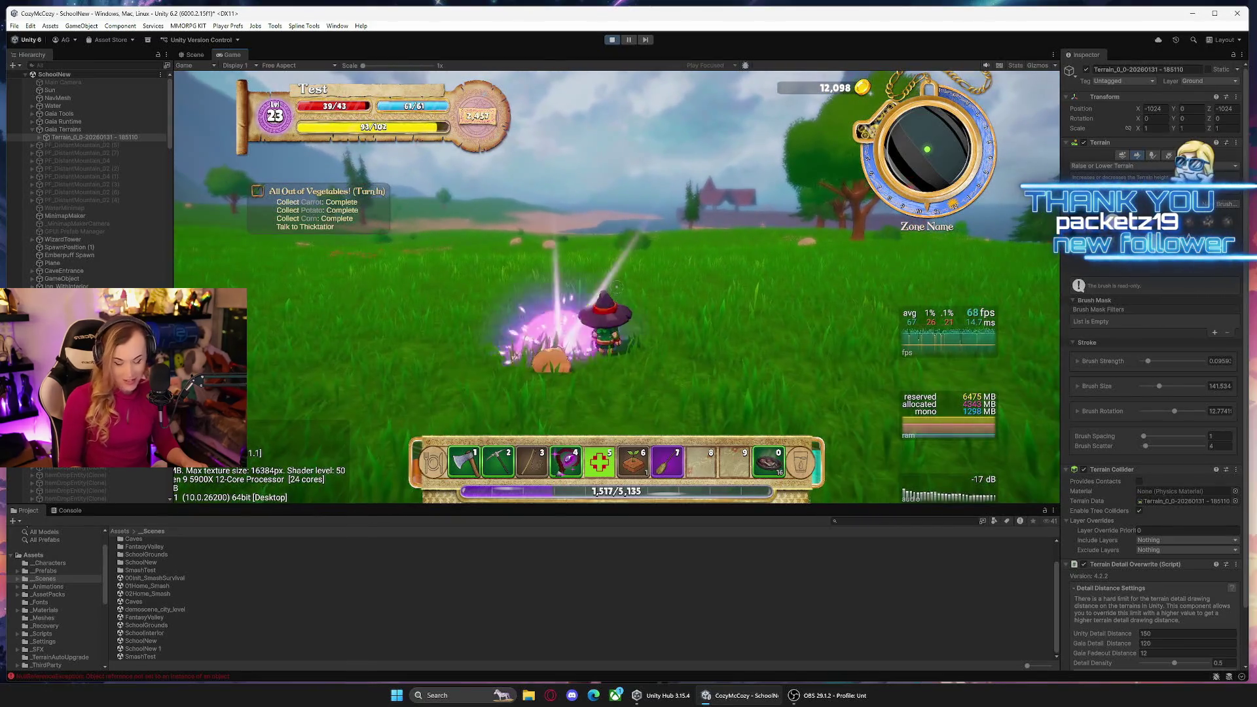
pyautogui.click(617, 286)
pyautogui.press('7')
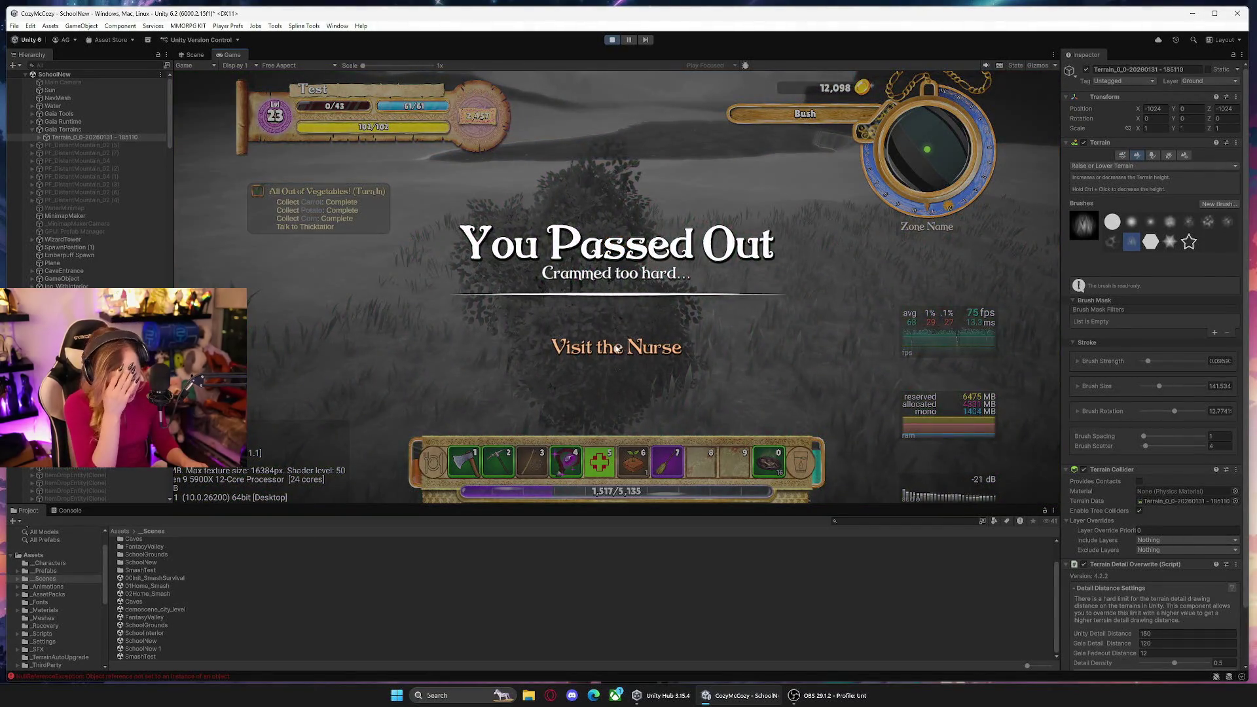
# Revive at the nurse to 43/43 health and head across the sand toward the castle wall.
pyautogui.click(619, 348)
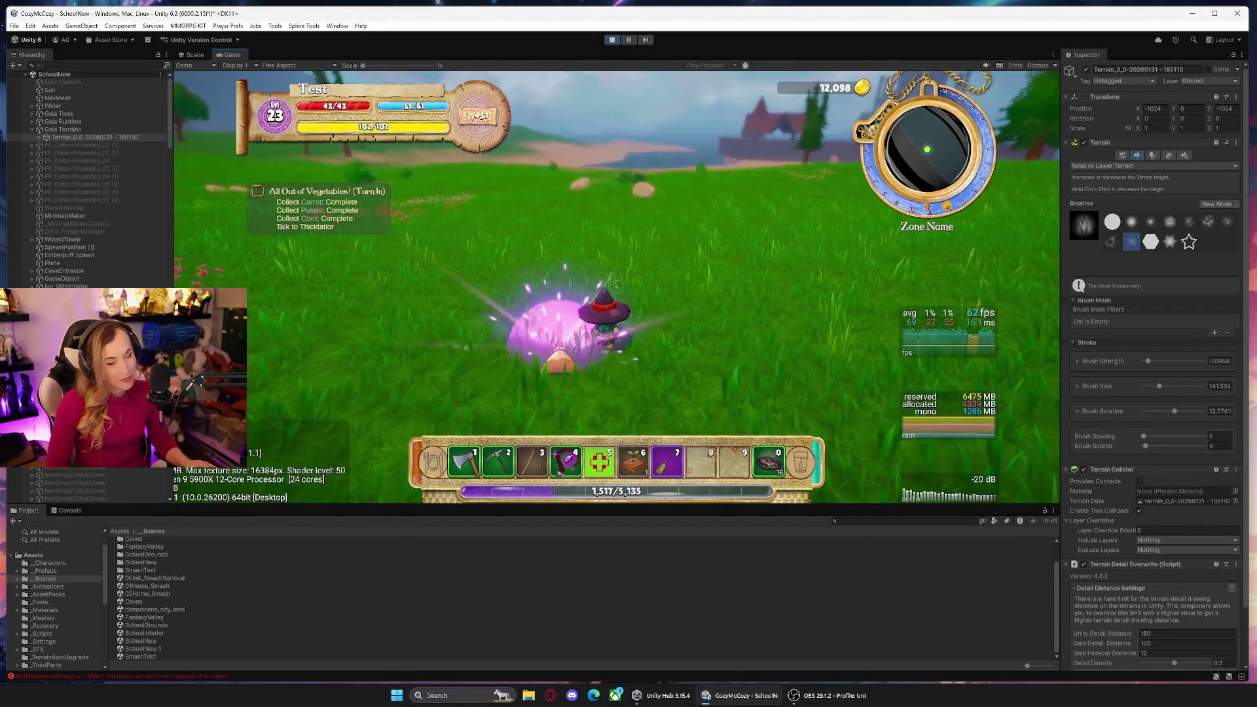
pyautogui.press('w')
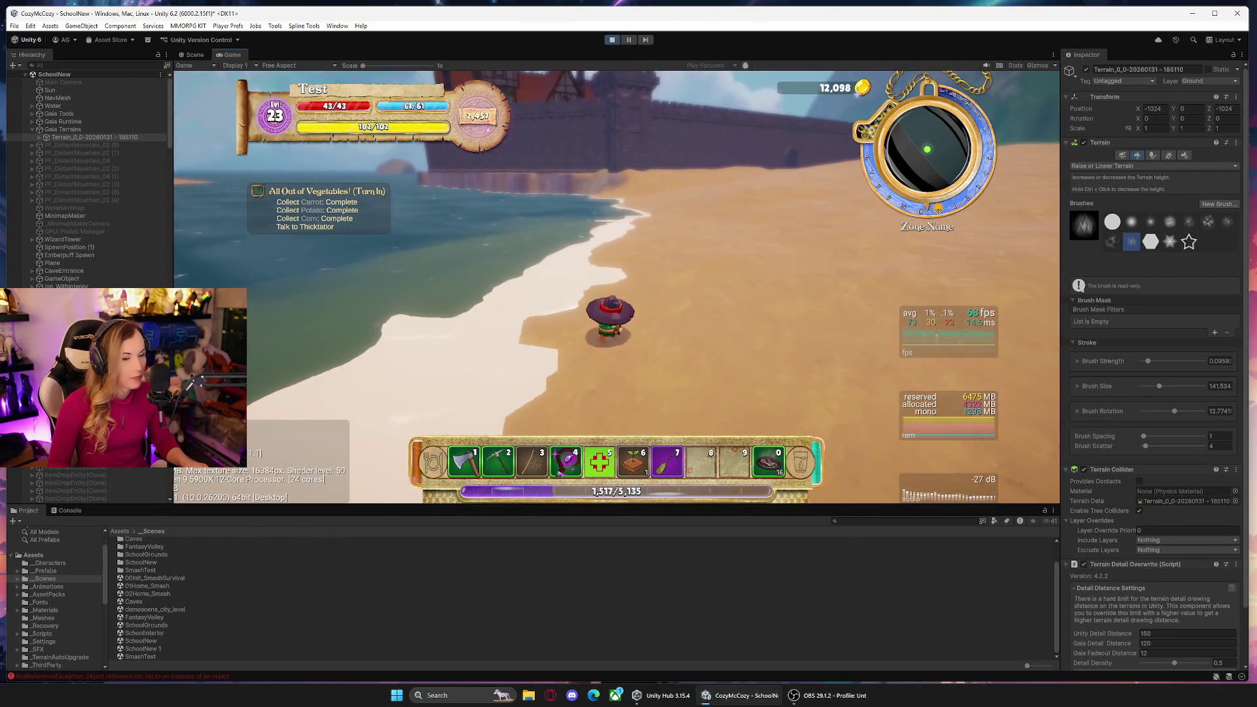
pyautogui.press('w')
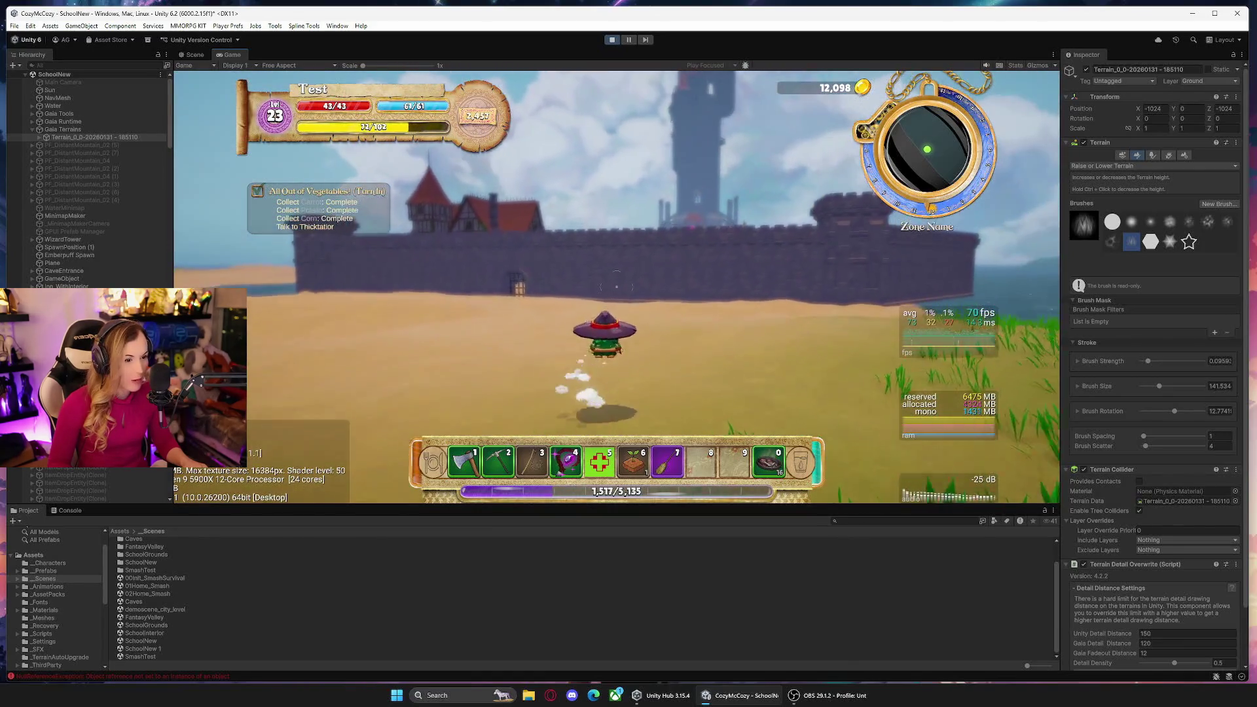
# Approach the castle wall, mount the broomstick and fly to the barred castle gate.
pyautogui.press('space')
pyautogui.press('w')
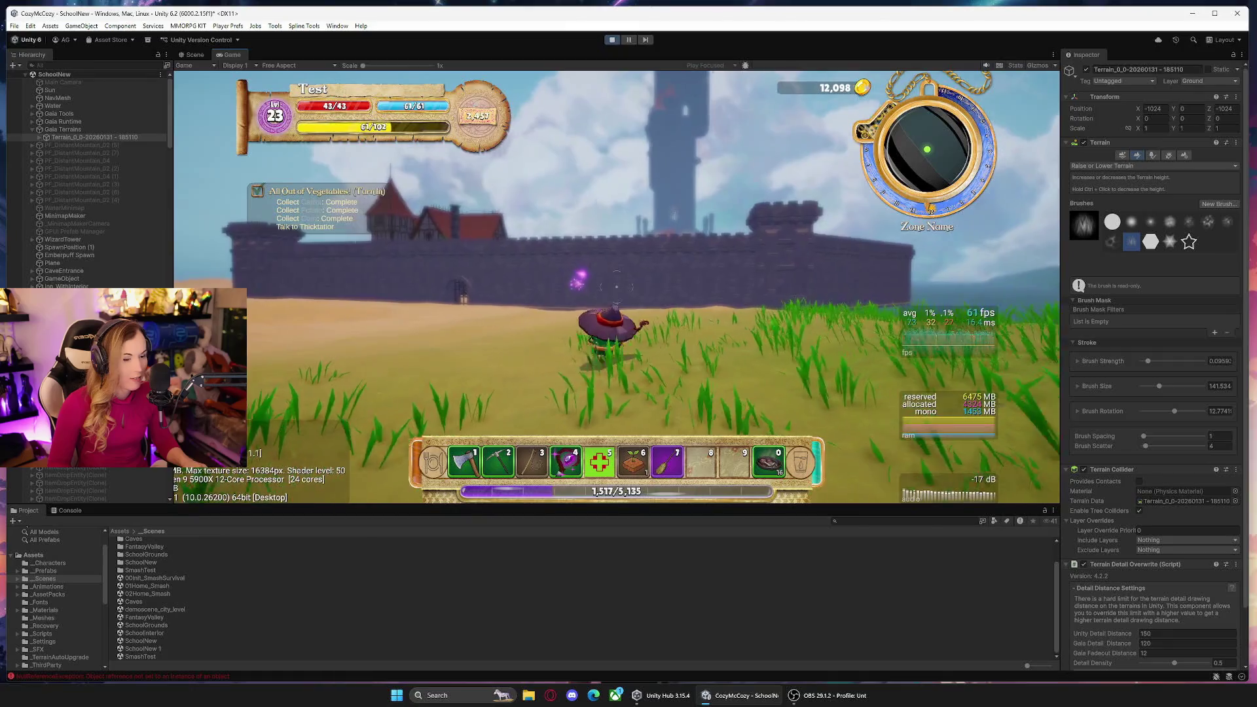
pyautogui.press('w')
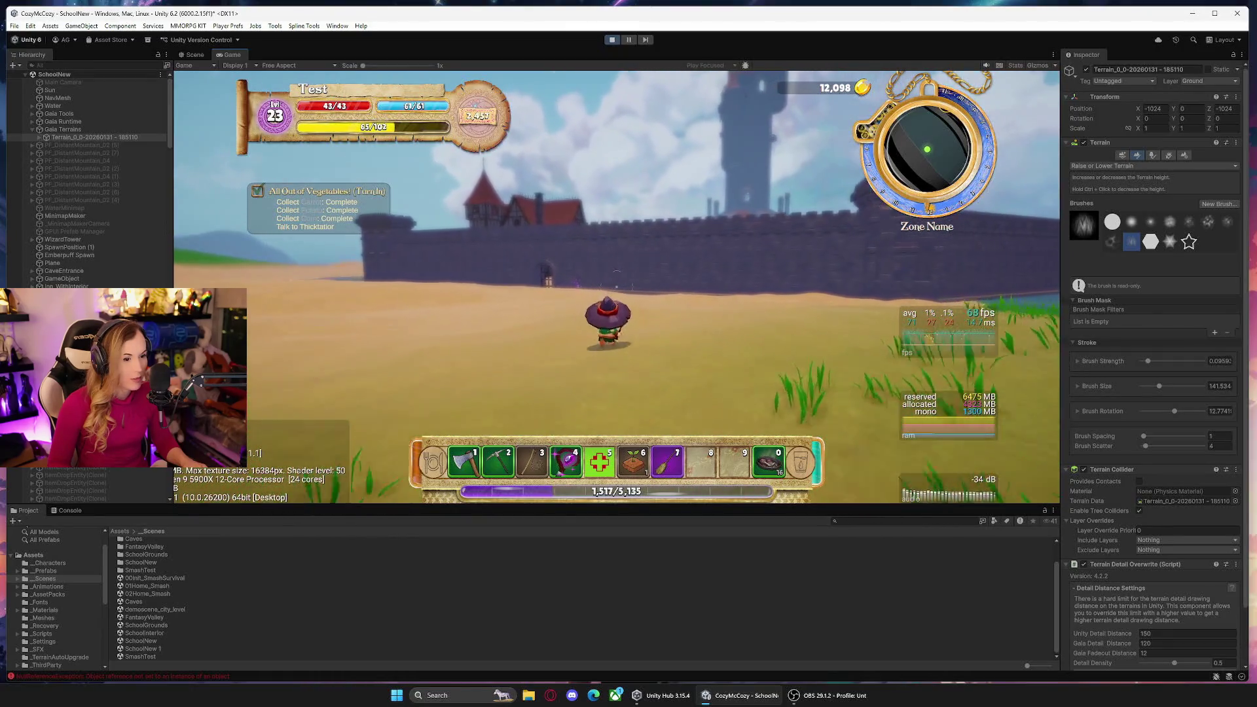
pyautogui.press('7')
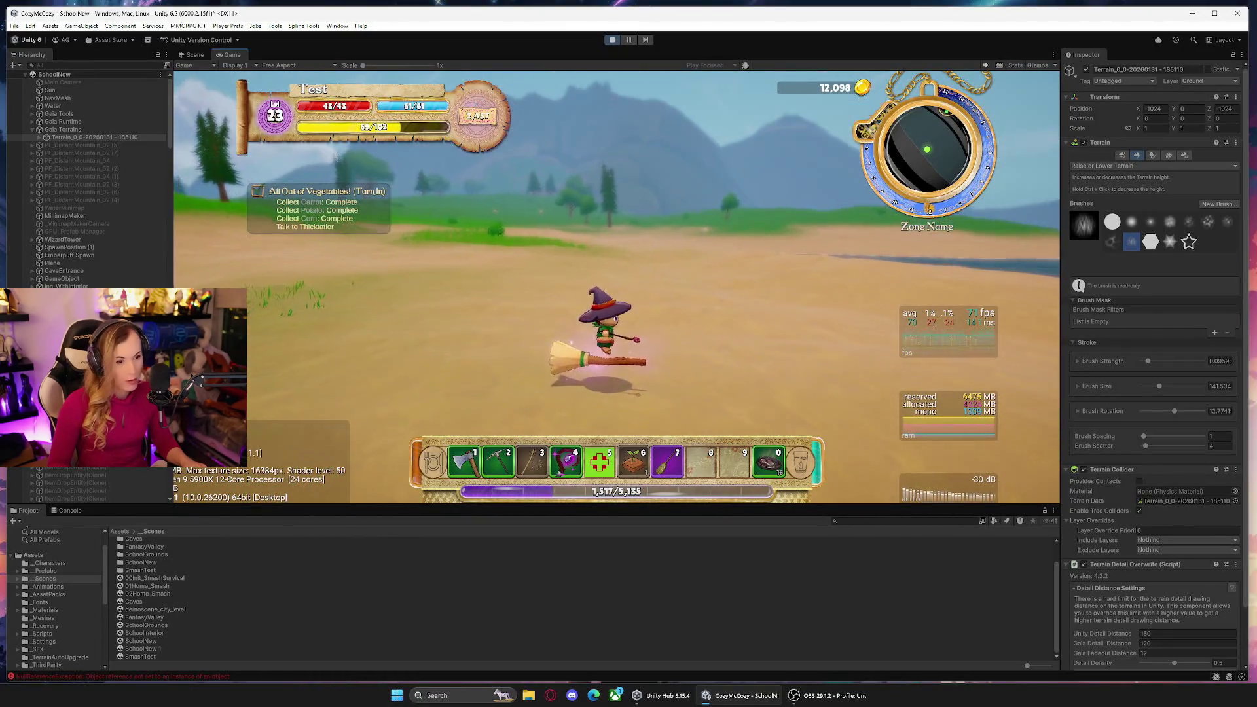
pyautogui.press('w')
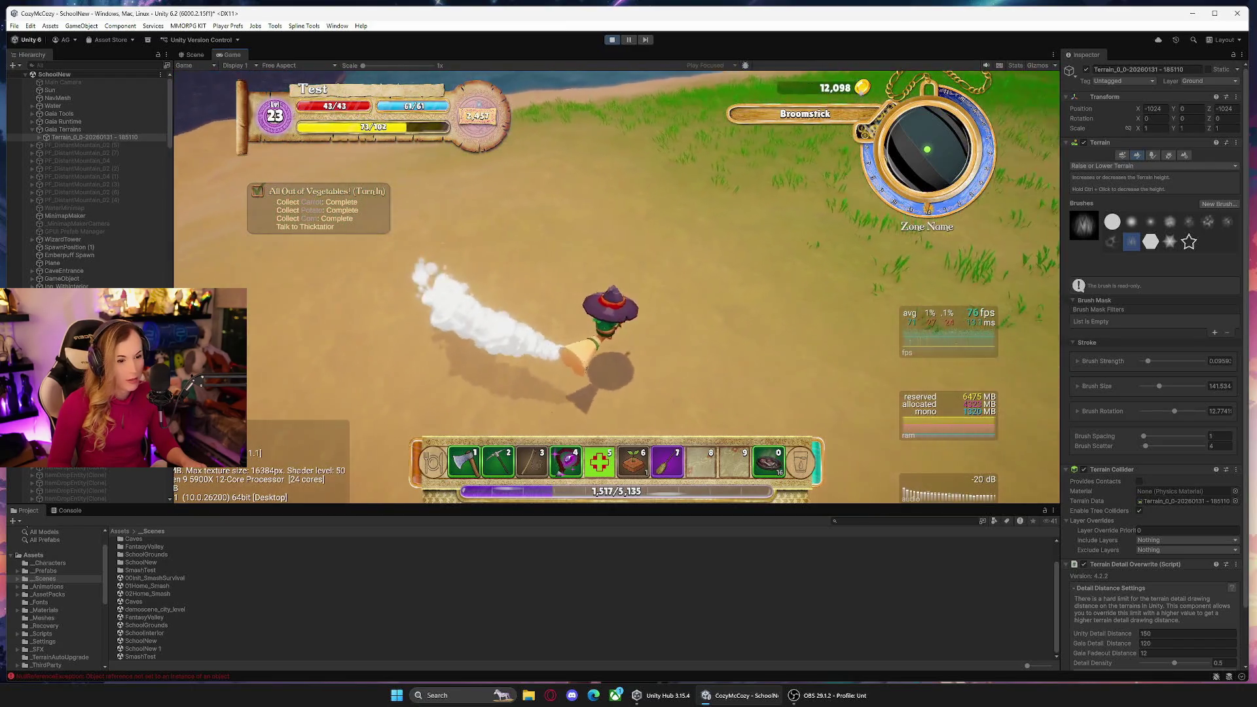
pyautogui.press('w')
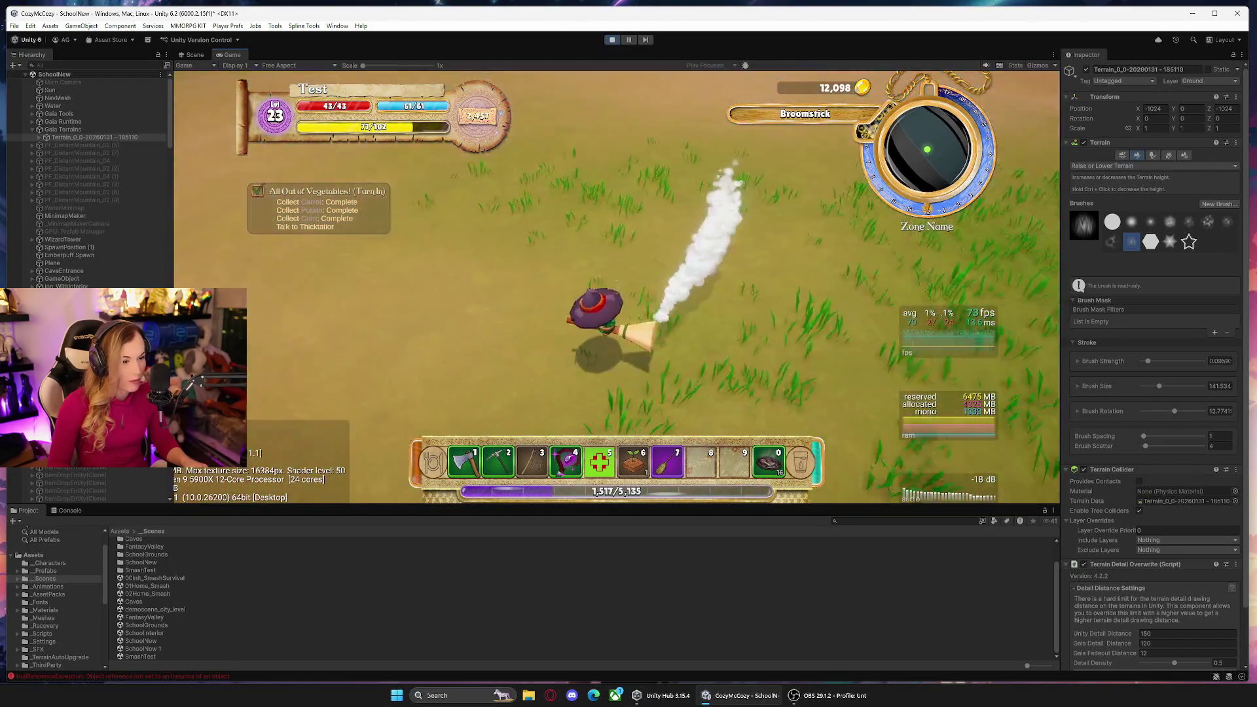
pyautogui.press('w')
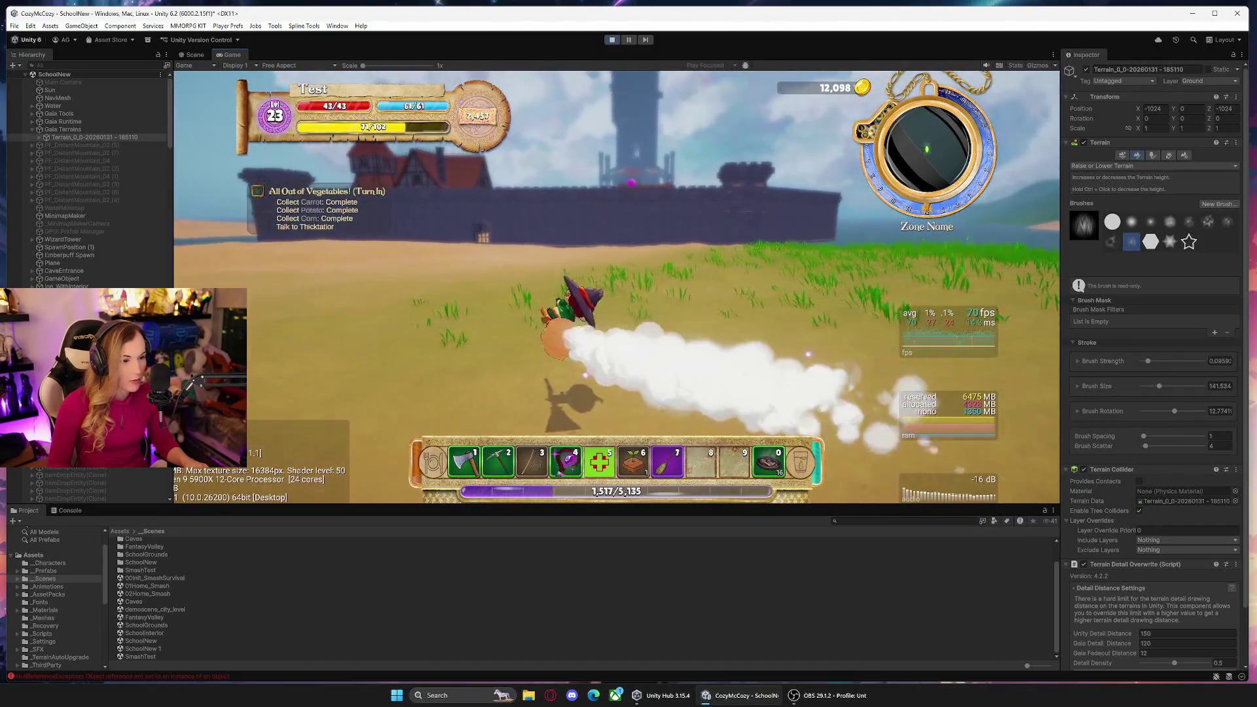
pyautogui.press('w')
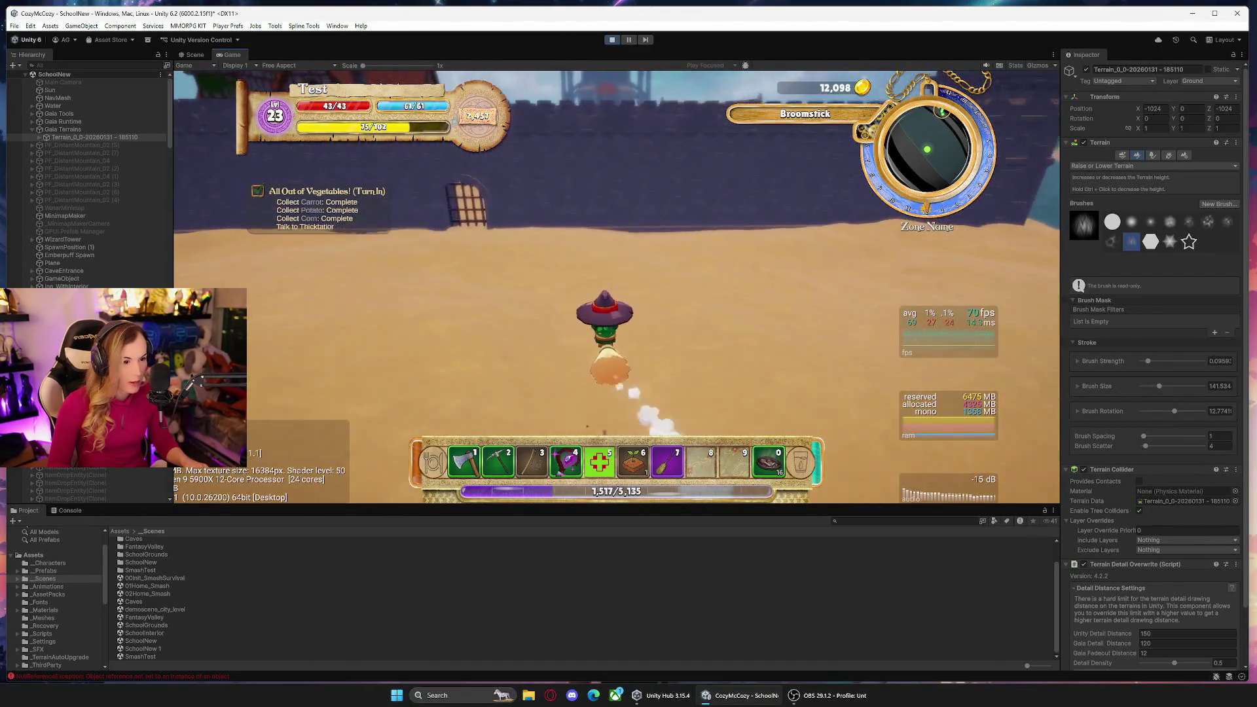
pyautogui.press('w')
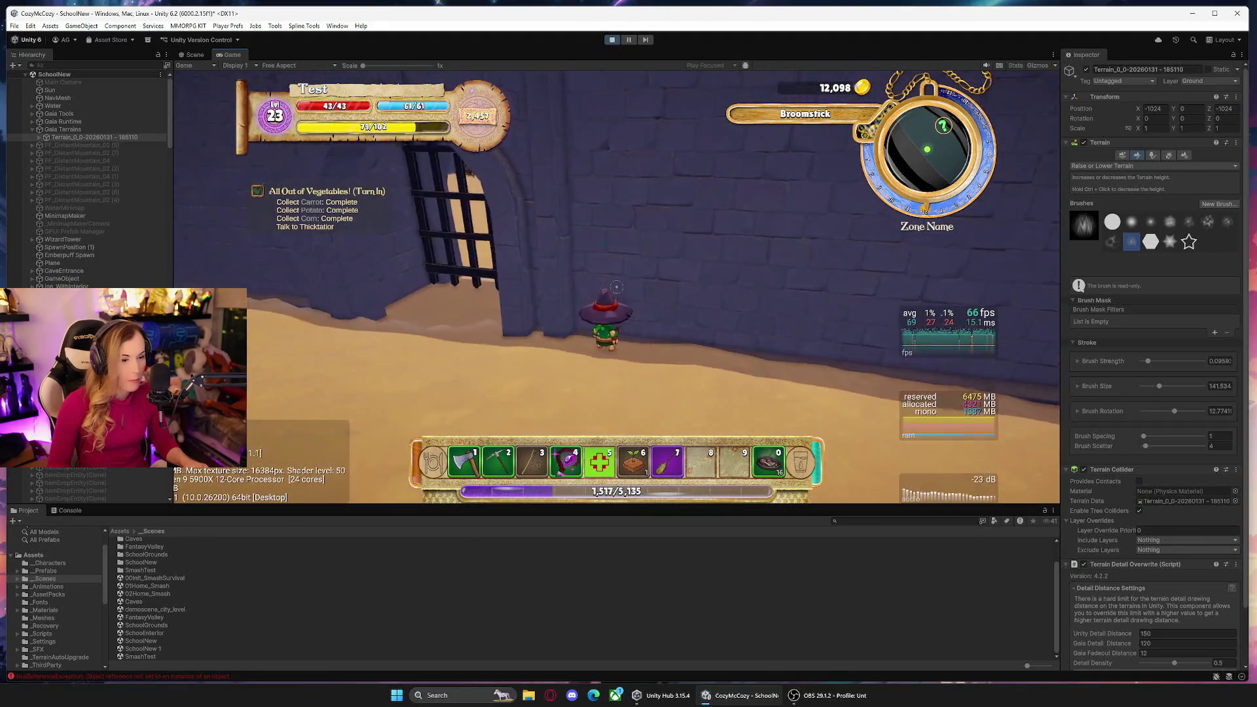
# Fly along the wall, land near the building and walk through the arches to Thicktatior.
pyautogui.press('s')
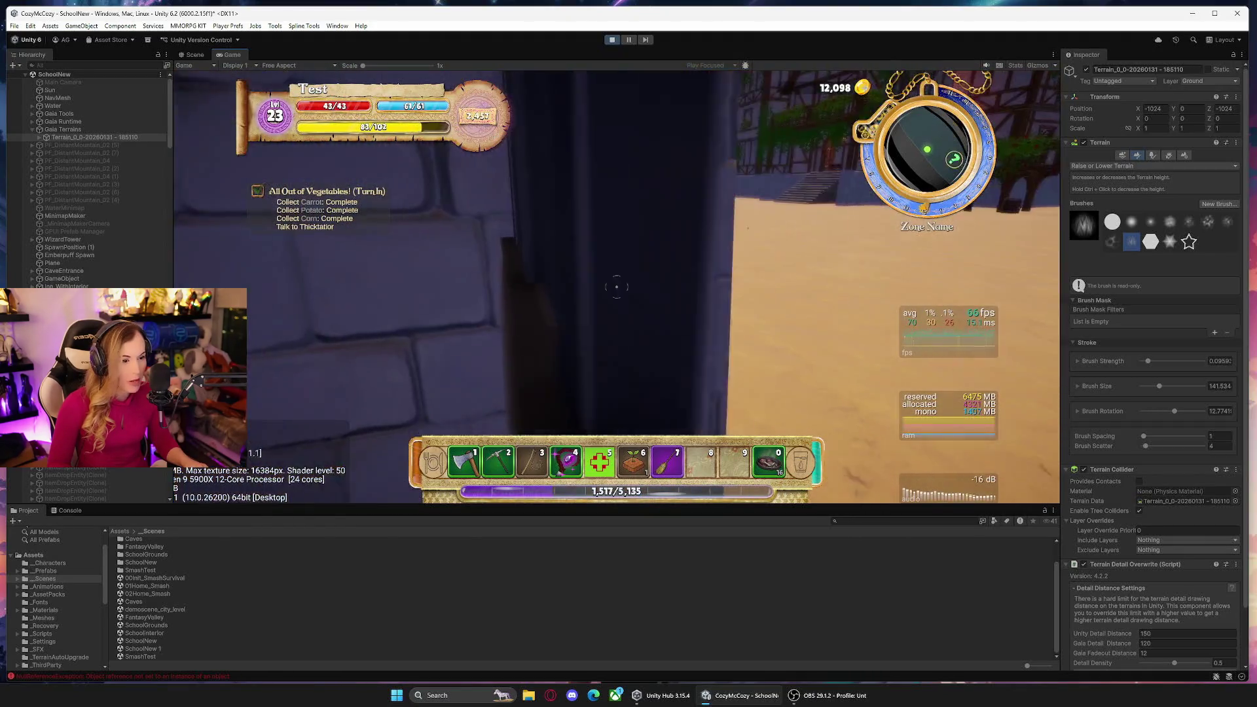
pyautogui.press('s')
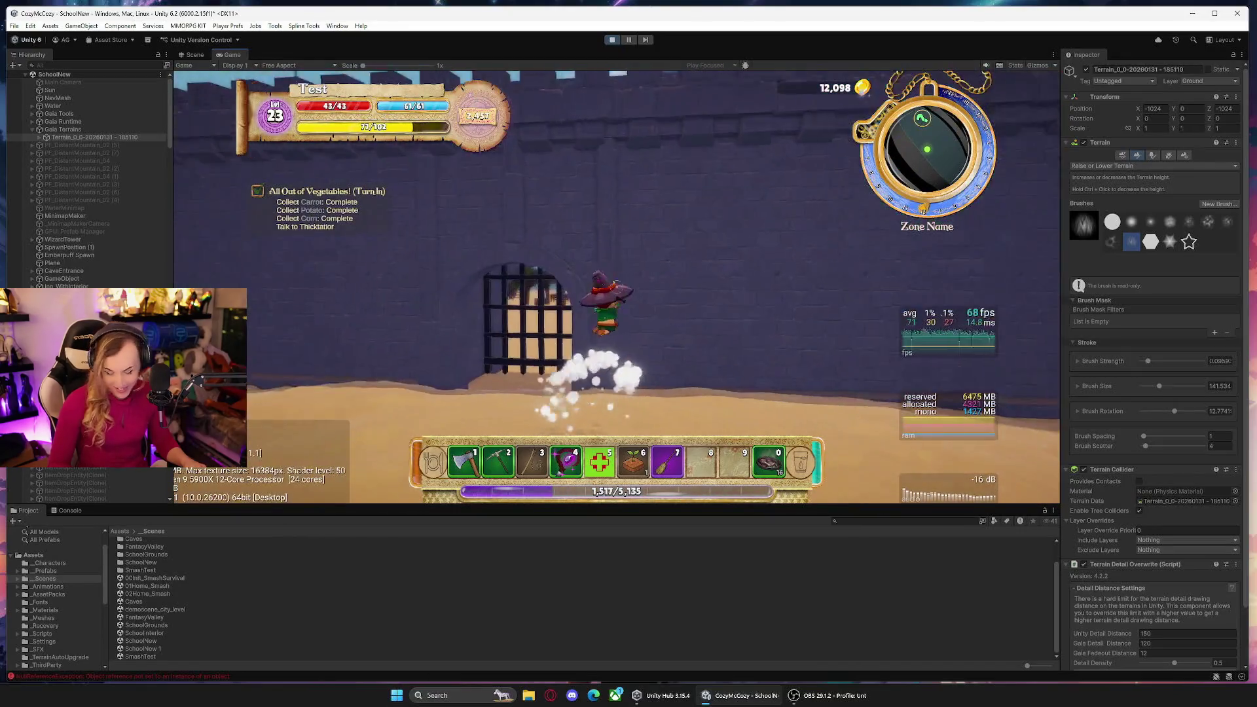
pyautogui.press('w')
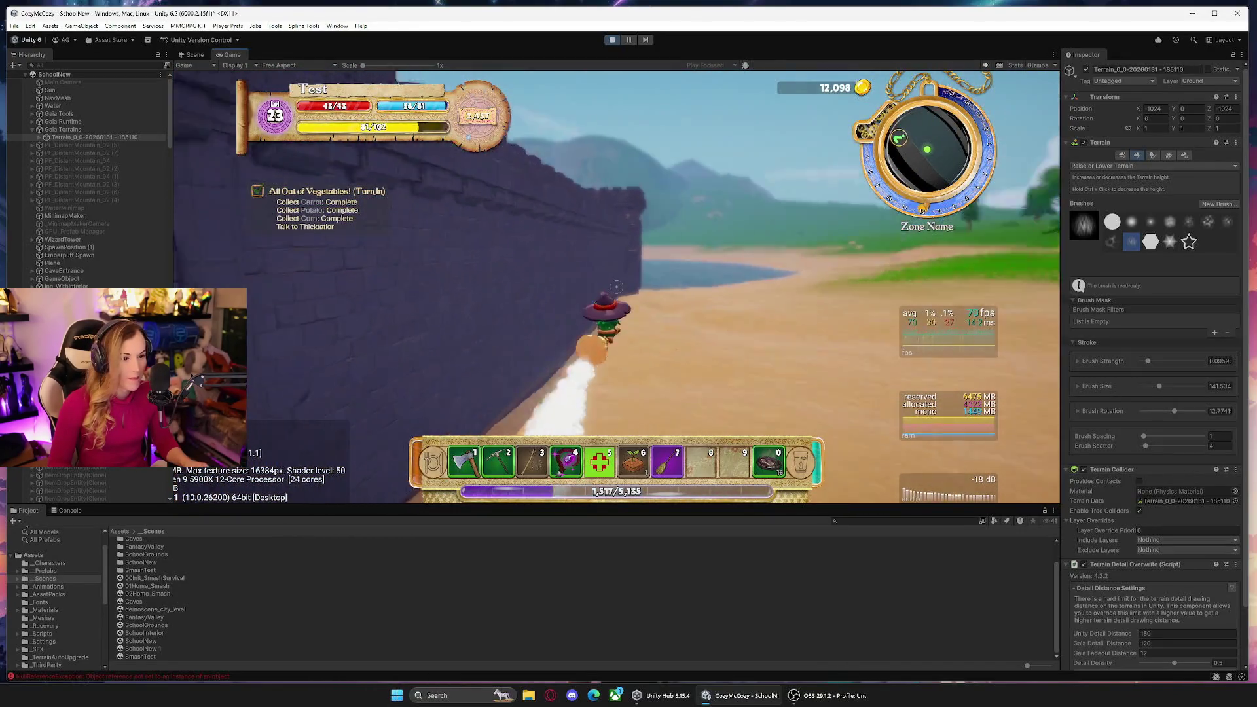
pyautogui.press('w')
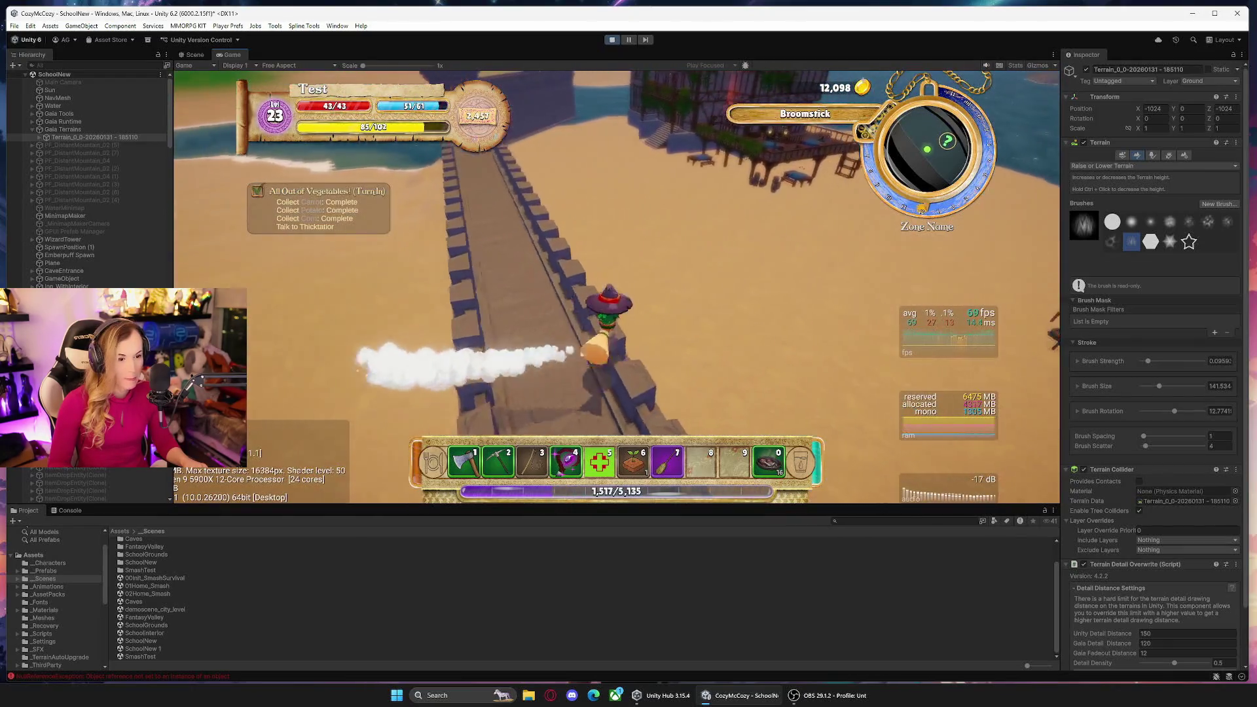
pyautogui.press('a')
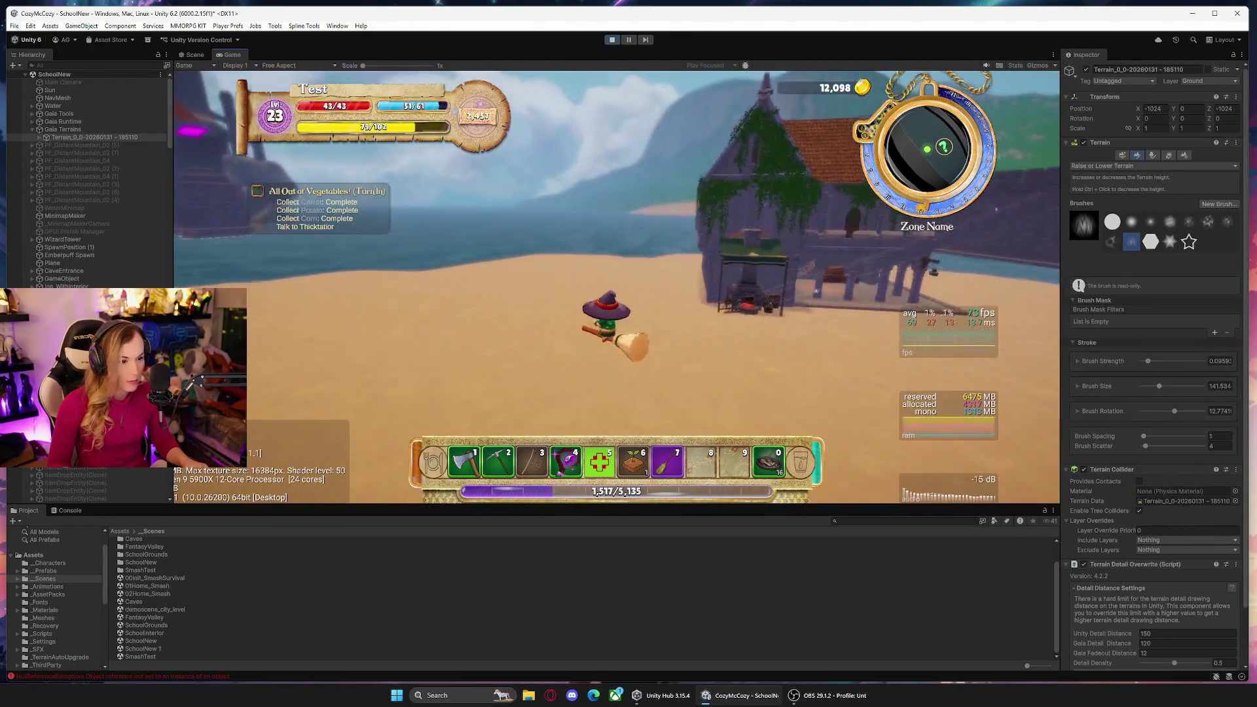
pyautogui.press('w')
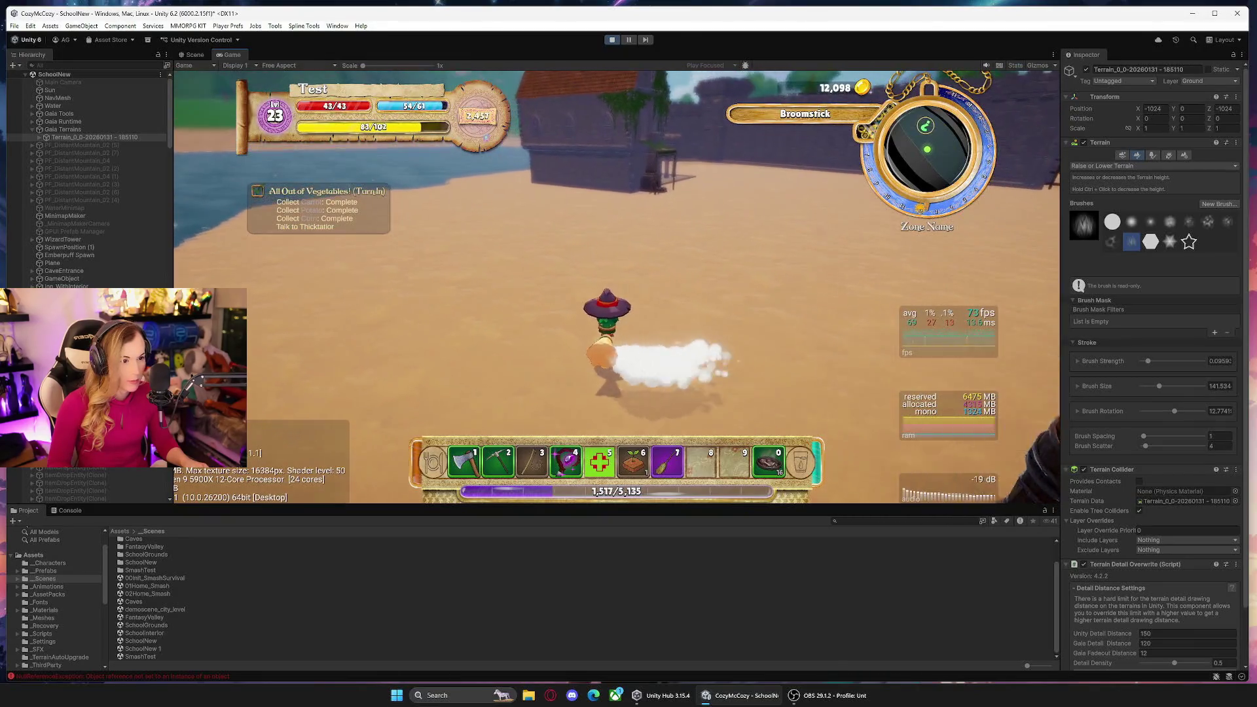
pyautogui.press('d')
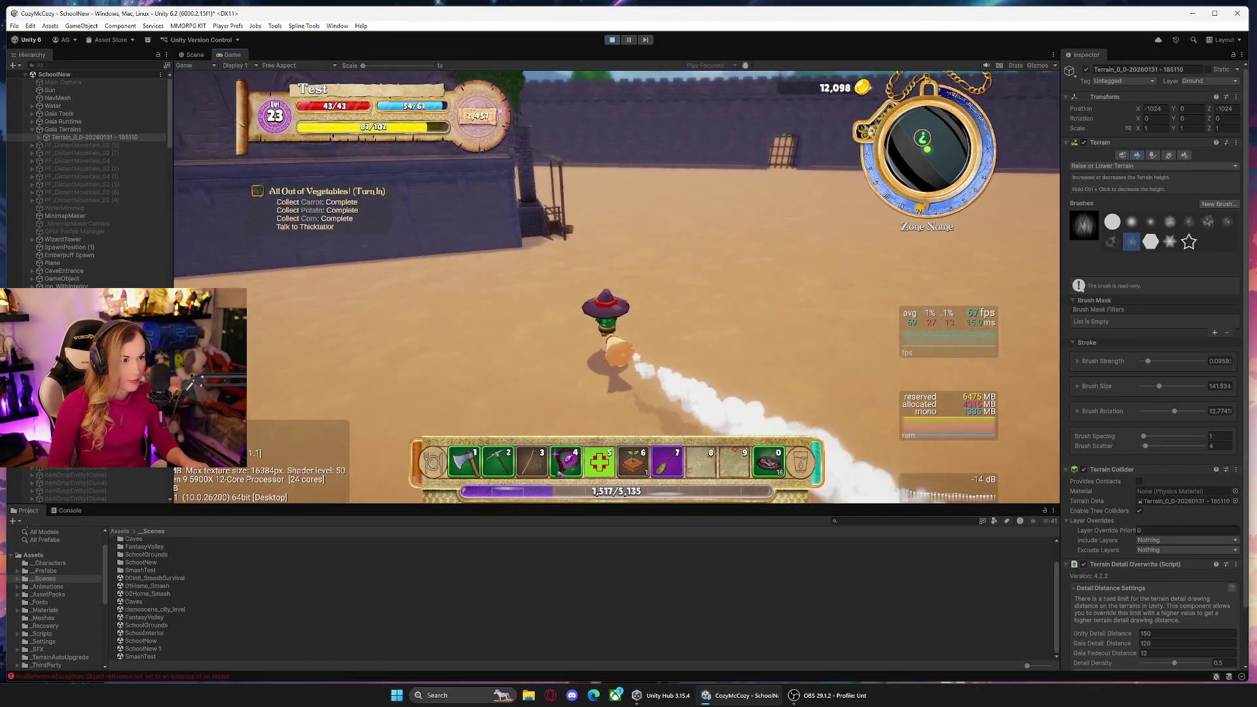
pyautogui.press('w')
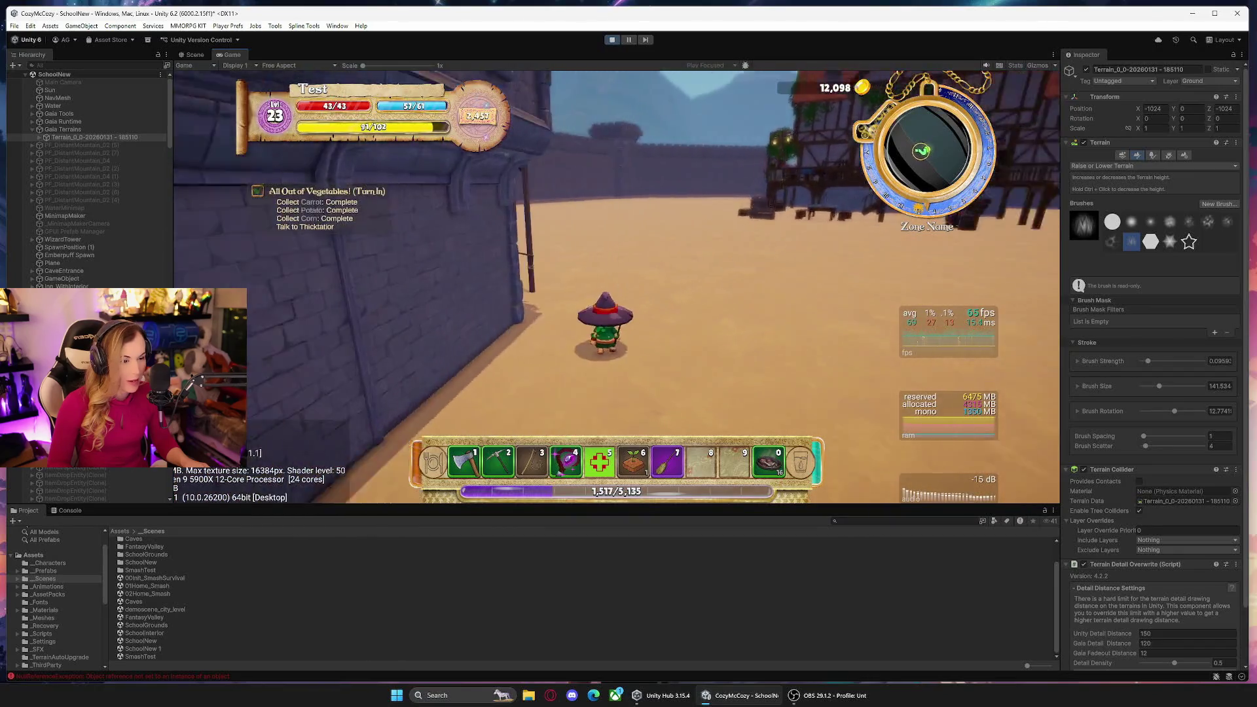
pyautogui.press('a')
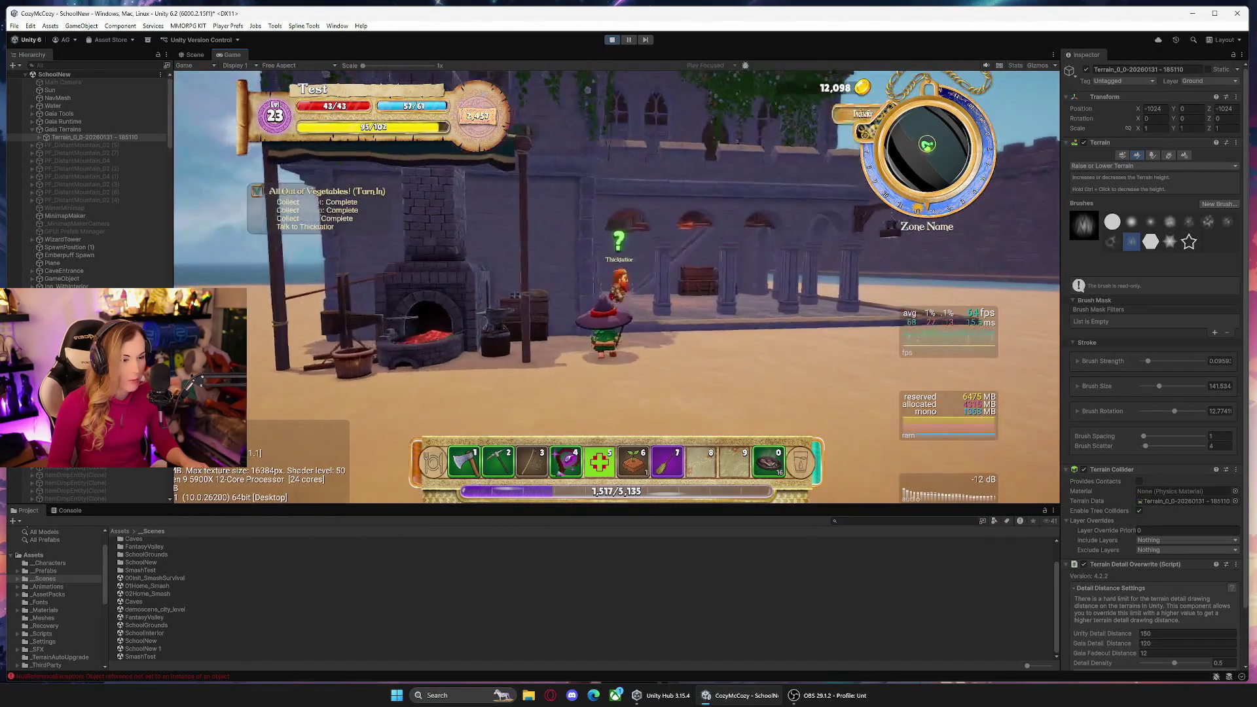
pyautogui.press('w')
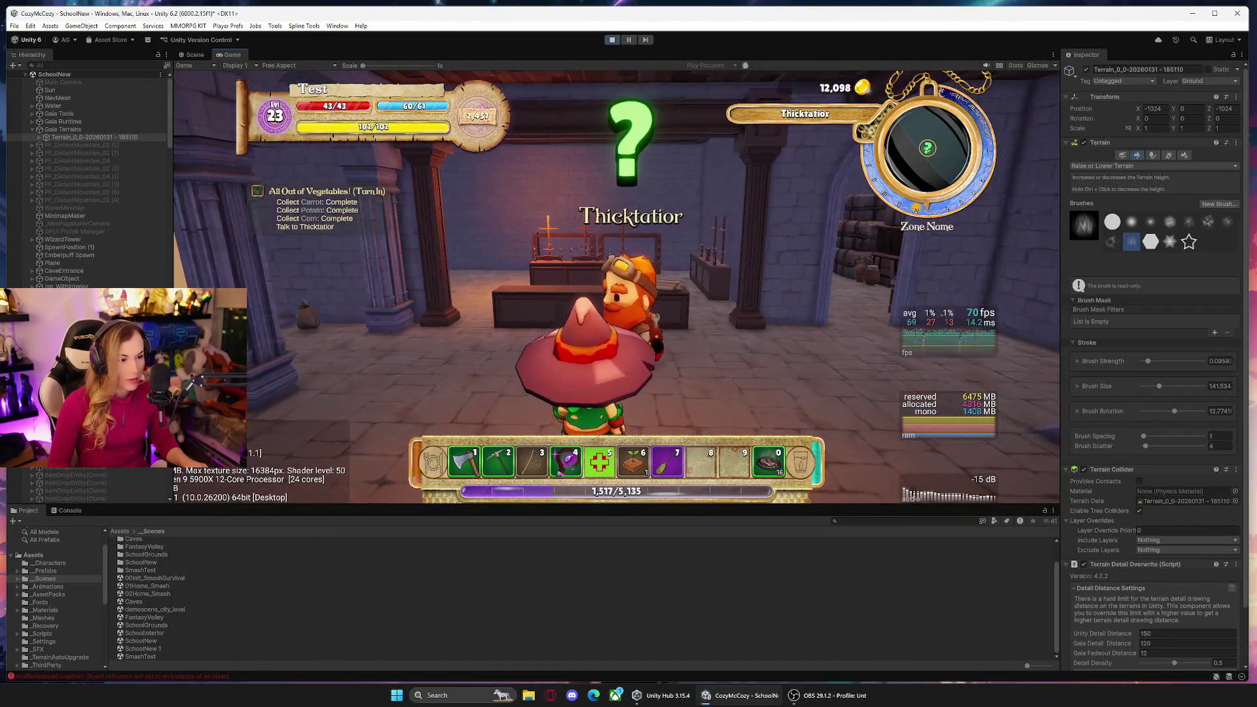
# Turn in 'All Out of Vegetables!' to Thicktatior for 12,128 gold, then pause and stop the play-test.
pyautogui.click(616, 286)
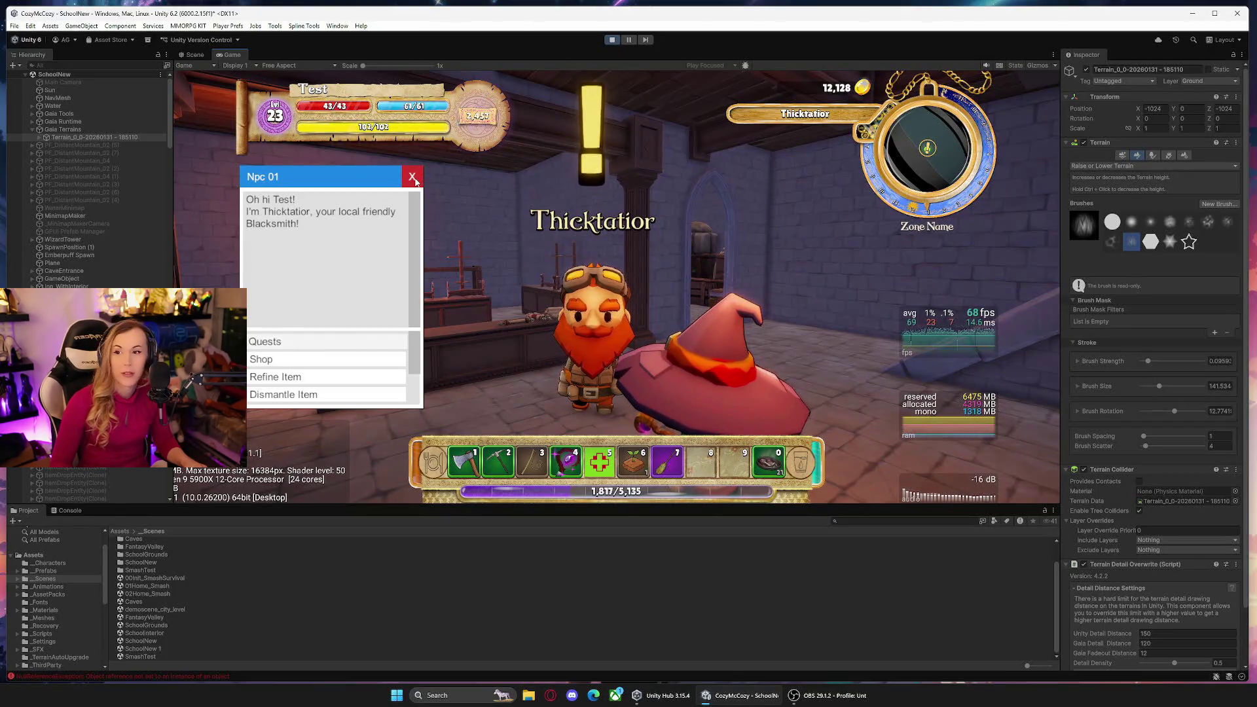
pyautogui.click(412, 178)
pyautogui.press('s')
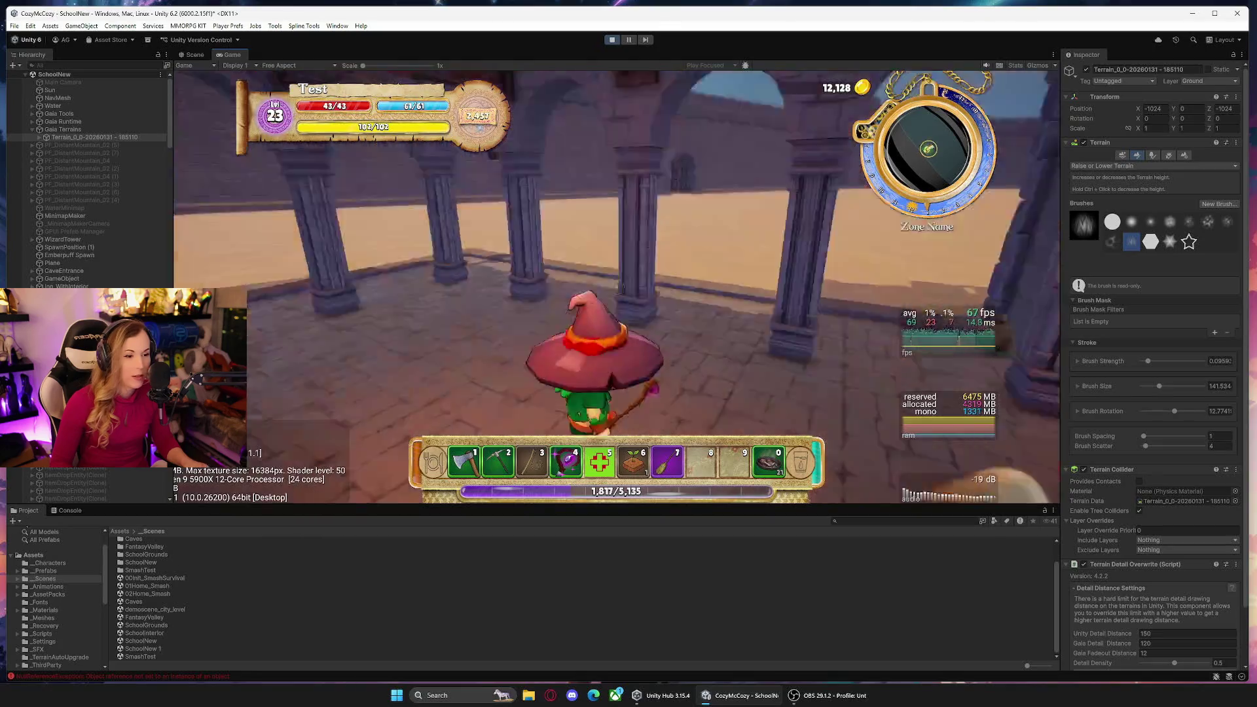
pyautogui.press('s')
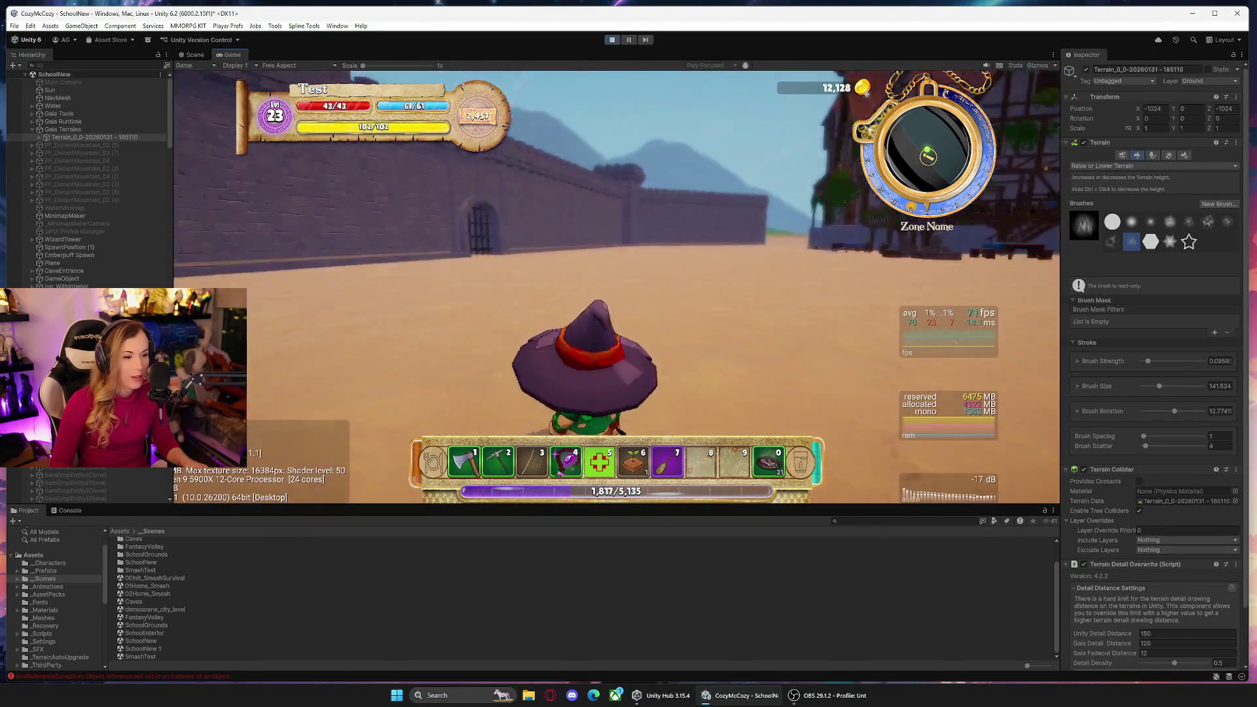
pyautogui.press('Escape')
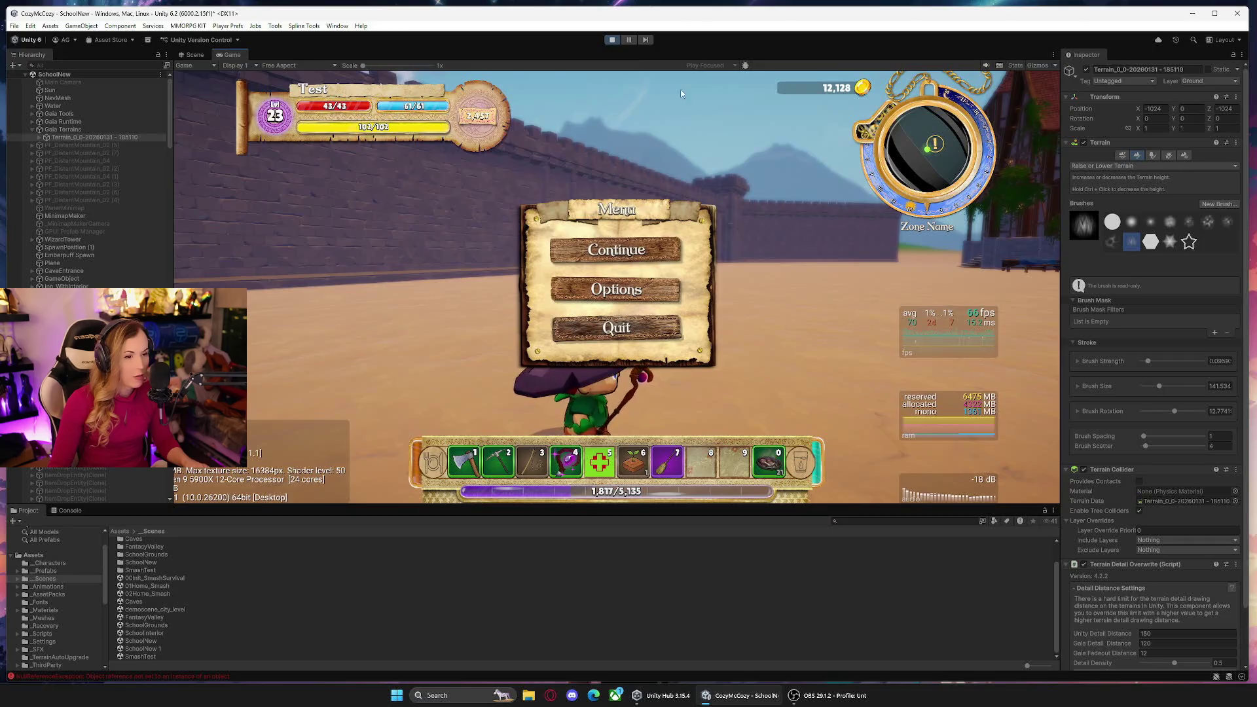
pyautogui.click(616, 41)
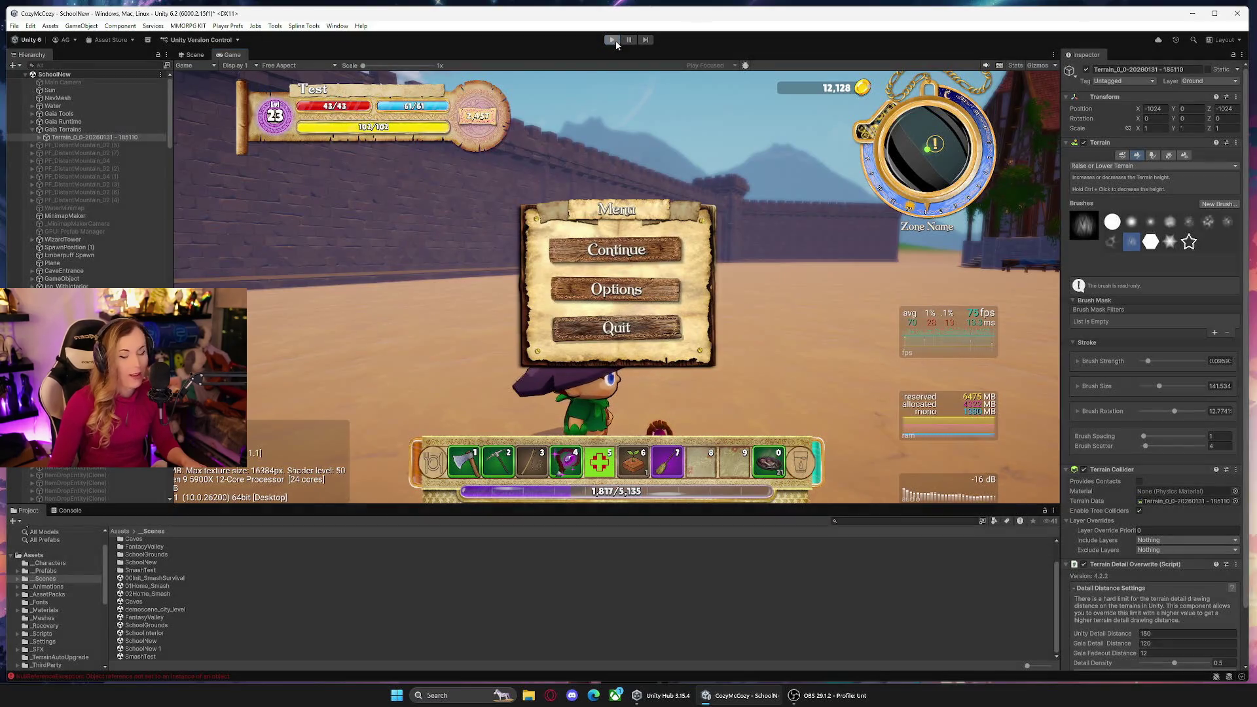